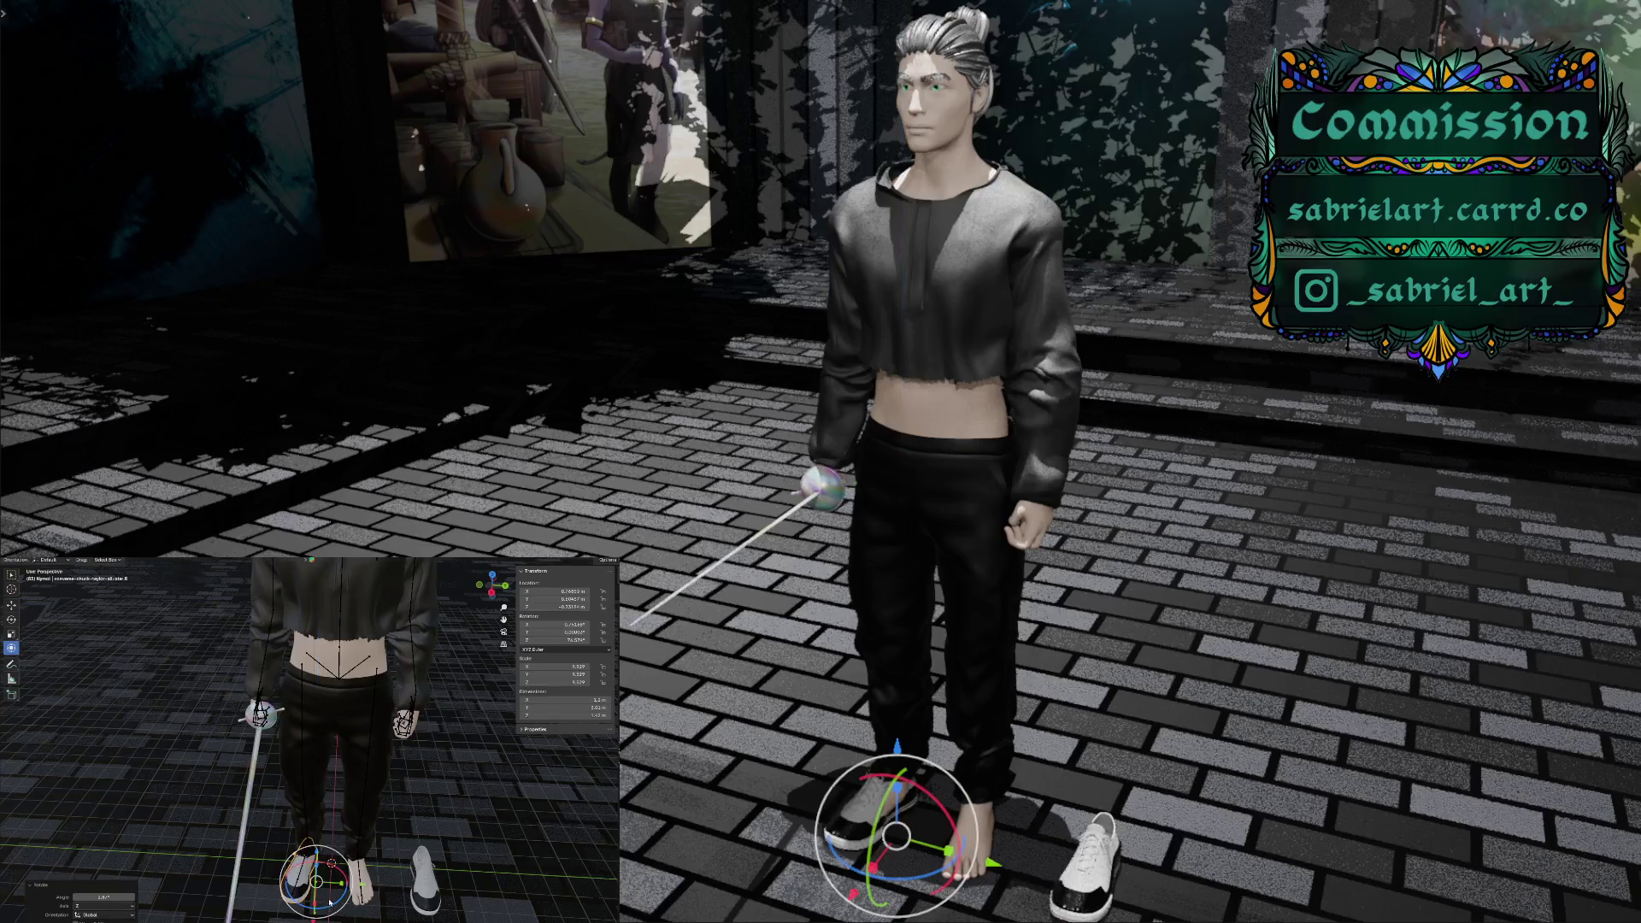
# Slide the worn sneaker along the Y axis to a new position
pyautogui.press('g')
pyautogui.press('y')
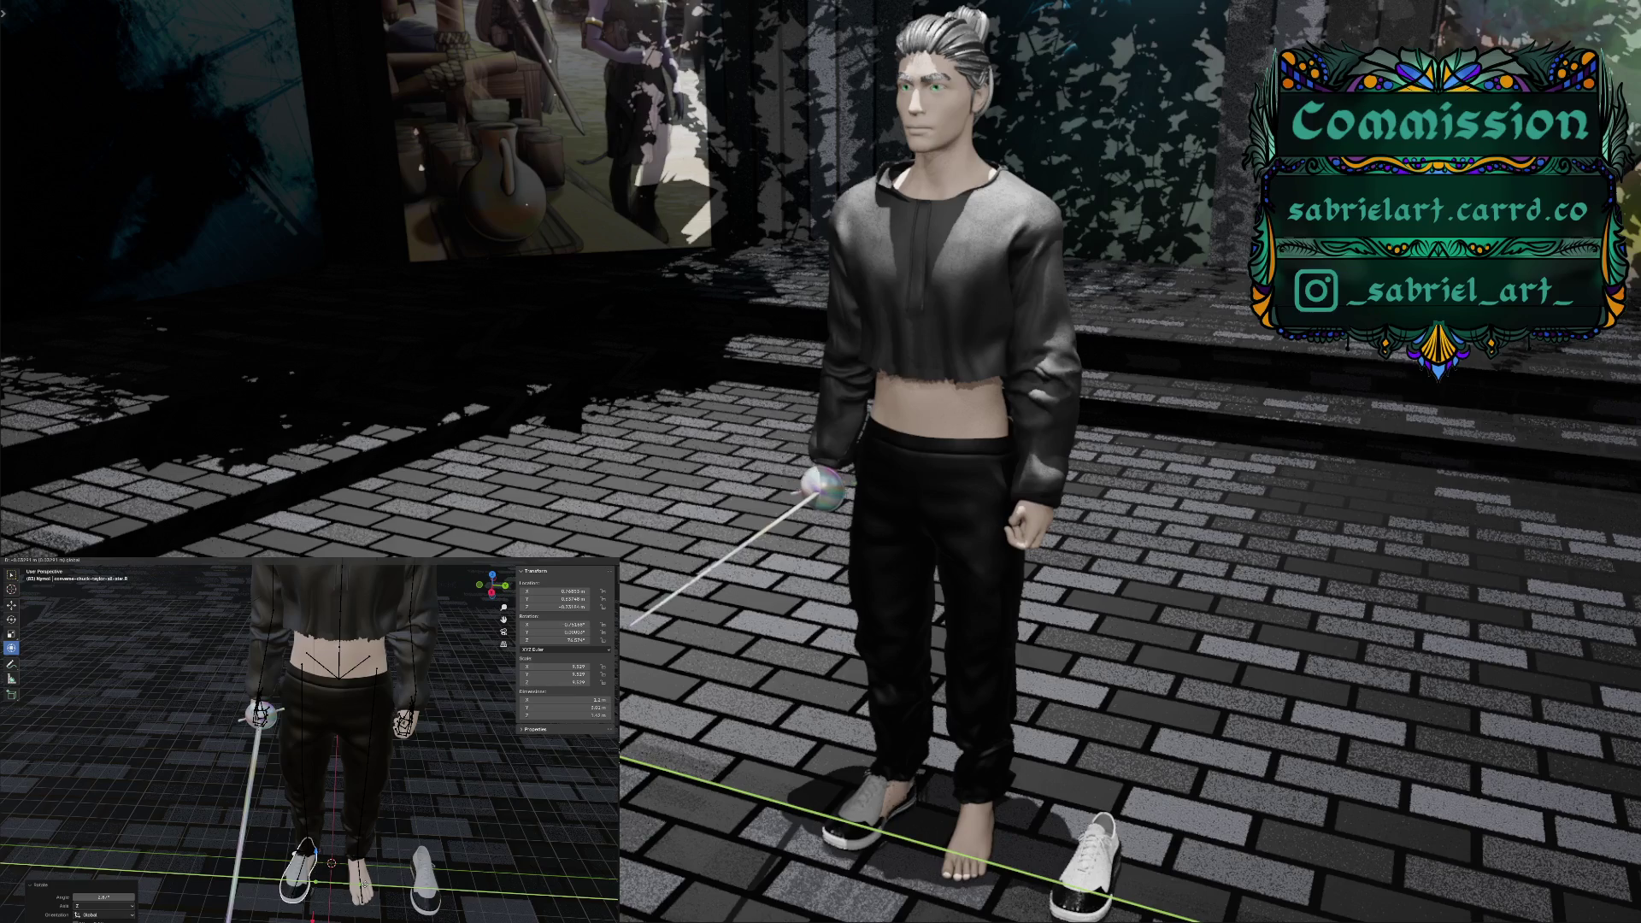
pyautogui.press('Return')
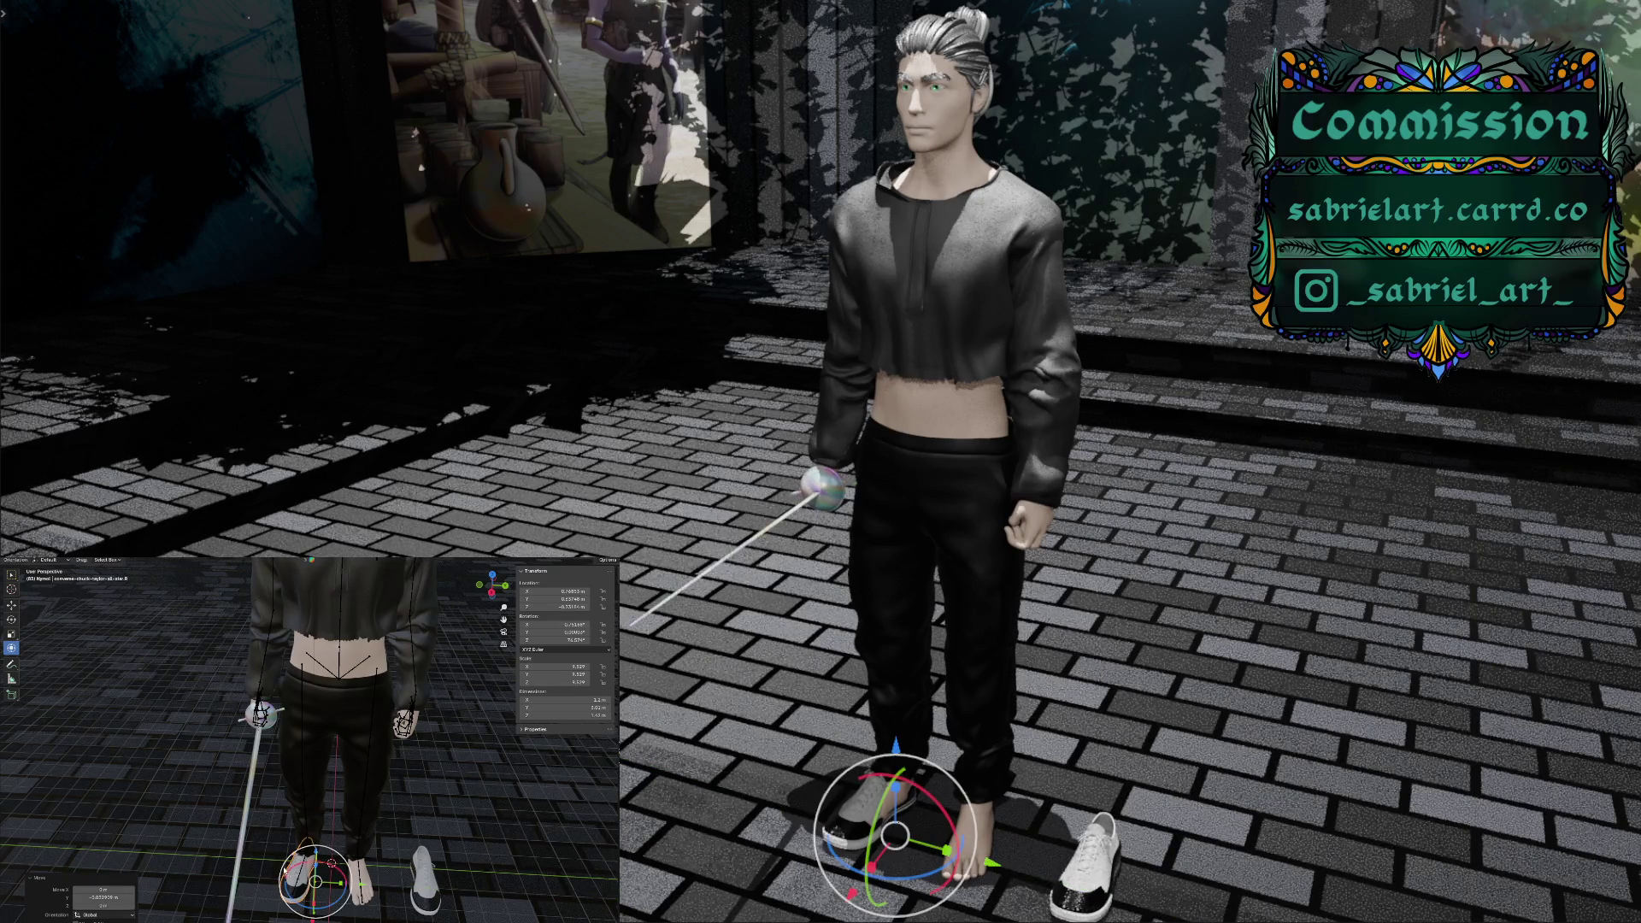
# Turn the worn sneaker about the vertical Z axis and zoom in on the feet
pyautogui.moveTo(335, 872)
pyautogui.mouseDown(button='middle')
pyautogui.moveTo(365, 891)
pyautogui.moveTo(246, 845)
pyautogui.mouseUp(button='middle')
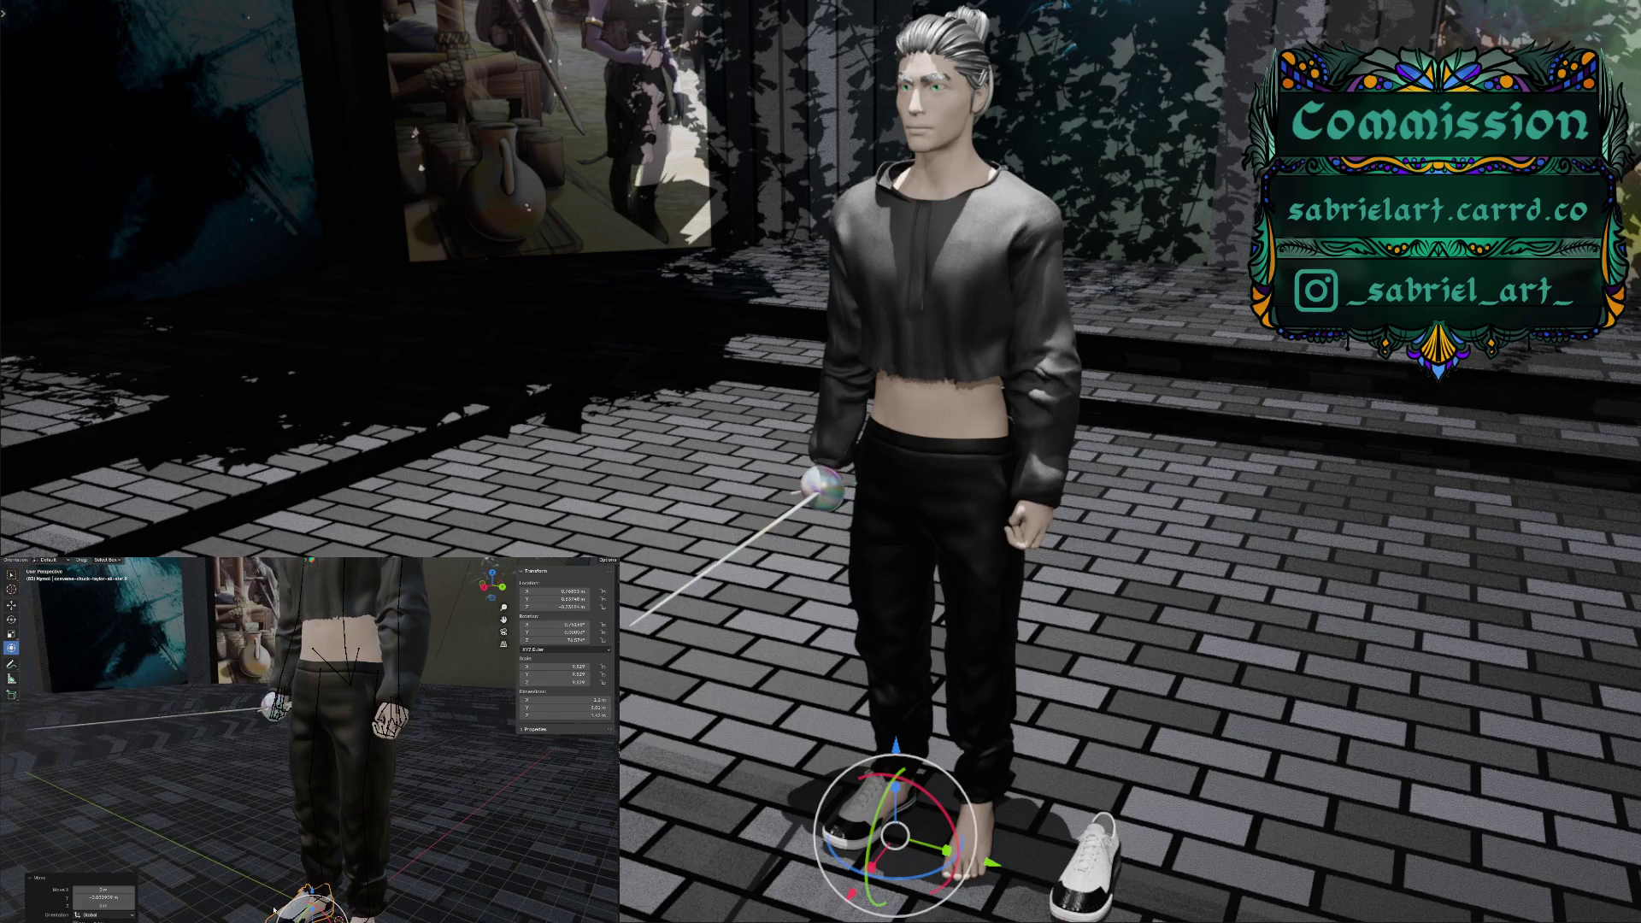
pyautogui.scroll(-3, 309, 894)
pyautogui.moveTo(309, 894)
pyautogui.mouseDown()
pyautogui.moveTo(273, 898)
pyautogui.moveTo(355, 900)
pyautogui.mouseUp()
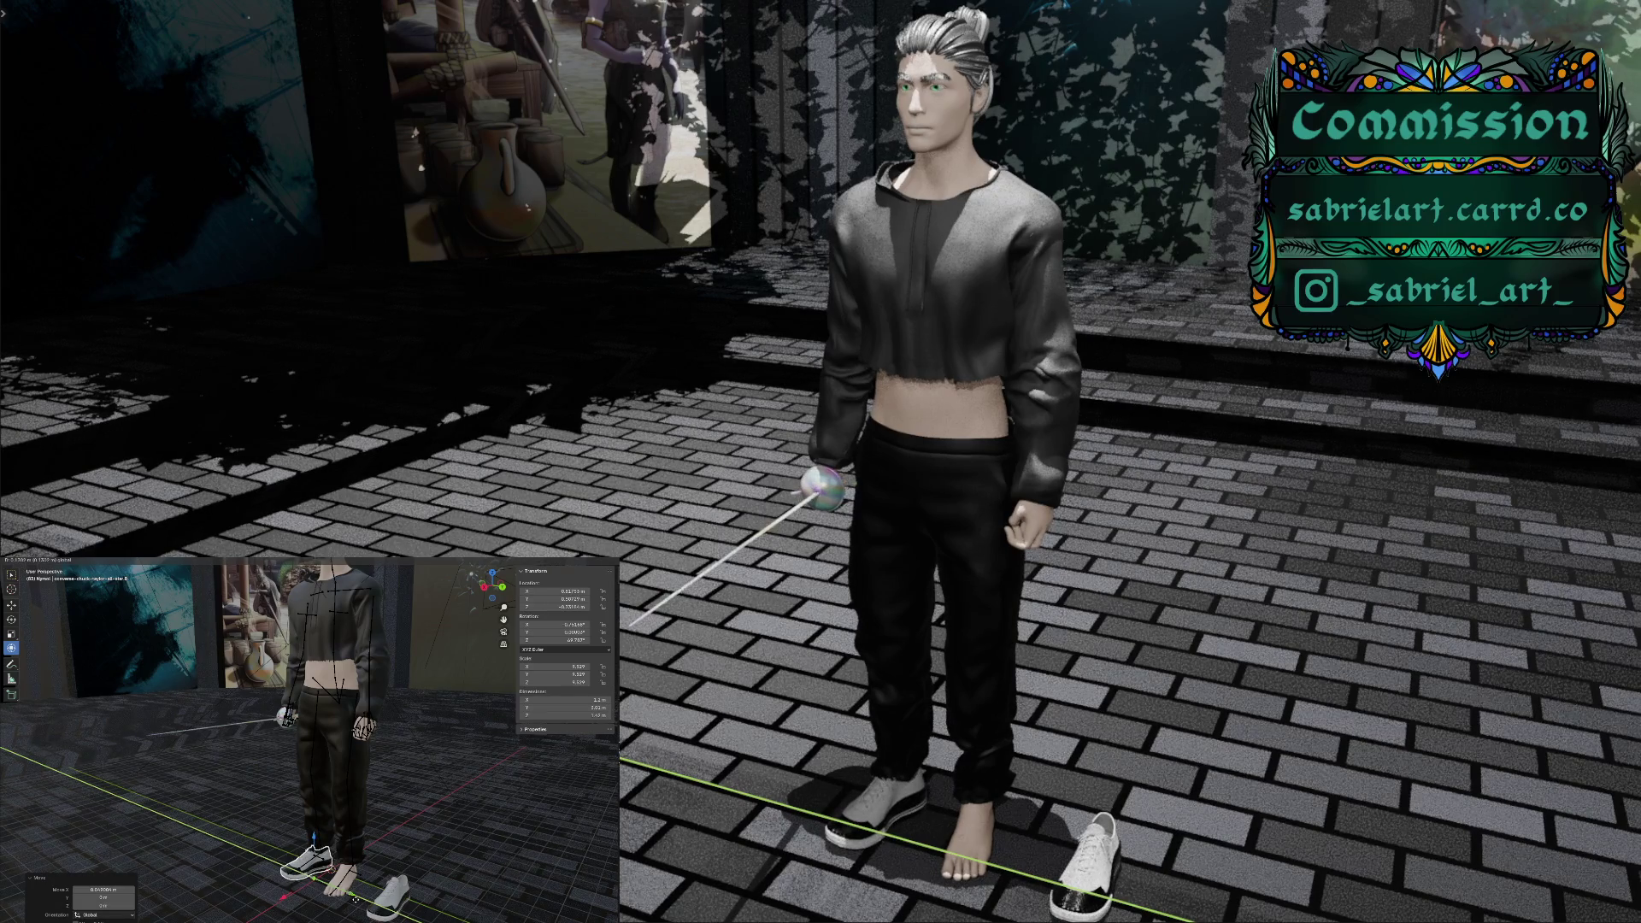
pyautogui.click(355, 900)
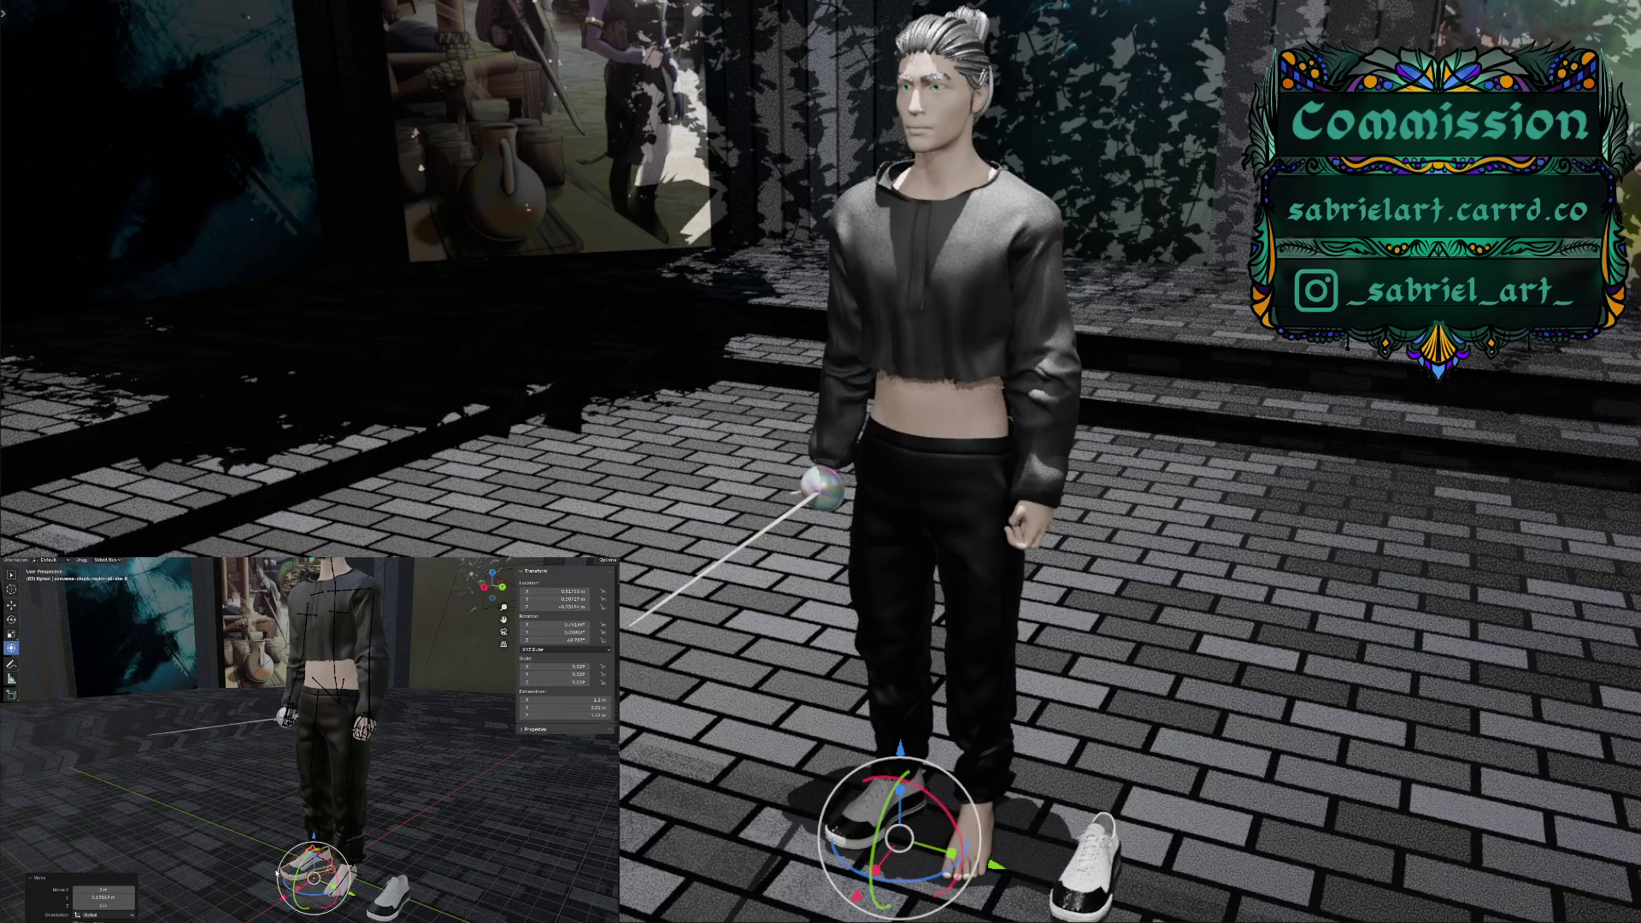
pyautogui.moveTo(356, 900)
pyautogui.mouseDown(button='middle')
pyautogui.moveTo(350, 874)
pyautogui.moveTo(373, 872)
pyautogui.mouseUp(button='middle')
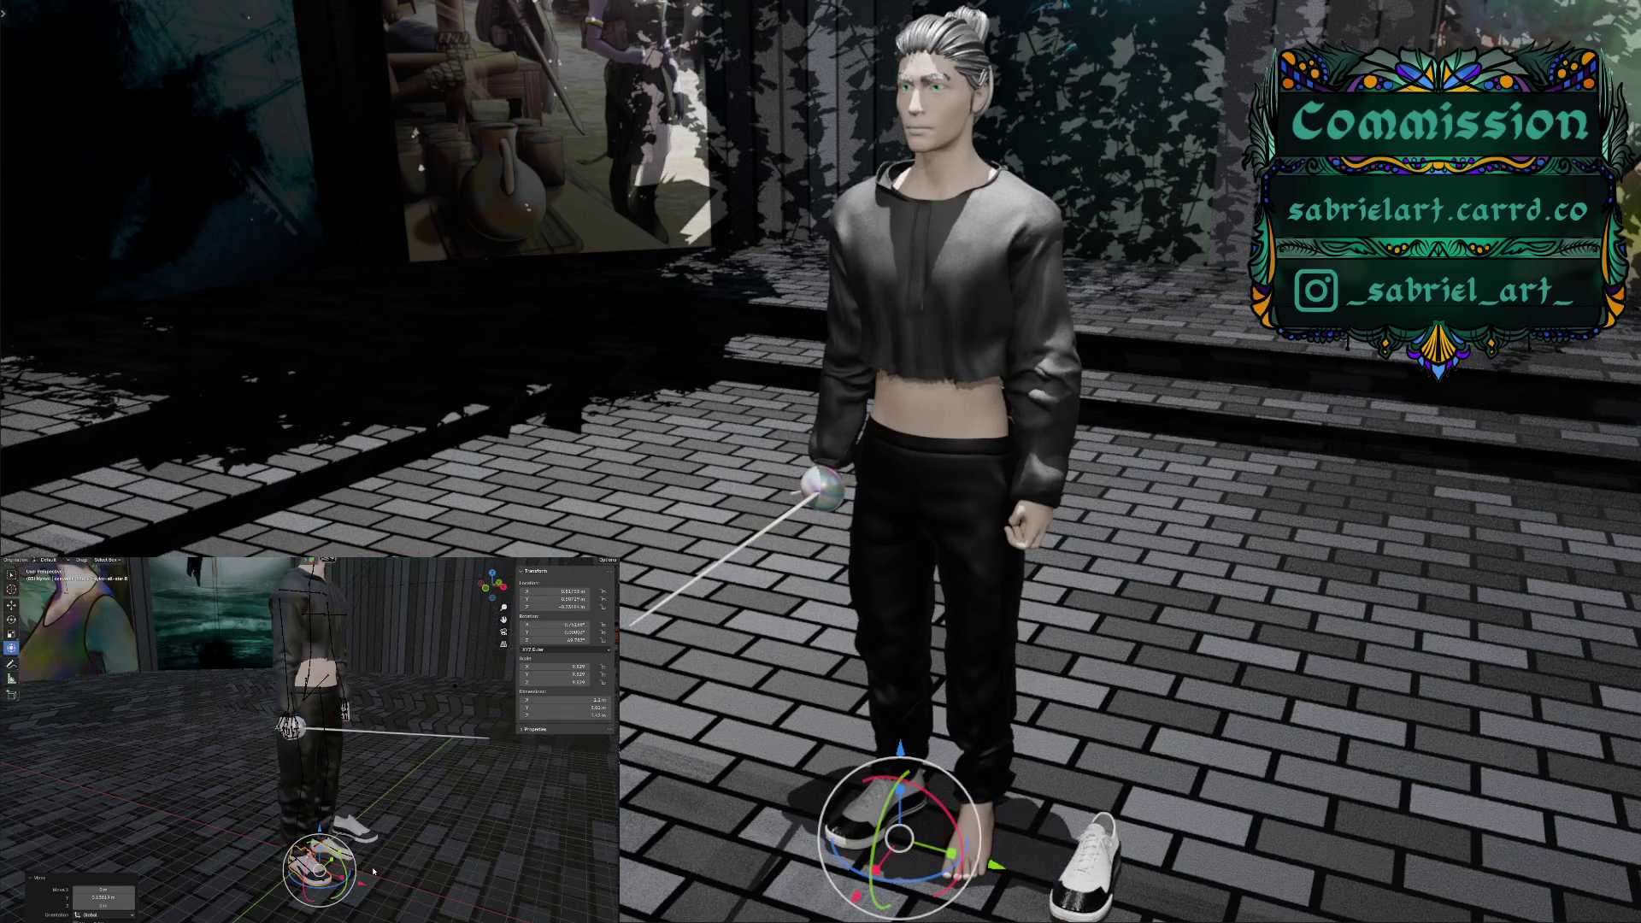
pyautogui.scroll(2, 374, 871)
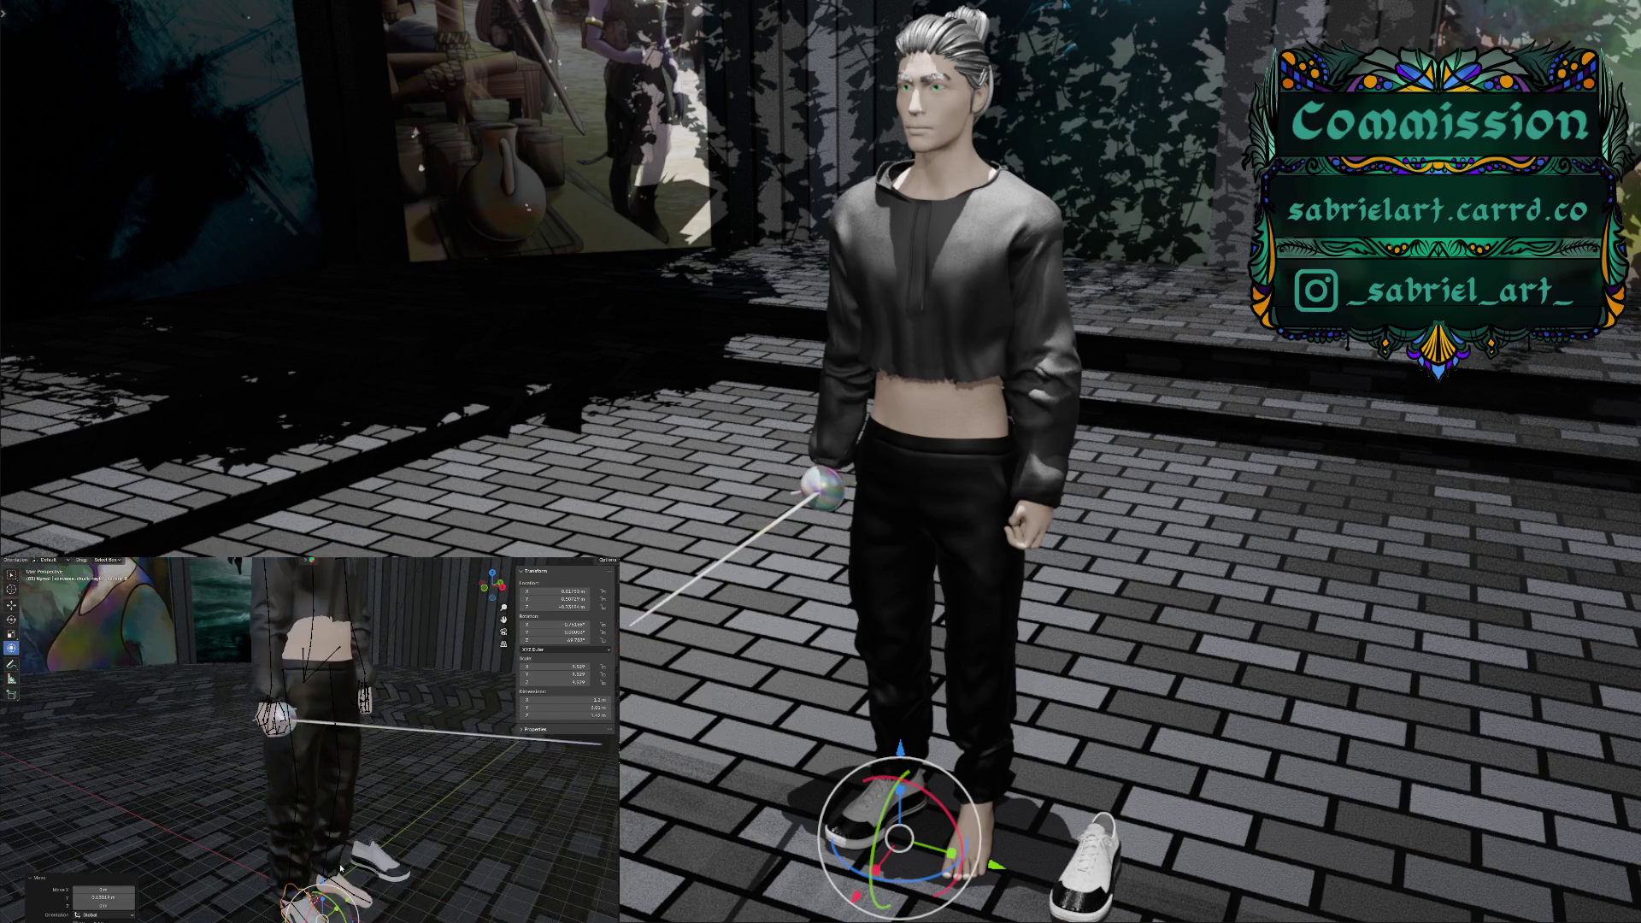
pyautogui.scroll(3, 474, 627)
pyautogui.moveTo(504, 619); pyautogui.dragTo(504, 590)
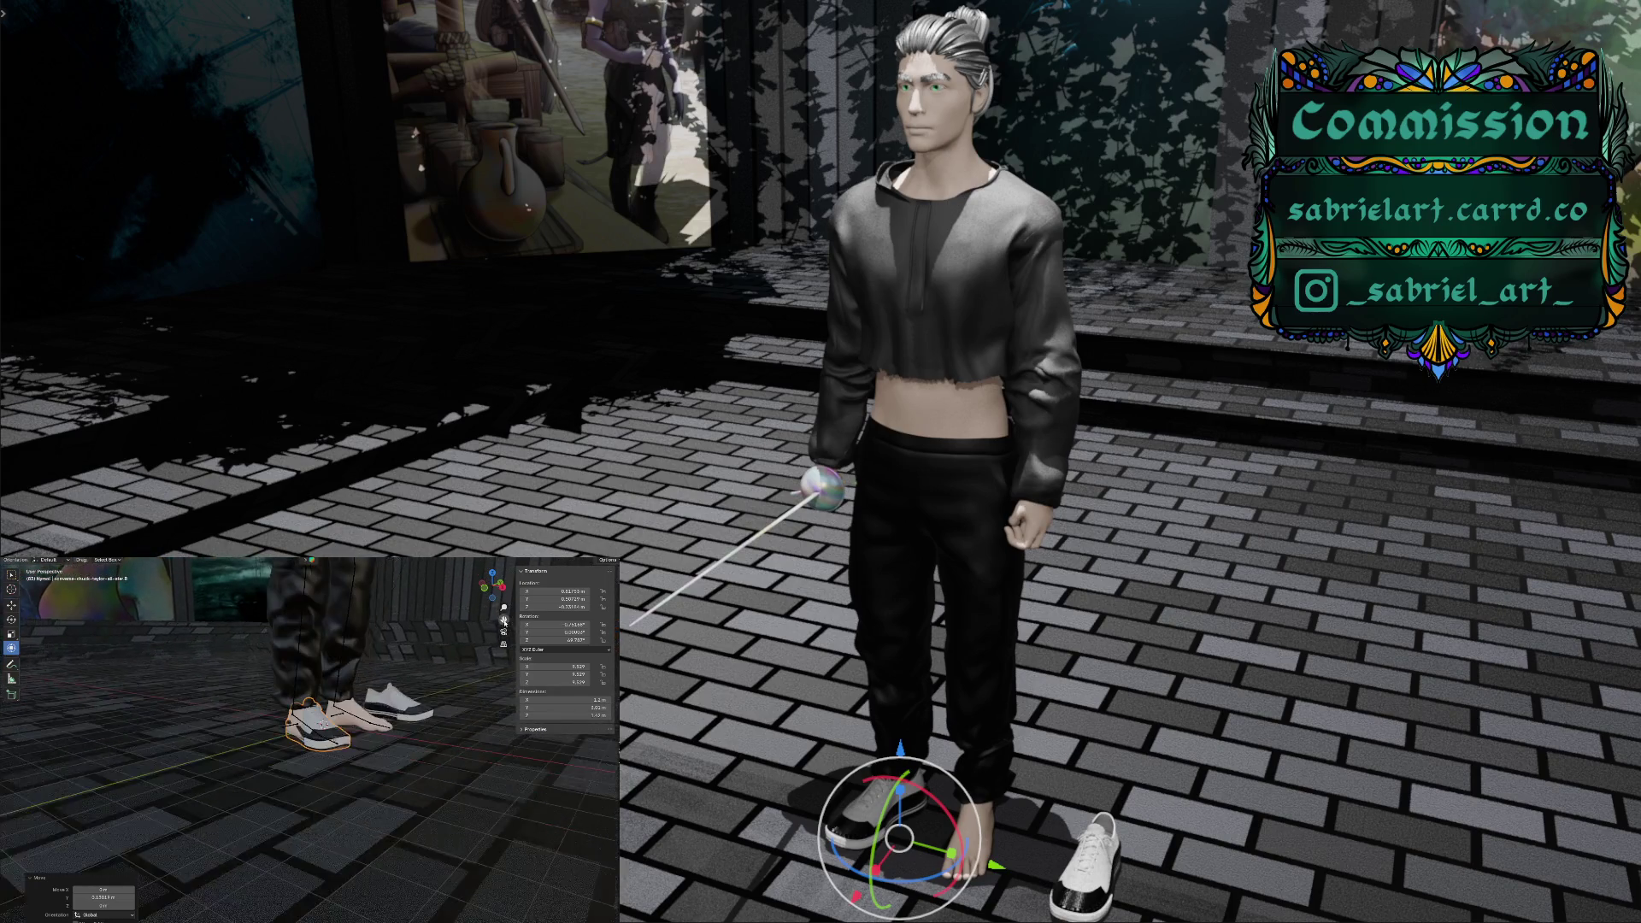
pyautogui.scroll(3, 318, 721)
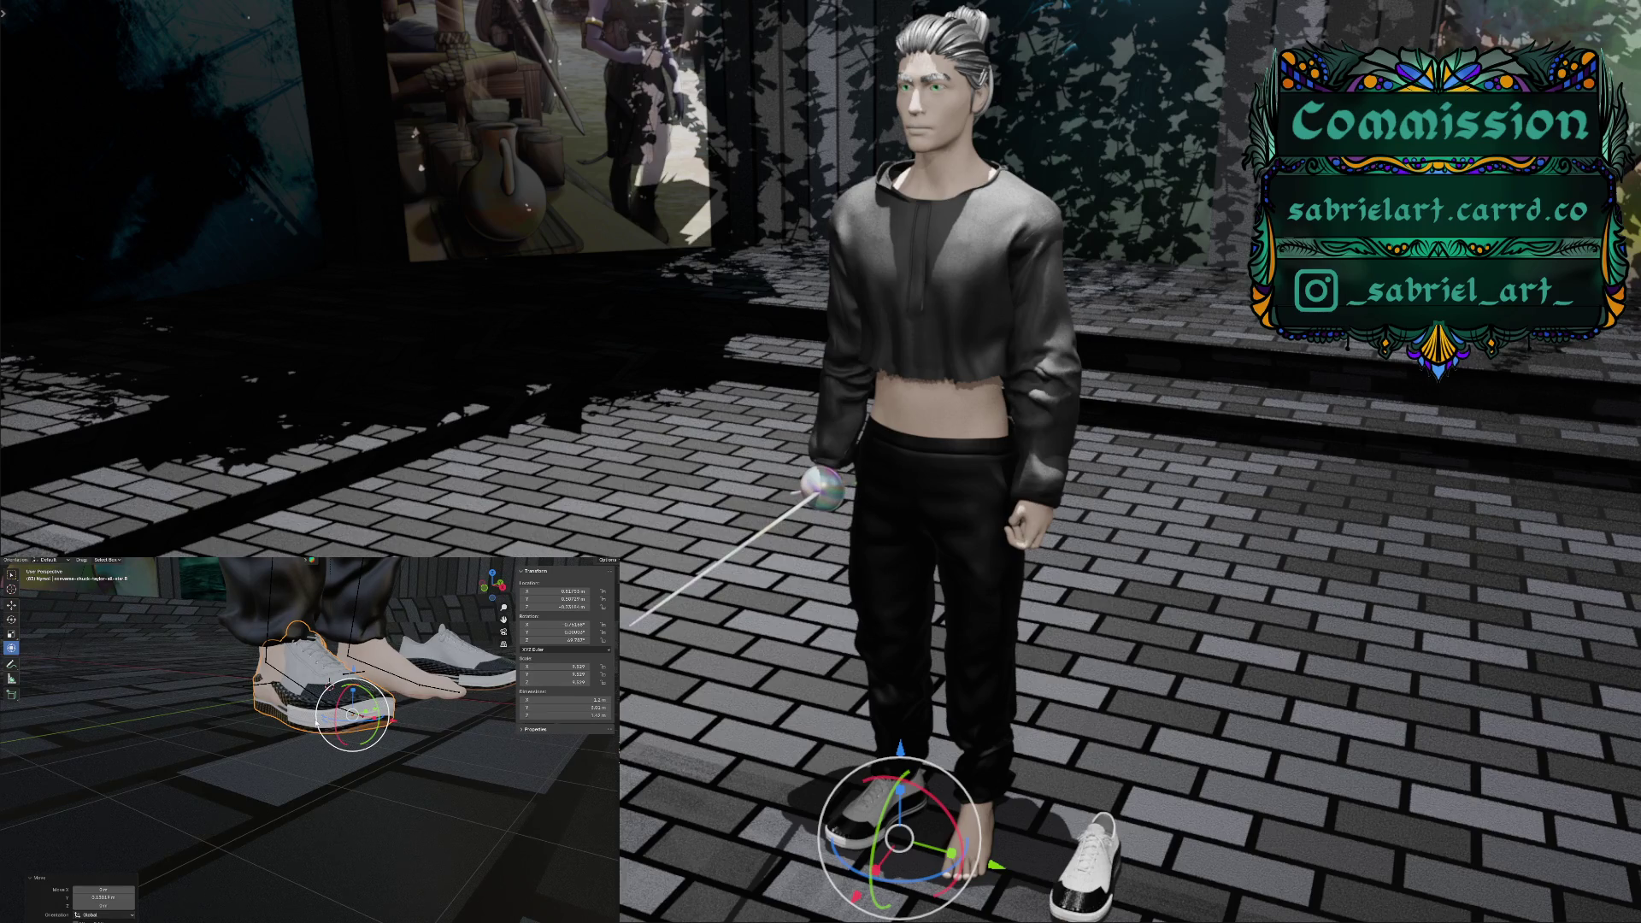
# Move the worn sneaker along Y, scale it along Y, and shift it again along Y
pyautogui.moveTo(376, 712); pyautogui.dragTo(365, 713)
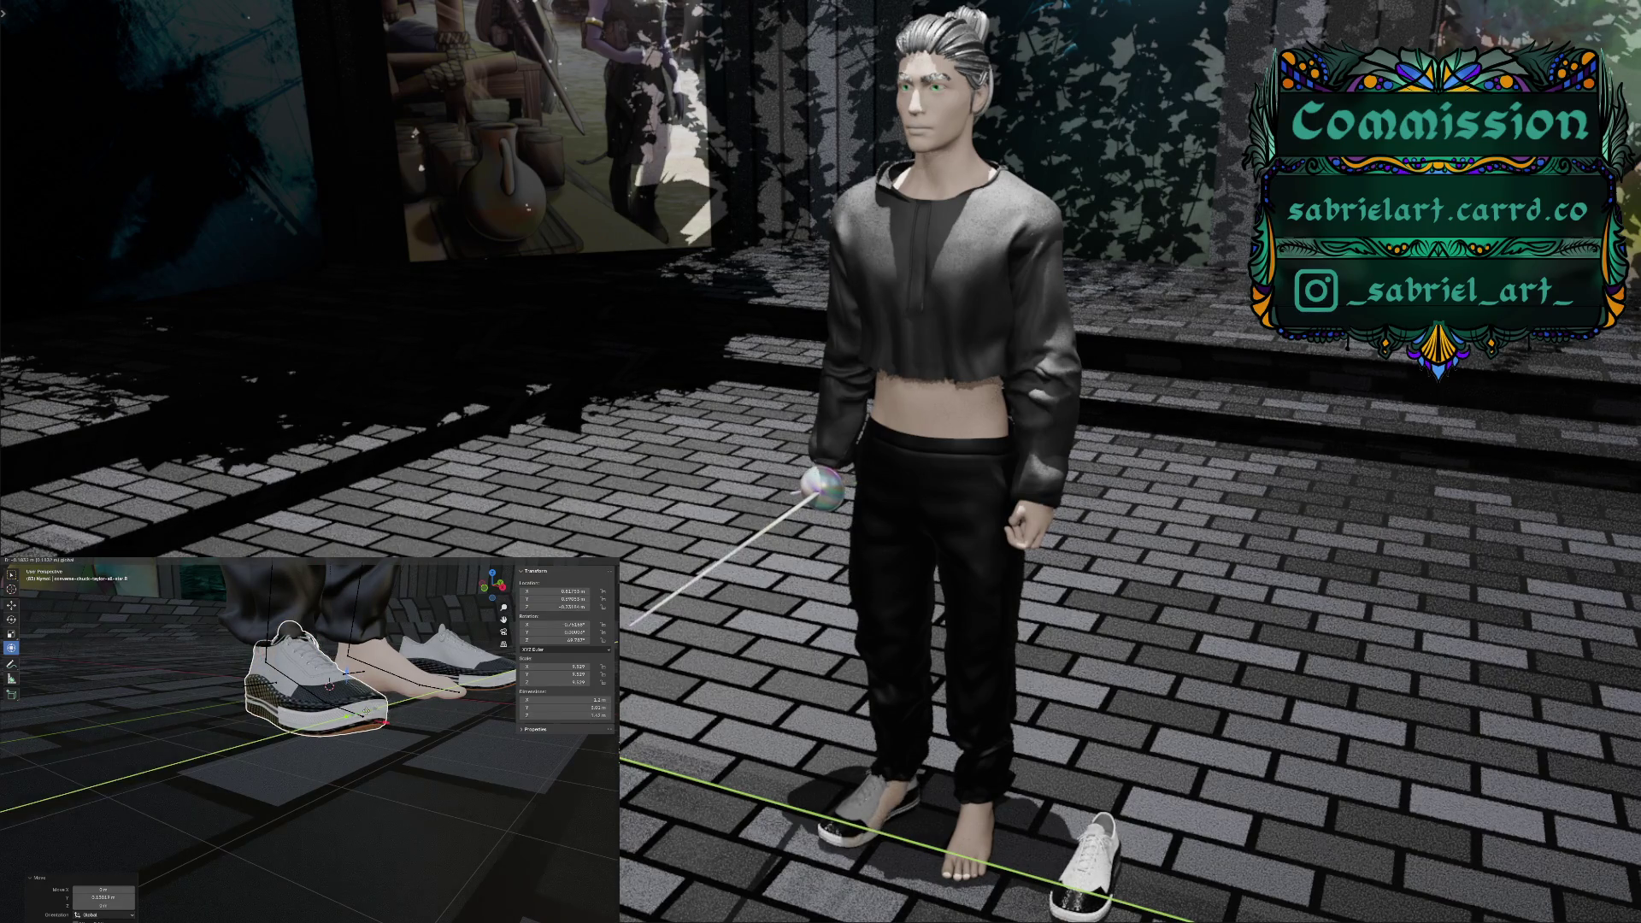
pyautogui.click(368, 714)
pyautogui.click(368, 714)
pyautogui.press('s')
pyautogui.press('y')
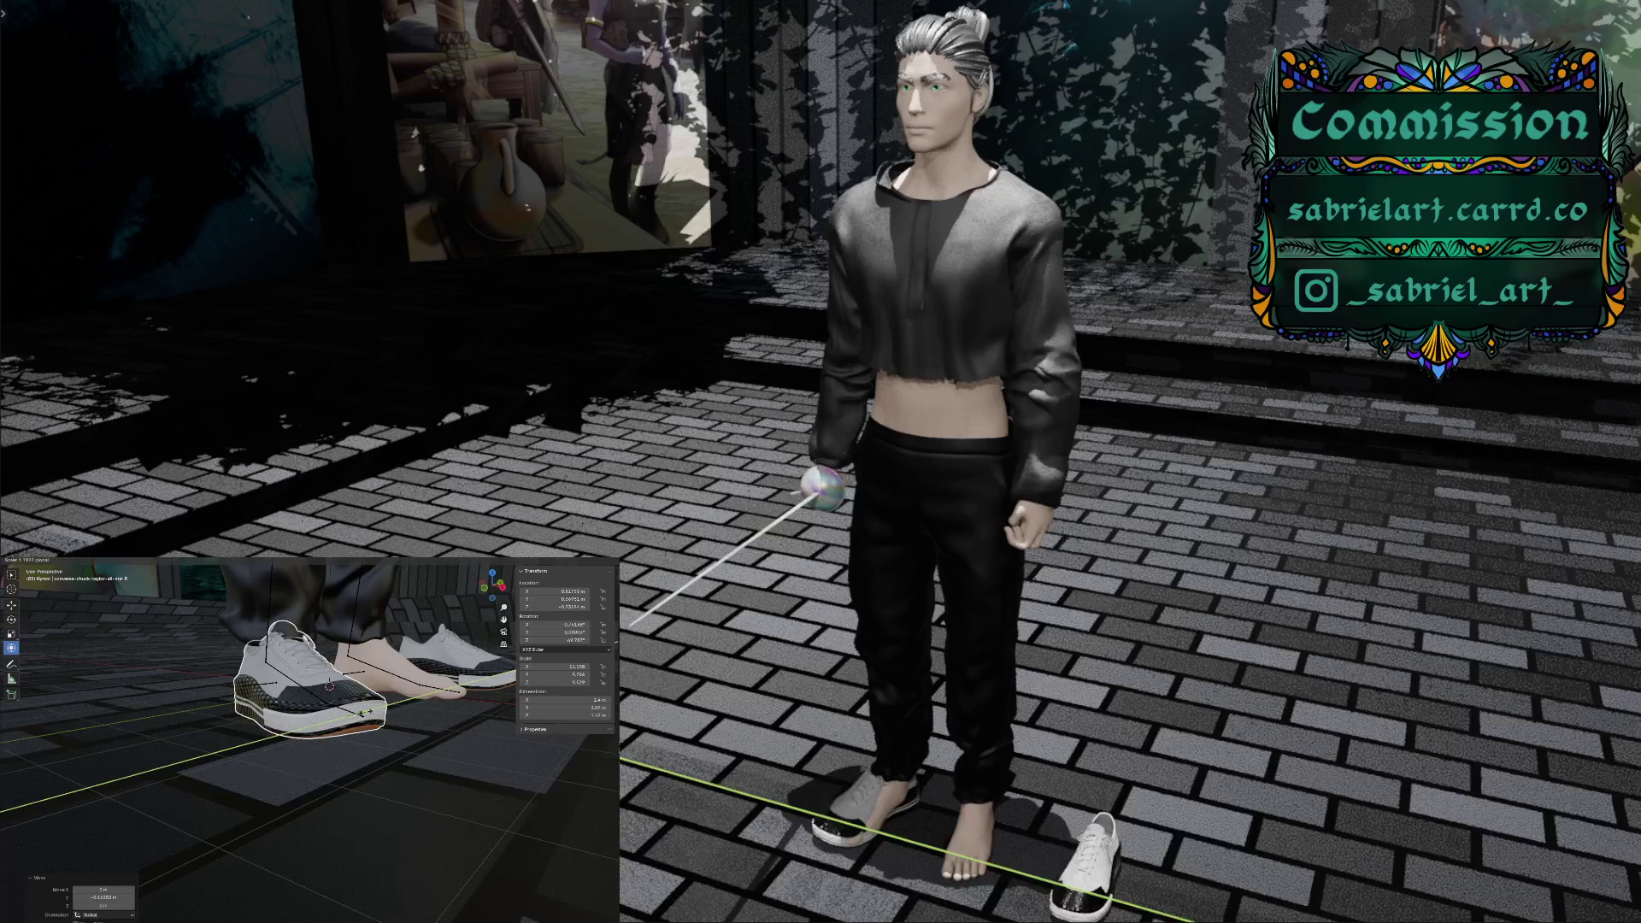
pyautogui.click(367, 715)
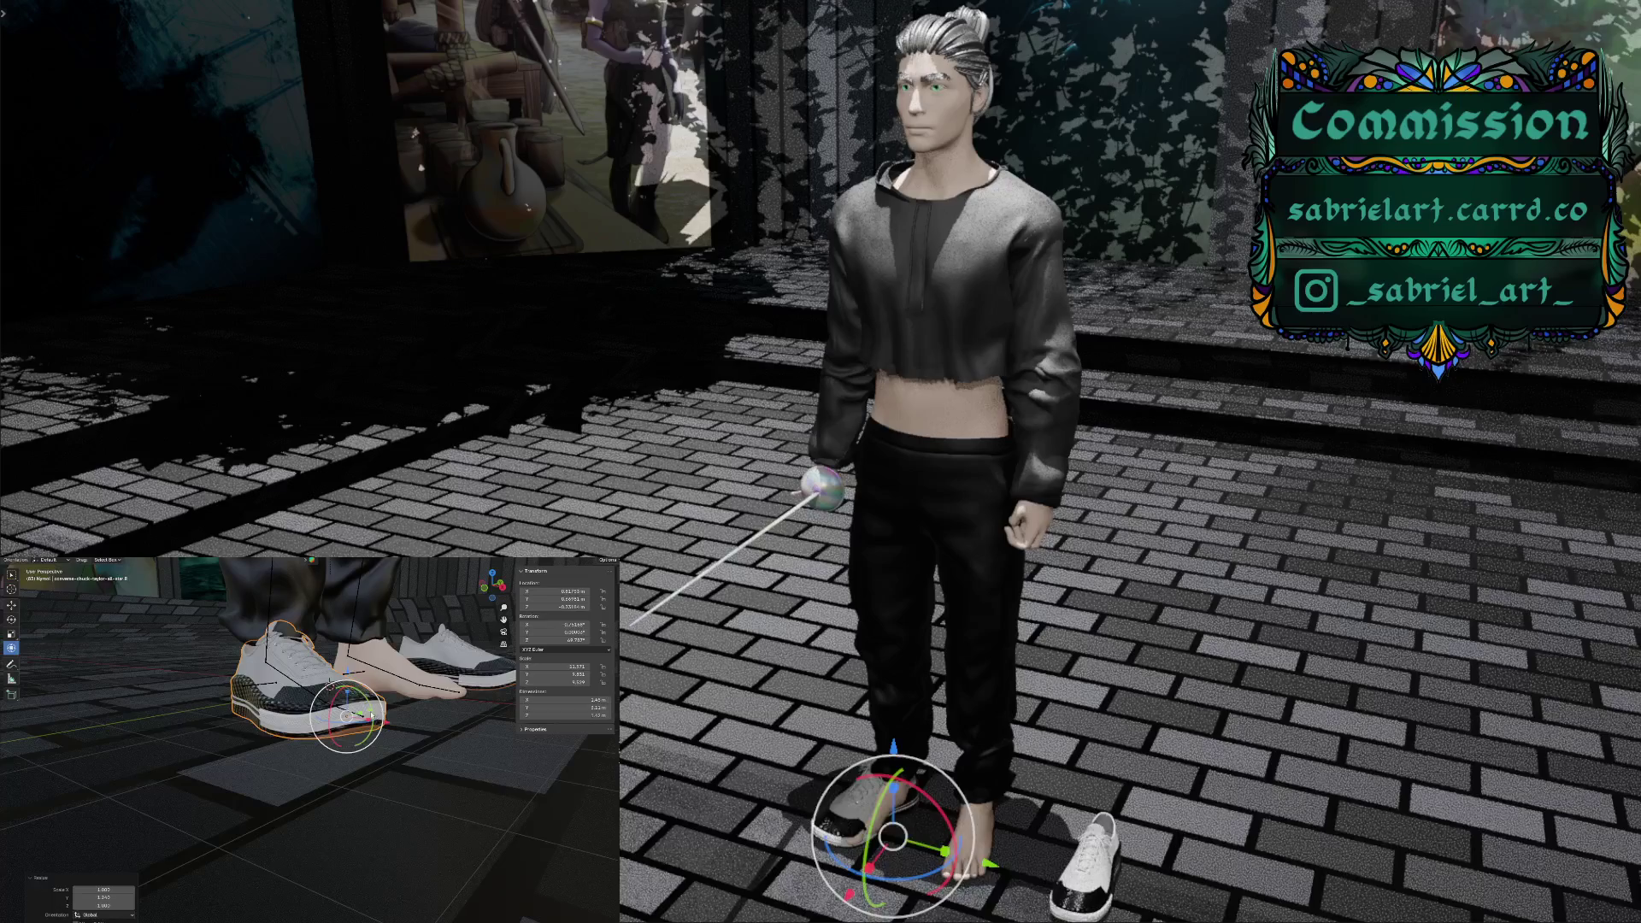
pyautogui.press('g')
pyautogui.press('y')
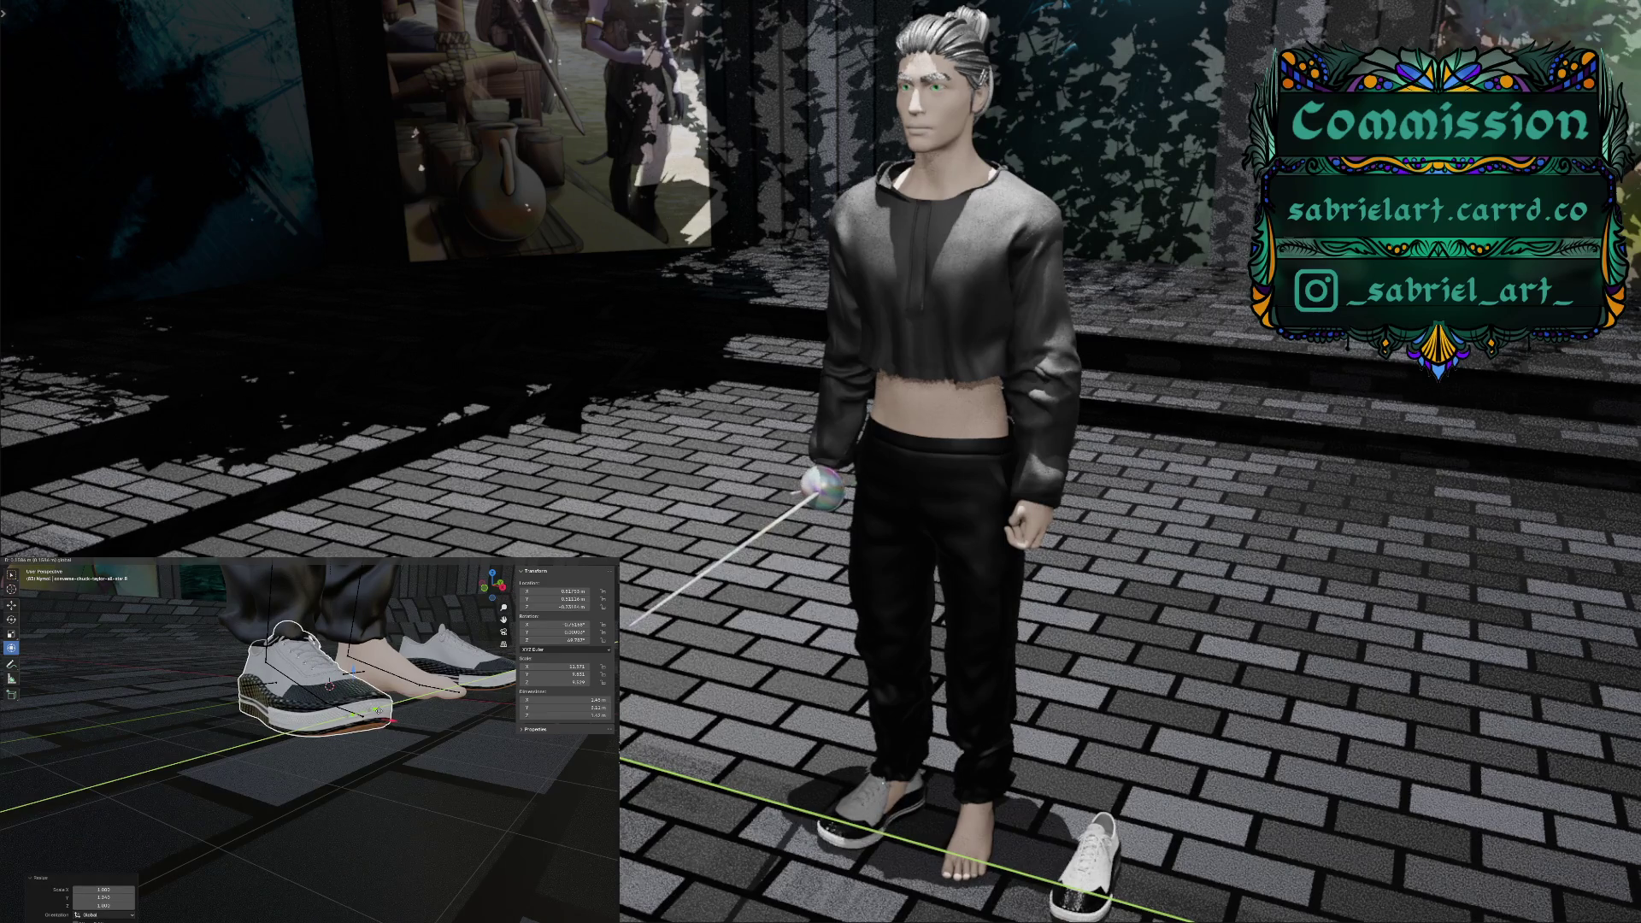
pyautogui.click(349, 721)
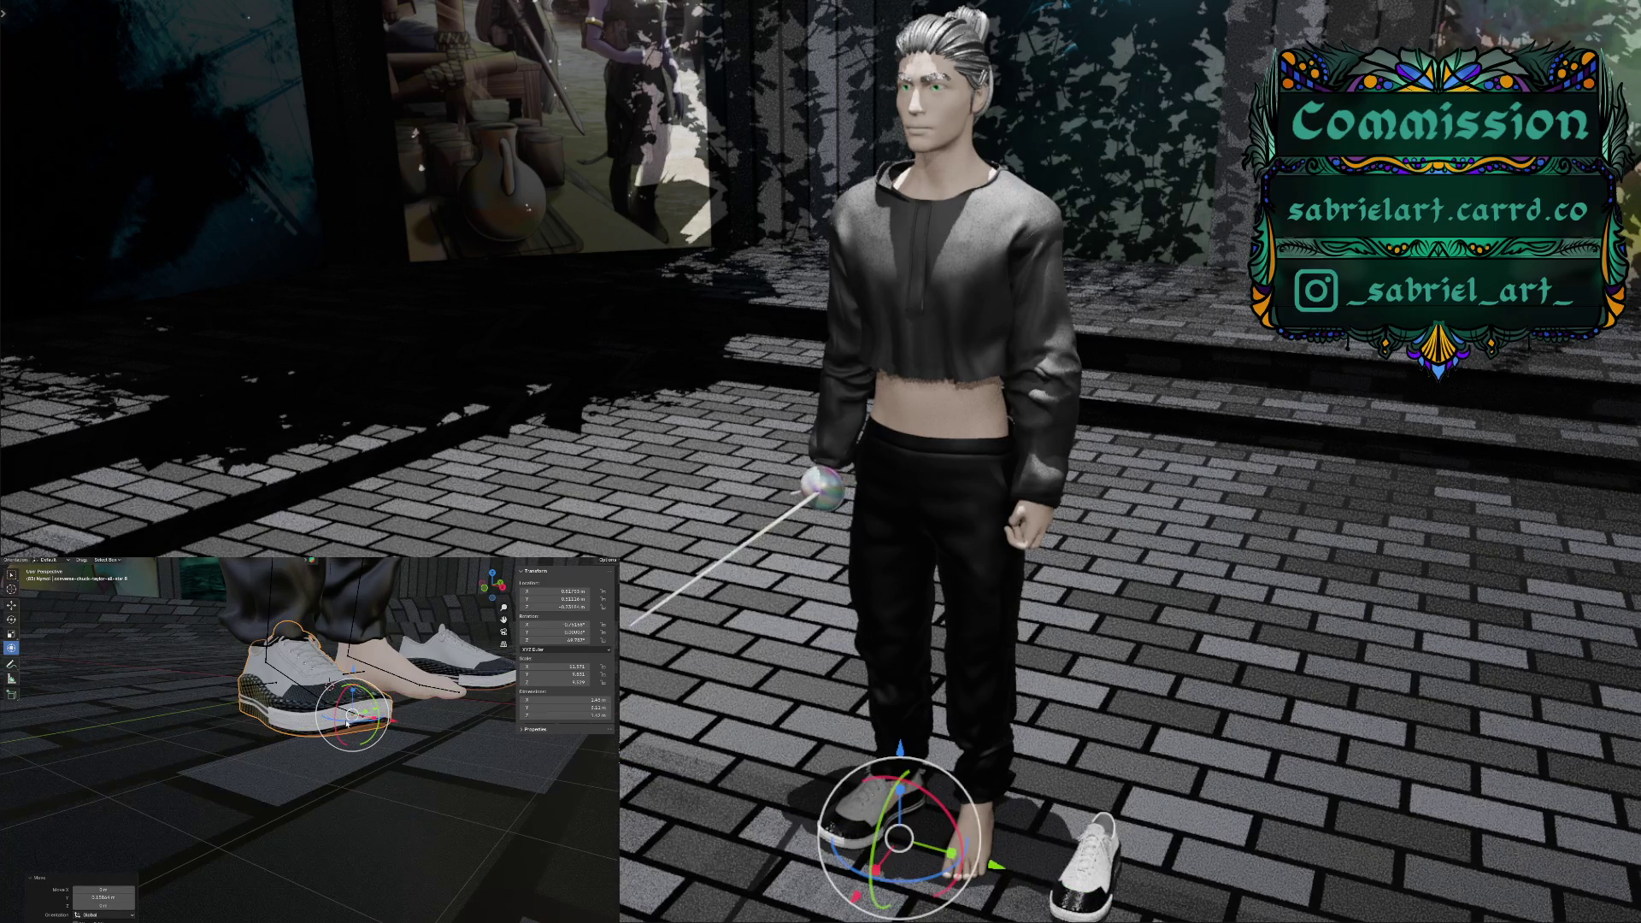
# Rotate the sneaker about Z and slide it along Y until it sits under the foot
pyautogui.press('r')
pyautogui.press('z')
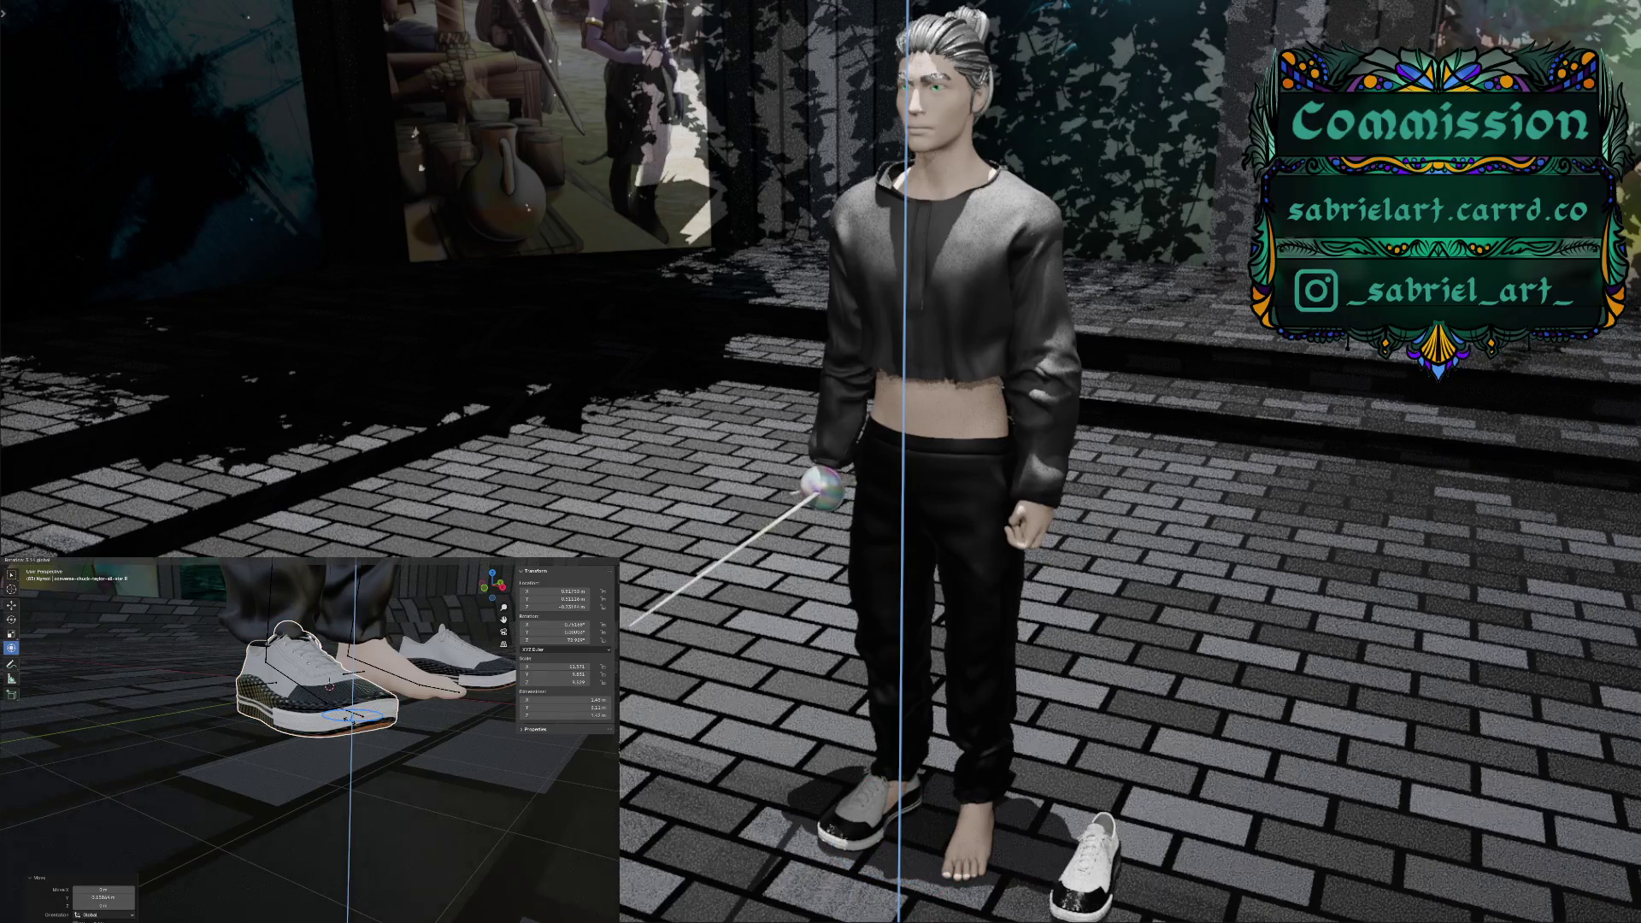
pyautogui.click(349, 720)
pyautogui.moveTo(349, 720); pyautogui.dragTo(316, 748, button='middle')
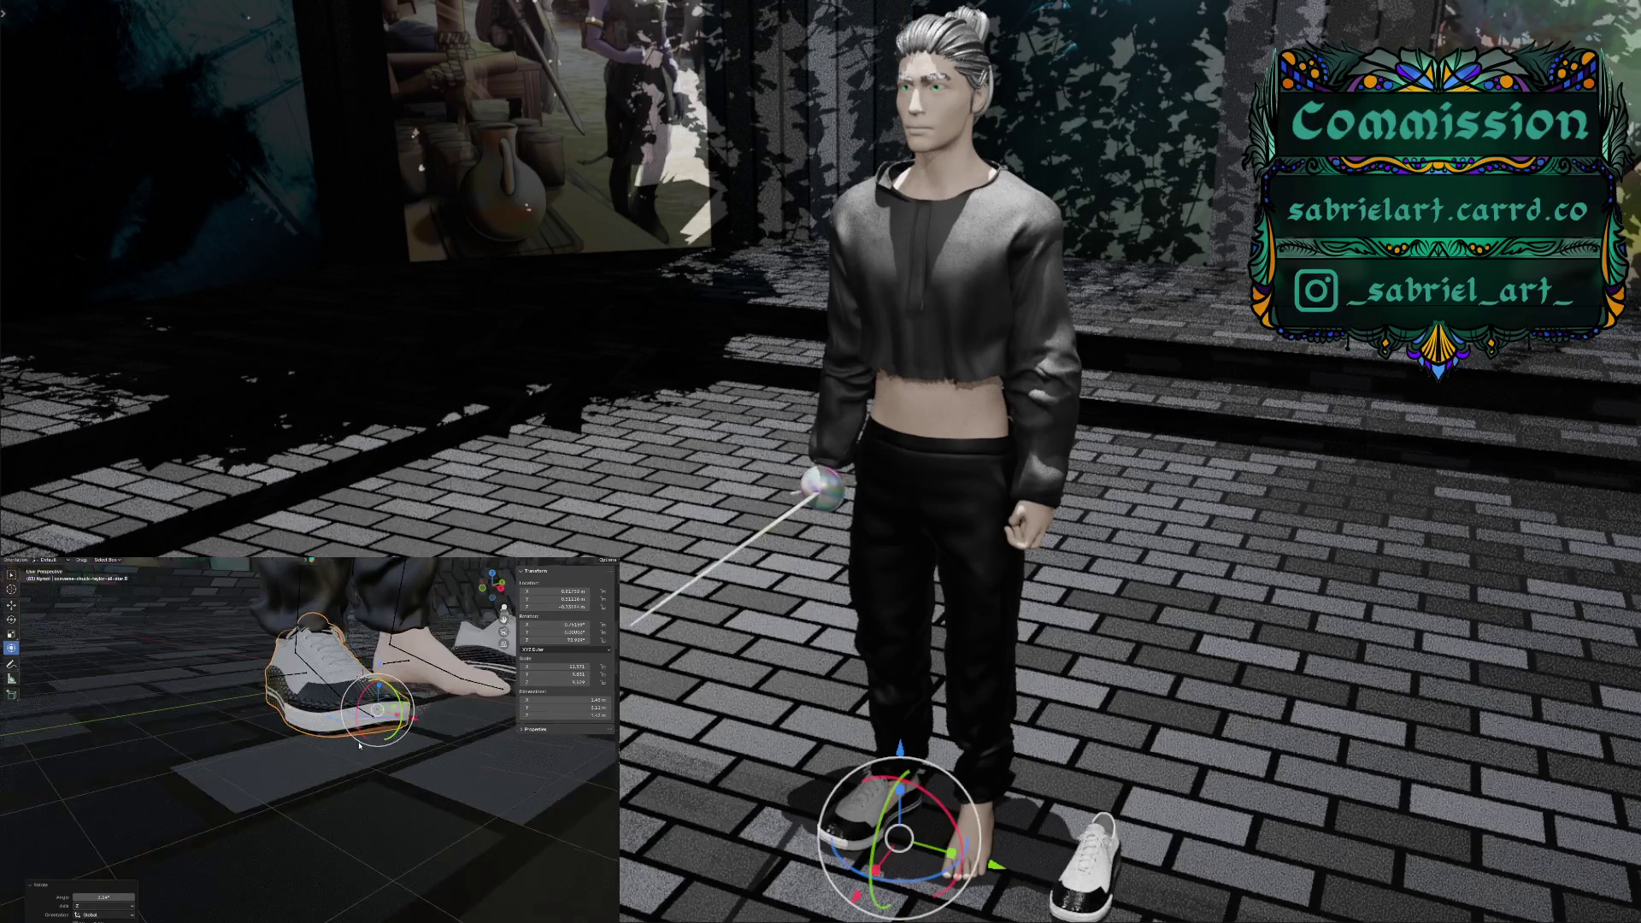
pyautogui.scroll(2, 316, 748)
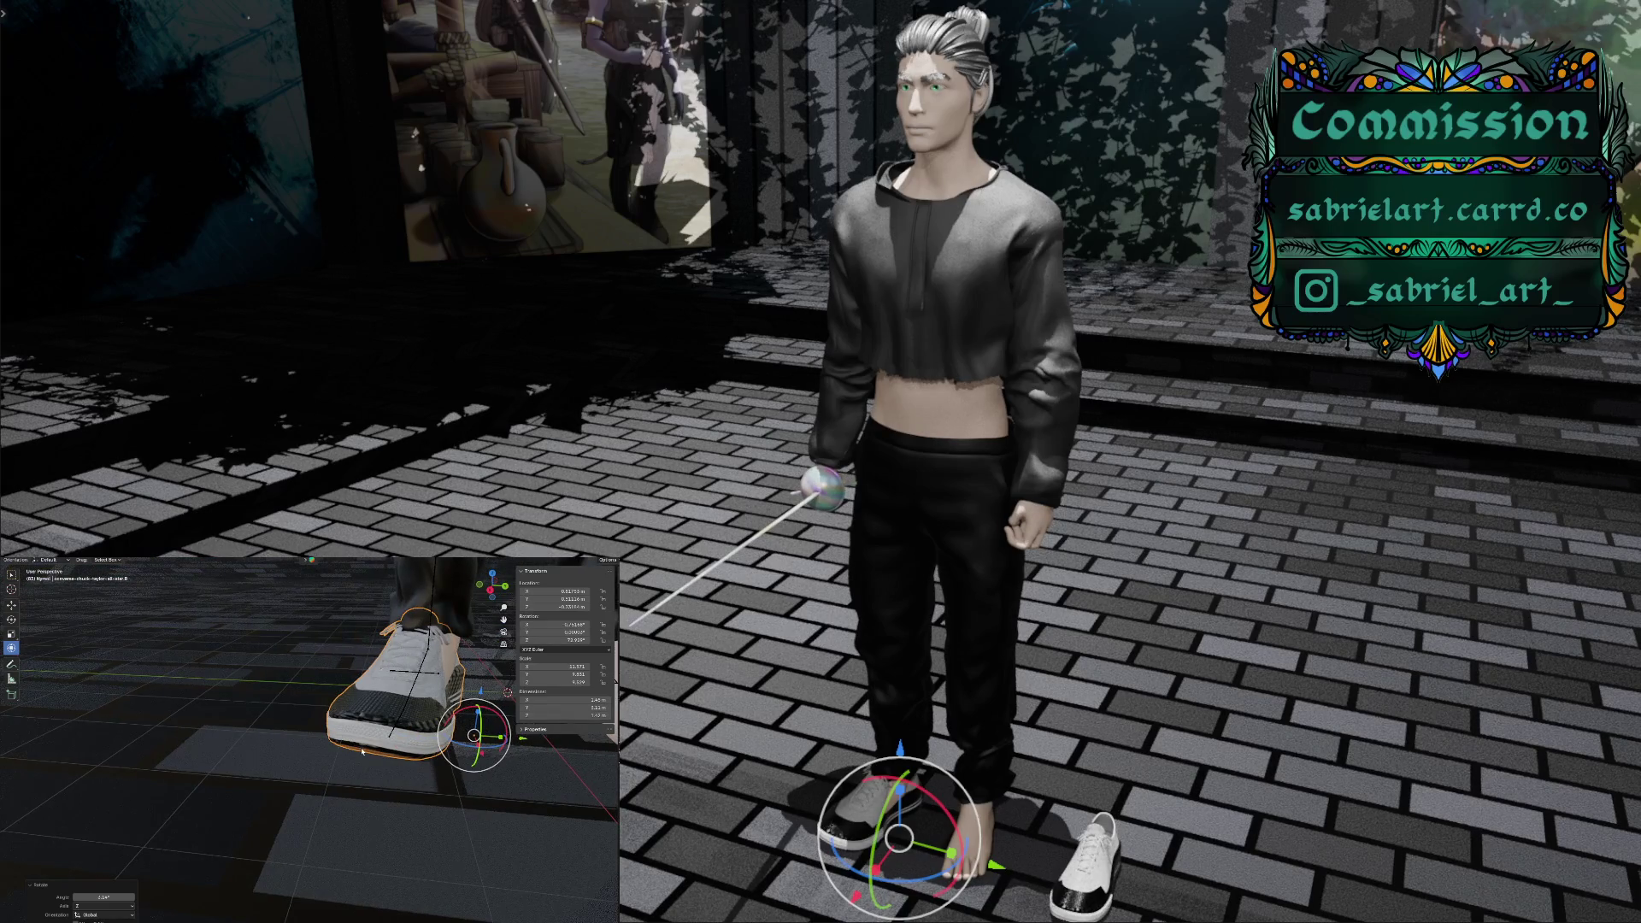
pyautogui.press('g')
pyautogui.press('y')
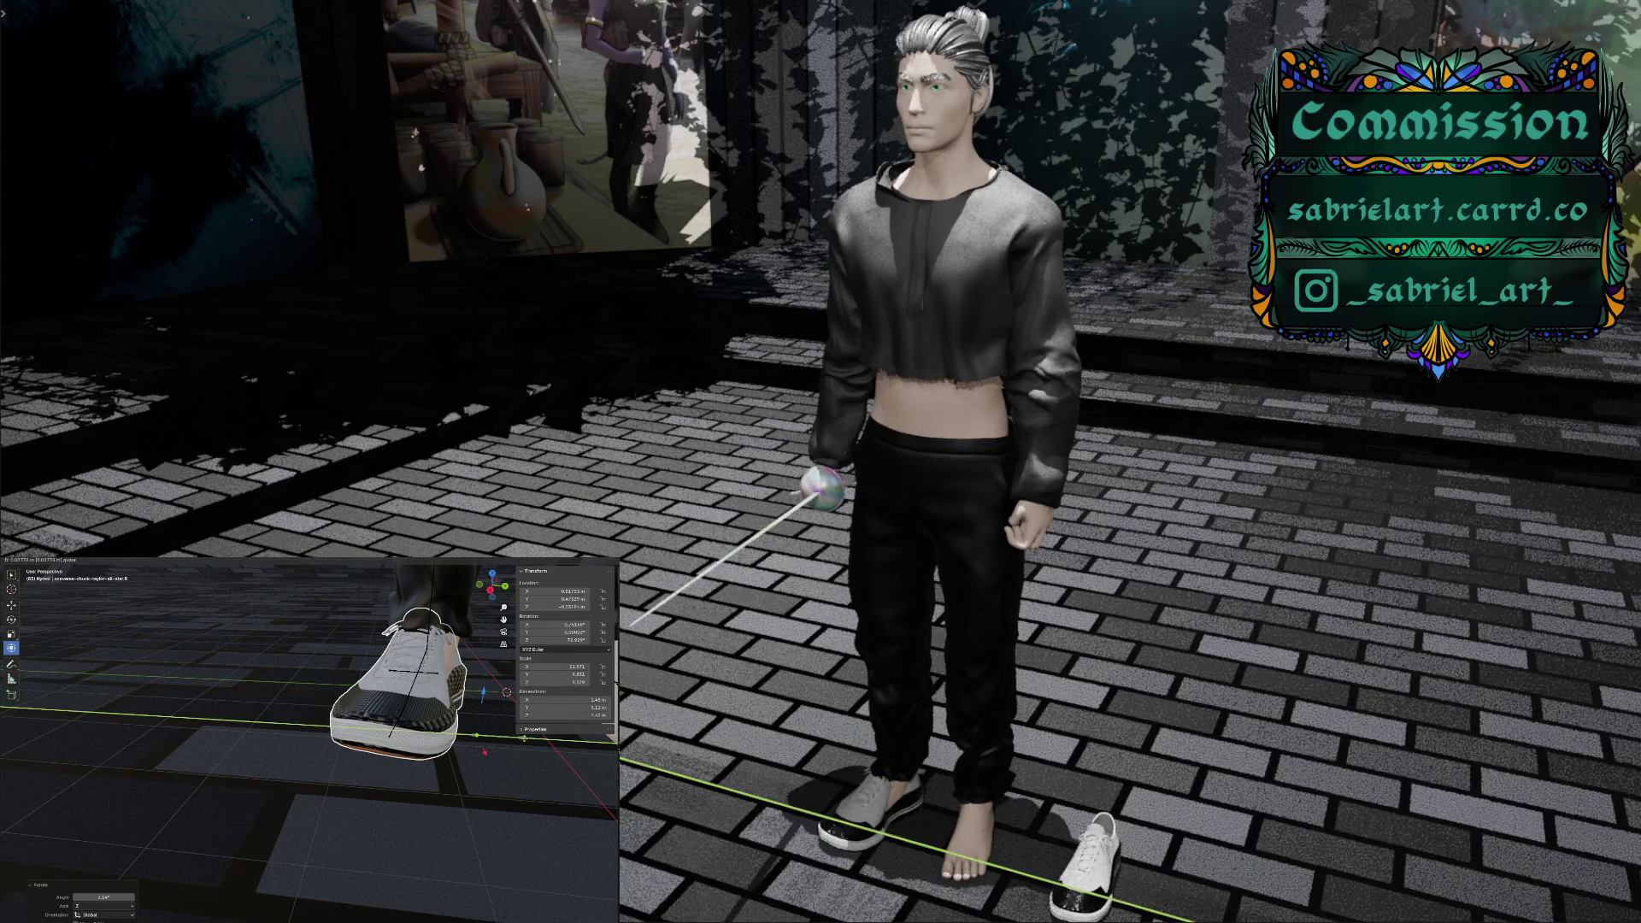
pyautogui.click(515, 630)
pyautogui.moveTo(503, 619)
pyautogui.mouseDown()
pyautogui.moveTo(376, 683)
pyautogui.moveTo(260, 706)
pyautogui.mouseUp()
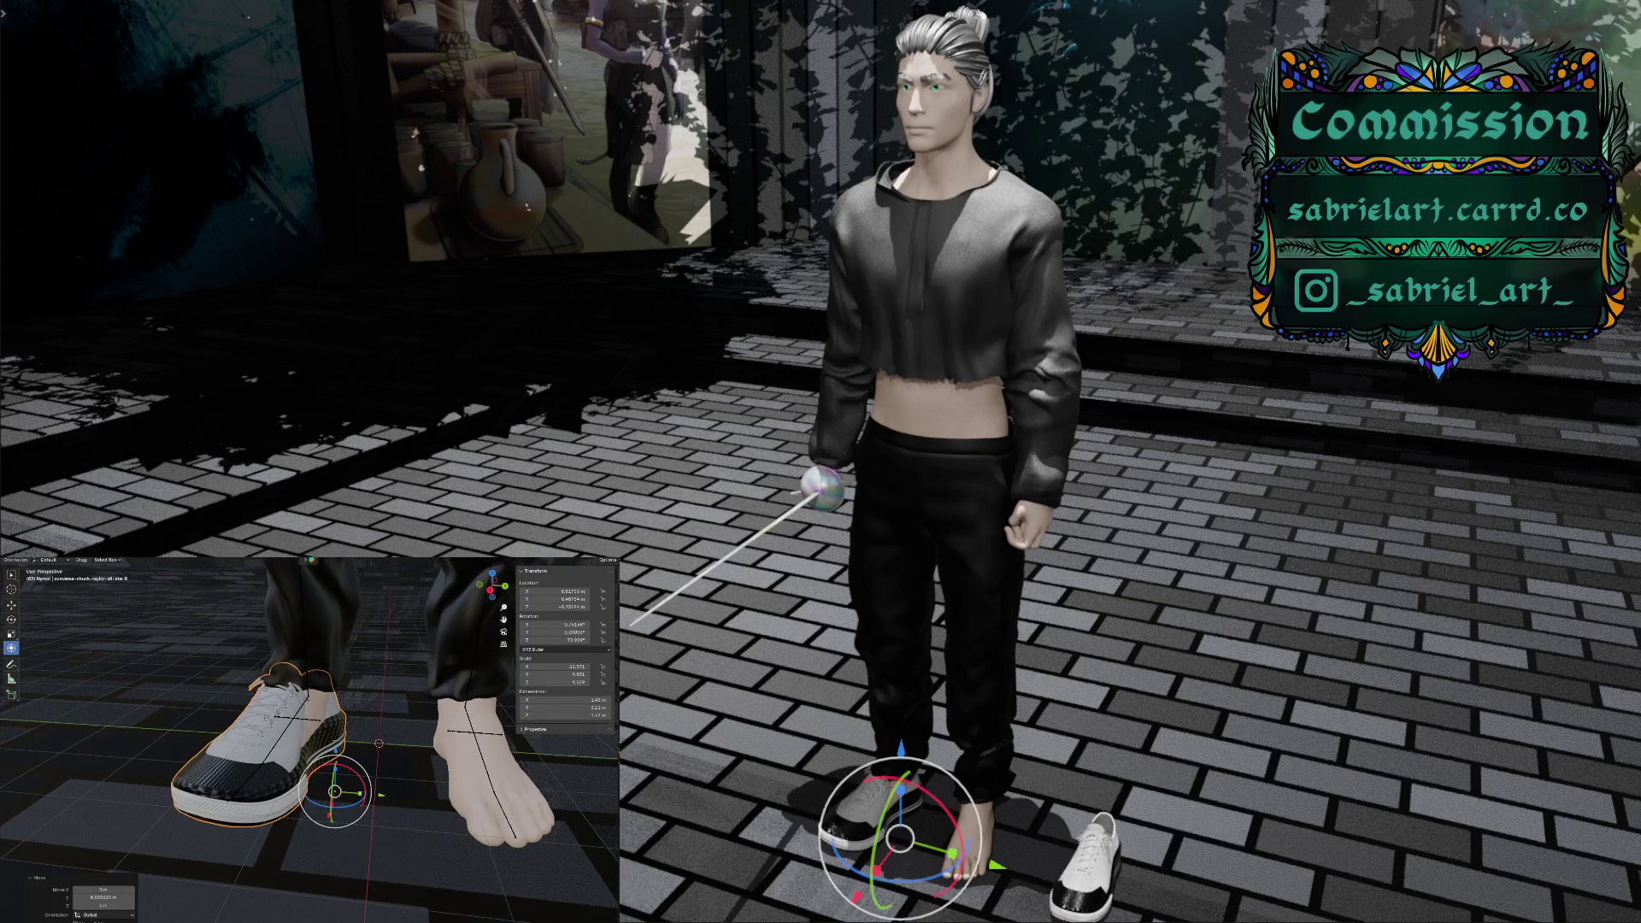
# Switch the viewport to Sculpt Mode, later returning to Object Mode
pyautogui.click(51, 561)
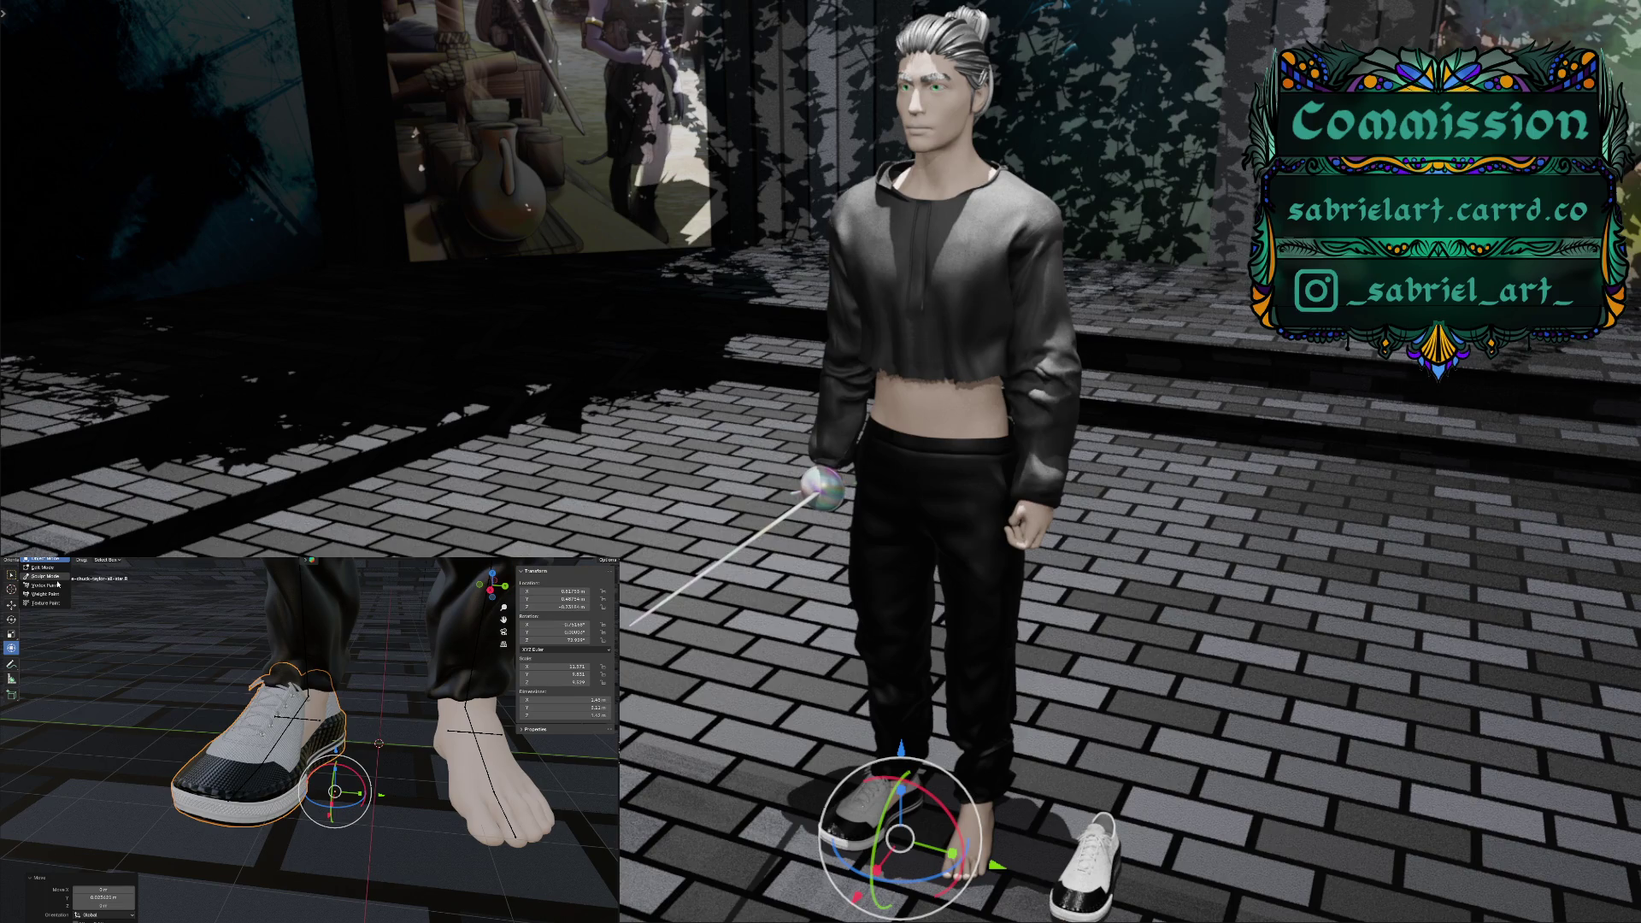
pyautogui.click(47, 576)
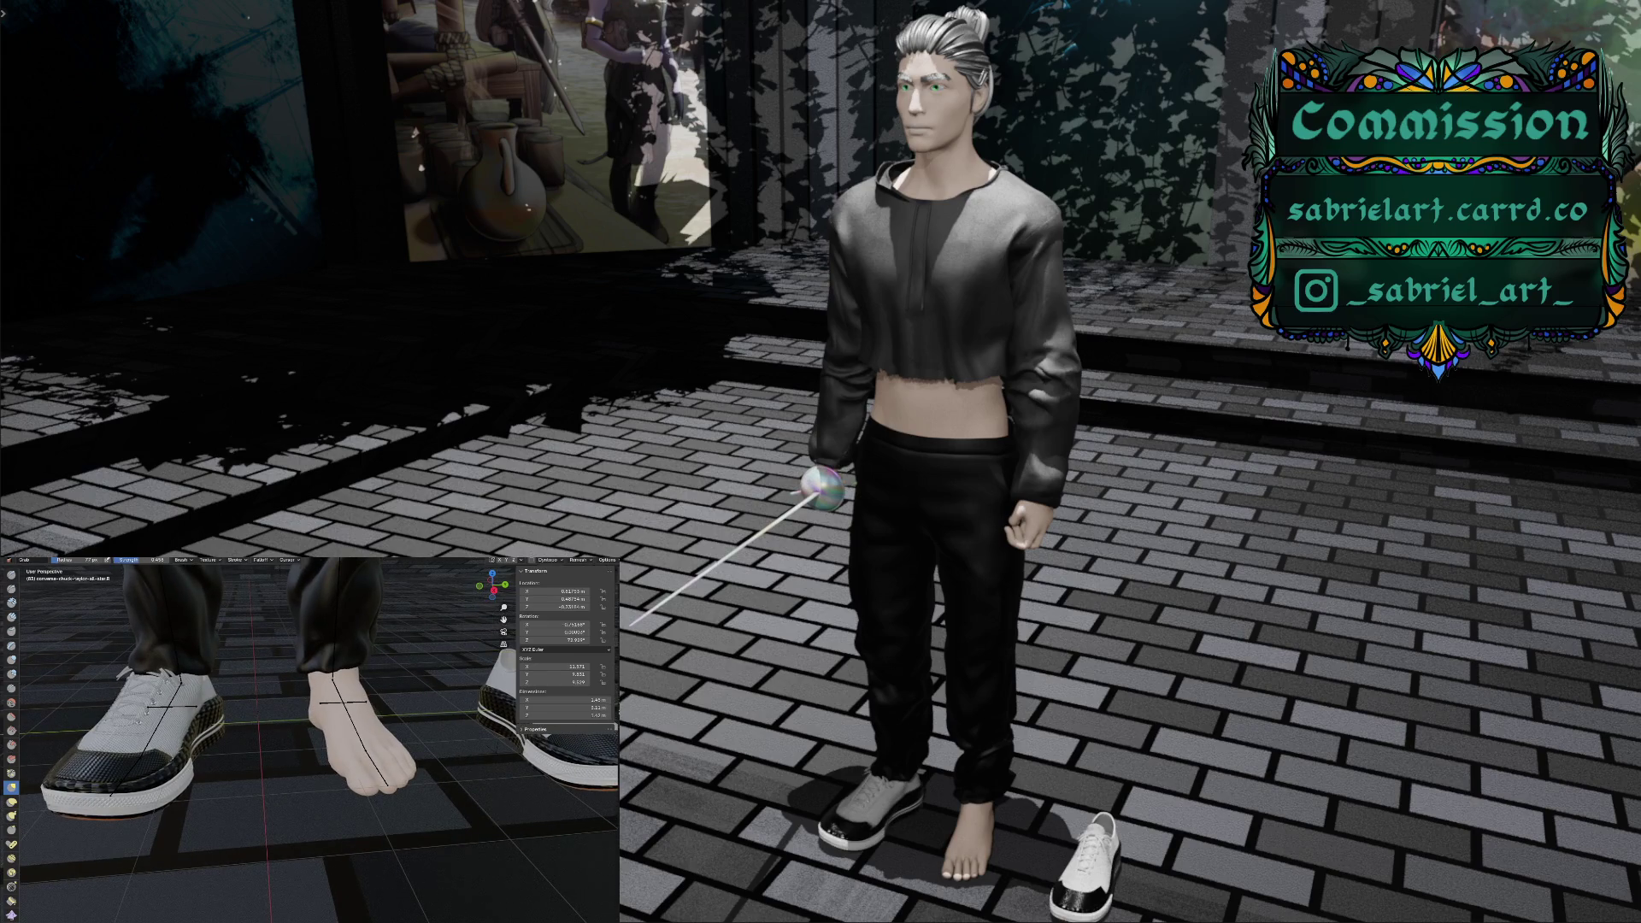
pyautogui.click(58, 560)
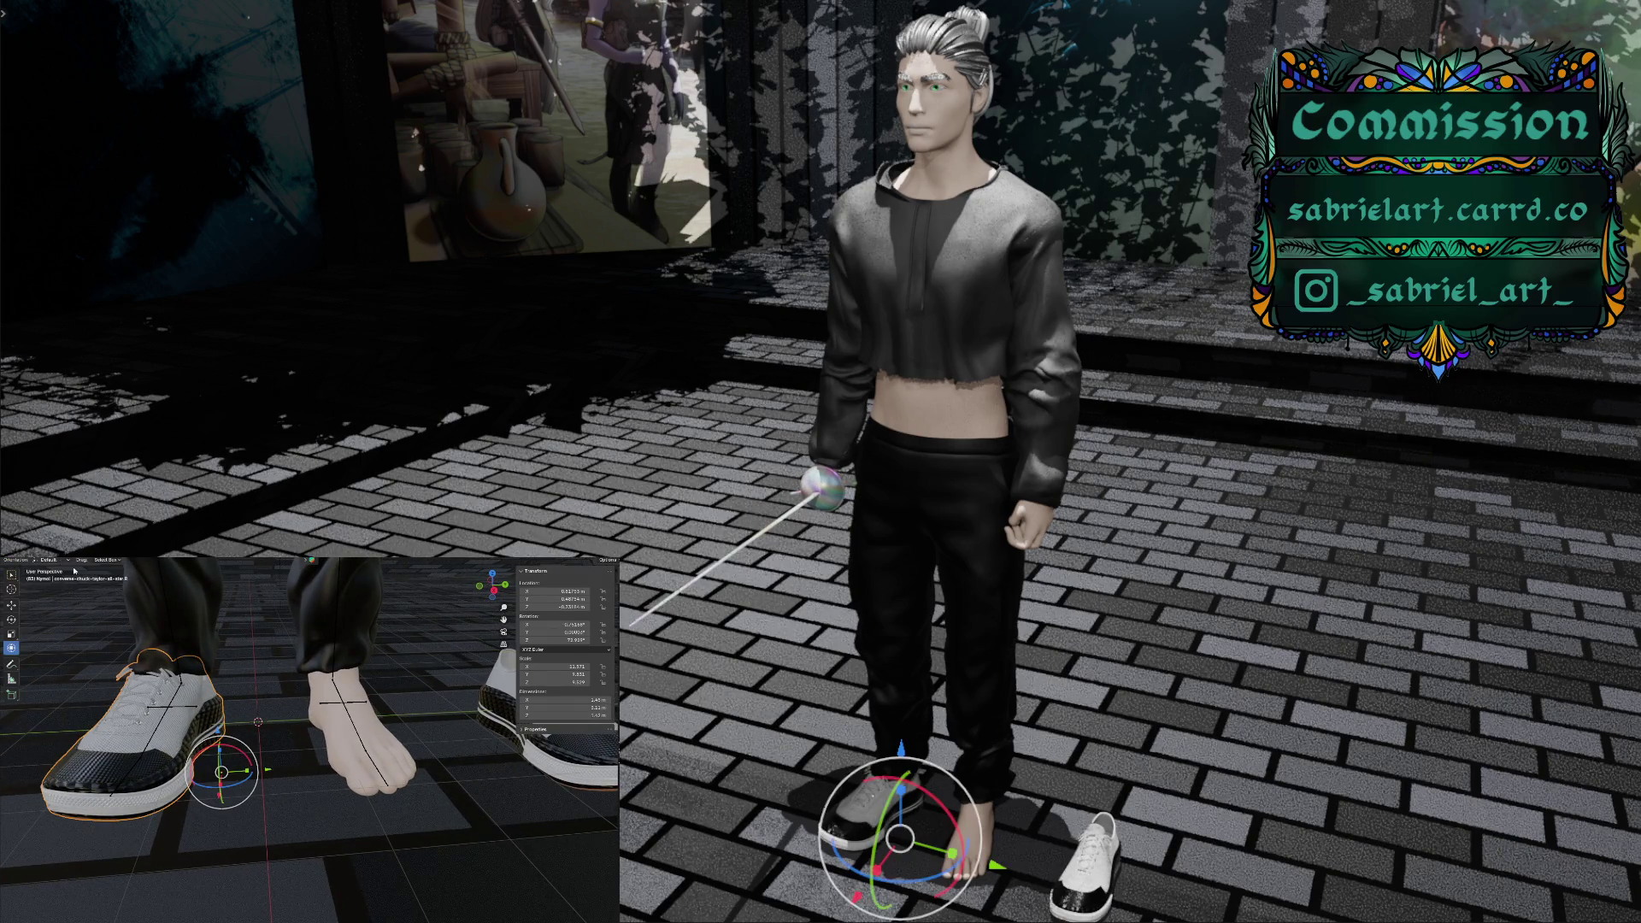
# Move the loose sneaker along Y under the bare foot and rotate it about Z
pyautogui.click(498, 709)
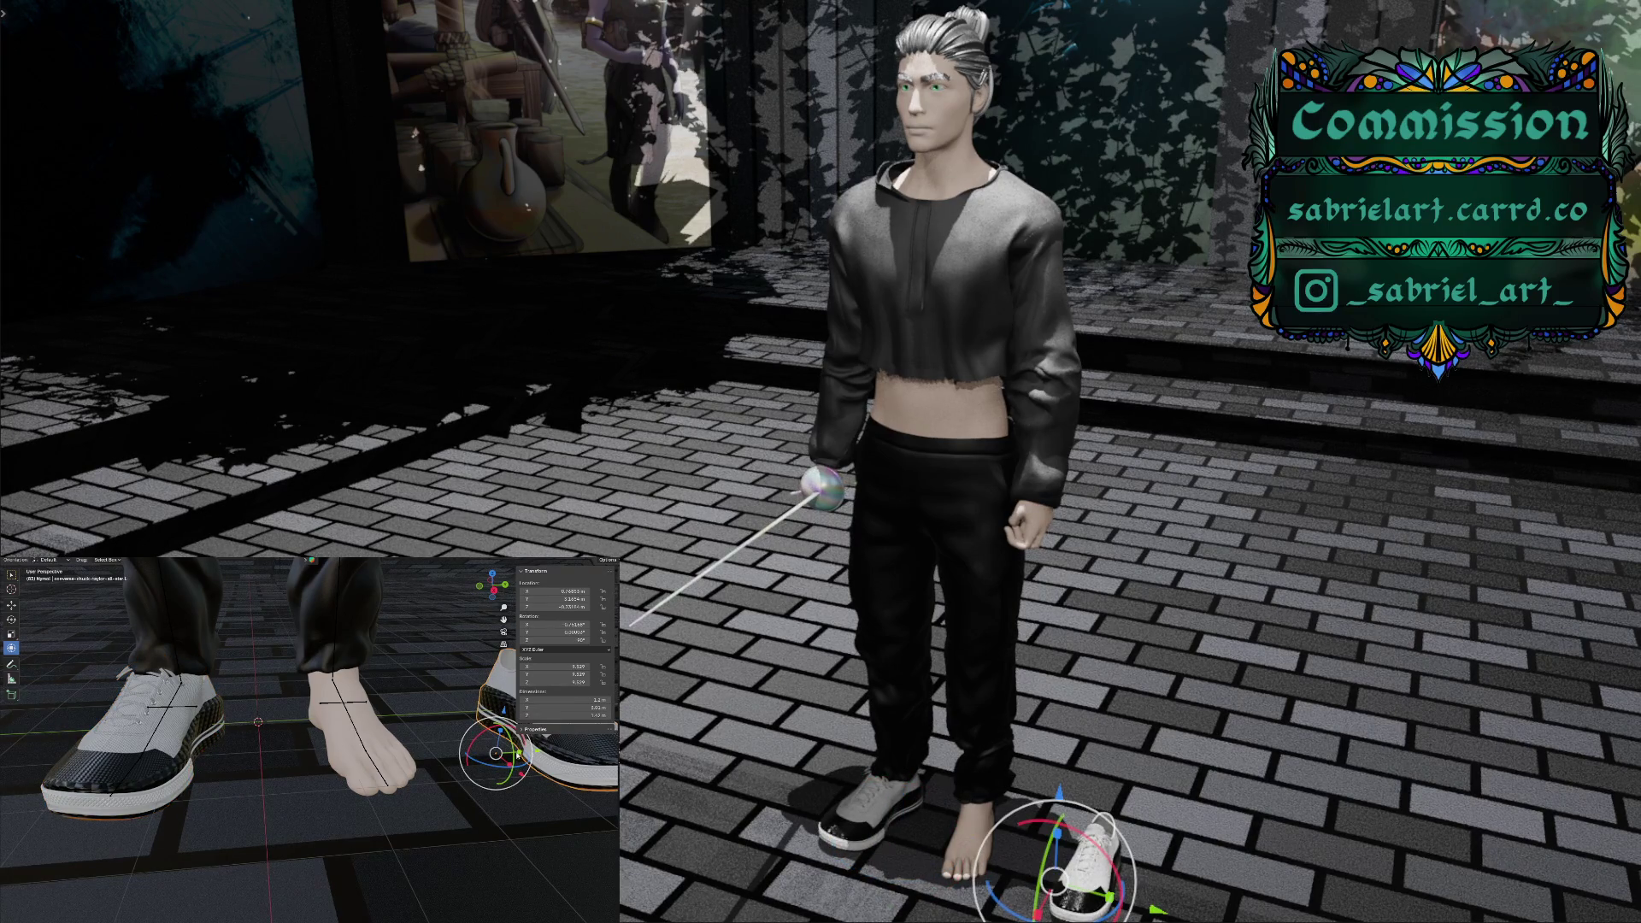
pyautogui.press('g')
pyautogui.press('y')
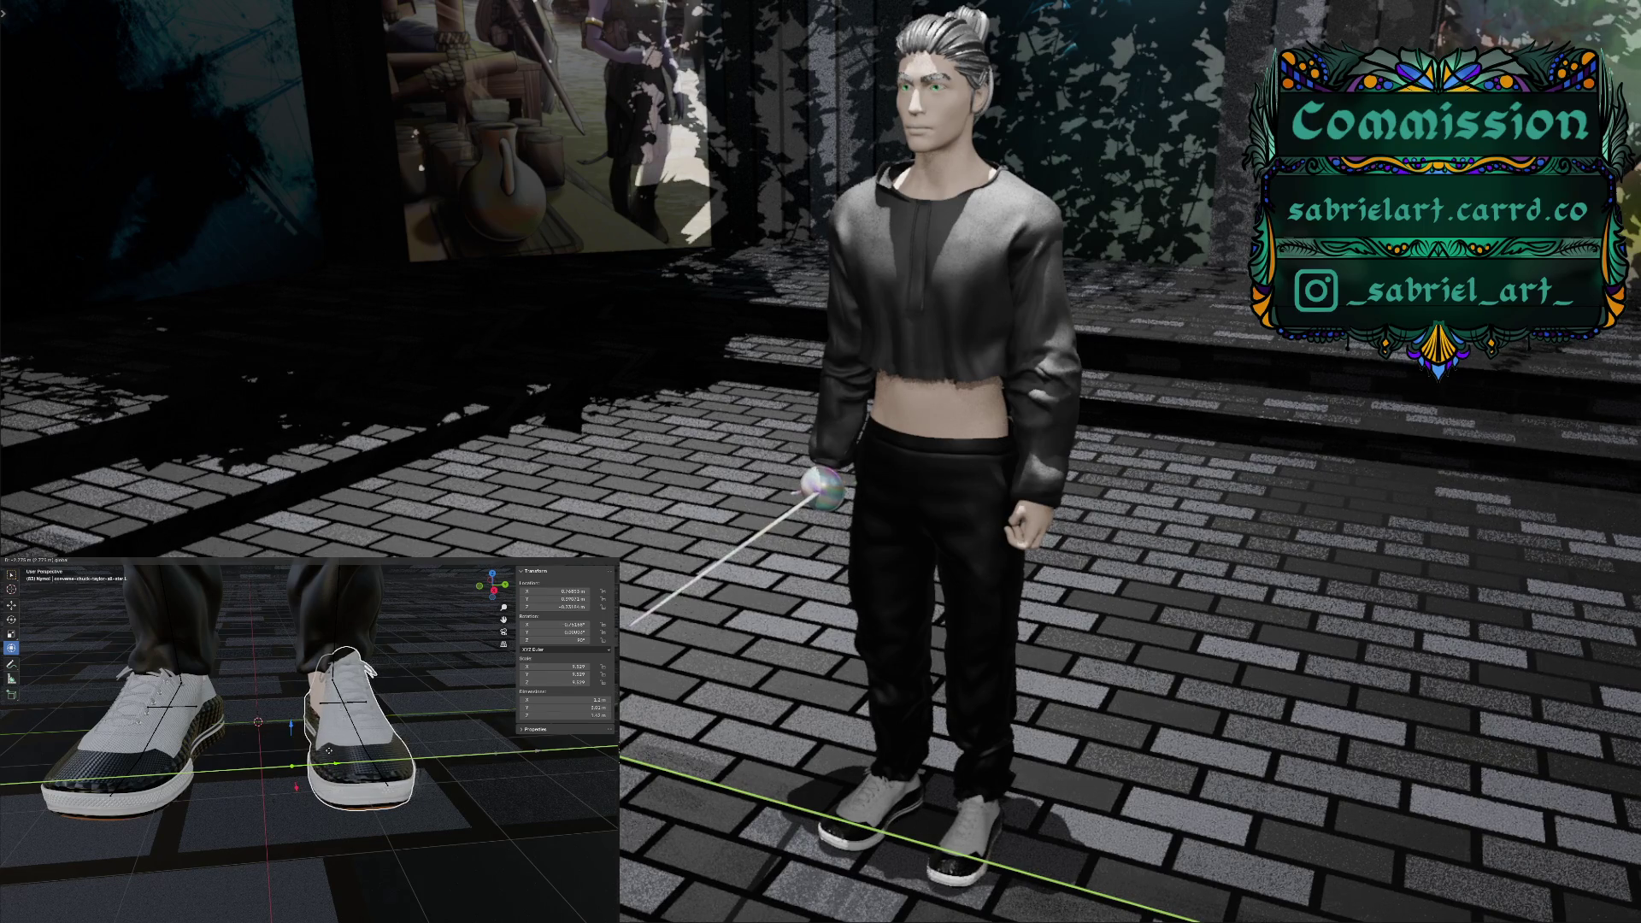
pyautogui.click(335, 751)
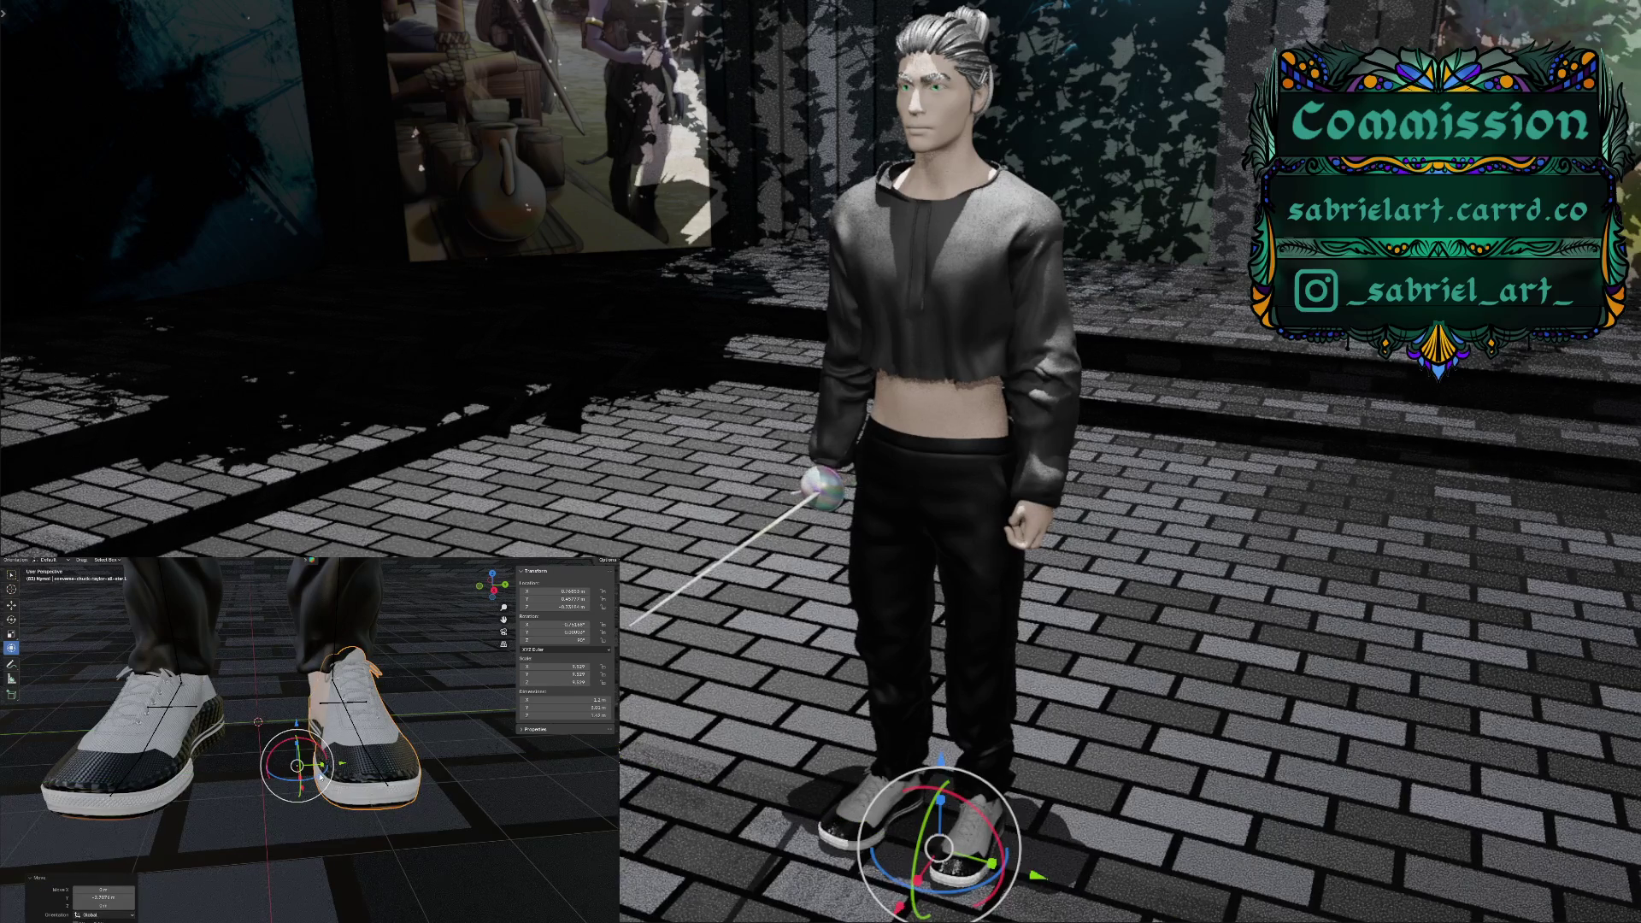
pyautogui.moveTo(324, 775); pyautogui.dragTo(323, 773)
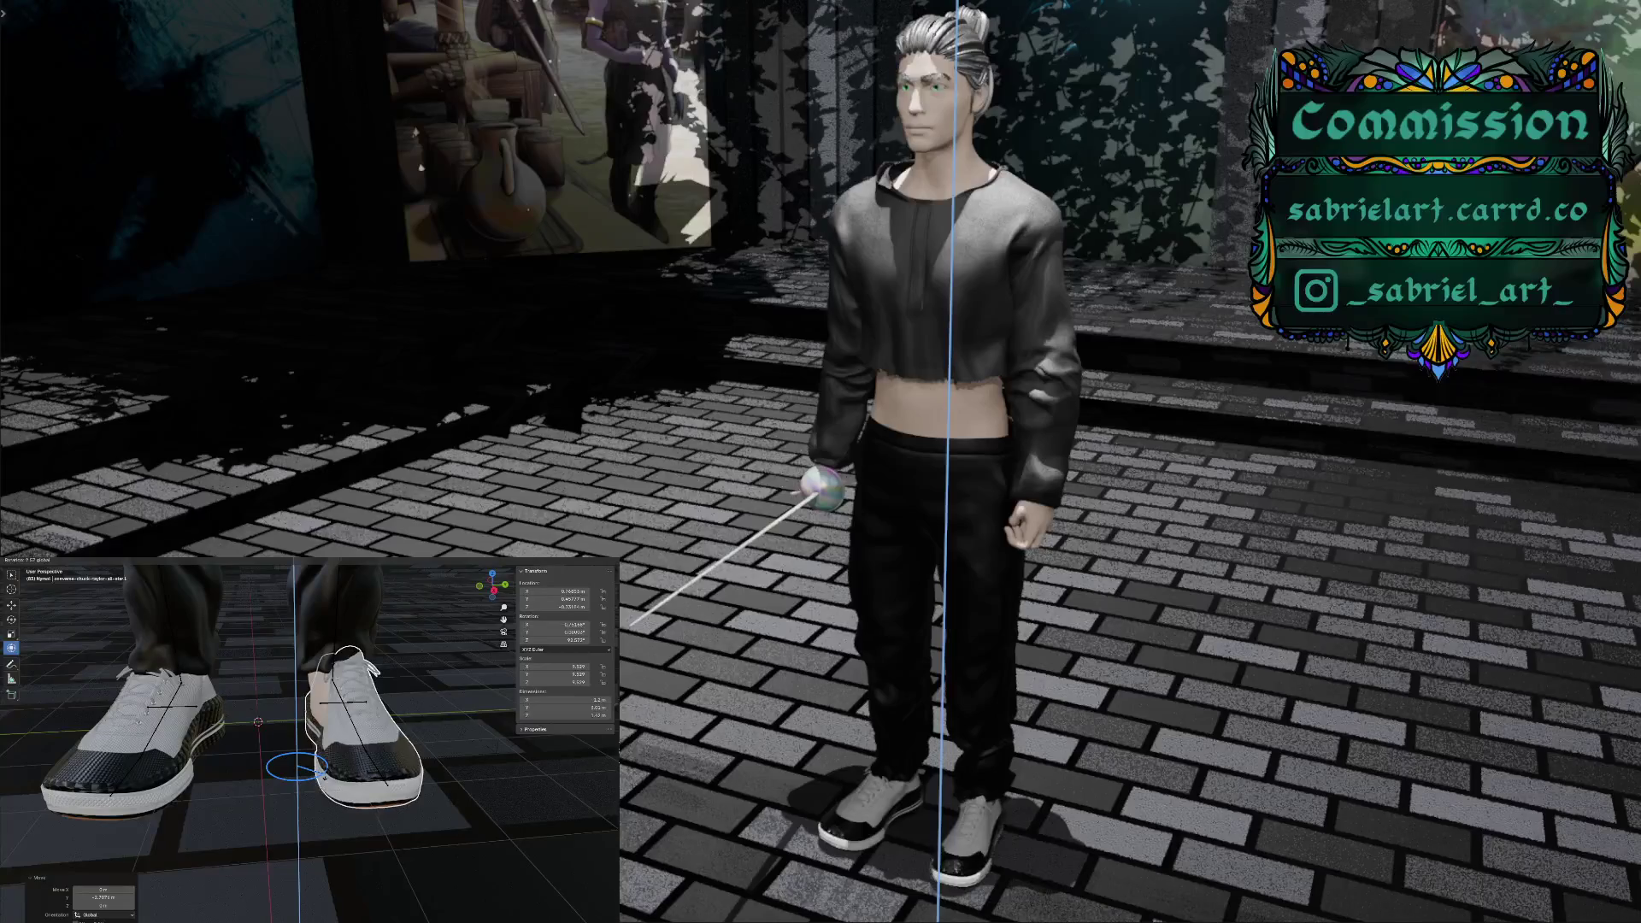
pyautogui.moveTo(322, 773); pyautogui.dragTo(336, 729)
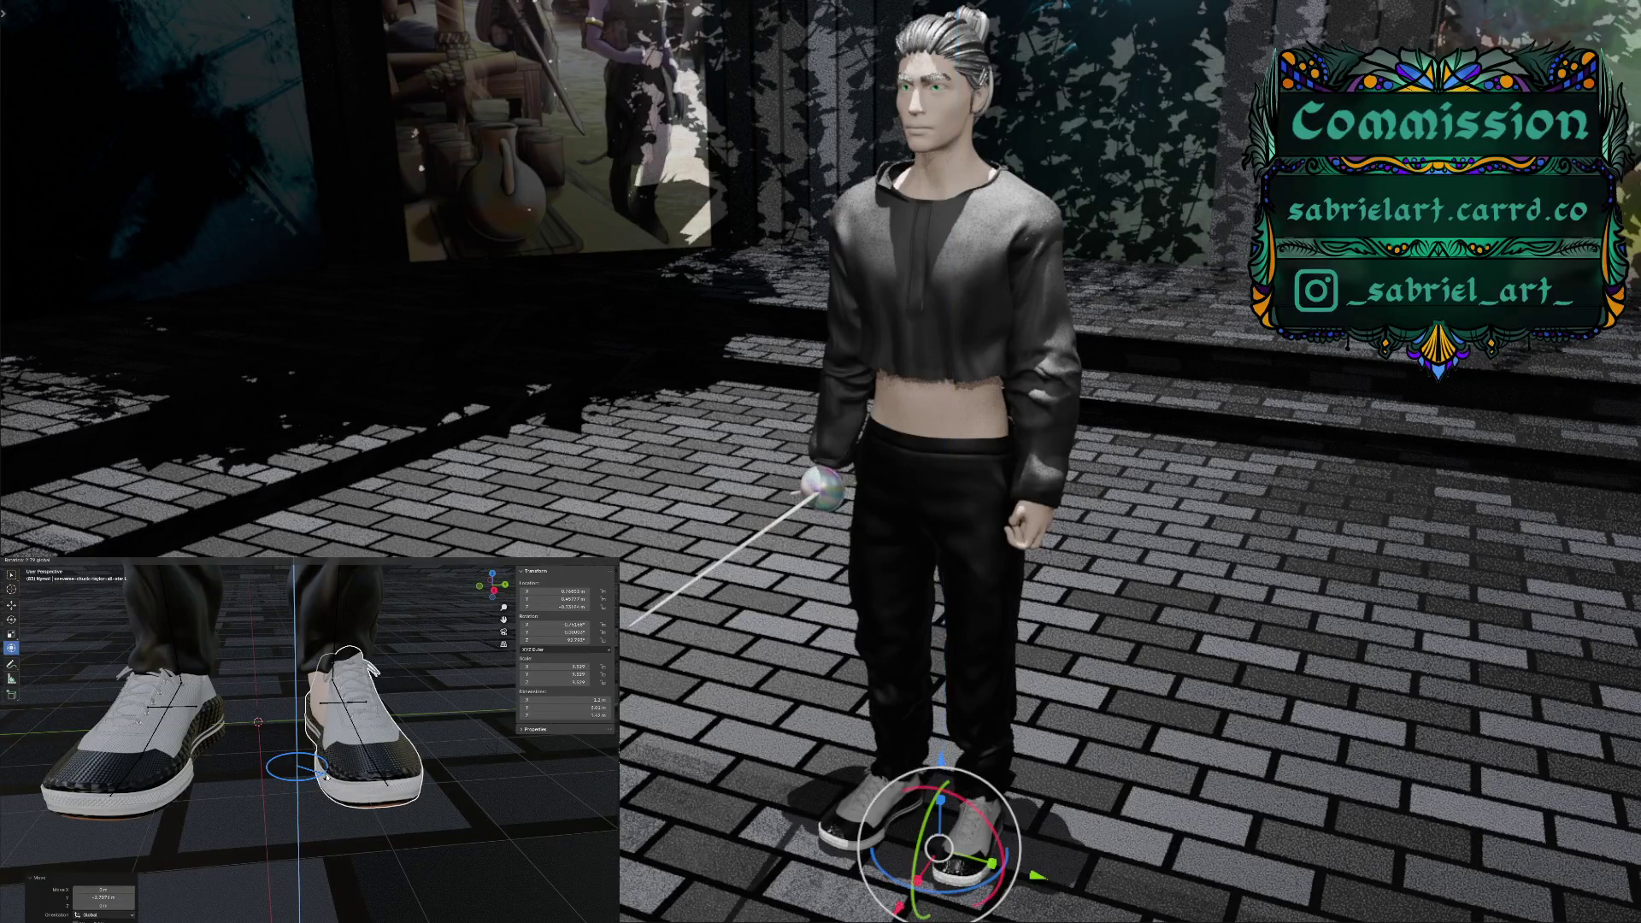
# Stretch the second sneaker along Y, reposition it, and enter Sculpt Mode facing both shoes
pyautogui.moveTo(367, 744); pyautogui.dragTo(287, 761, button='middle')
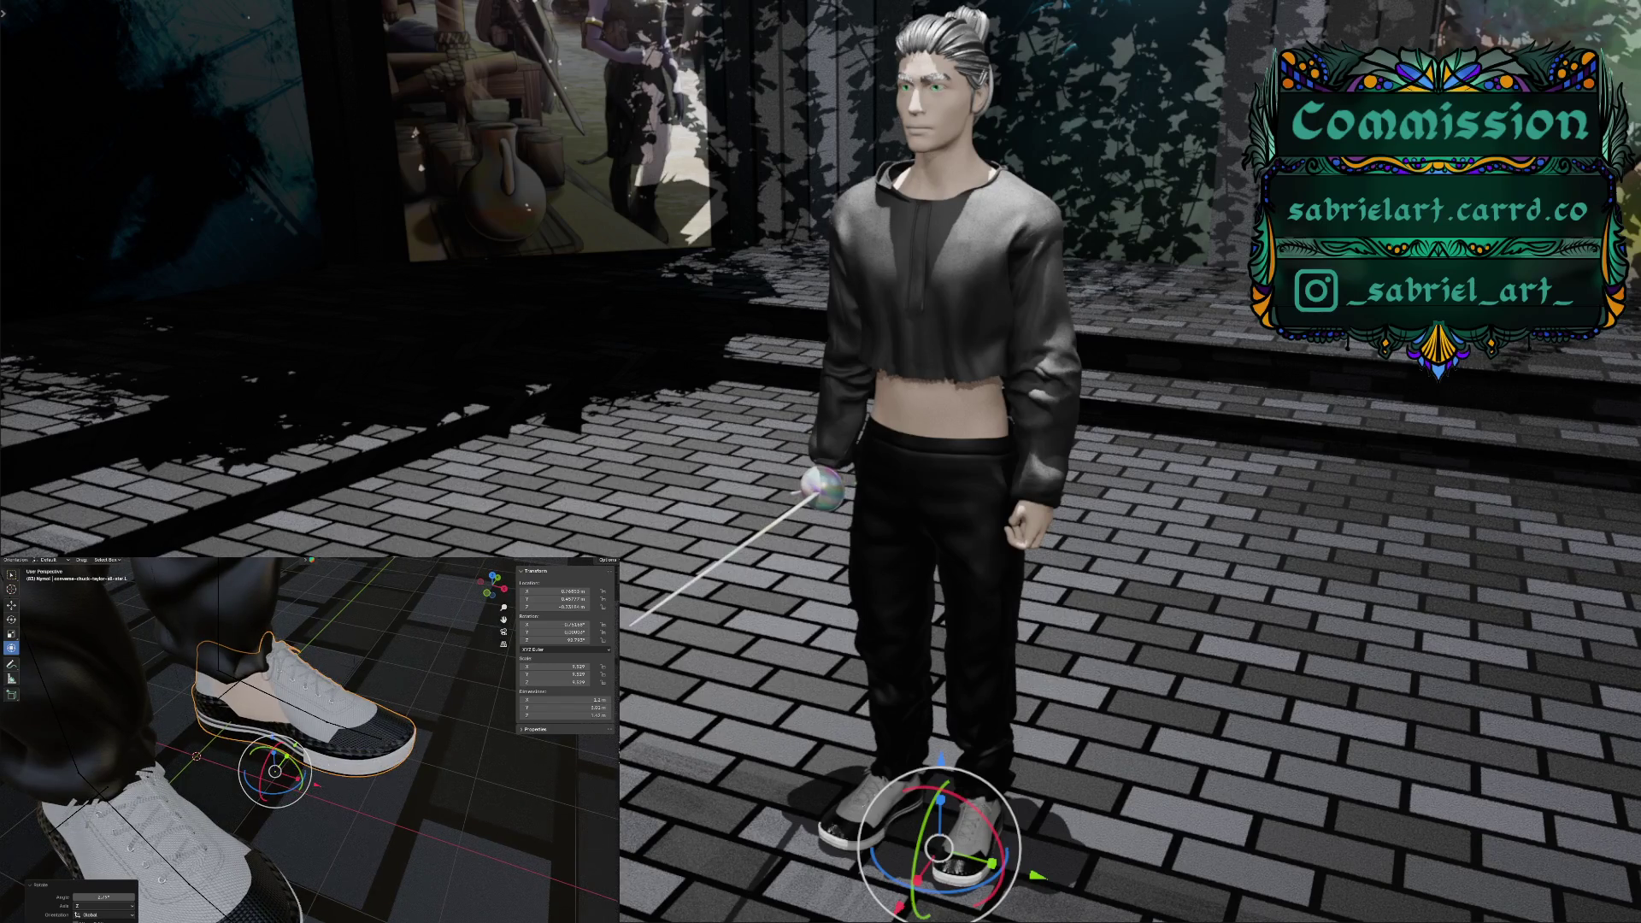
pyautogui.press('s')
pyautogui.press('y')
pyautogui.click(289, 756)
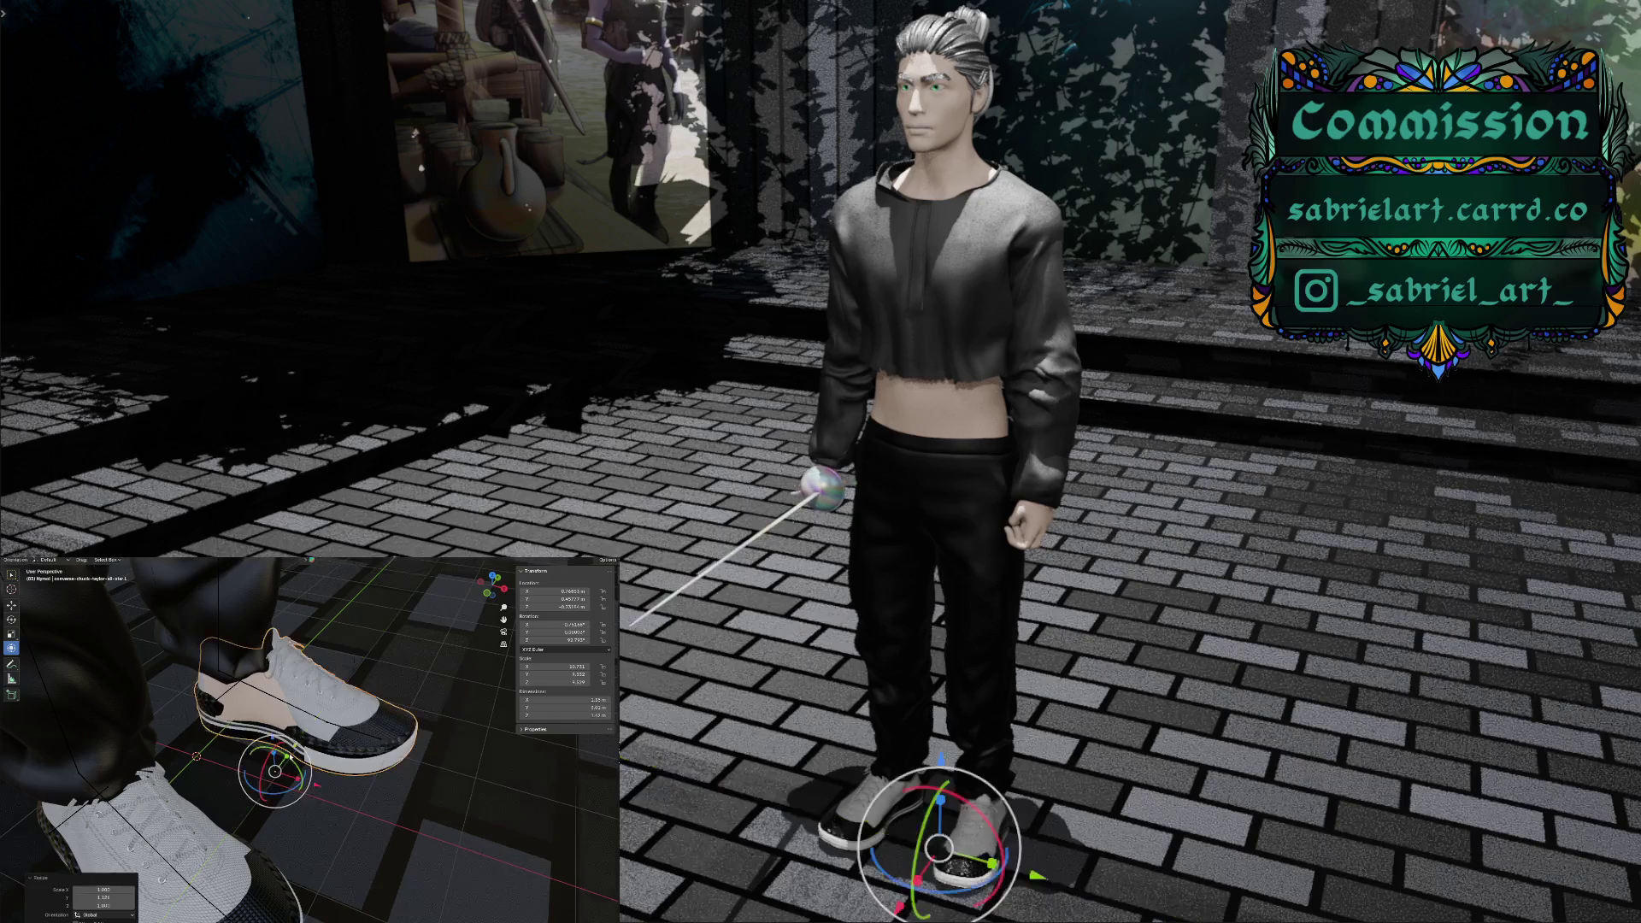
pyautogui.press('g')
pyautogui.press('y')
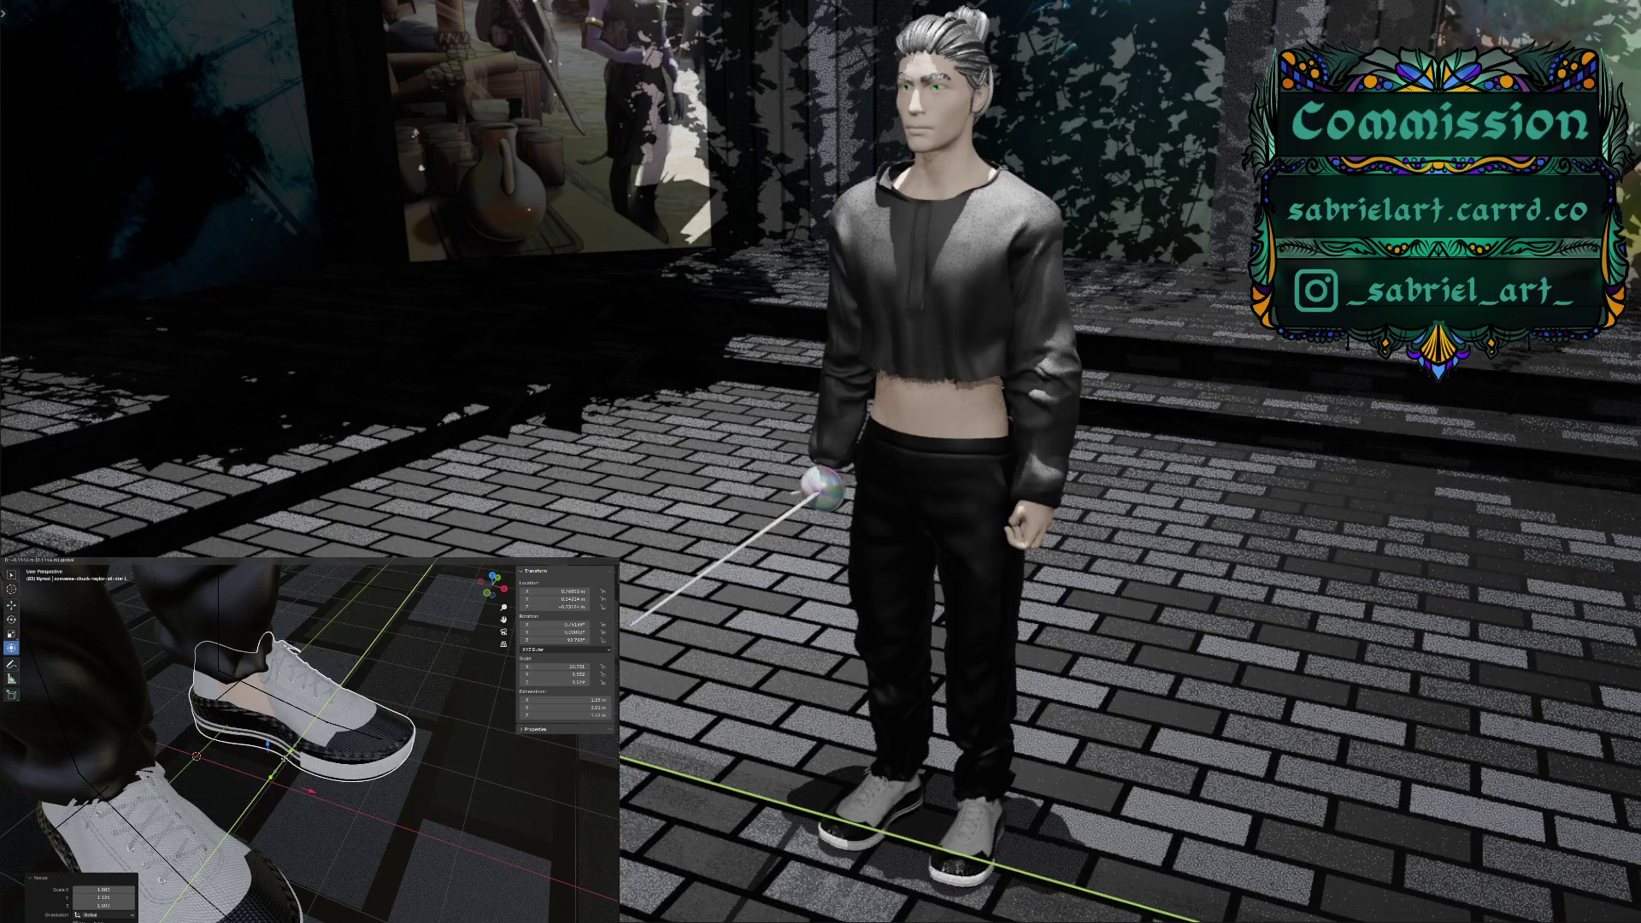
pyautogui.click(284, 758)
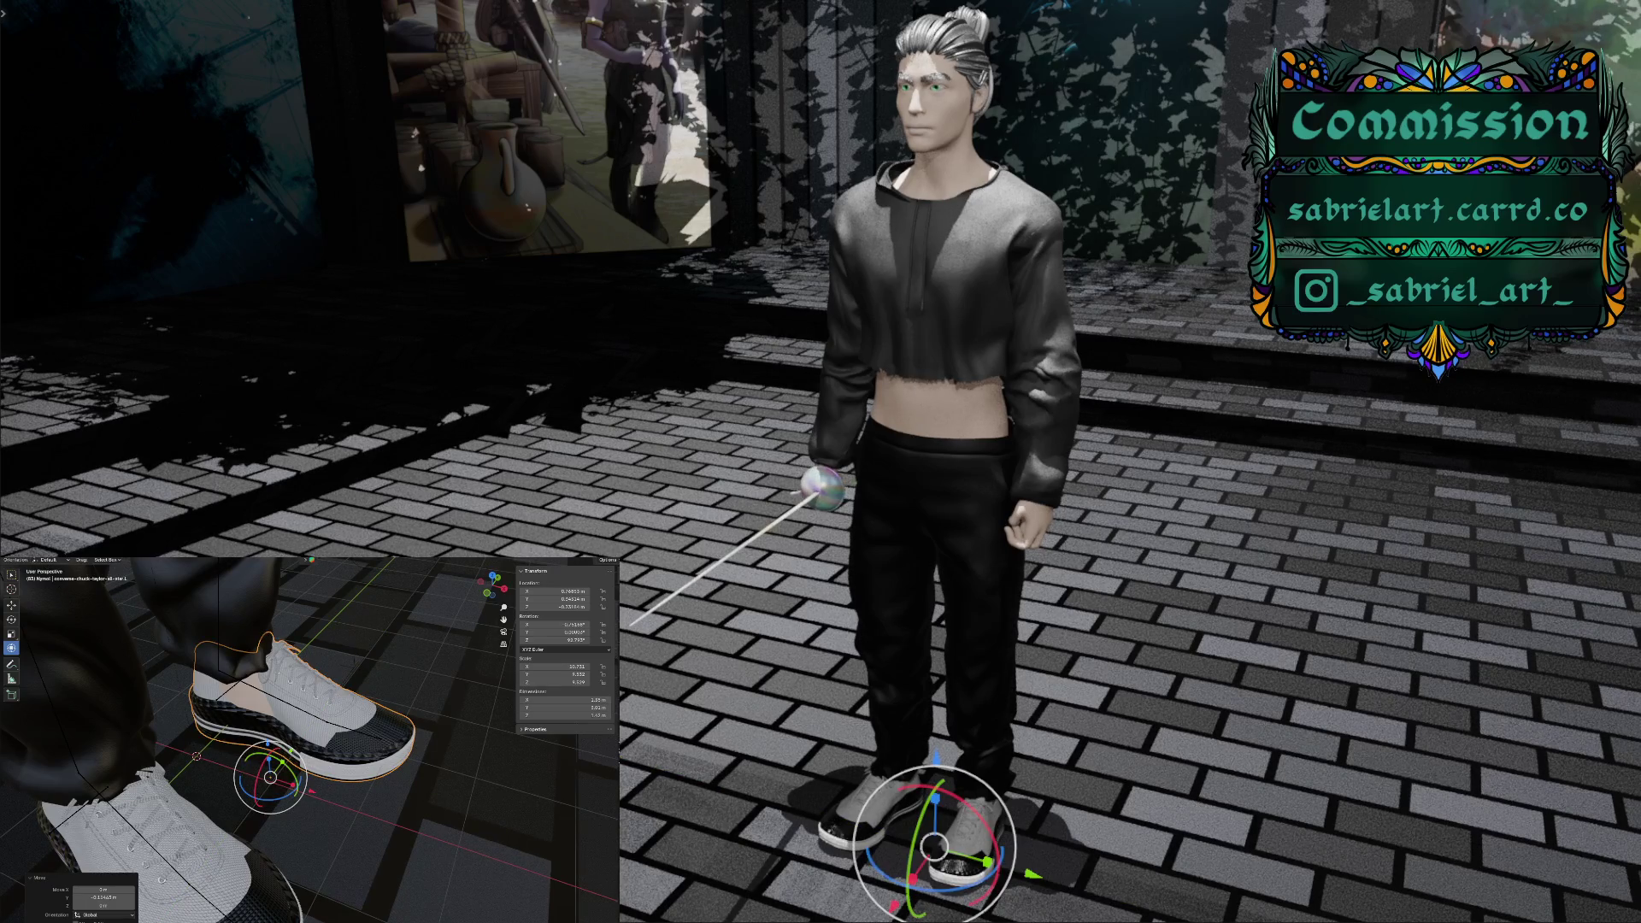
pyautogui.hotkey('ctrl', 'Tab')
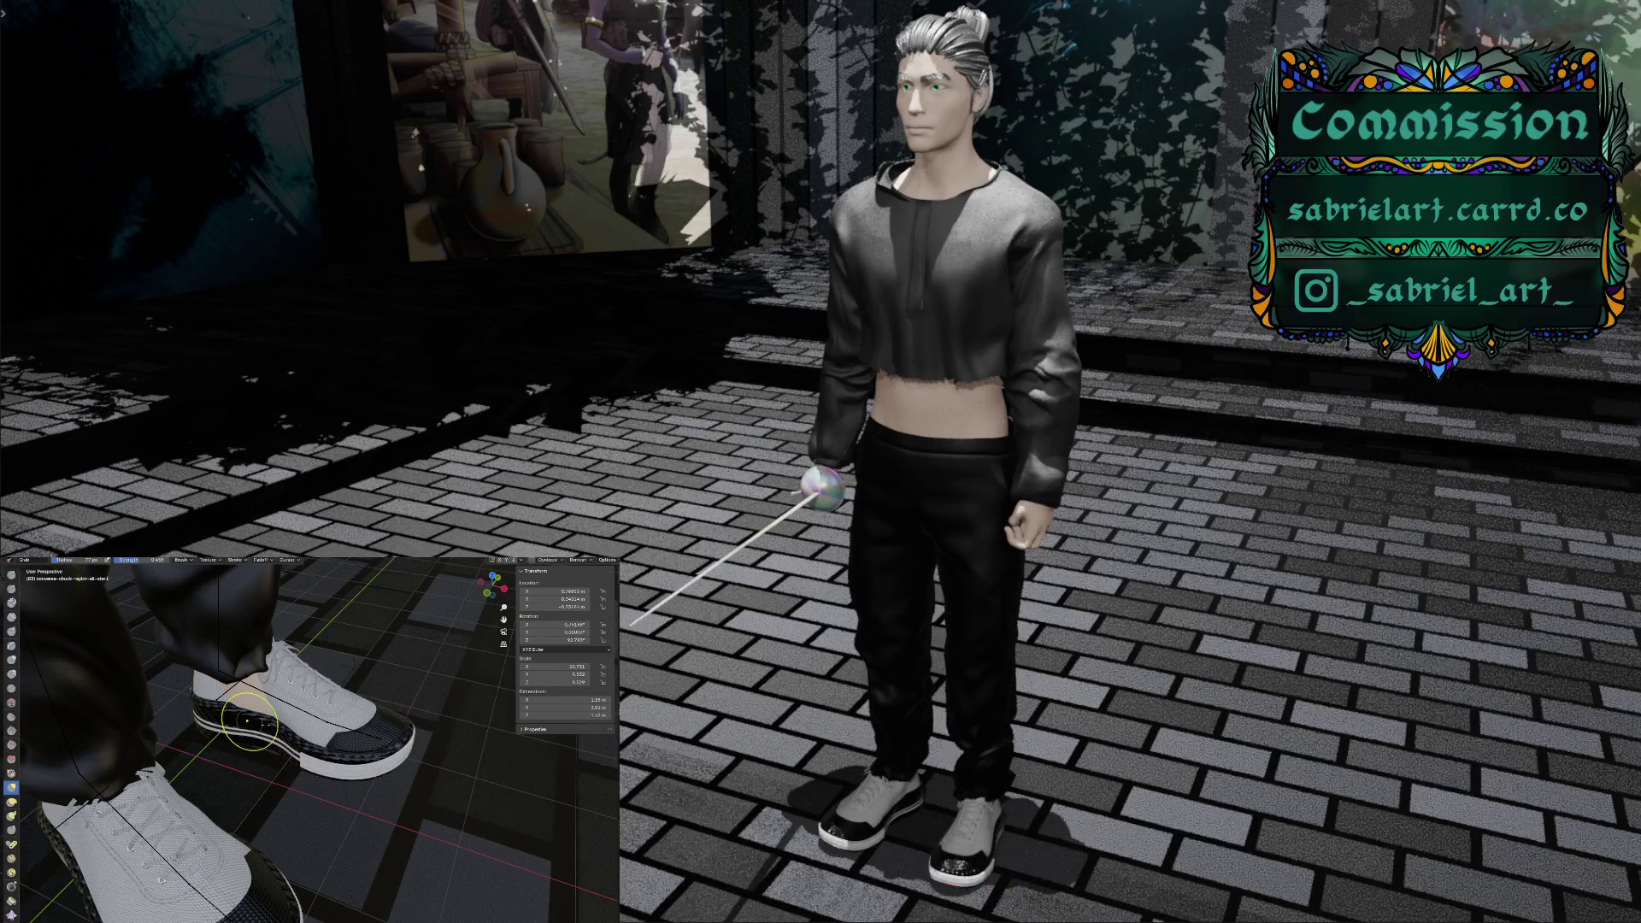
pyautogui.moveTo(247, 722)
pyautogui.mouseDown(button='middle')
pyautogui.moveTo(307, 727)
pyautogui.moveTo(288, 684)
pyautogui.mouseUp(button='middle')
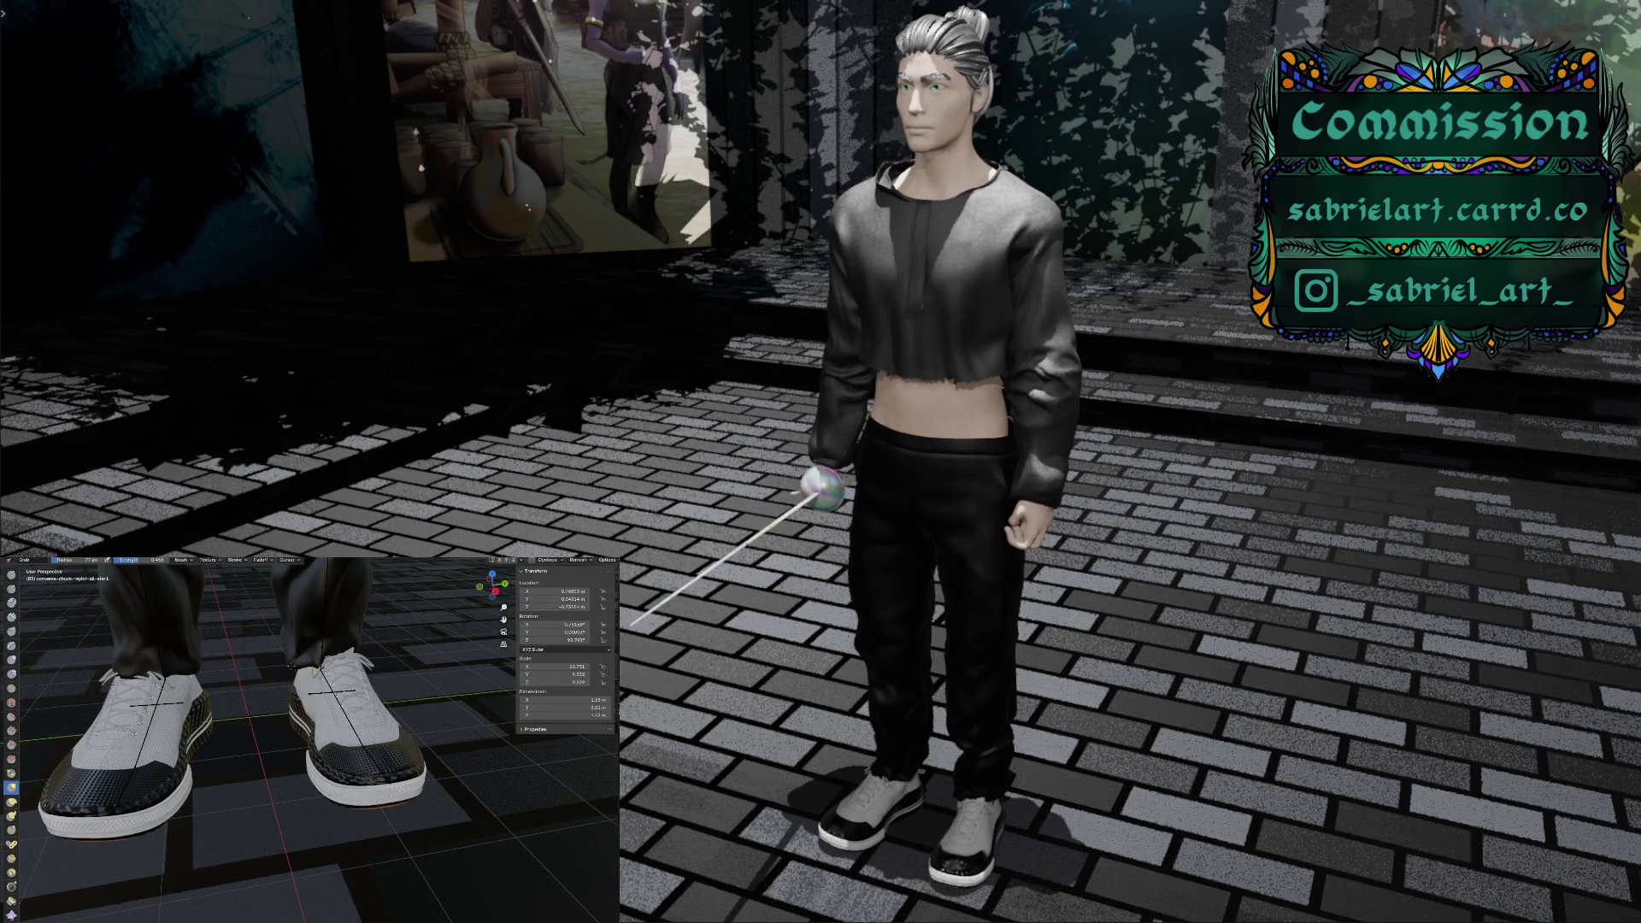
pyautogui.moveTo(290, 664)
pyautogui.mouseDown(button='middle')
pyautogui.moveTo(291, 599)
pyautogui.moveTo(342, 710)
pyautogui.mouseUp(button='middle')
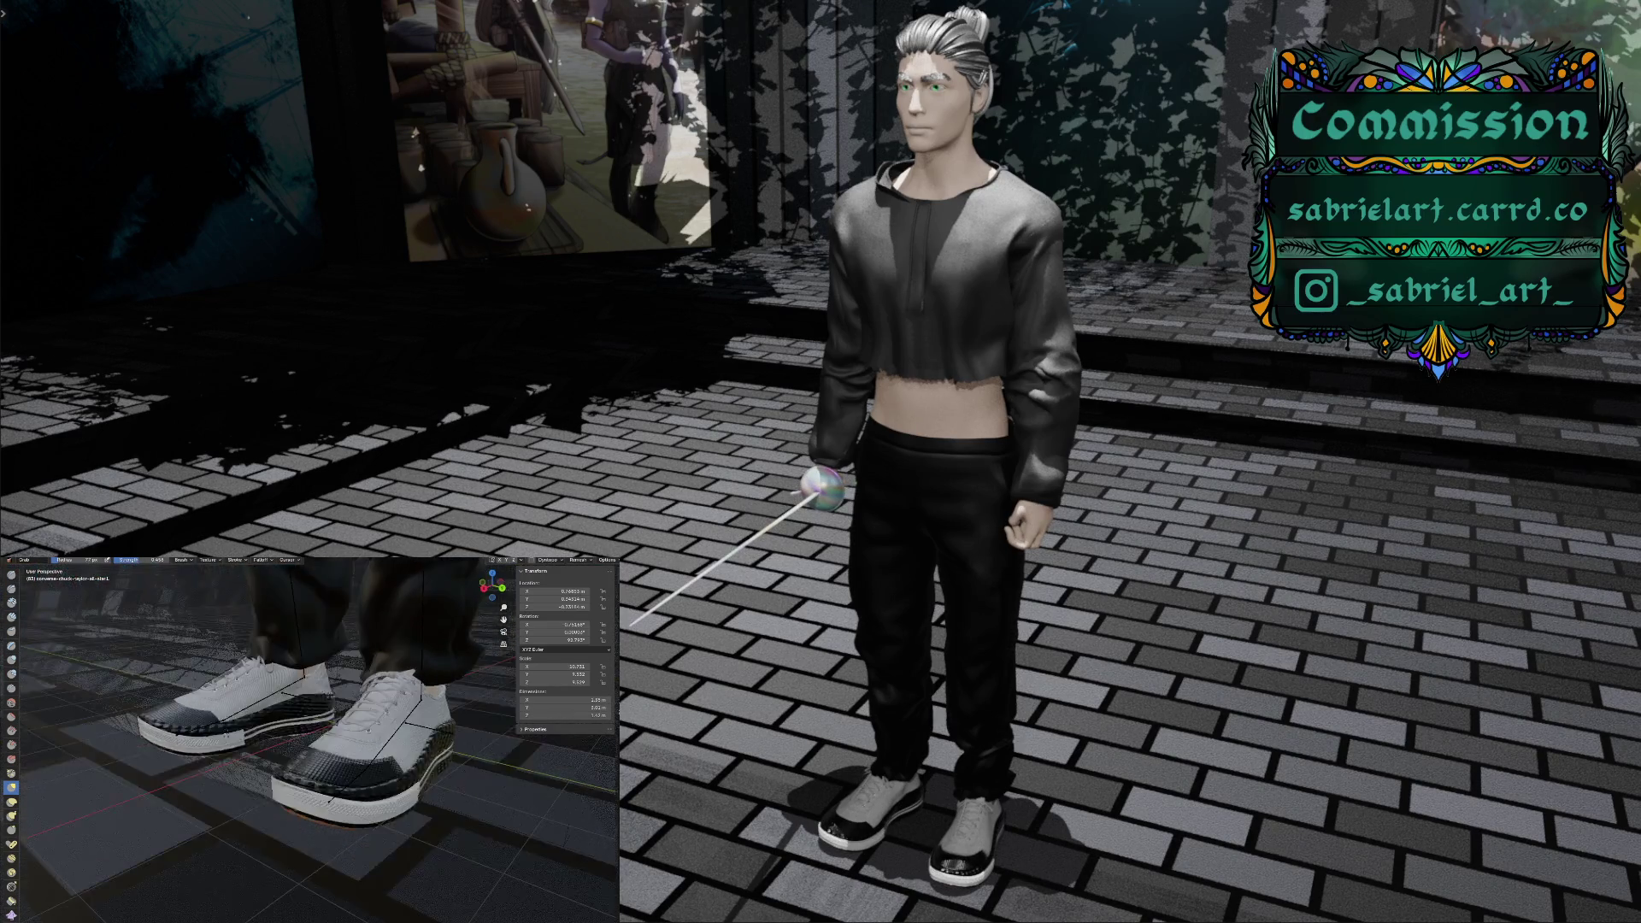
pyautogui.moveTo(218, 769); pyautogui.dragTo(218, 717, button='middle')
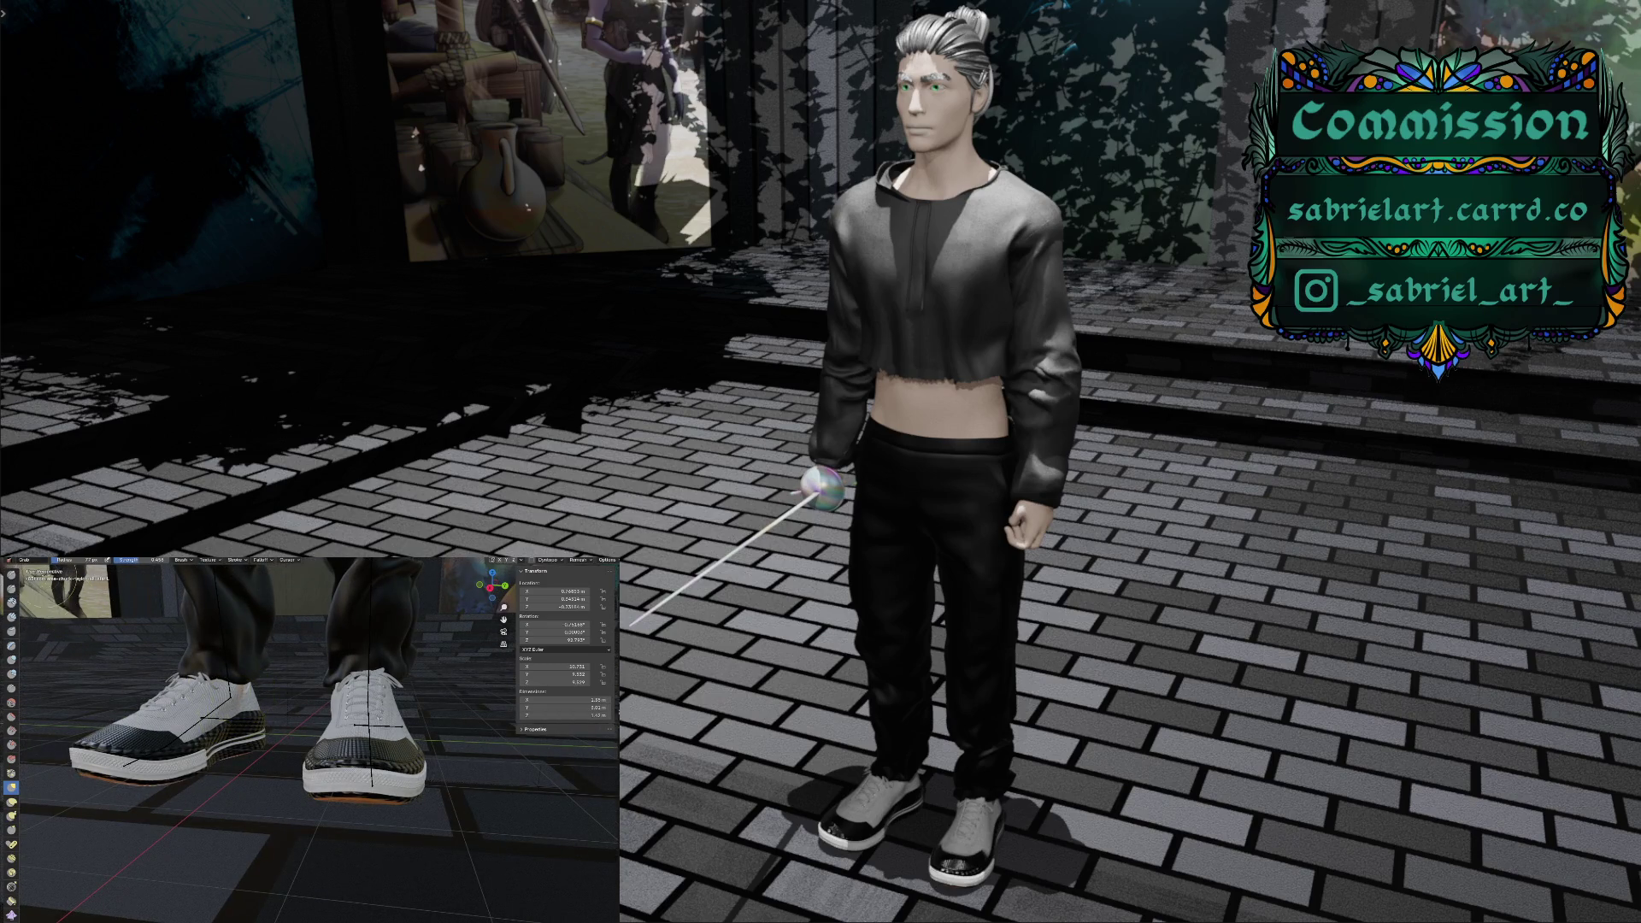
pyautogui.click(20, 560)
pyautogui.click(44, 559)
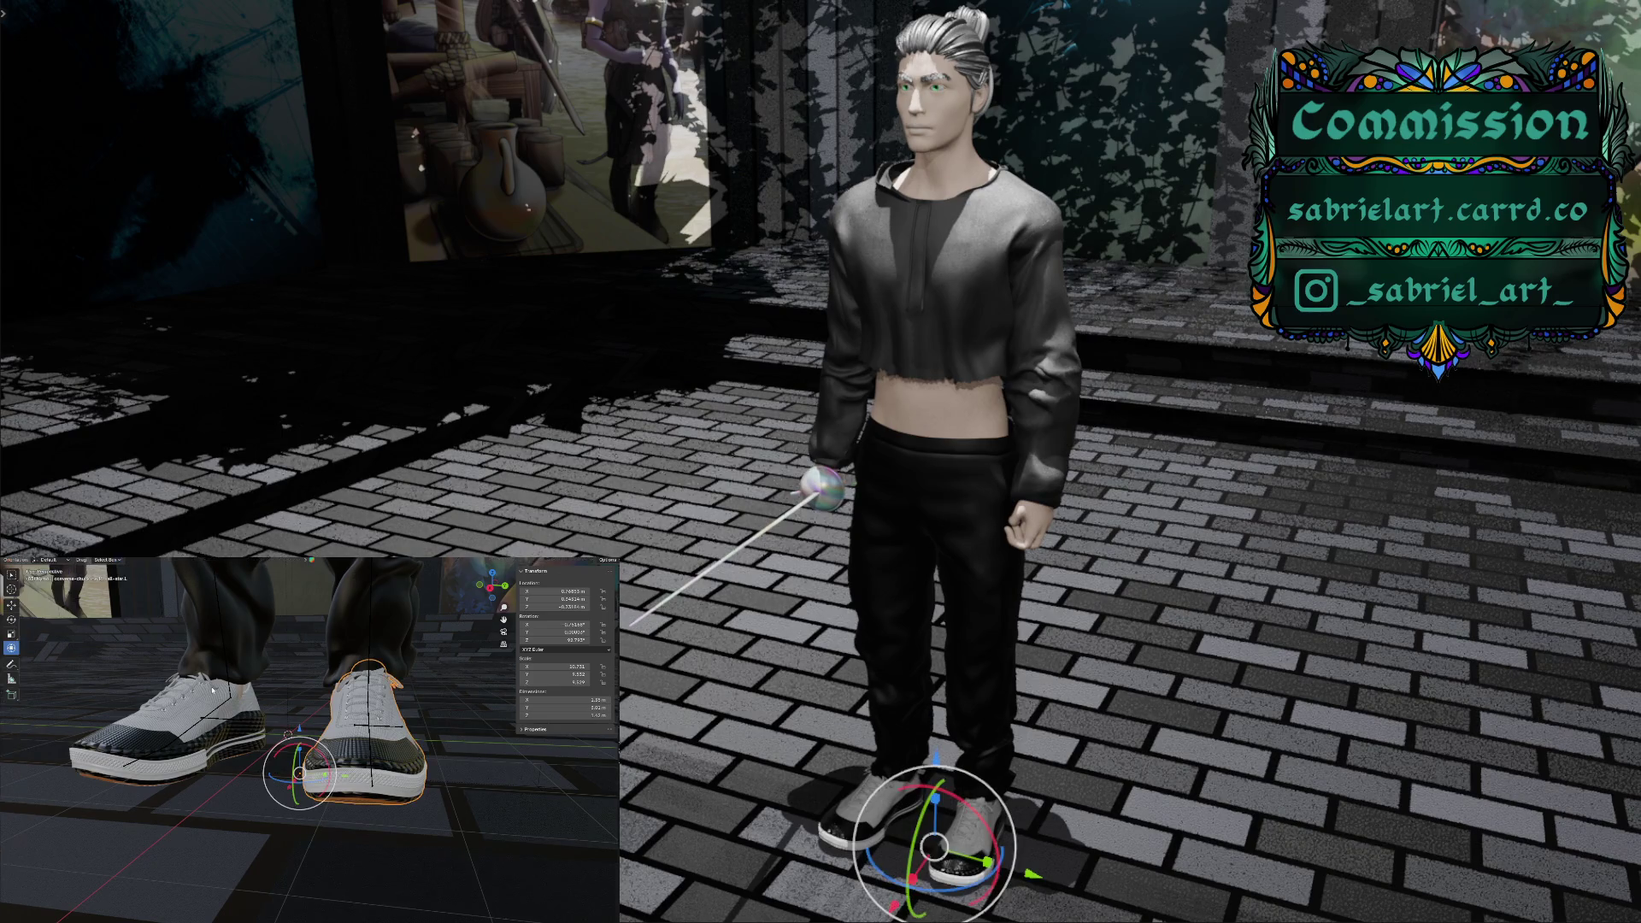
pyautogui.click(163, 718)
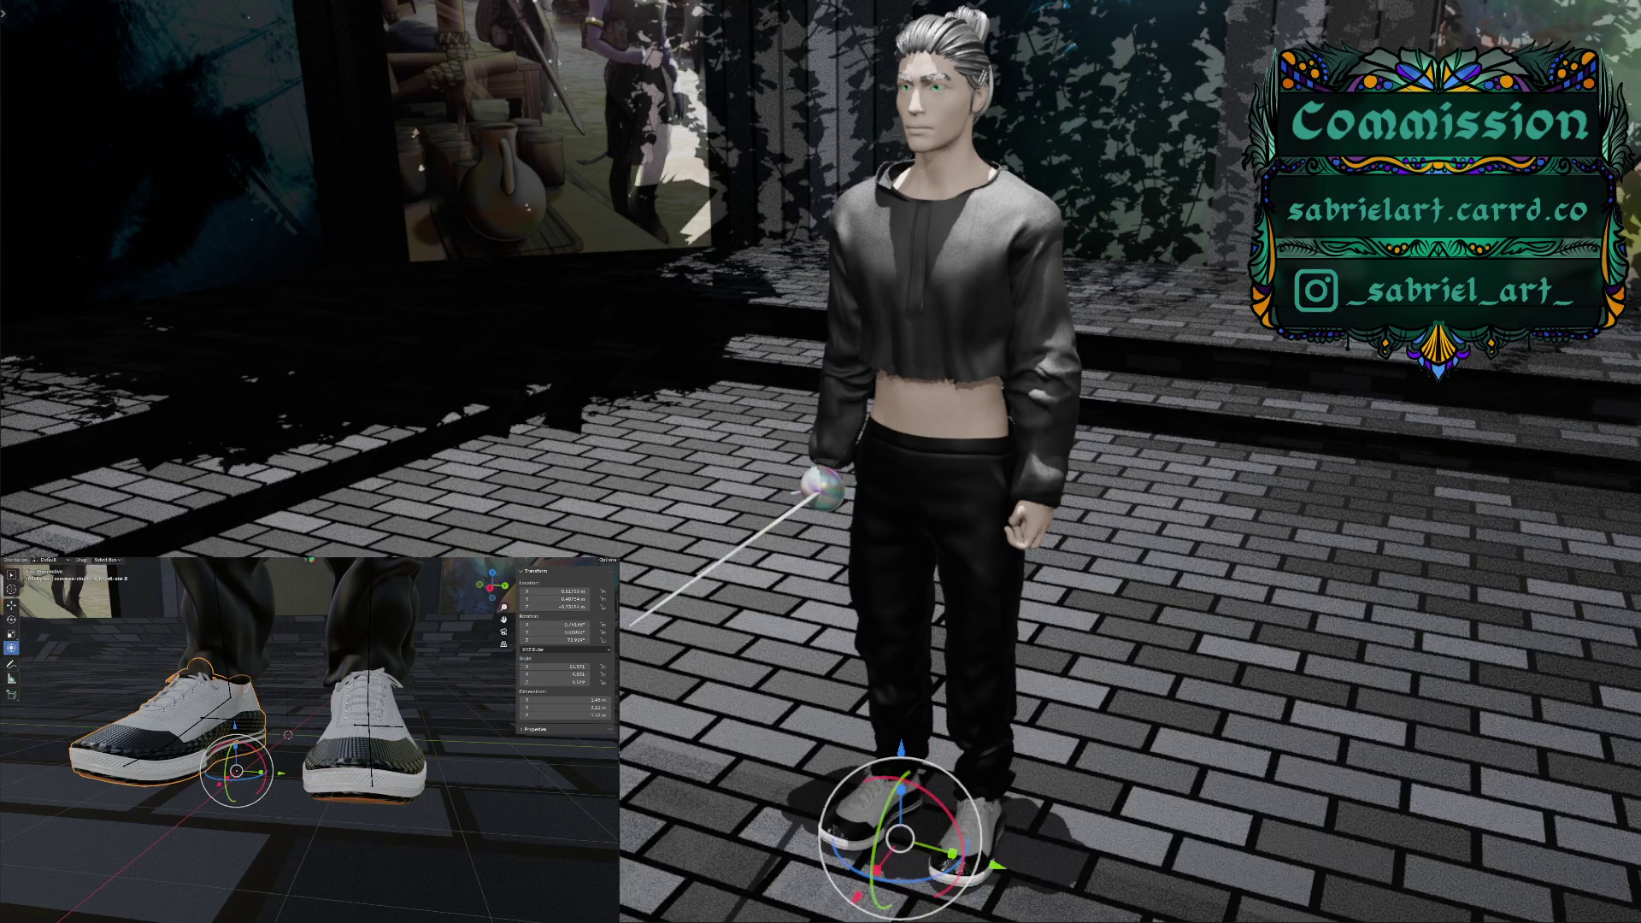
pyautogui.click(34, 560)
pyautogui.click(57, 581)
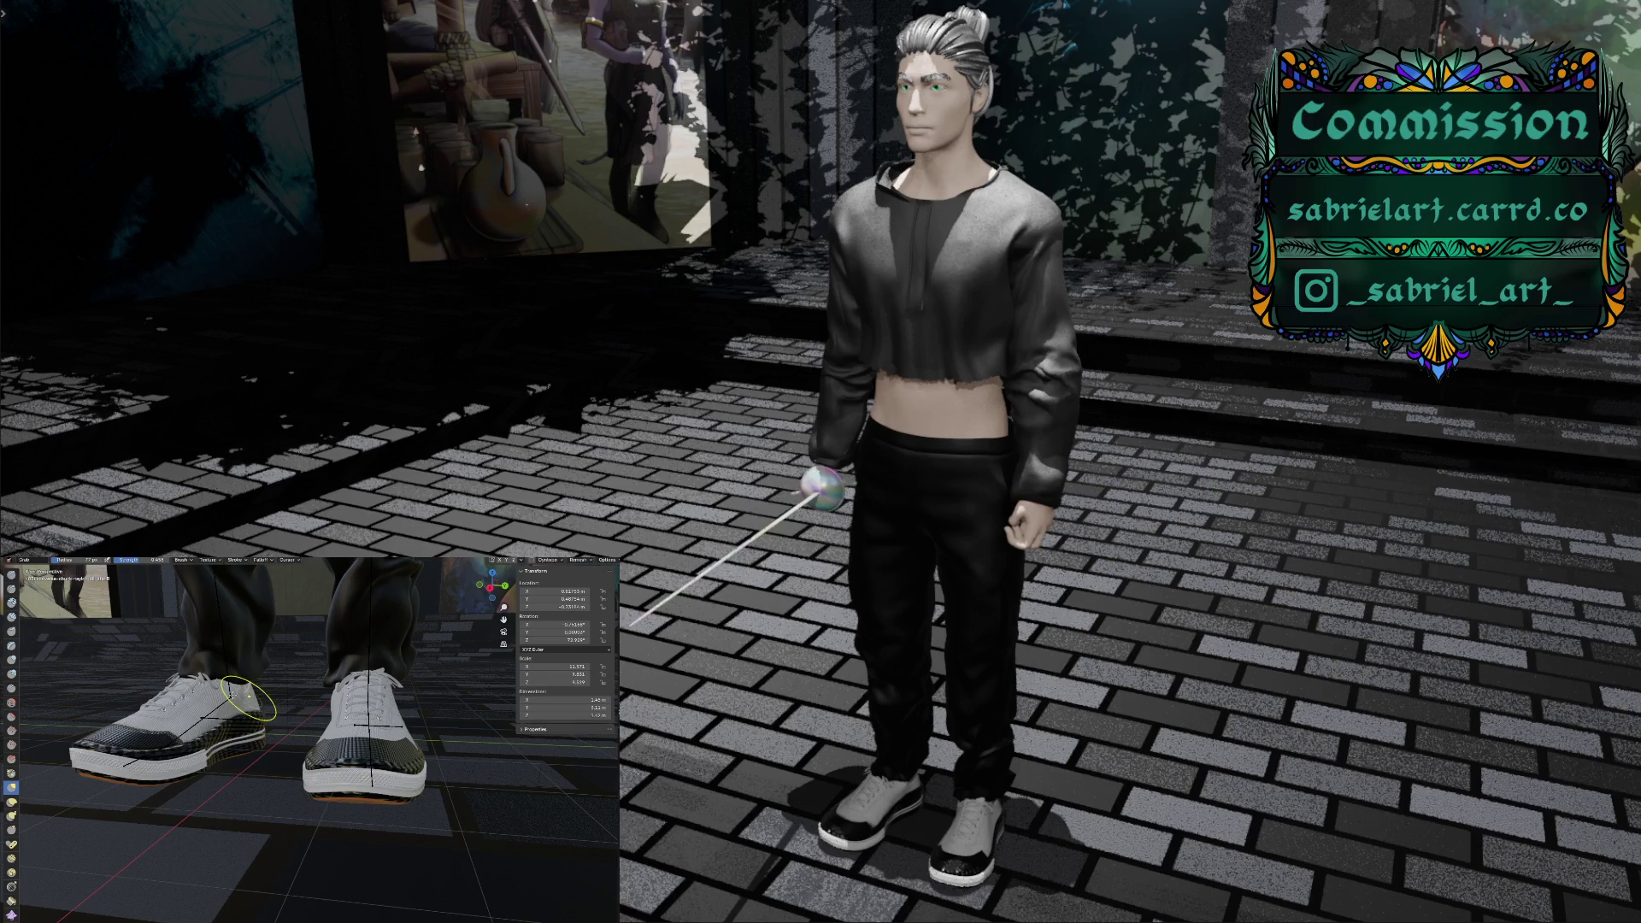
pyautogui.moveTo(248, 700)
pyautogui.mouseDown(button='middle')
pyautogui.moveTo(265, 712)
pyautogui.moveTo(394, 697)
pyautogui.moveTo(206, 703)
pyautogui.mouseUp(button='middle')
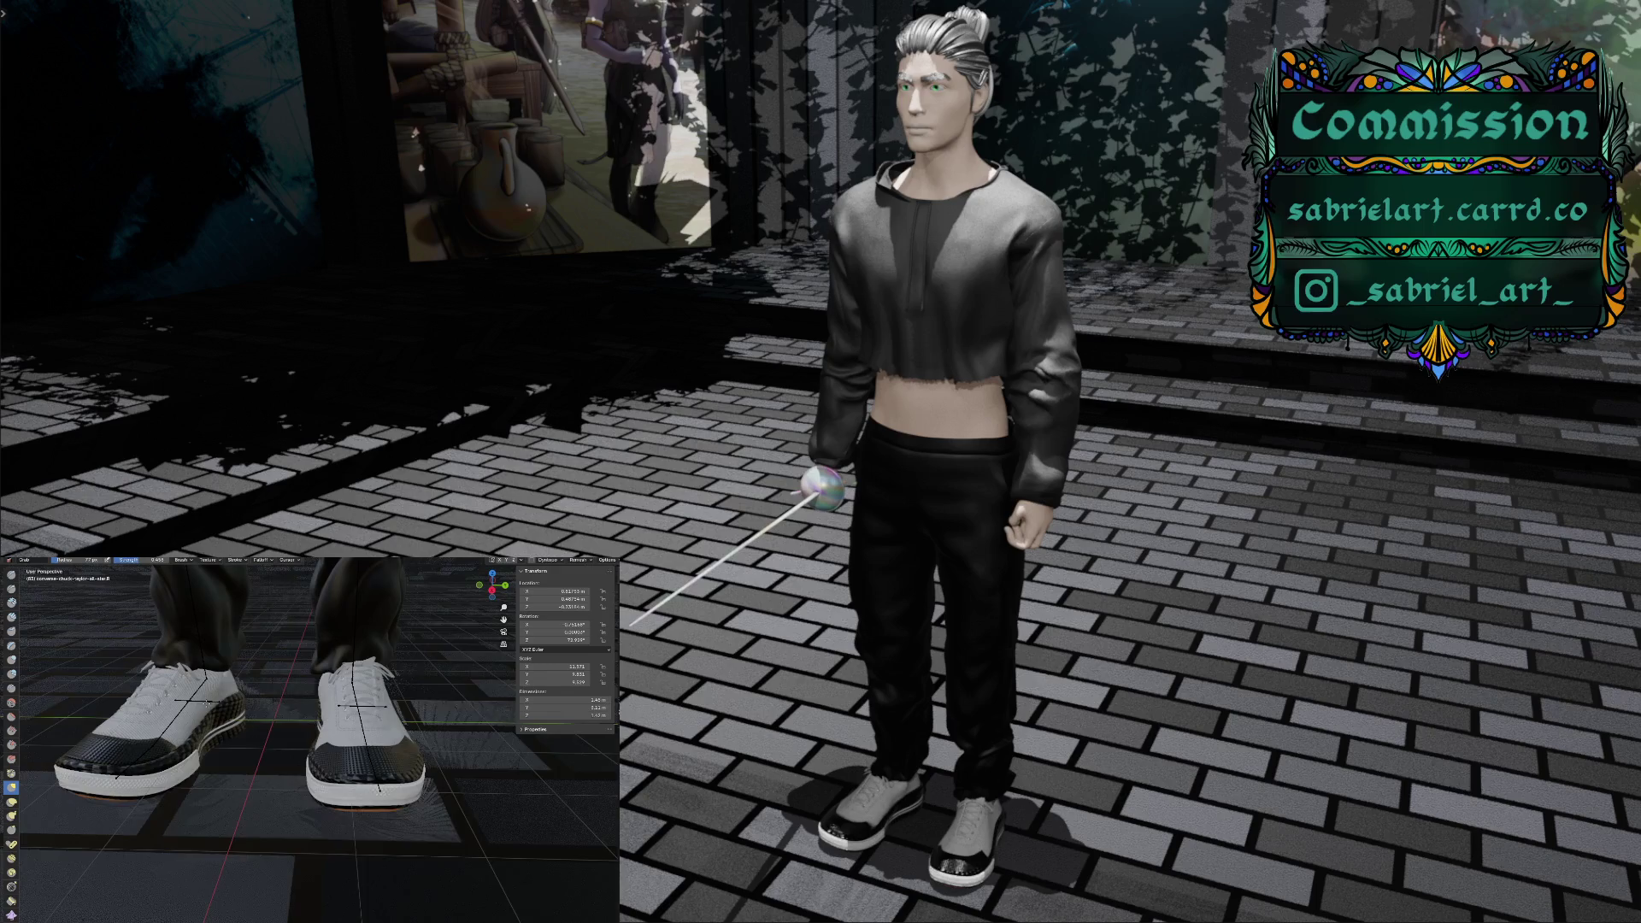
pyautogui.moveTo(206, 704)
pyautogui.mouseDown(button='middle')
pyautogui.moveTo(152, 720)
pyautogui.moveTo(364, 772)
pyautogui.mouseUp(button='middle')
# Return to Object Mode and orbit to a side view of the dark knit sneakers
pyautogui.click(10, 560)
pyautogui.click(34, 573)
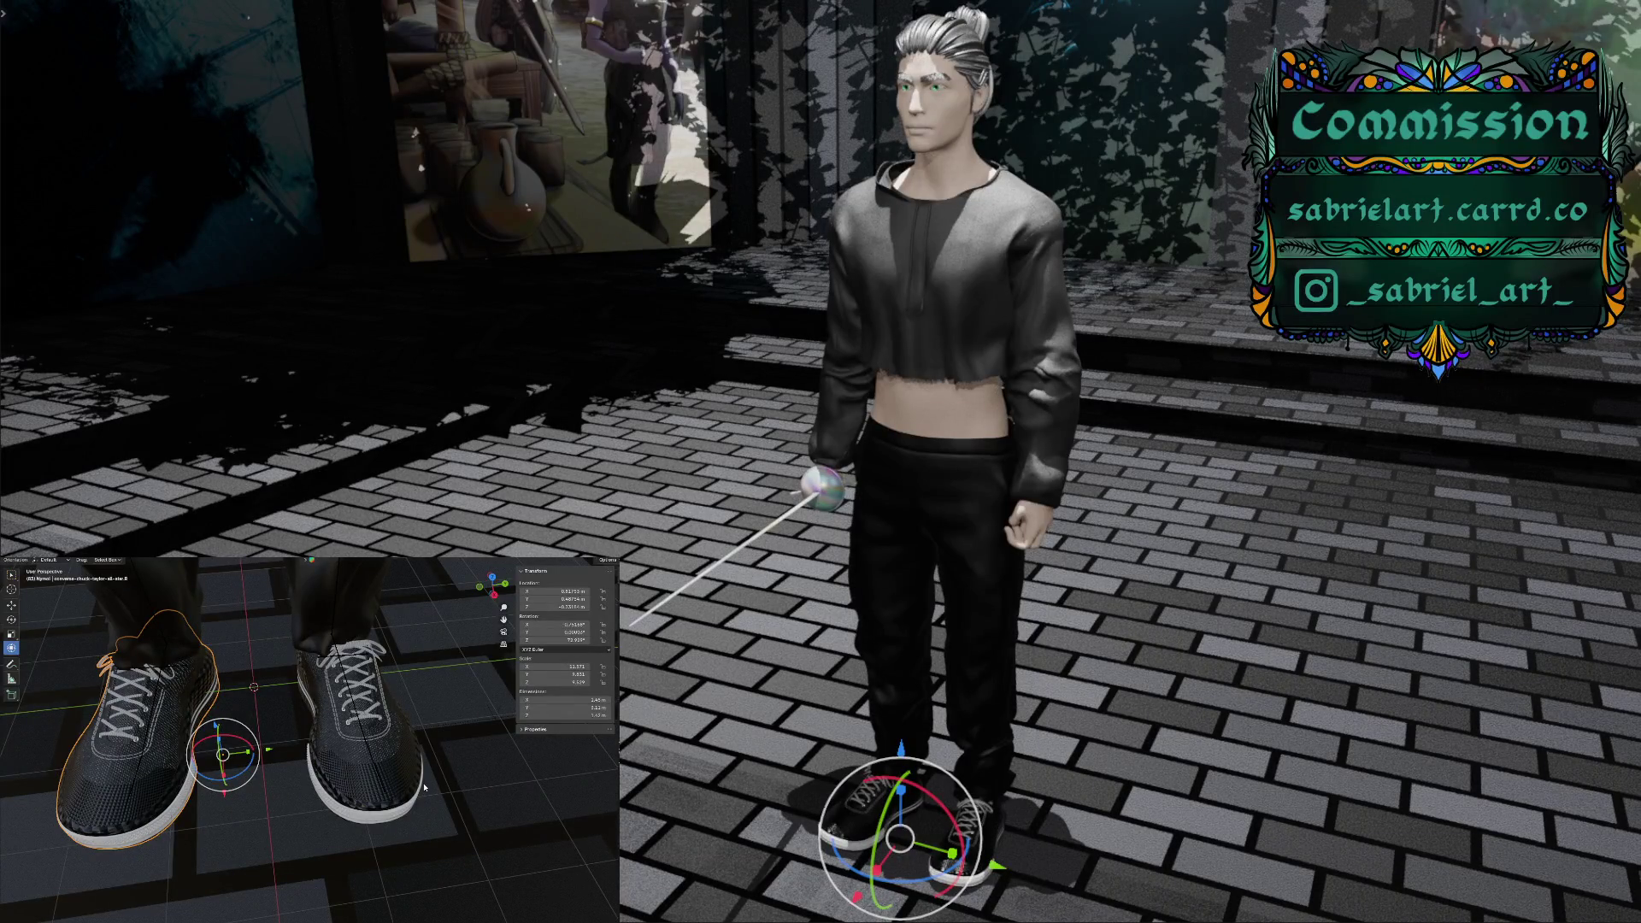
pyautogui.moveTo(428, 795)
pyautogui.mouseDown(button='middle')
pyautogui.moveTo(320, 779)
pyautogui.moveTo(435, 790)
pyautogui.mouseUp(button='middle')
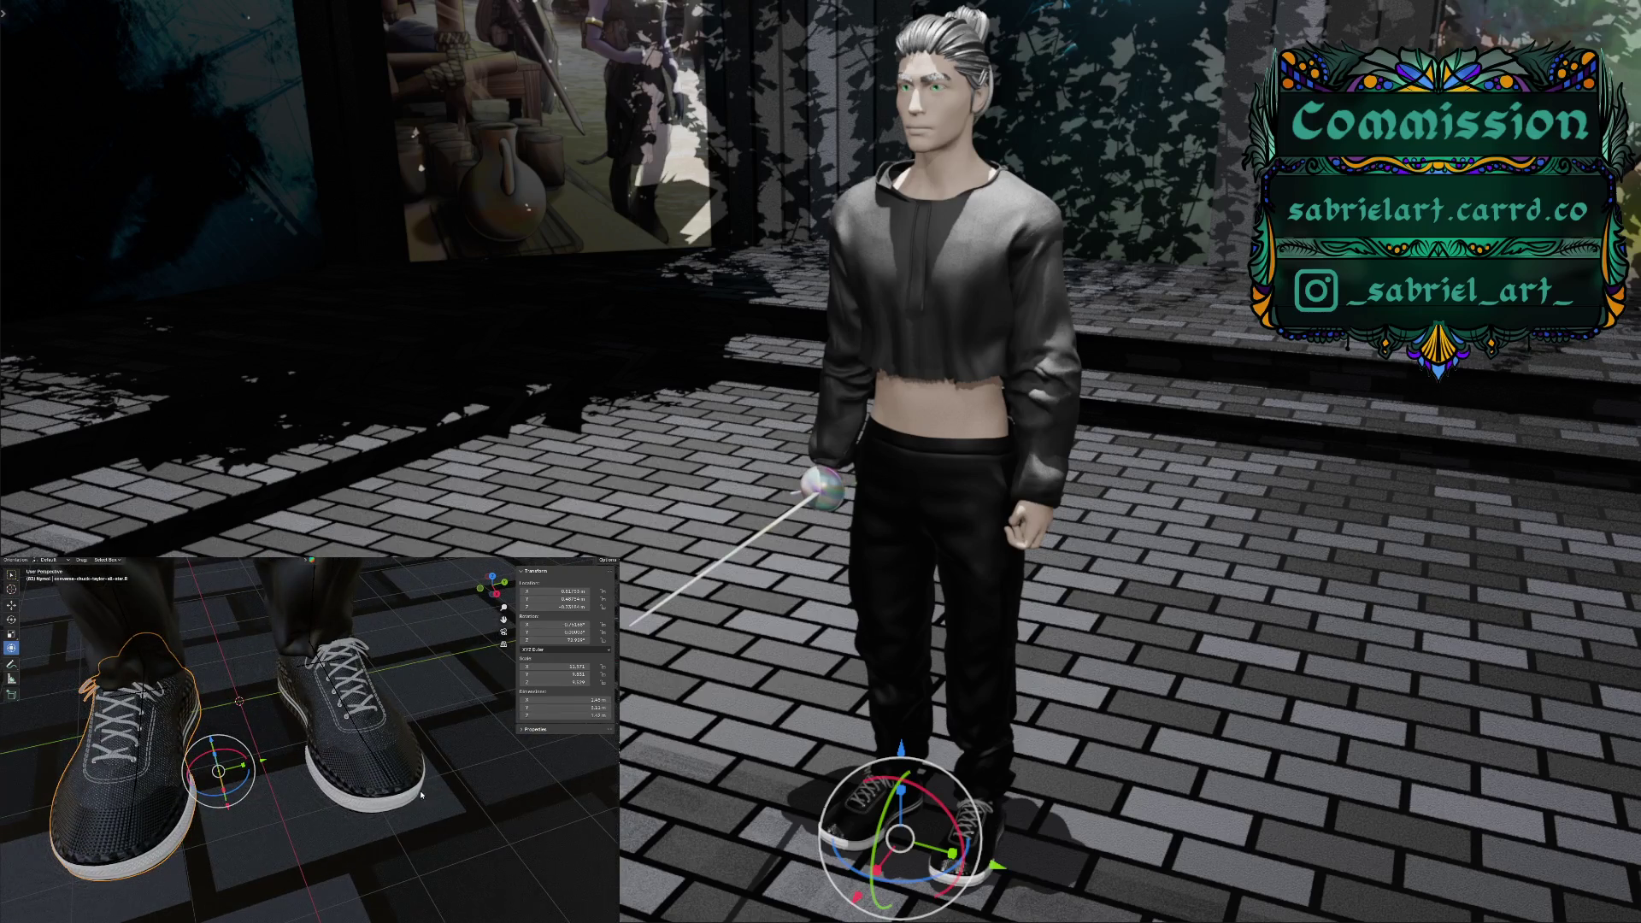
# Select the character's rig, enter Pose Mode, and pick the left foot bone
pyautogui.scroll(-3, 422, 795)
pyautogui.scroll(-2, 418, 795)
pyautogui.moveTo(382, 805); pyautogui.dragTo(404, 819, button='middle')
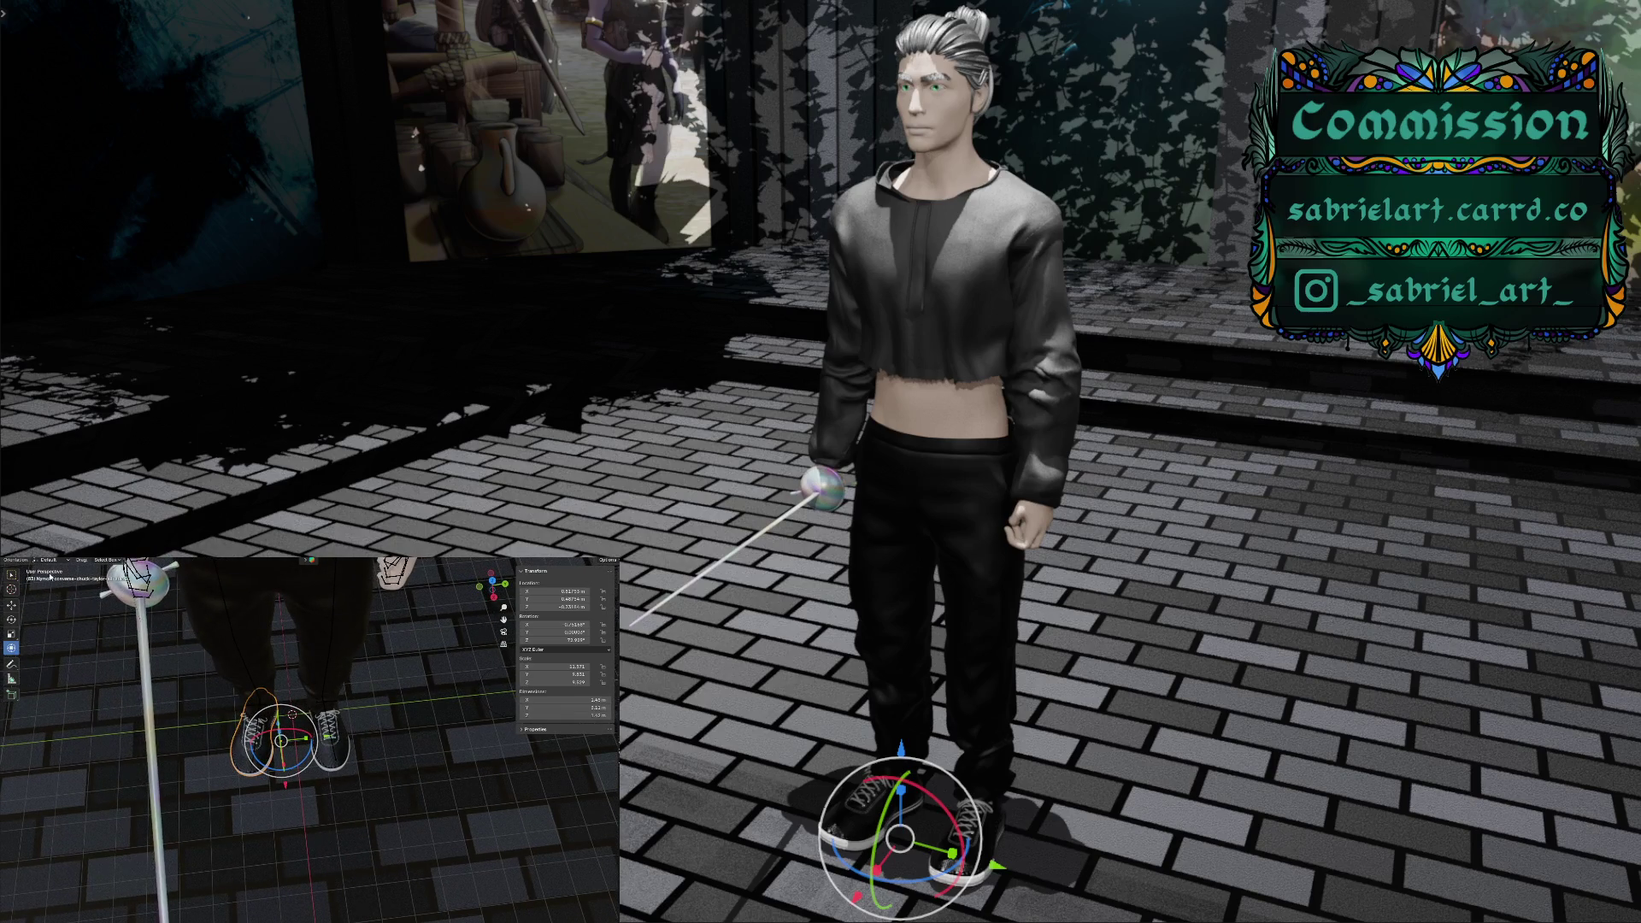
pyautogui.click(234, 640)
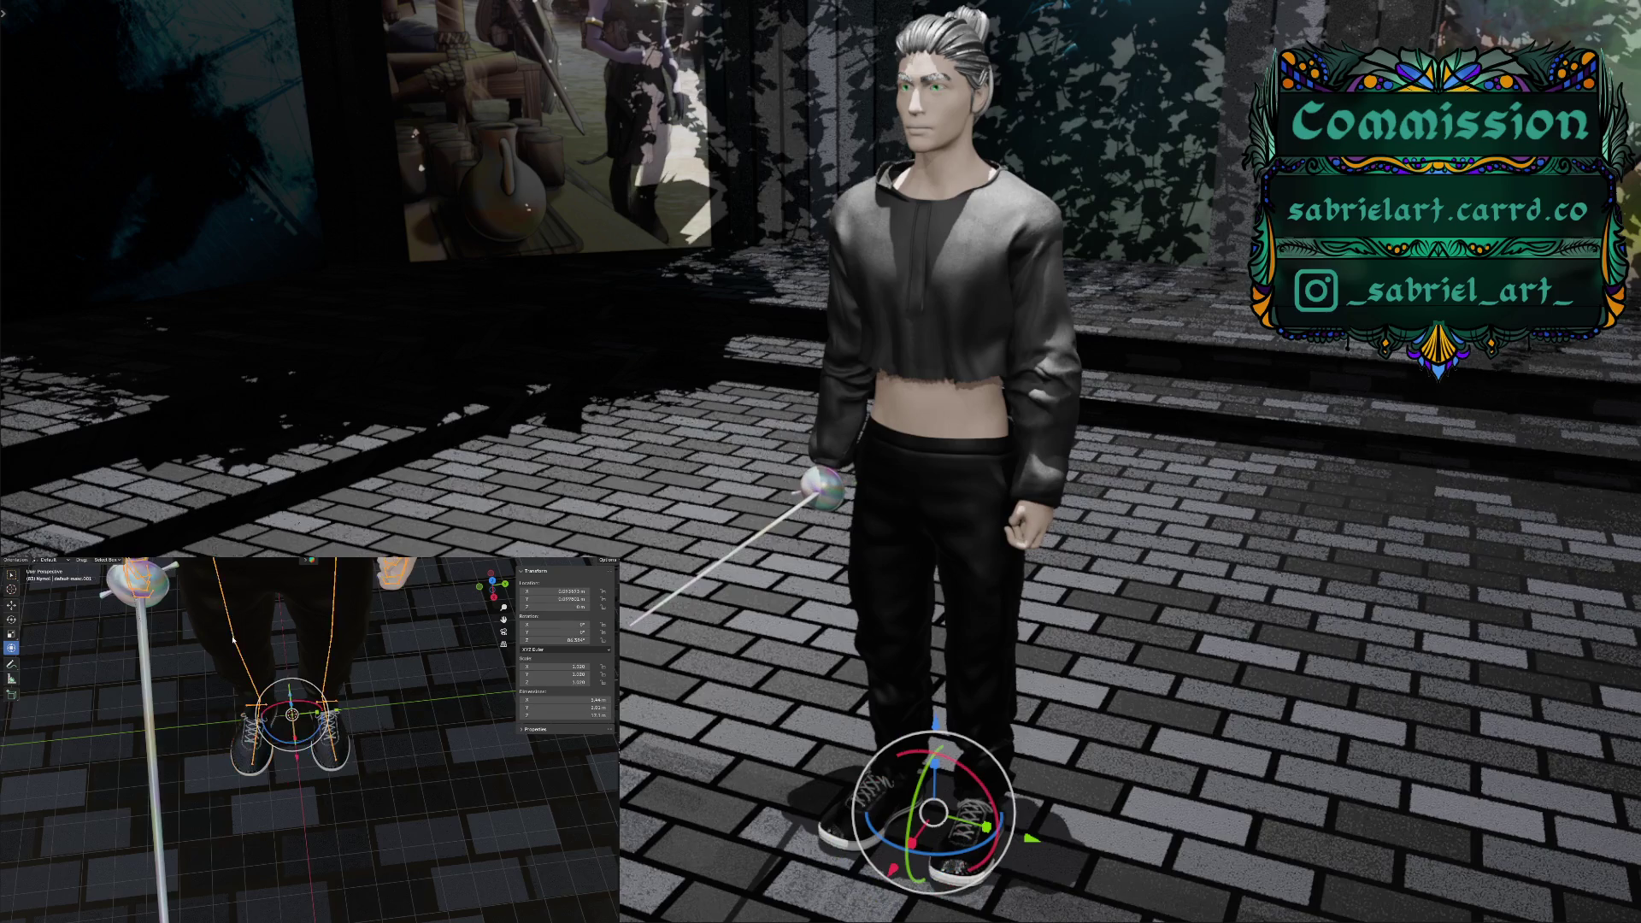
pyautogui.click(44, 560)
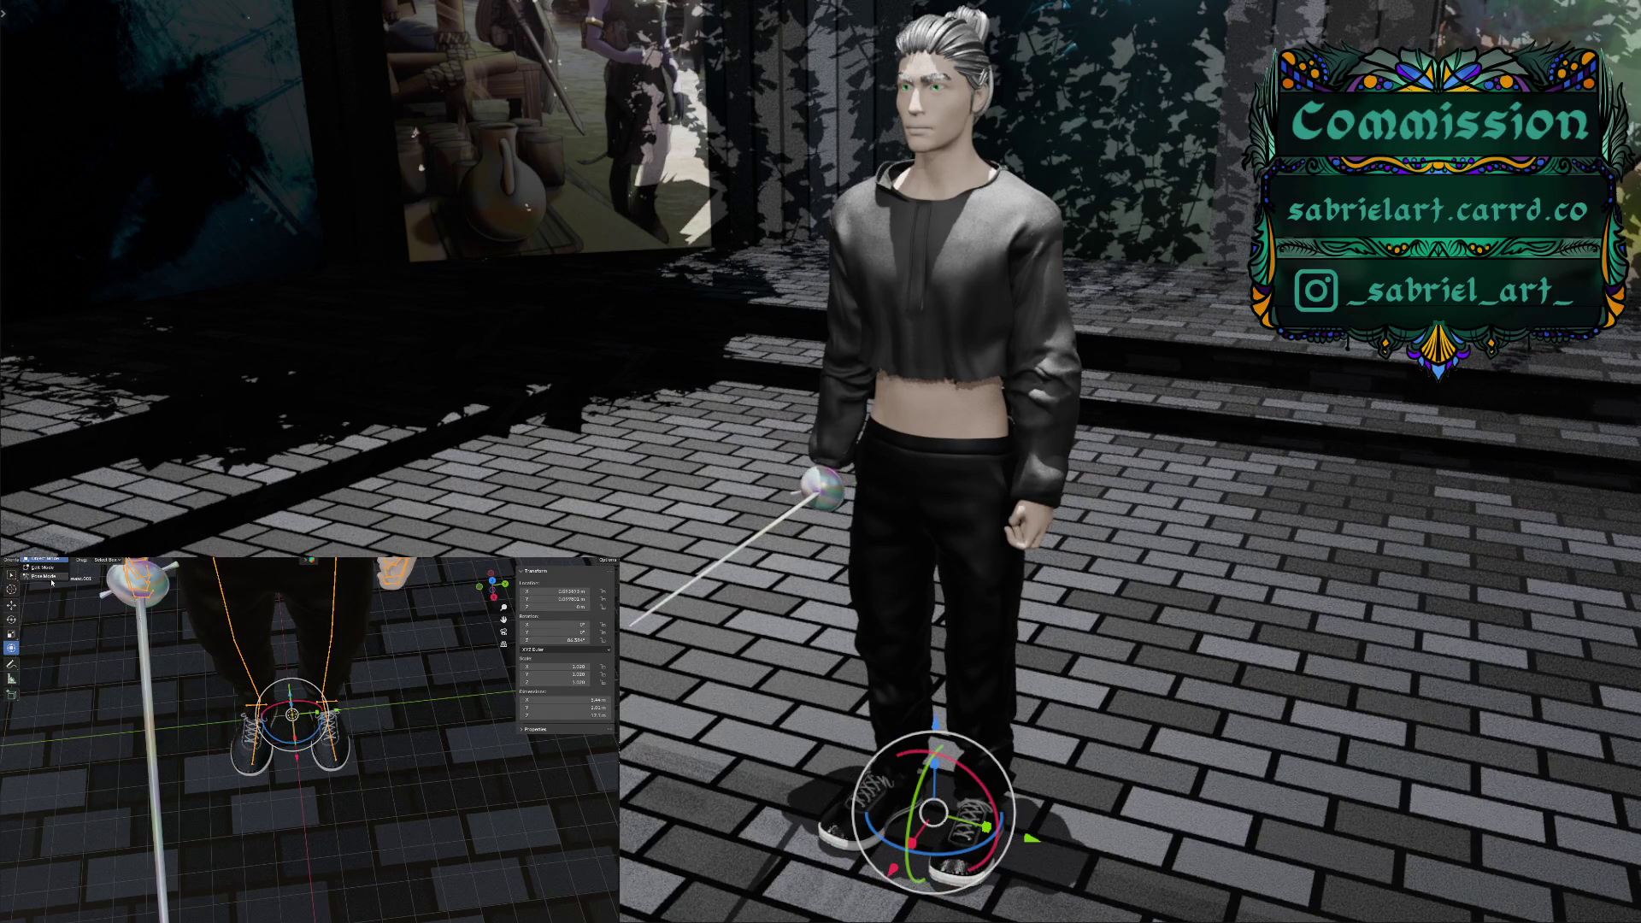
pyautogui.click(43, 575)
pyautogui.click(258, 722)
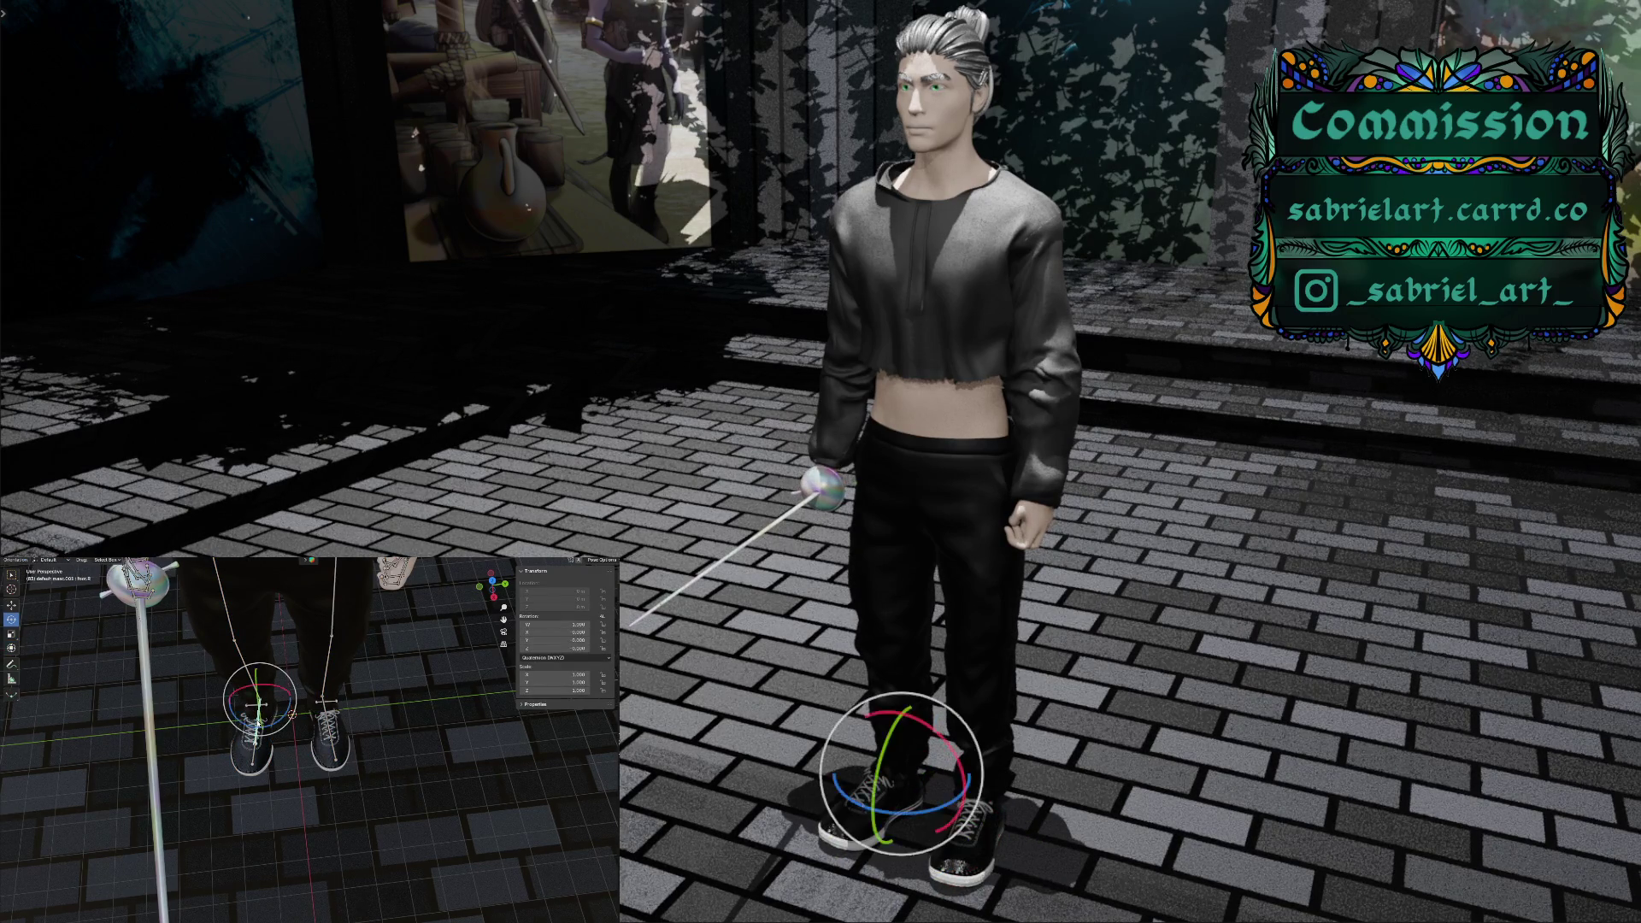
# Parent the left sneaker to the rig with Ctrl+P > Bone, then reactivate the left foot bone
pyautogui.click(52, 560)
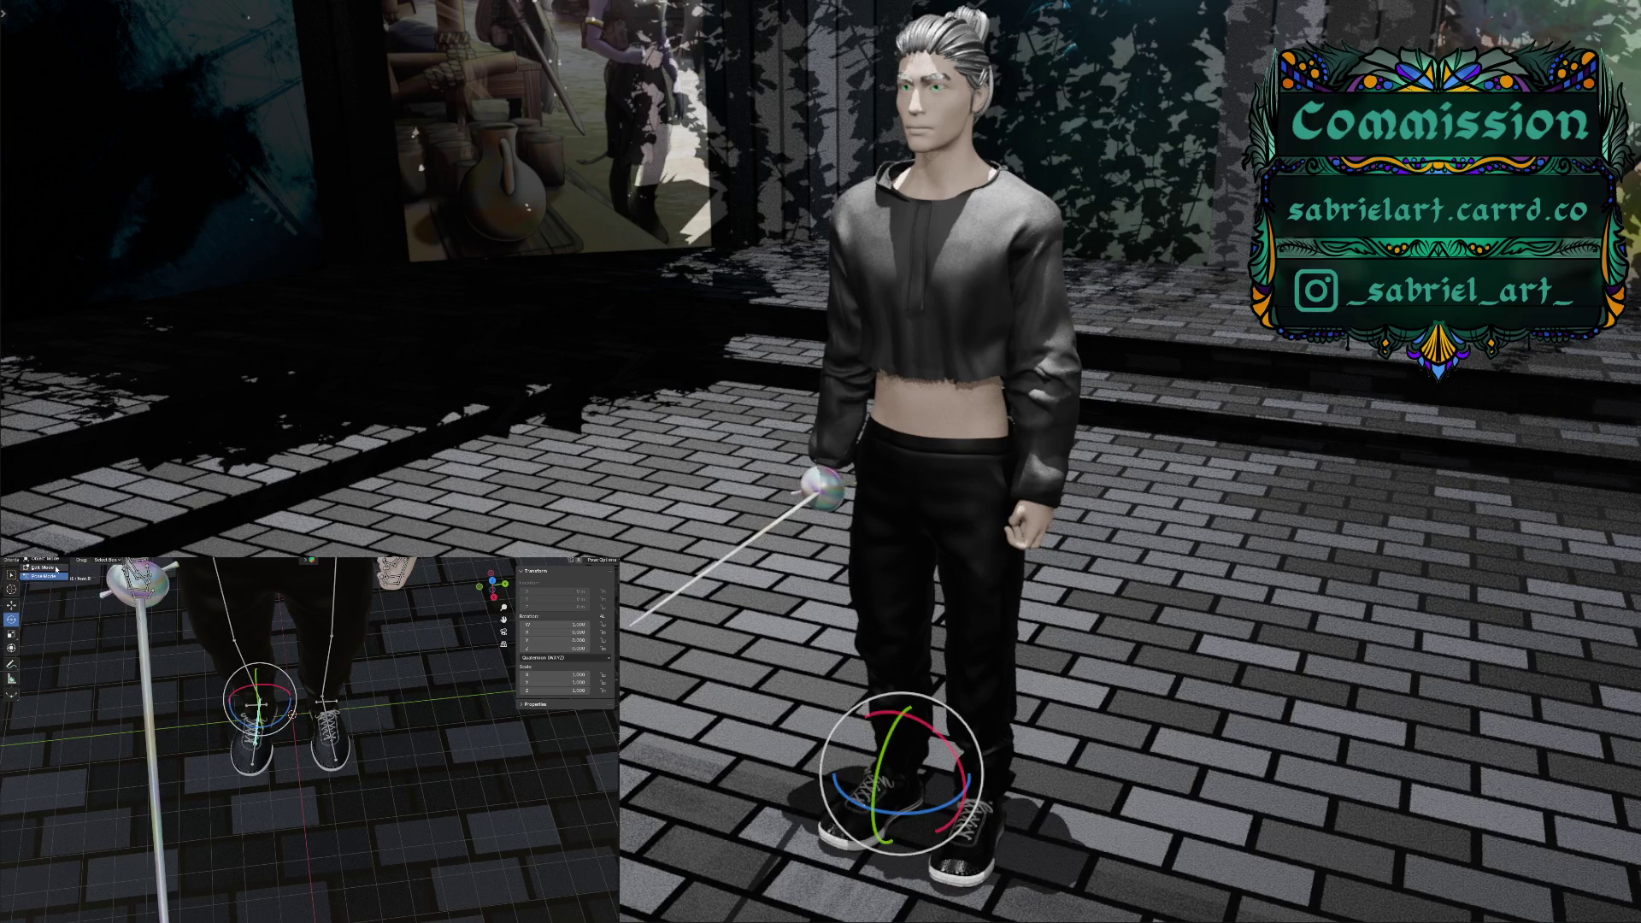
pyautogui.click(56, 560)
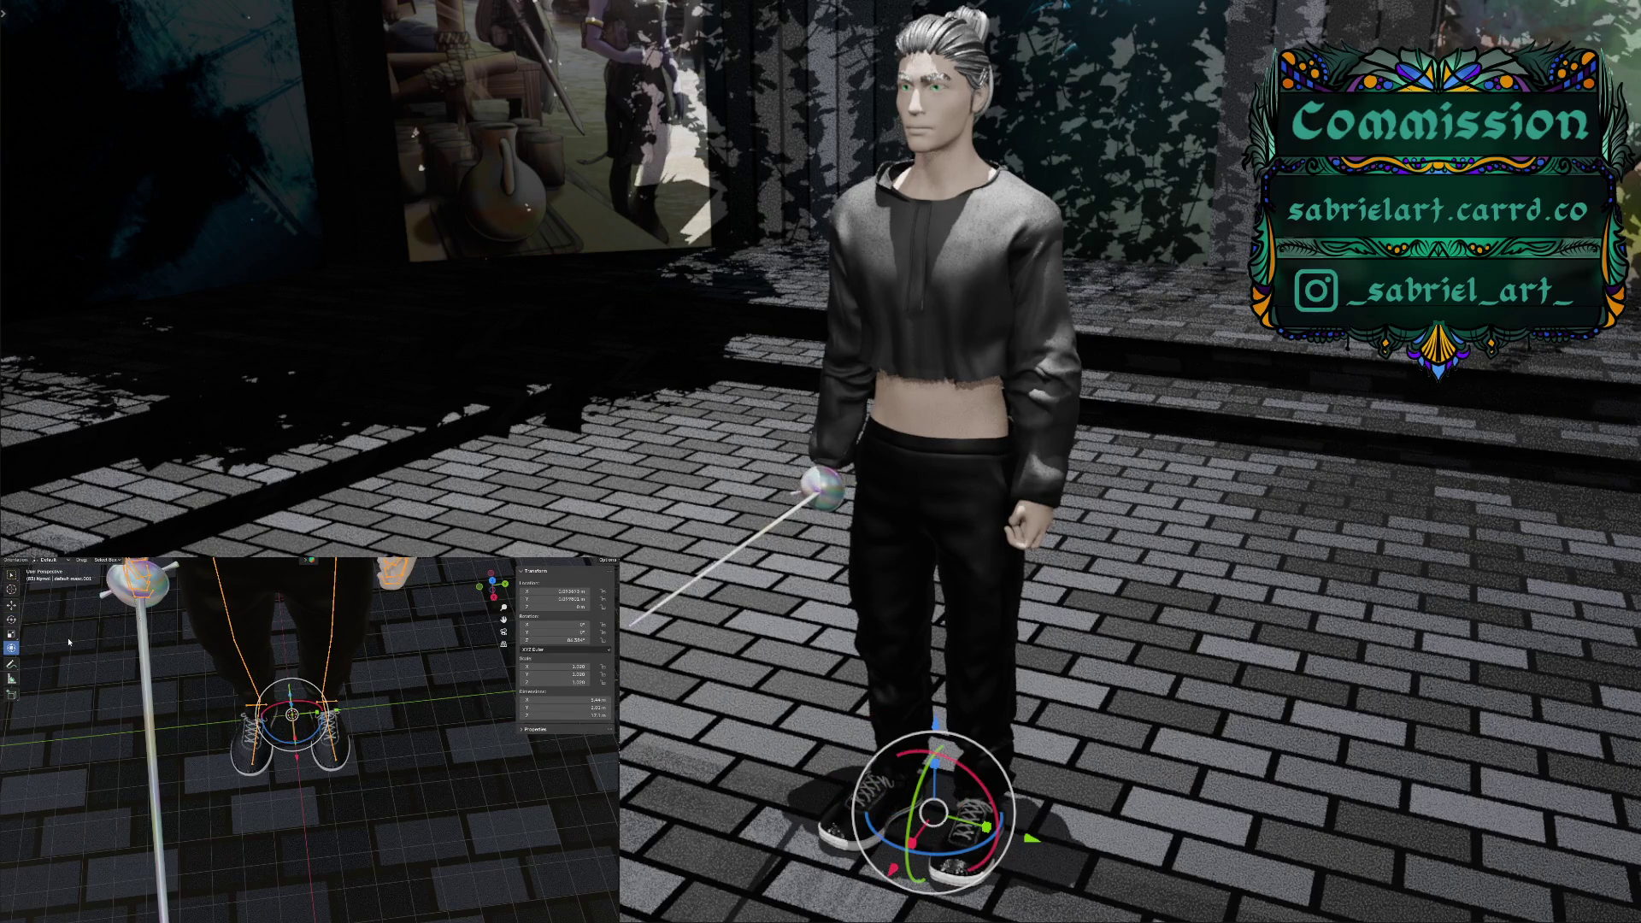
pyautogui.click(263, 763)
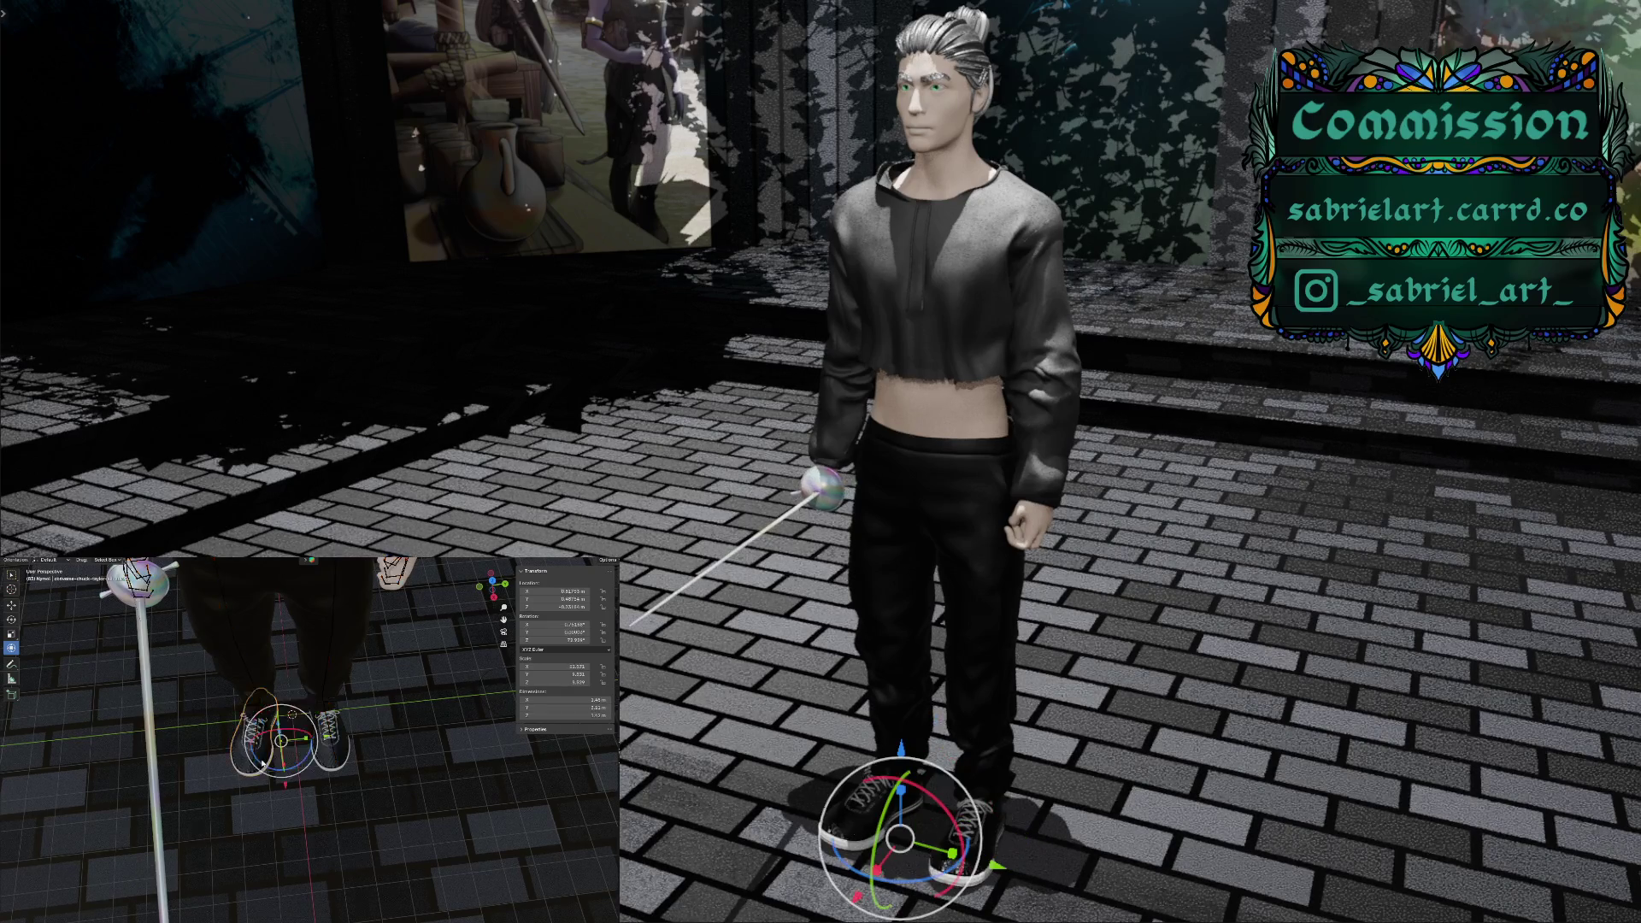
pyautogui.click(253, 745)
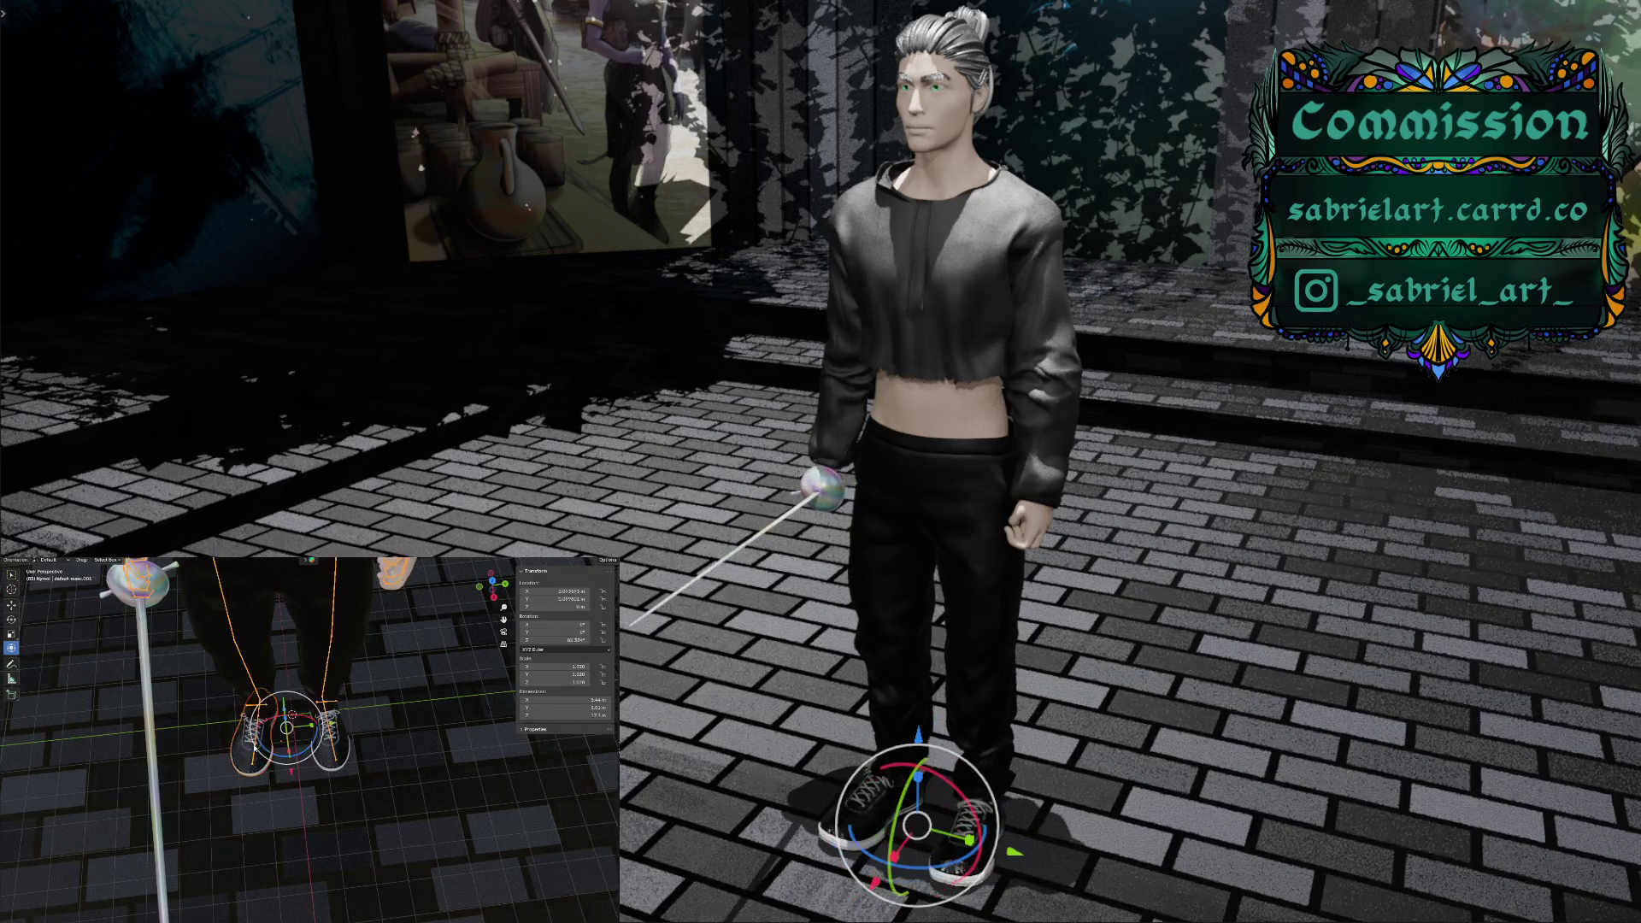
pyautogui.hotkey('ctrl', 'p')
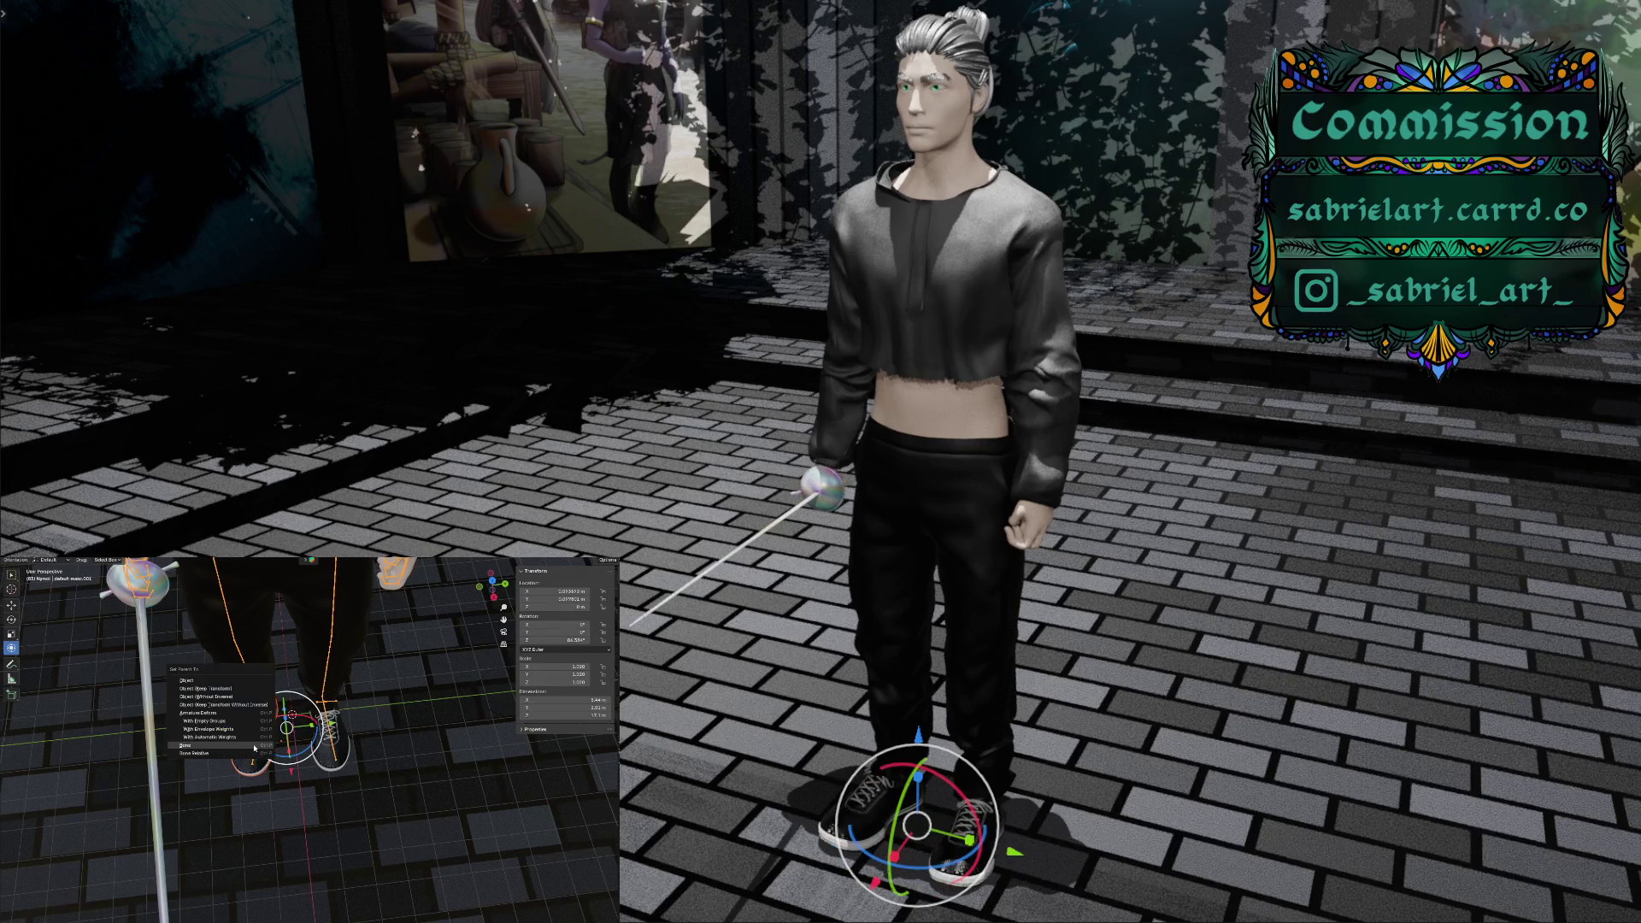
pyautogui.click(254, 748)
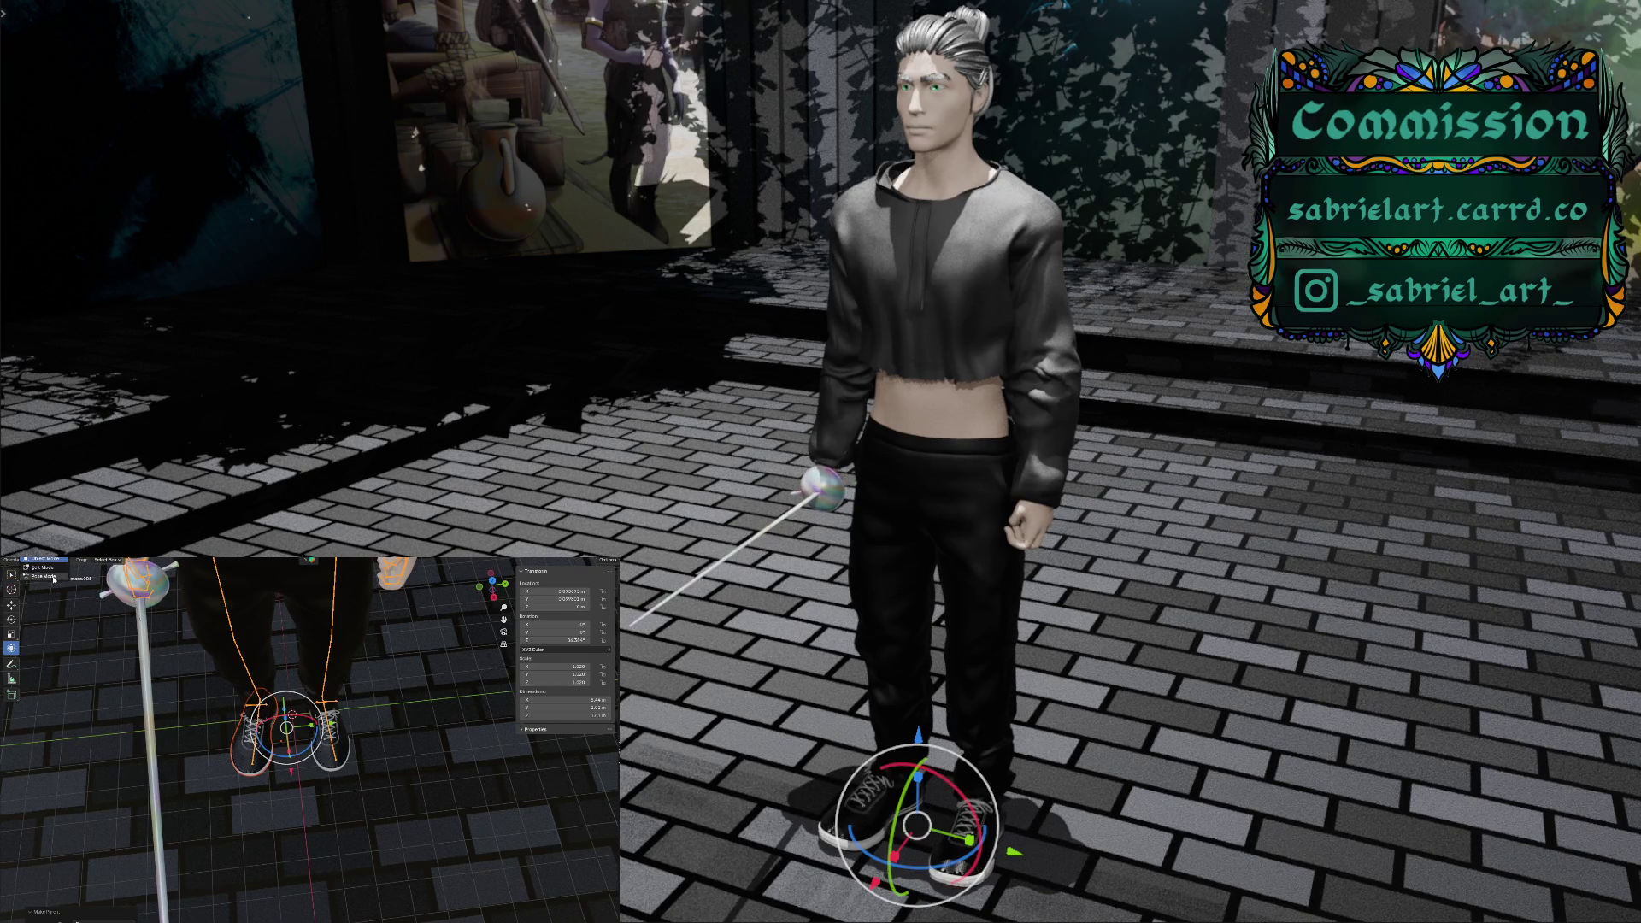
pyautogui.hotkey('ctrl', 'Tab')
pyautogui.click(317, 725)
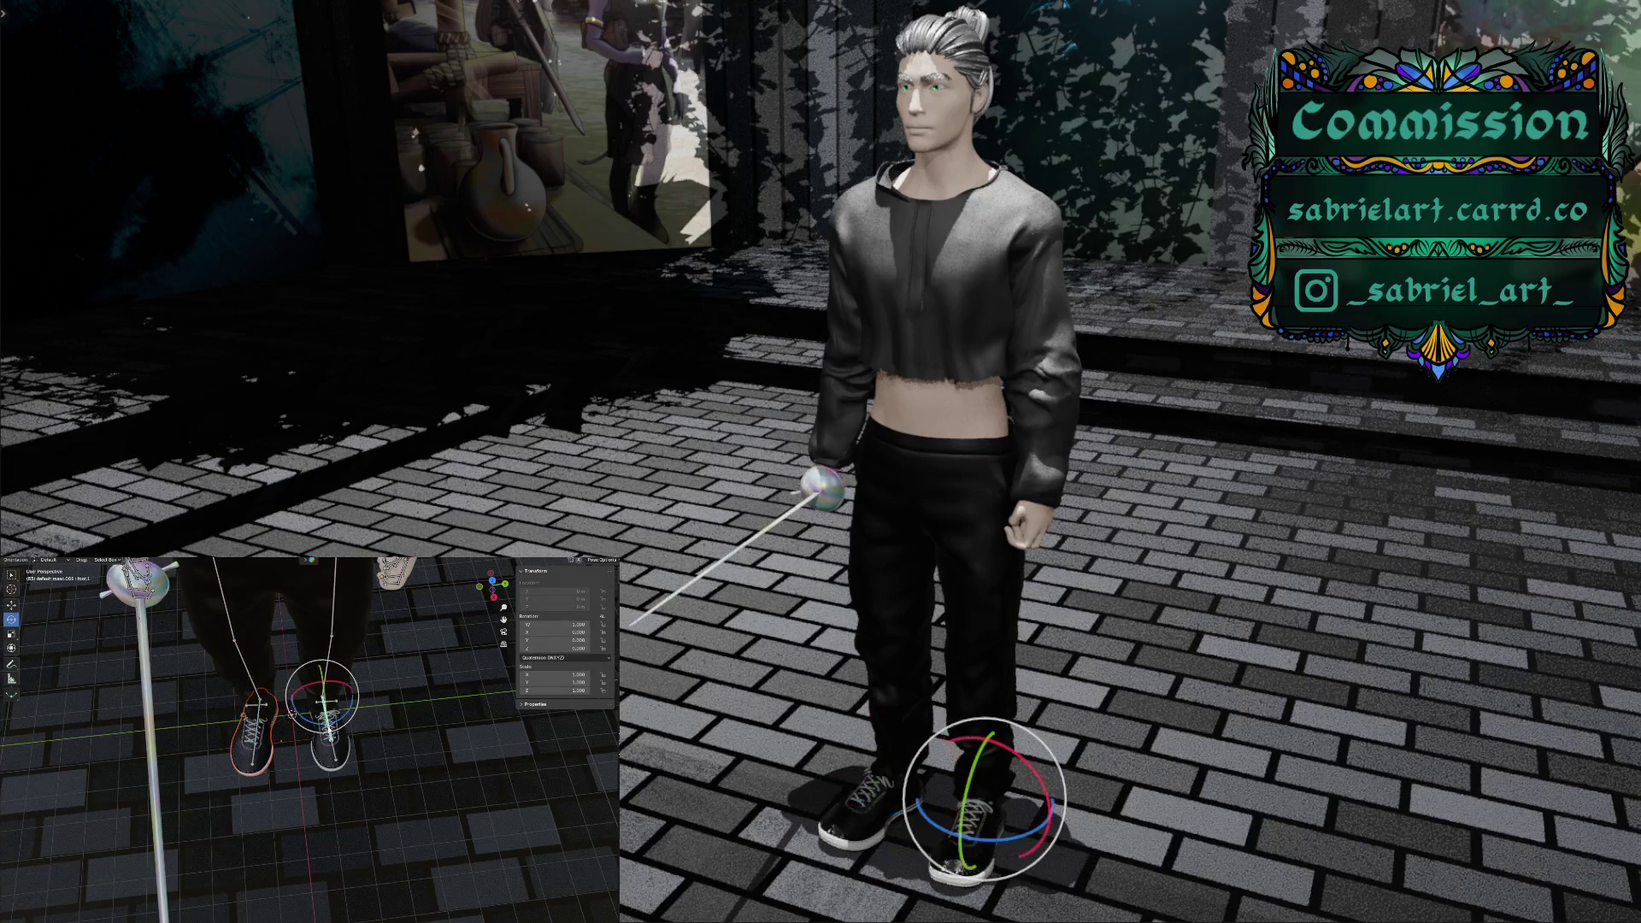
# In Object Mode, parent the right sneaker to the rig's foot bone with Ctrl+P > Bone
pyautogui.click(55, 559)
pyautogui.click(43, 560)
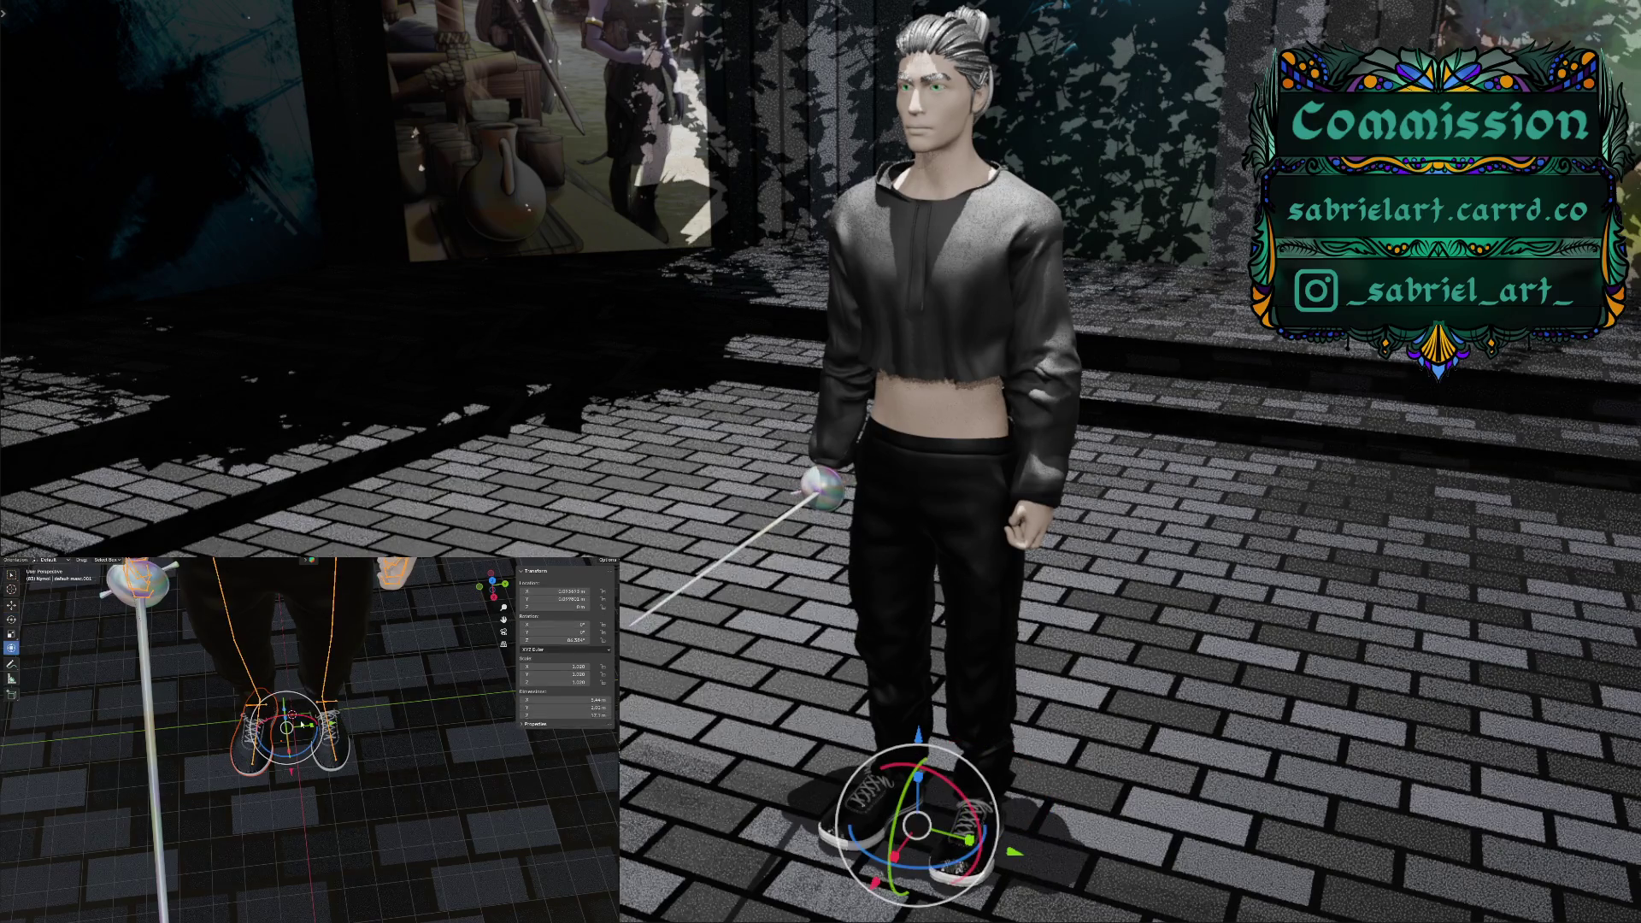
pyautogui.click(326, 754)
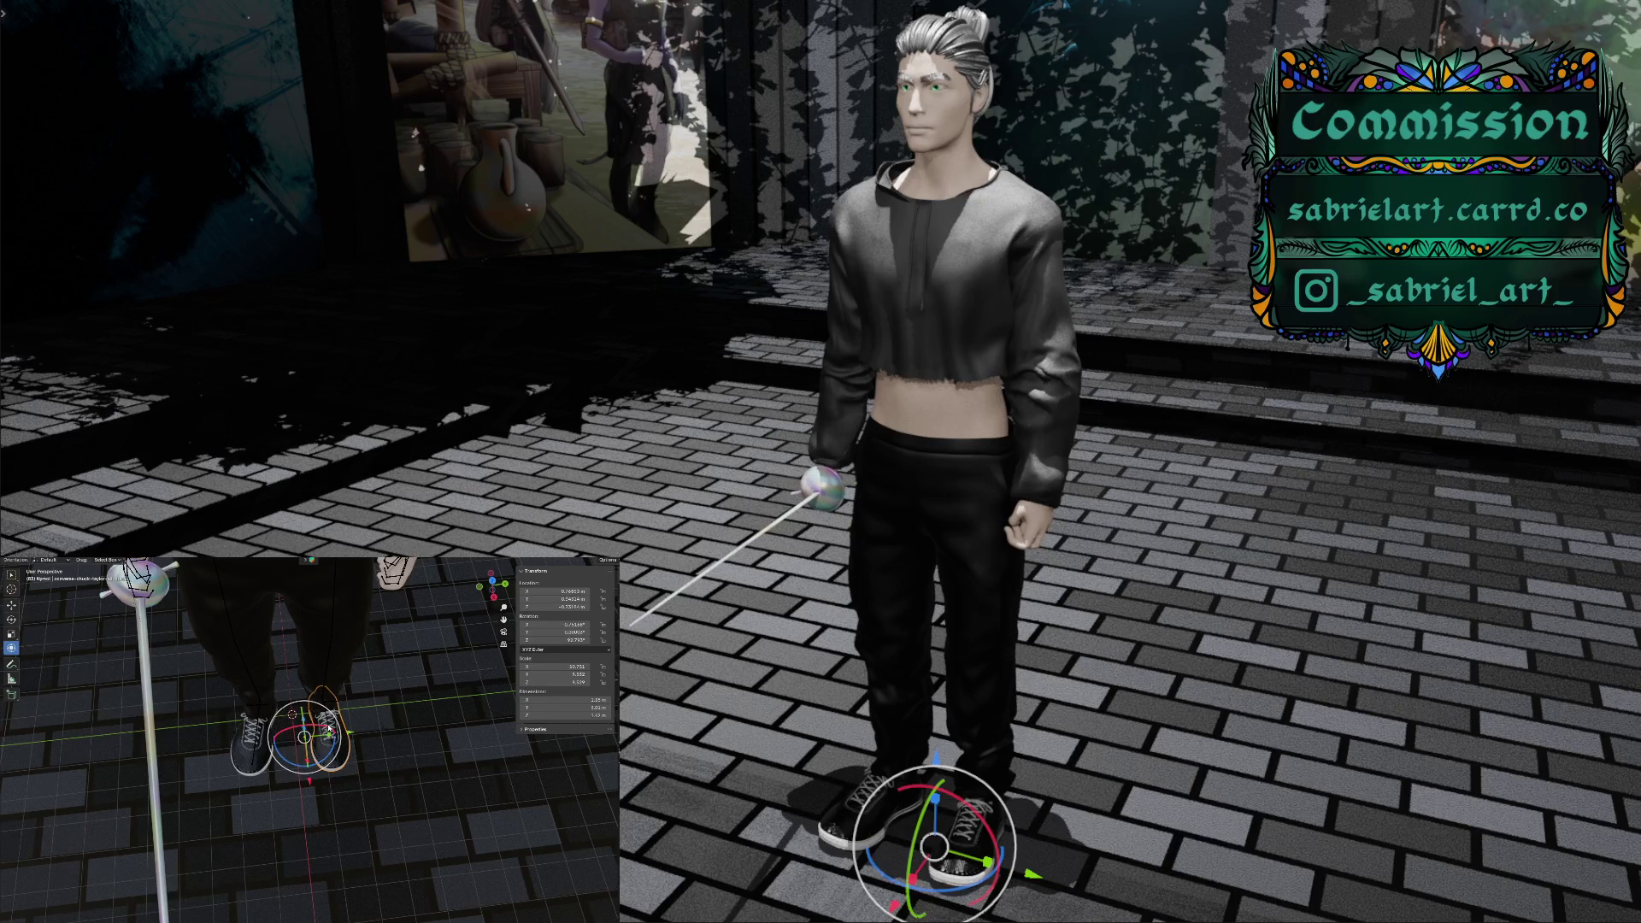
pyautogui.click(328, 703)
pyautogui.hotkey('ctrl', 'p')
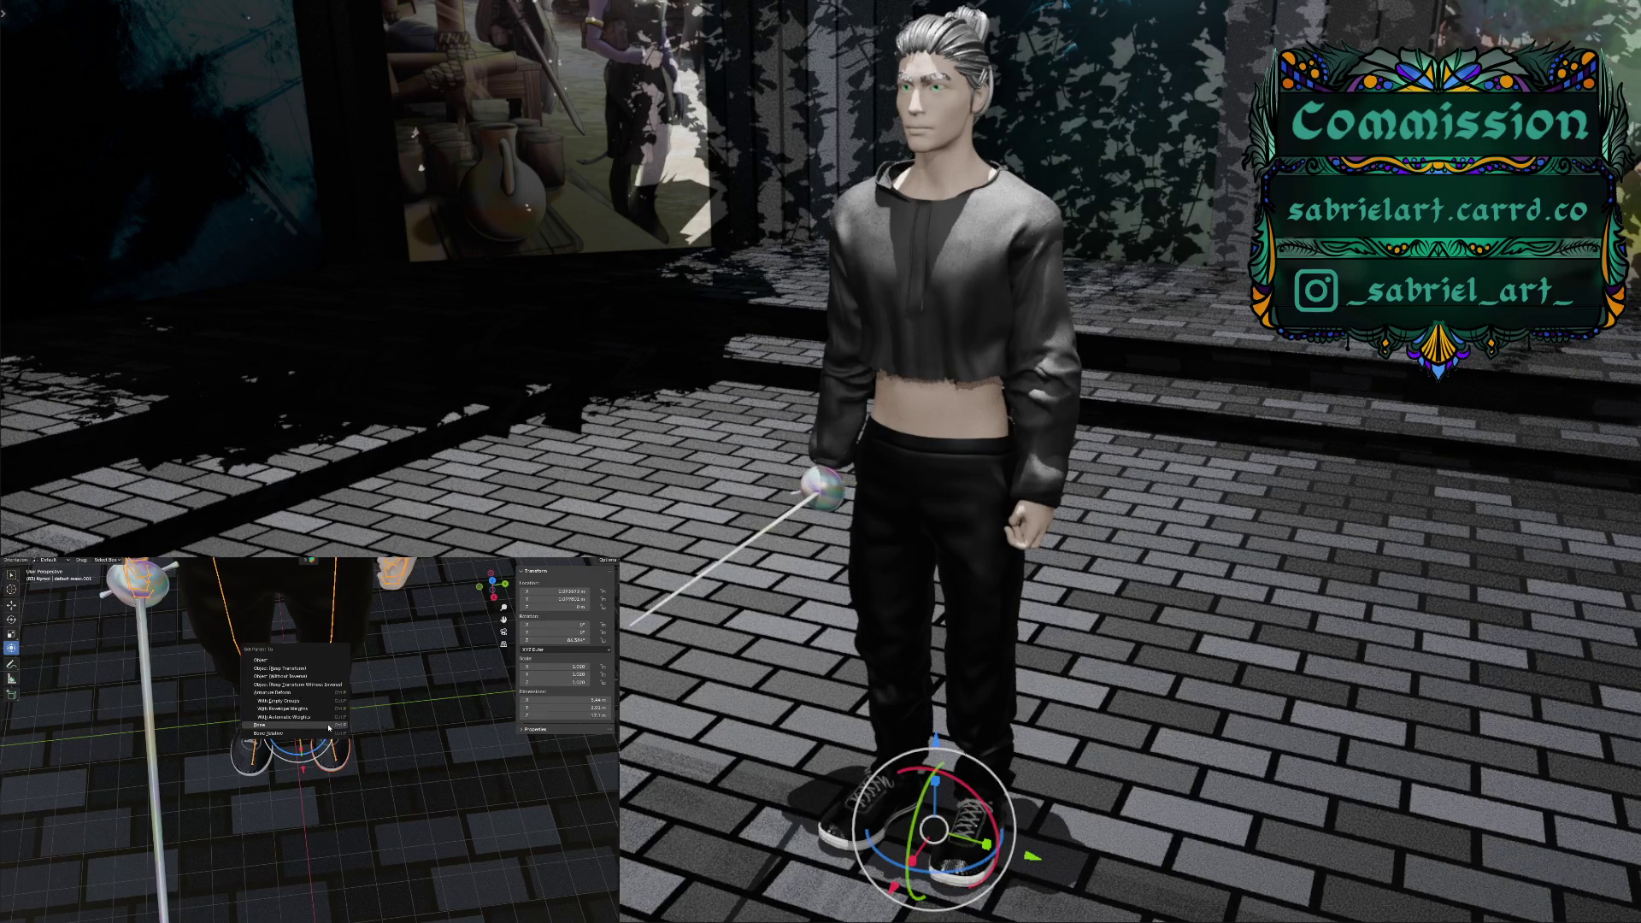
pyautogui.click(329, 724)
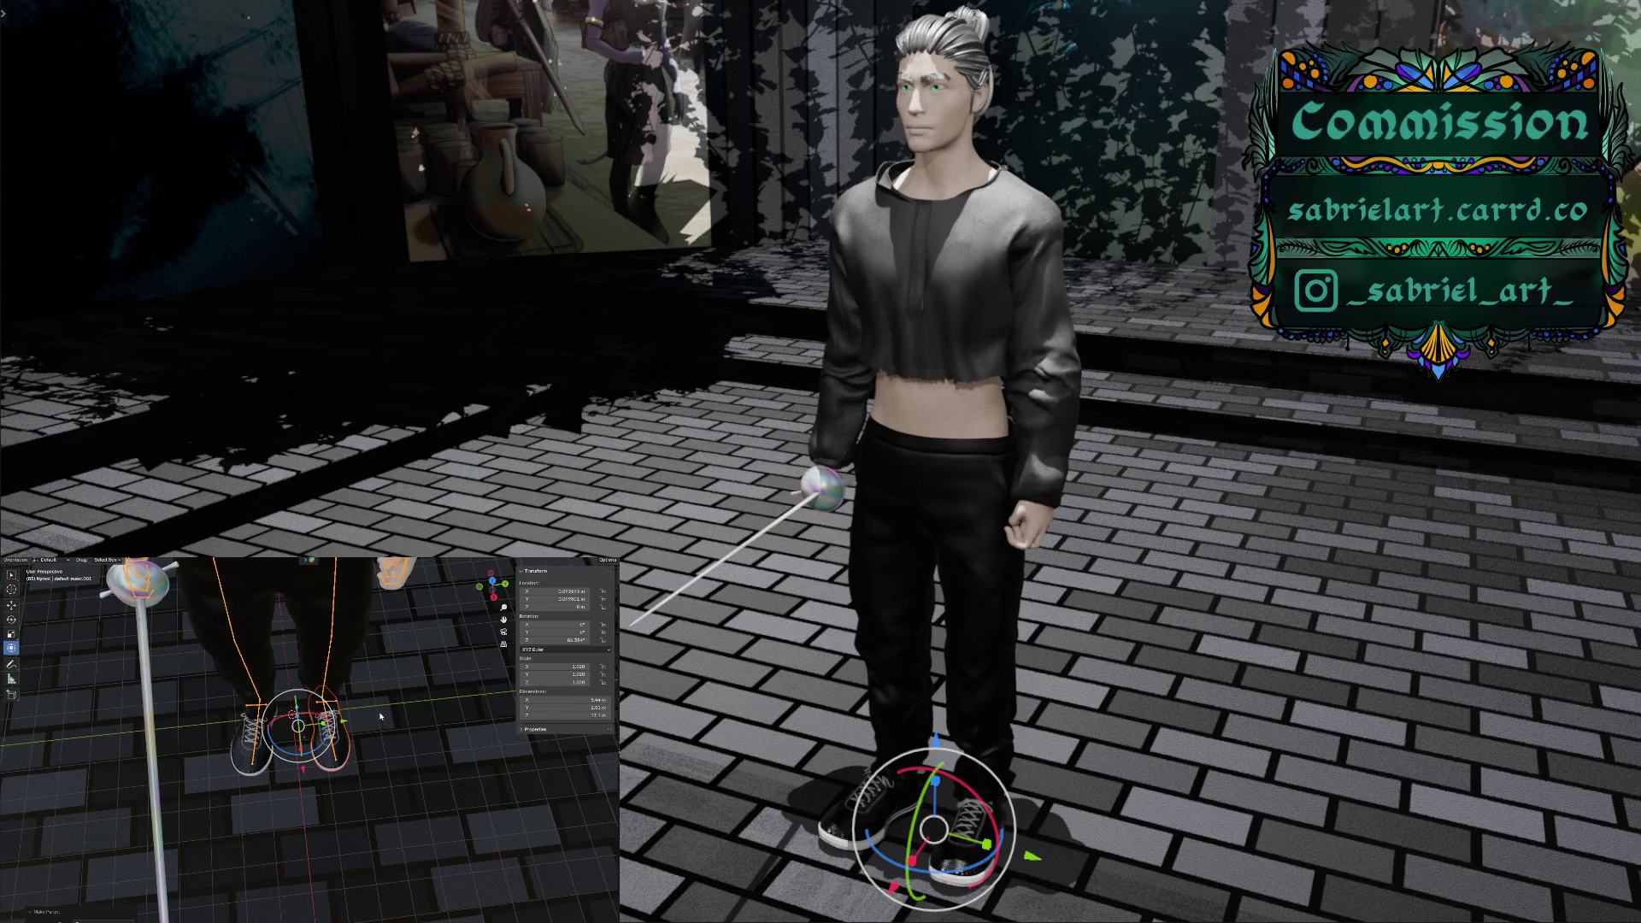
# Put the rig in Pose Mode and select the shin.L and shin.R bones
pyautogui.moveTo(381, 706)
pyautogui.mouseDown(button='middle')
pyautogui.moveTo(469, 643)
pyautogui.moveTo(341, 684)
pyautogui.moveTo(357, 685)
pyautogui.mouseUp(button='middle')
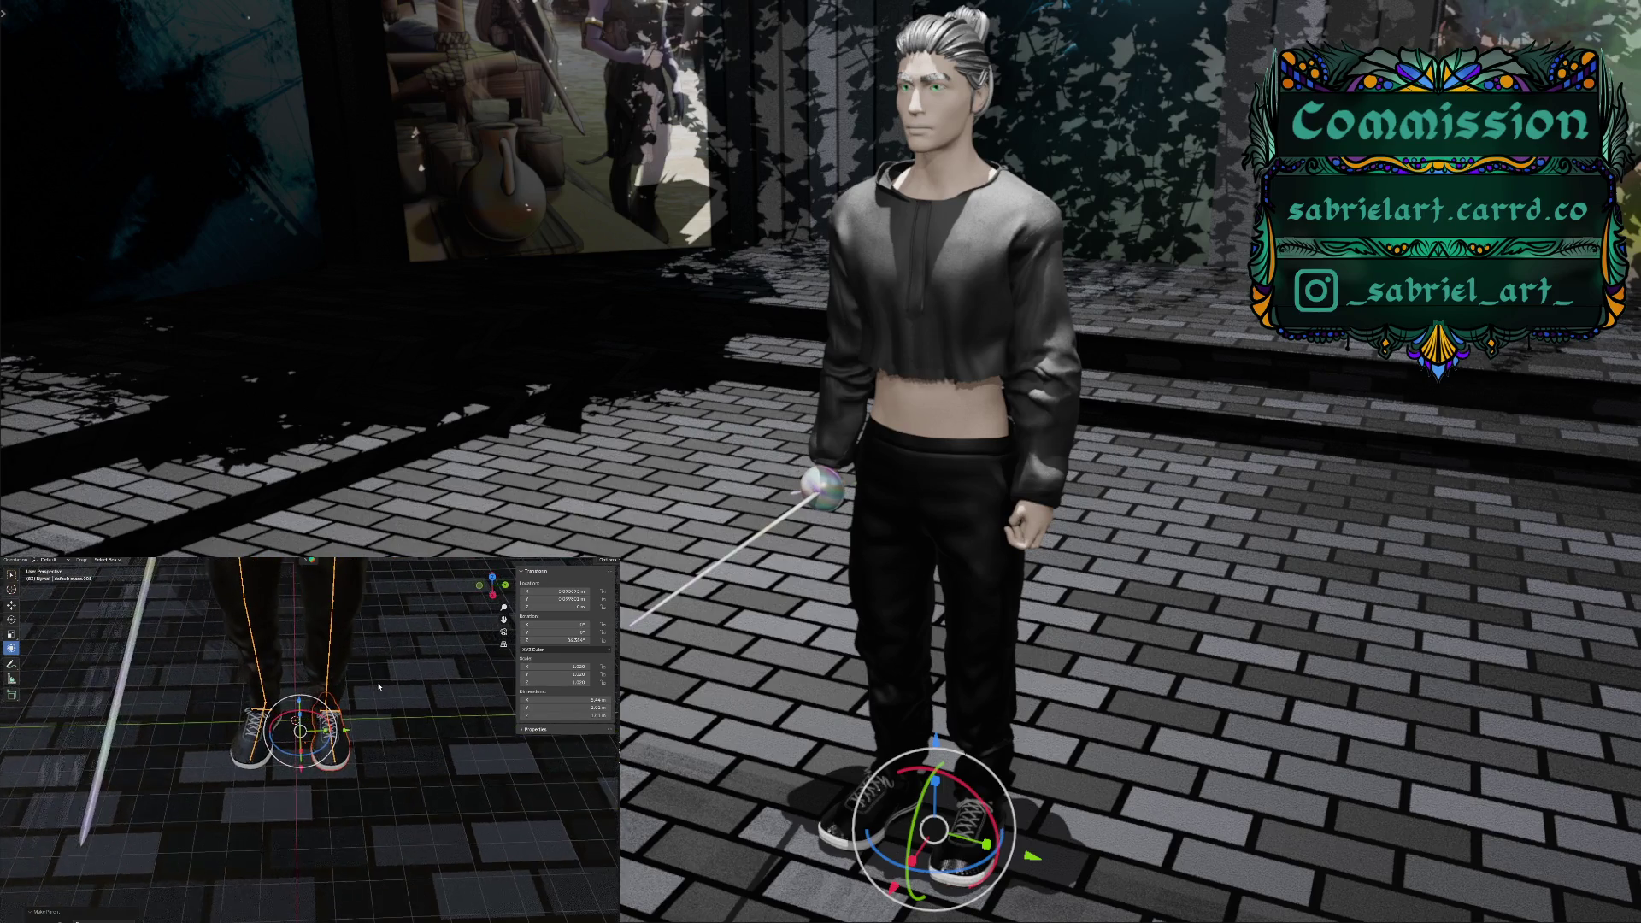
pyautogui.hotkey('ctrl', 'z')
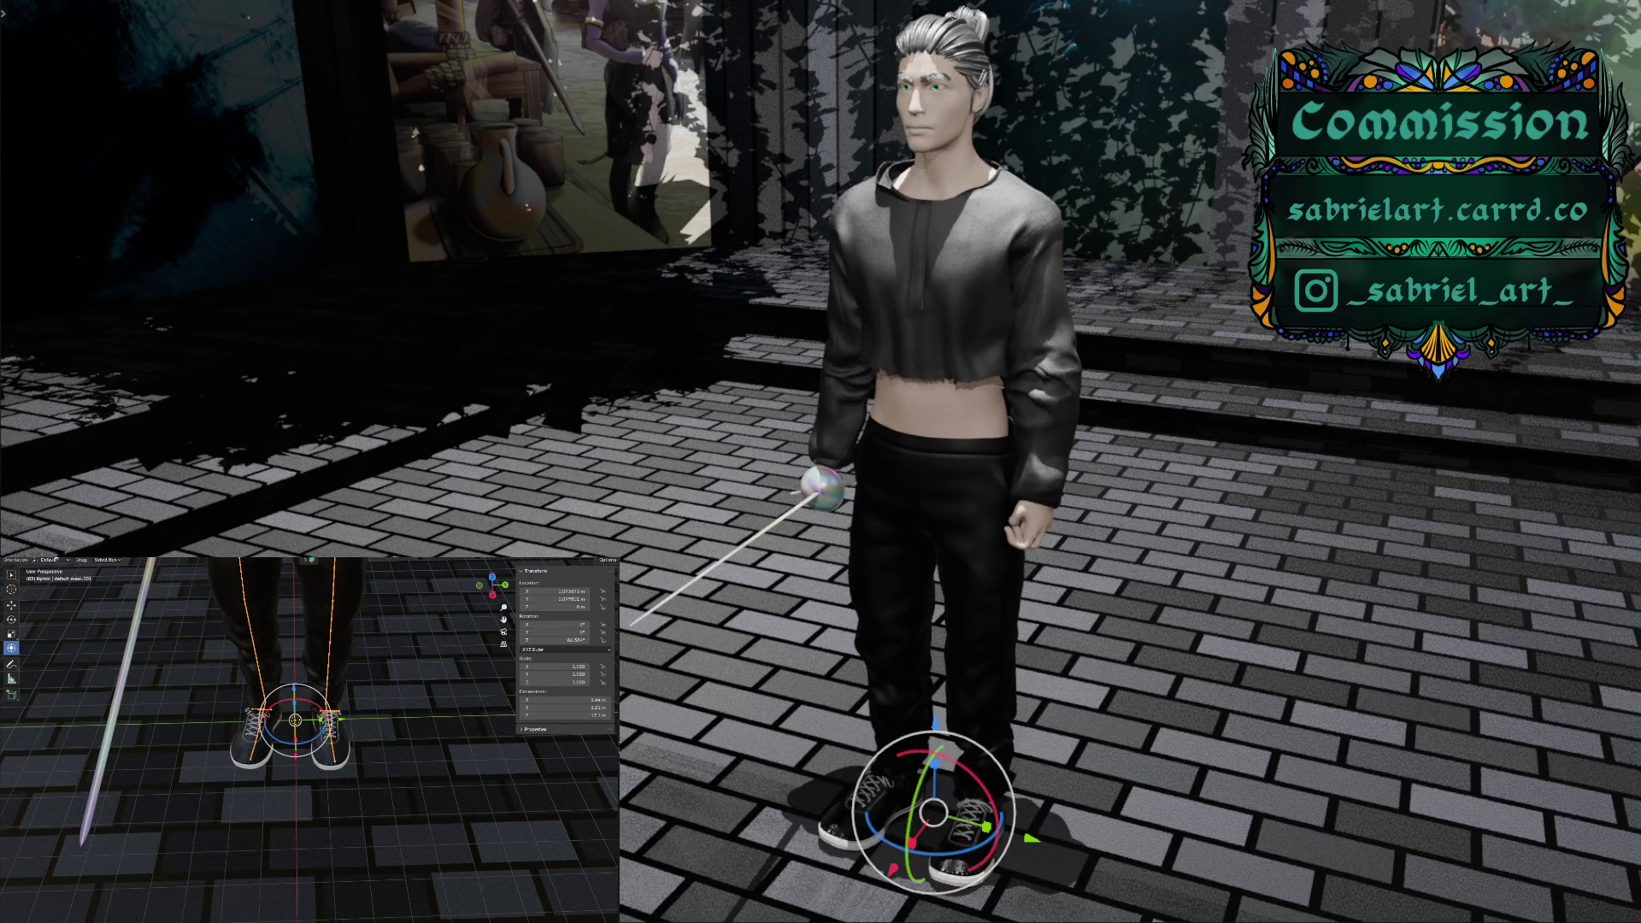
pyautogui.click(44, 560)
pyautogui.click(53, 577)
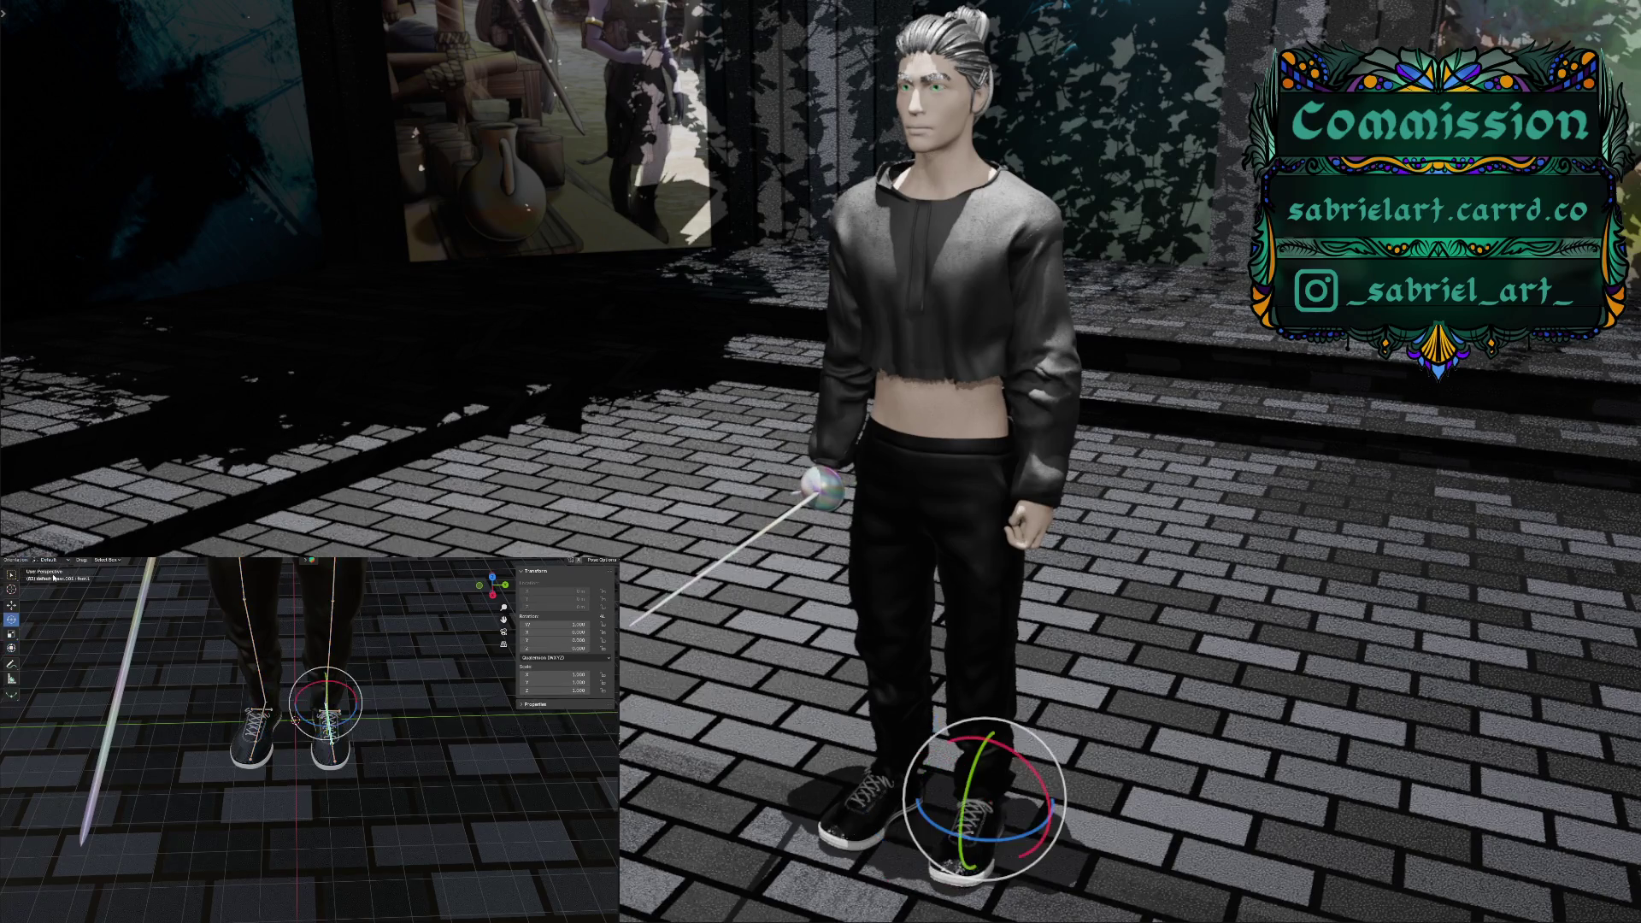
pyautogui.moveTo(504, 618); pyautogui.dragTo(404, 666)
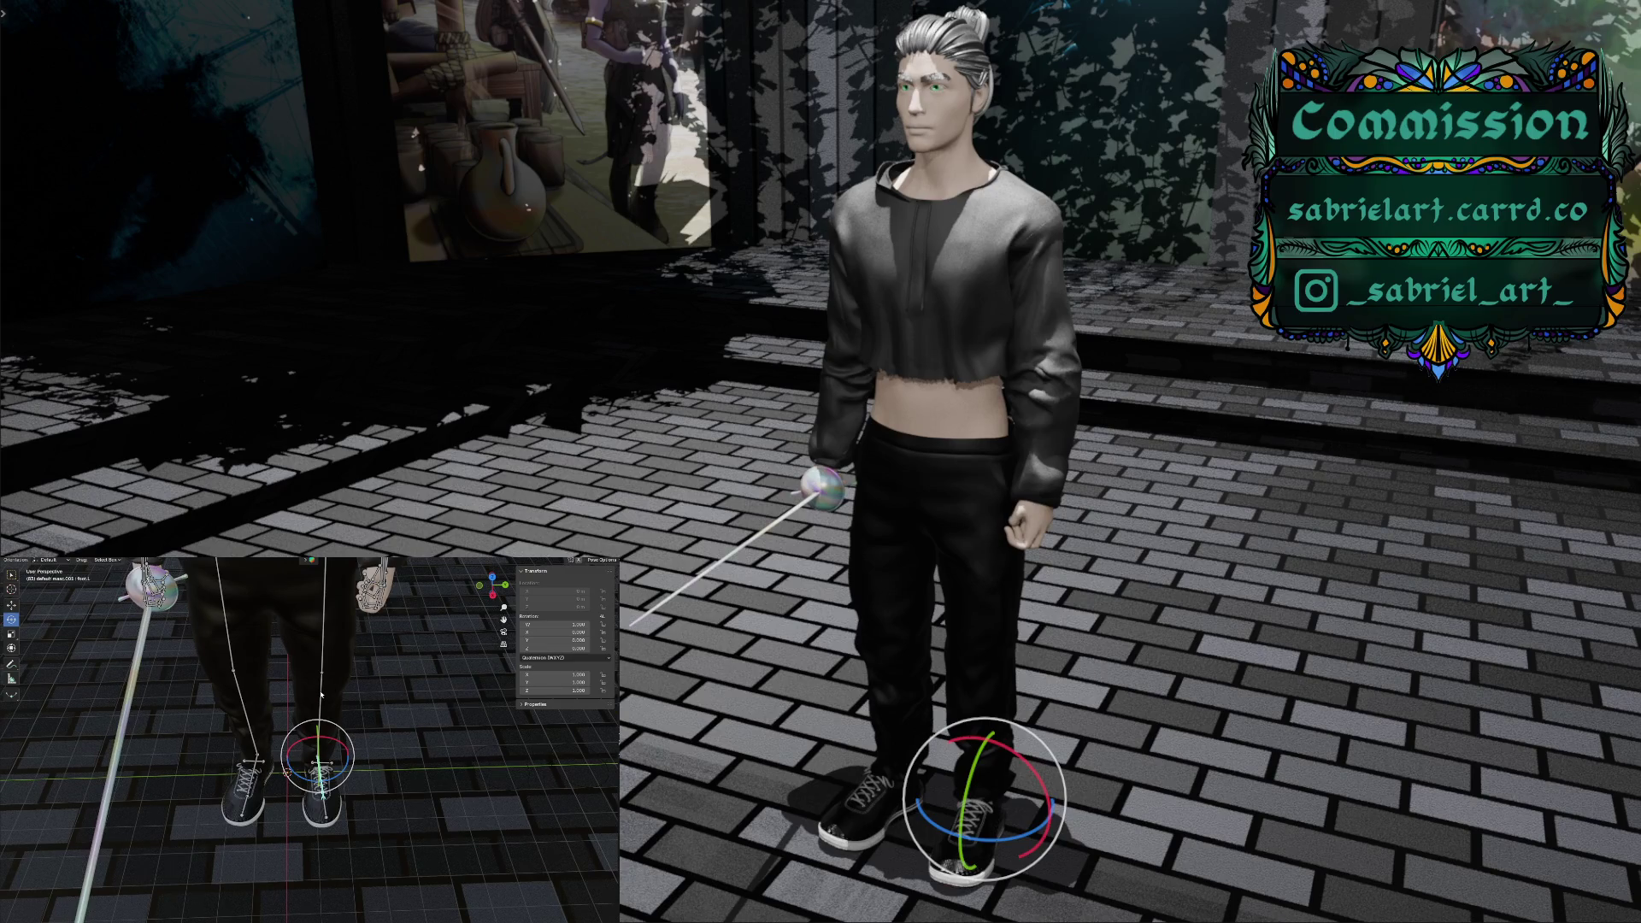
pyautogui.click(320, 718)
pyautogui.click(243, 706)
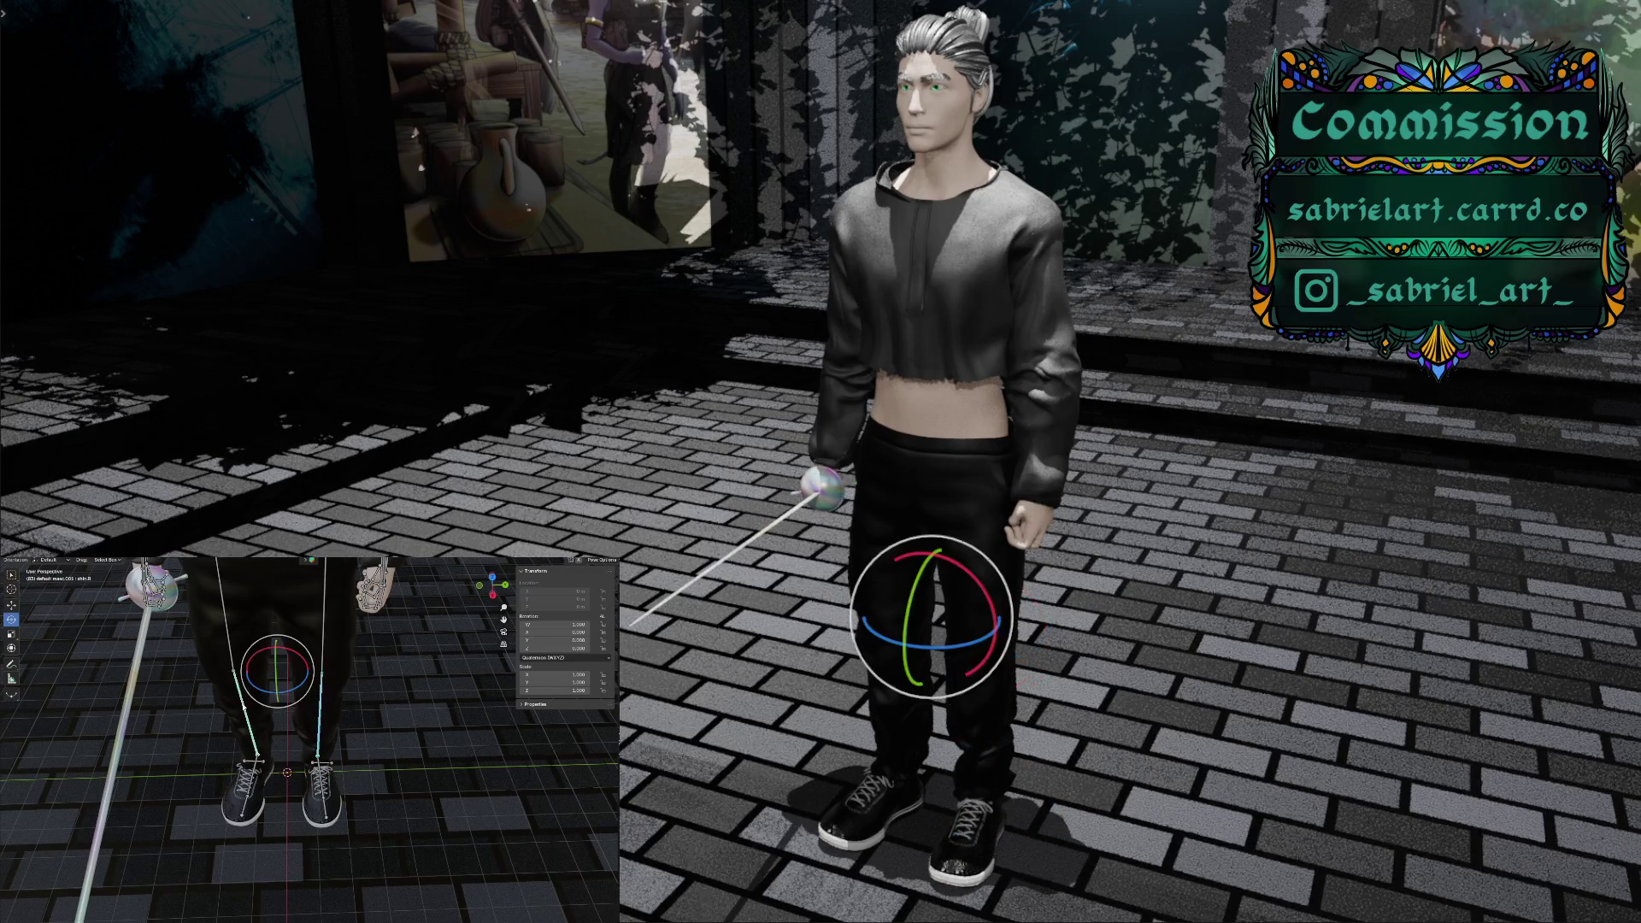
# Bend the right shin, then apply Clear User Transforms to straighten the leg and deselect
pyautogui.moveTo(275, 658); pyautogui.dragTo(278, 692)
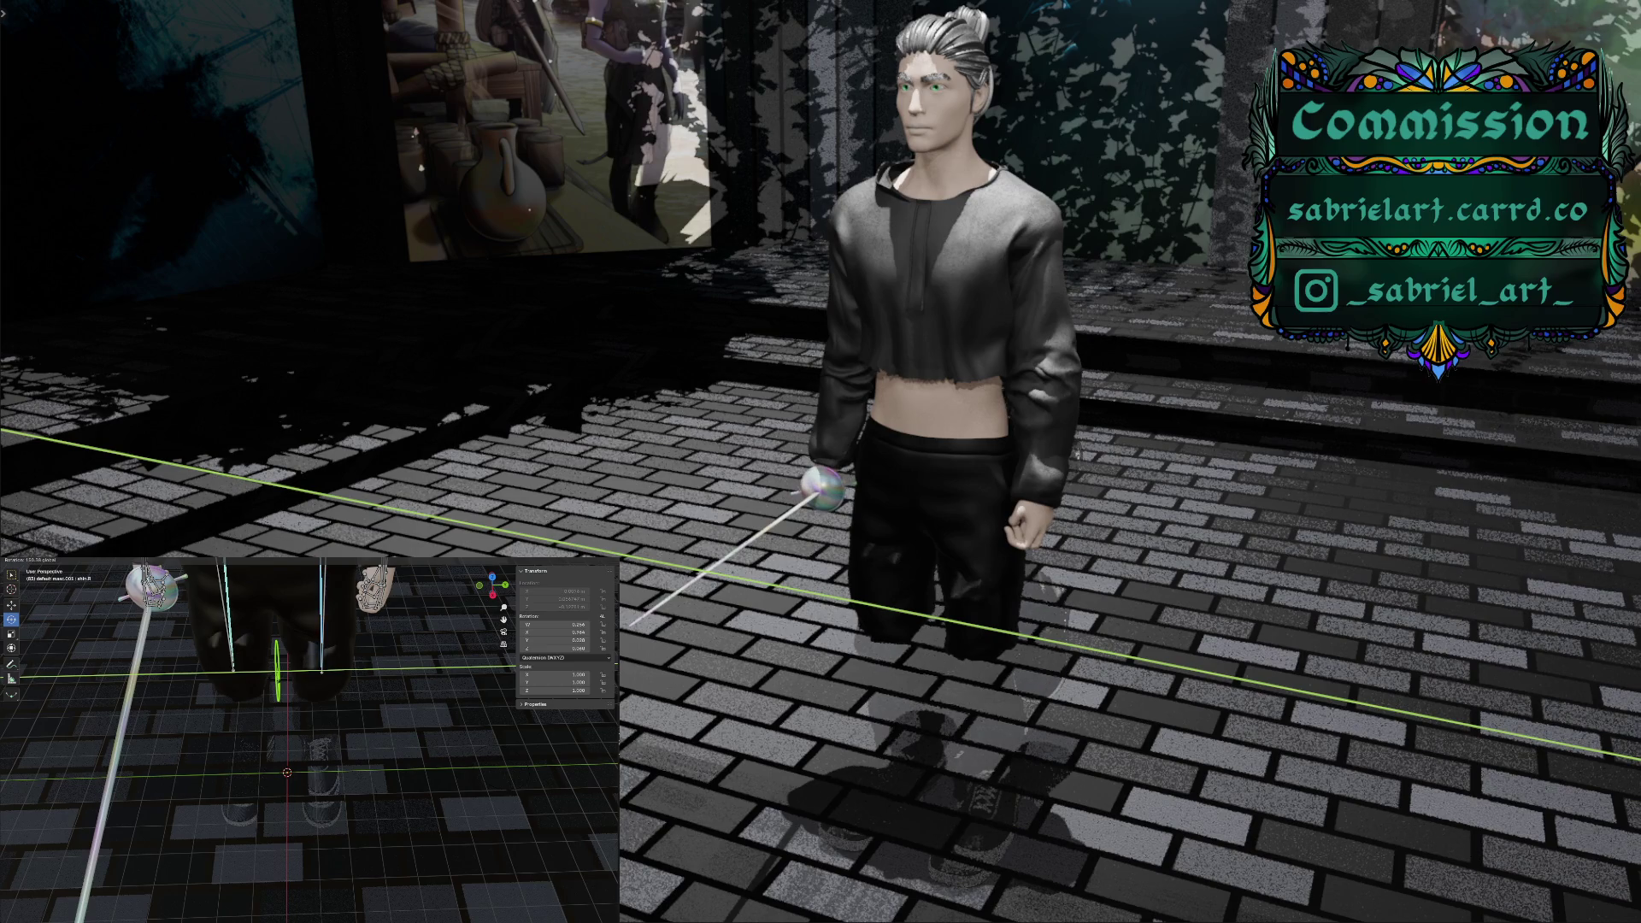
pyautogui.moveTo(278, 692); pyautogui.dragTo(278, 691)
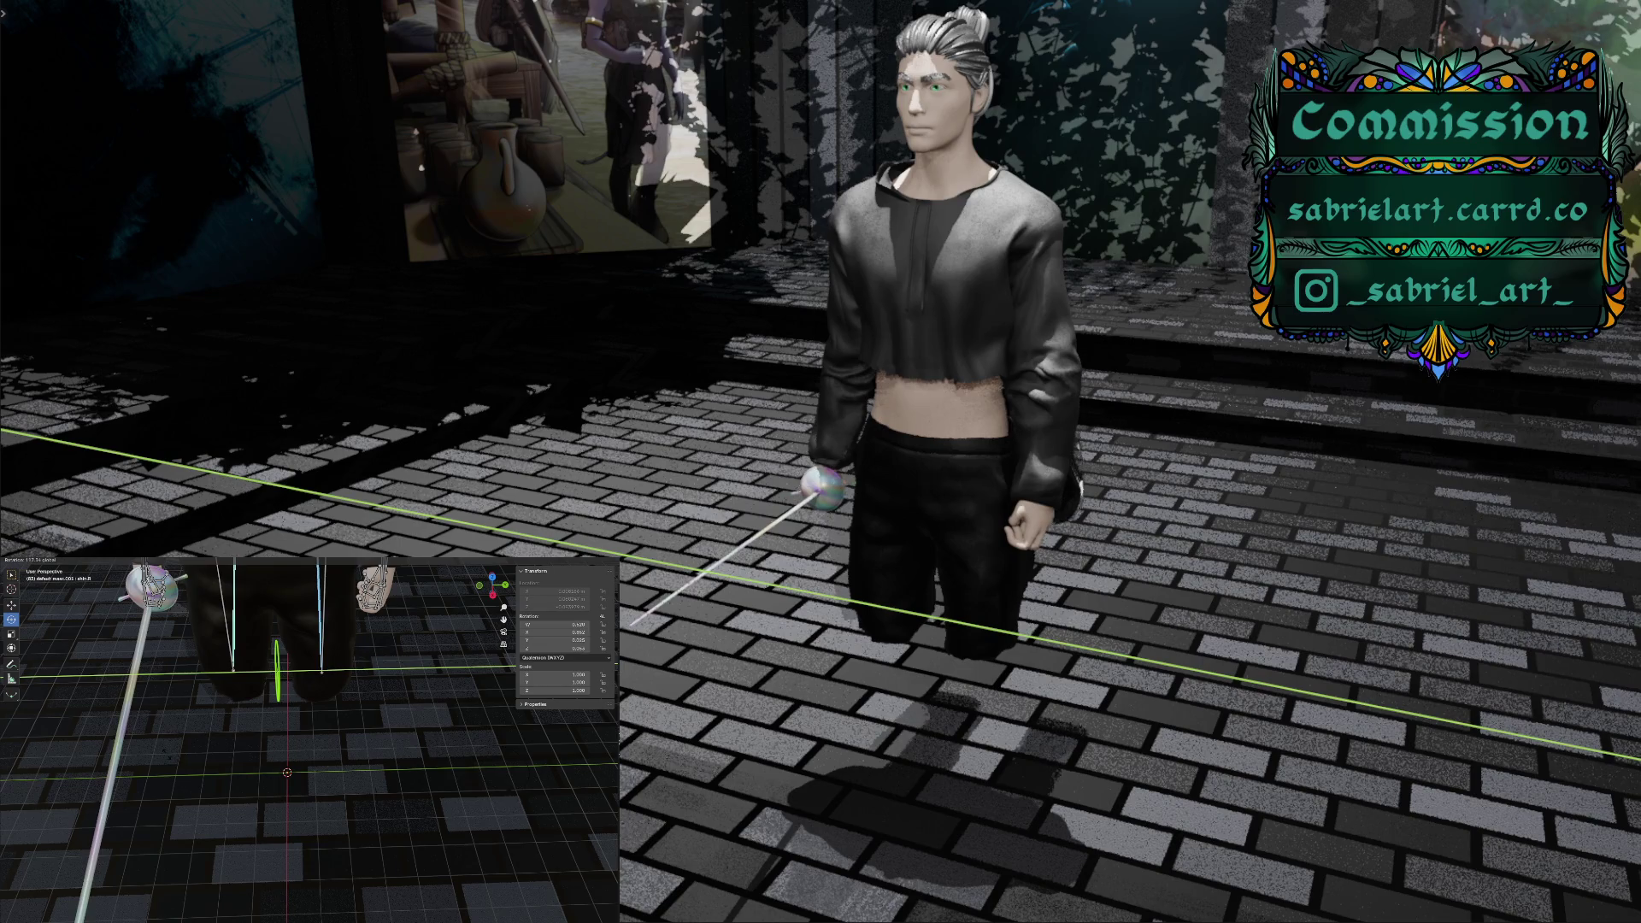
pyautogui.click(278, 691)
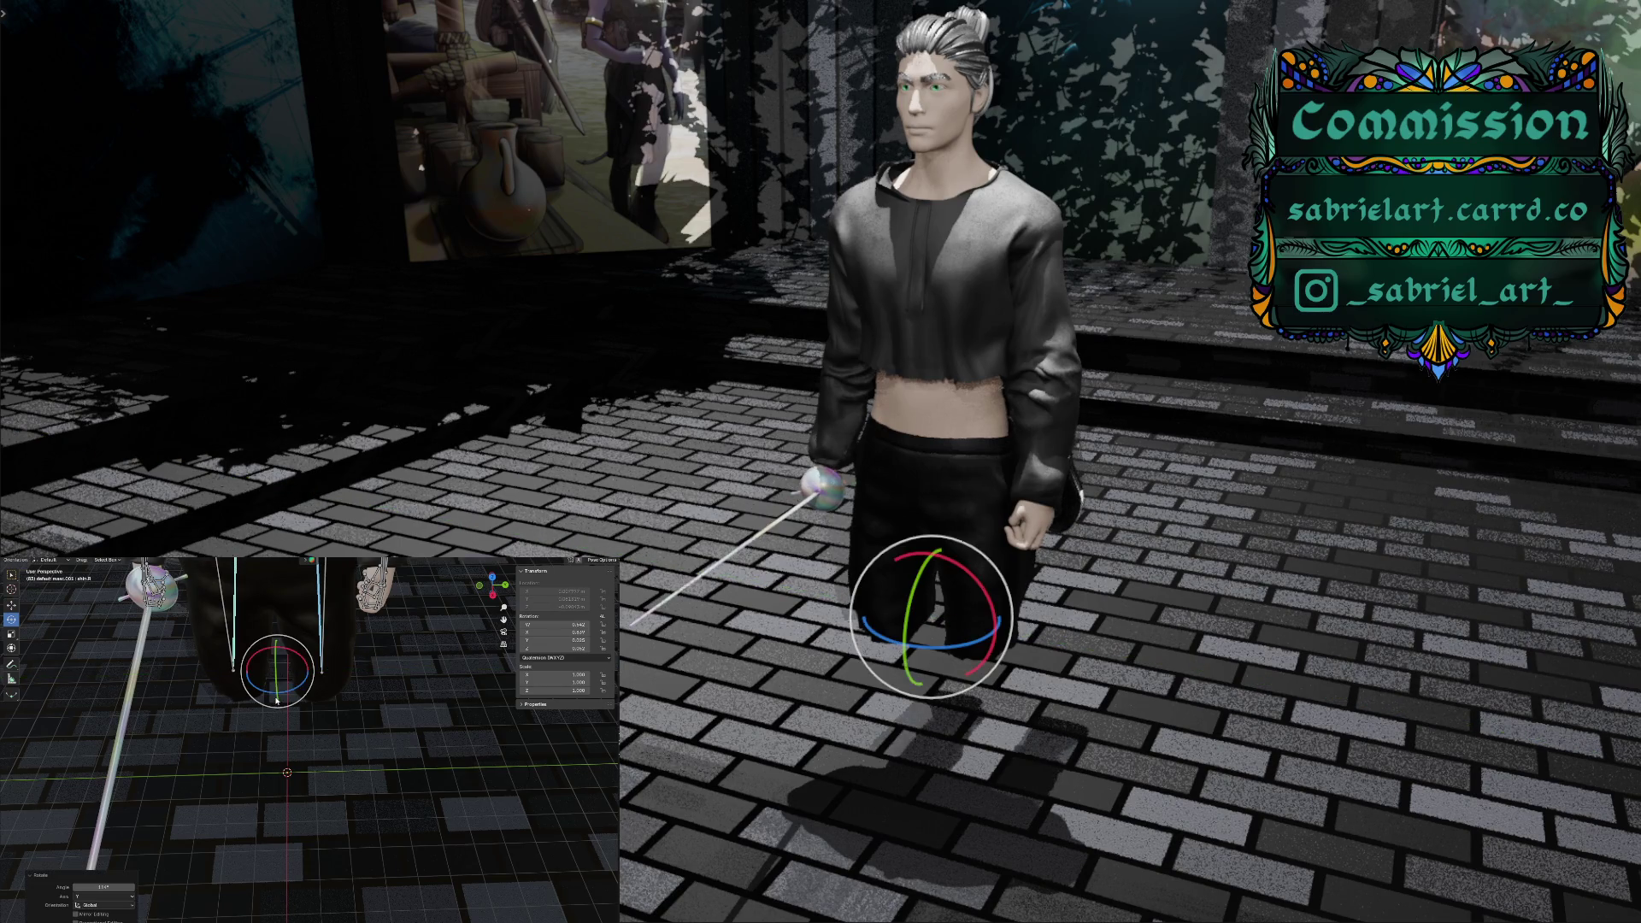
pyautogui.rightClick(276, 701)
pyautogui.click(276, 701)
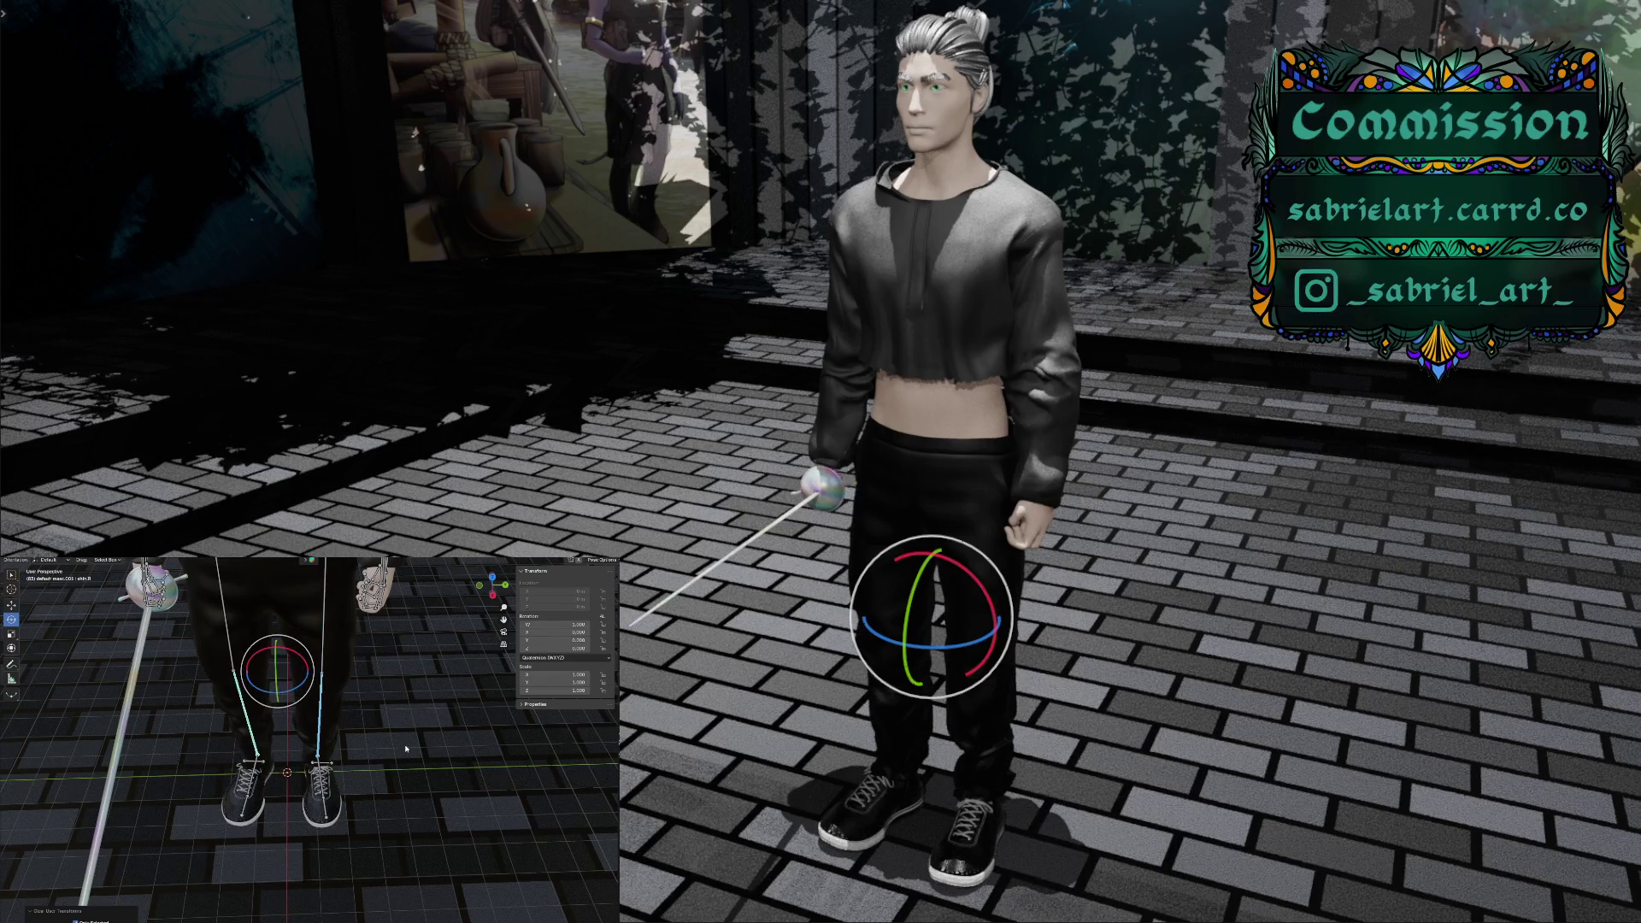
pyautogui.click(264, 718)
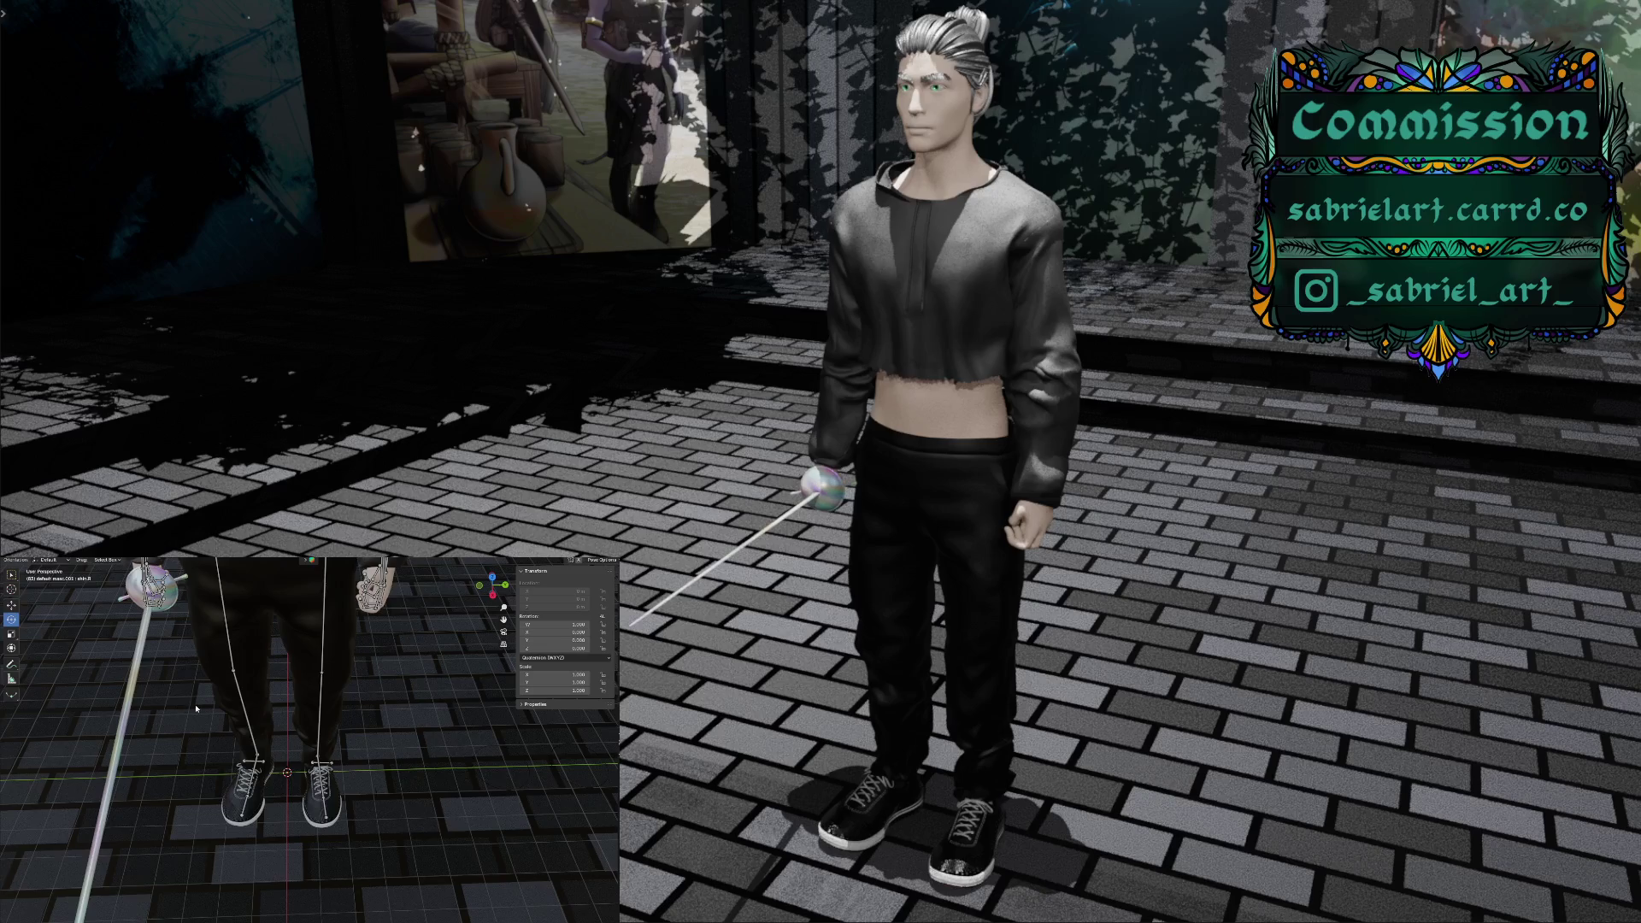
pyautogui.moveTo(187, 707); pyautogui.dragTo(199, 695, button='middle')
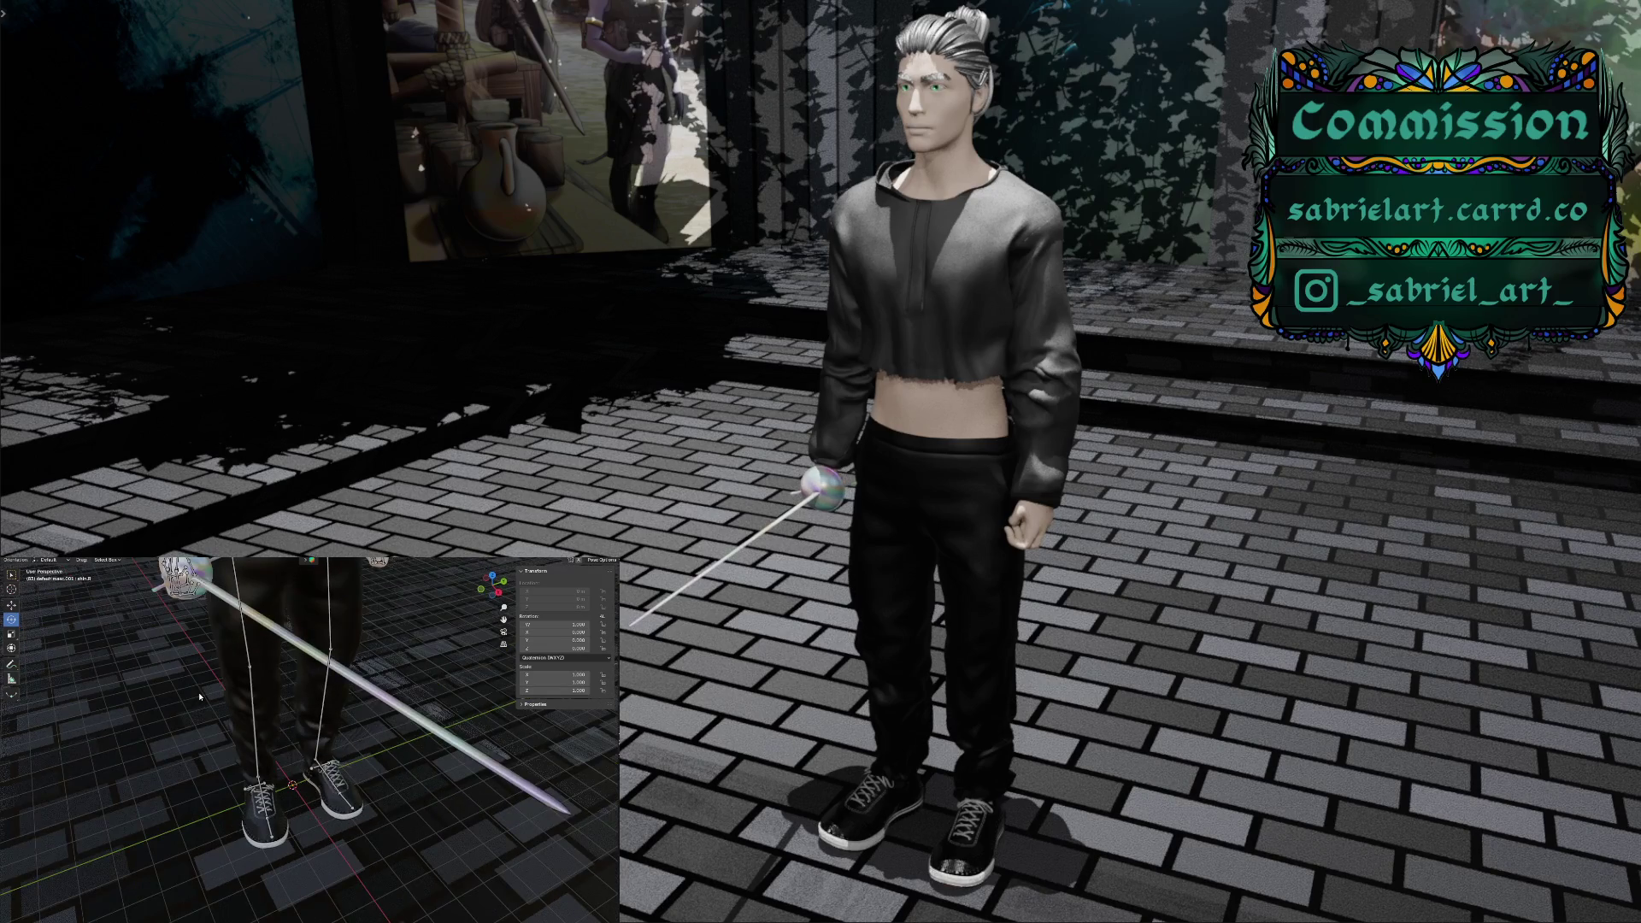
pyautogui.moveTo(199, 696)
pyautogui.mouseDown(button='middle')
pyautogui.moveTo(147, 703)
pyautogui.moveTo(256, 684)
pyautogui.mouseUp(button='middle')
pyautogui.scroll(-8, 382, 670)
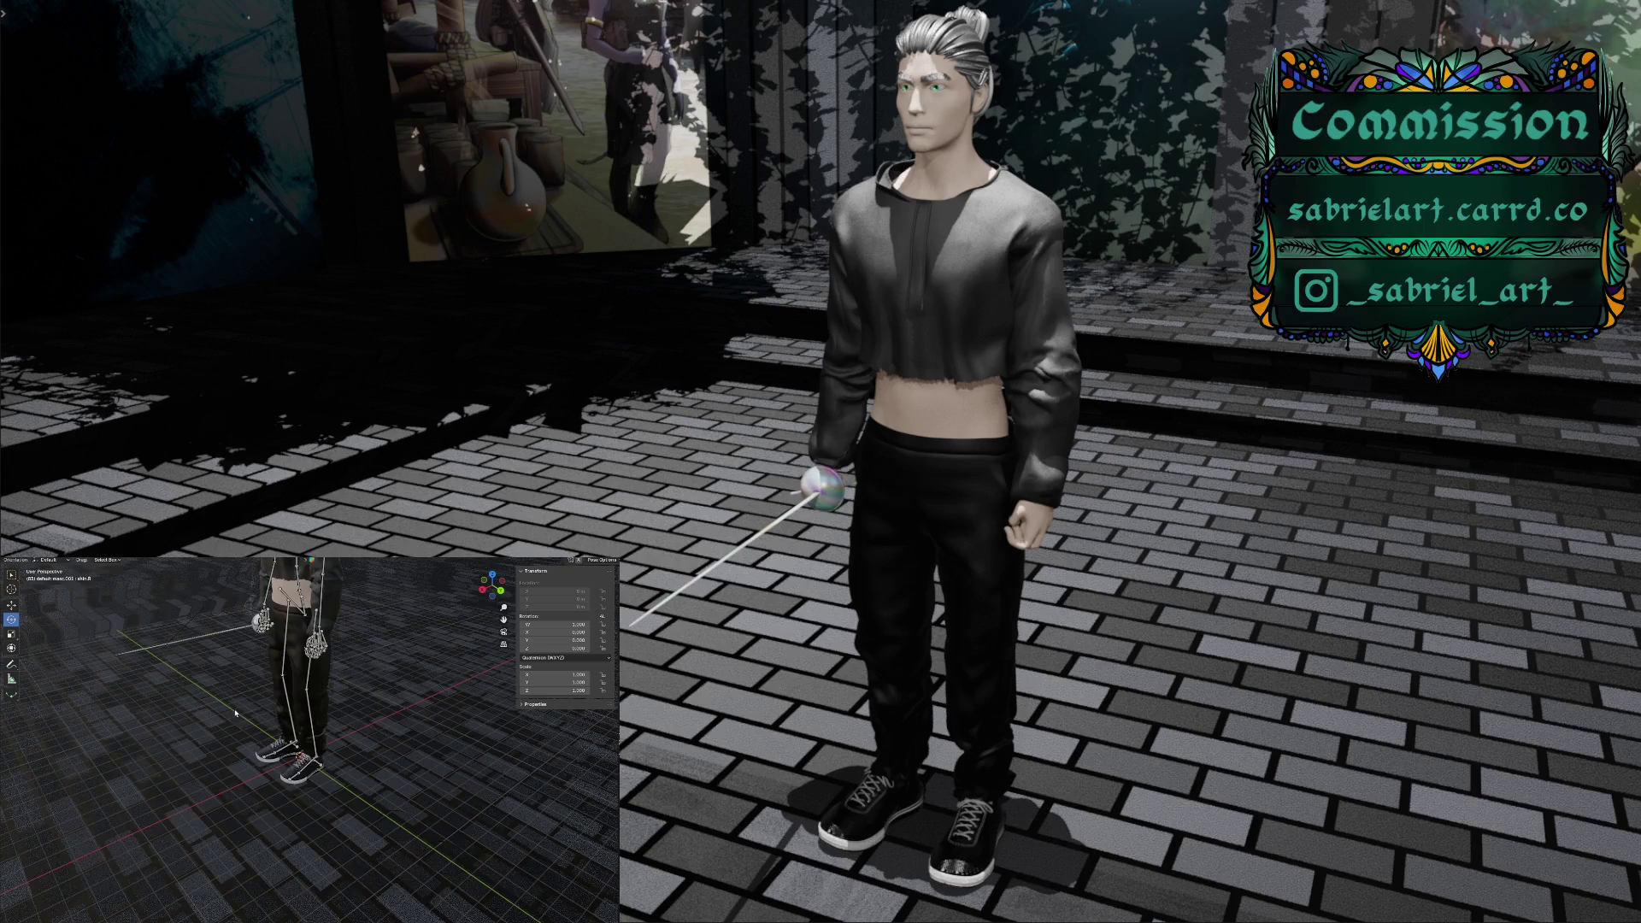
pyautogui.moveTo(394, 668); pyautogui.dragTo(449, 643, button='middle')
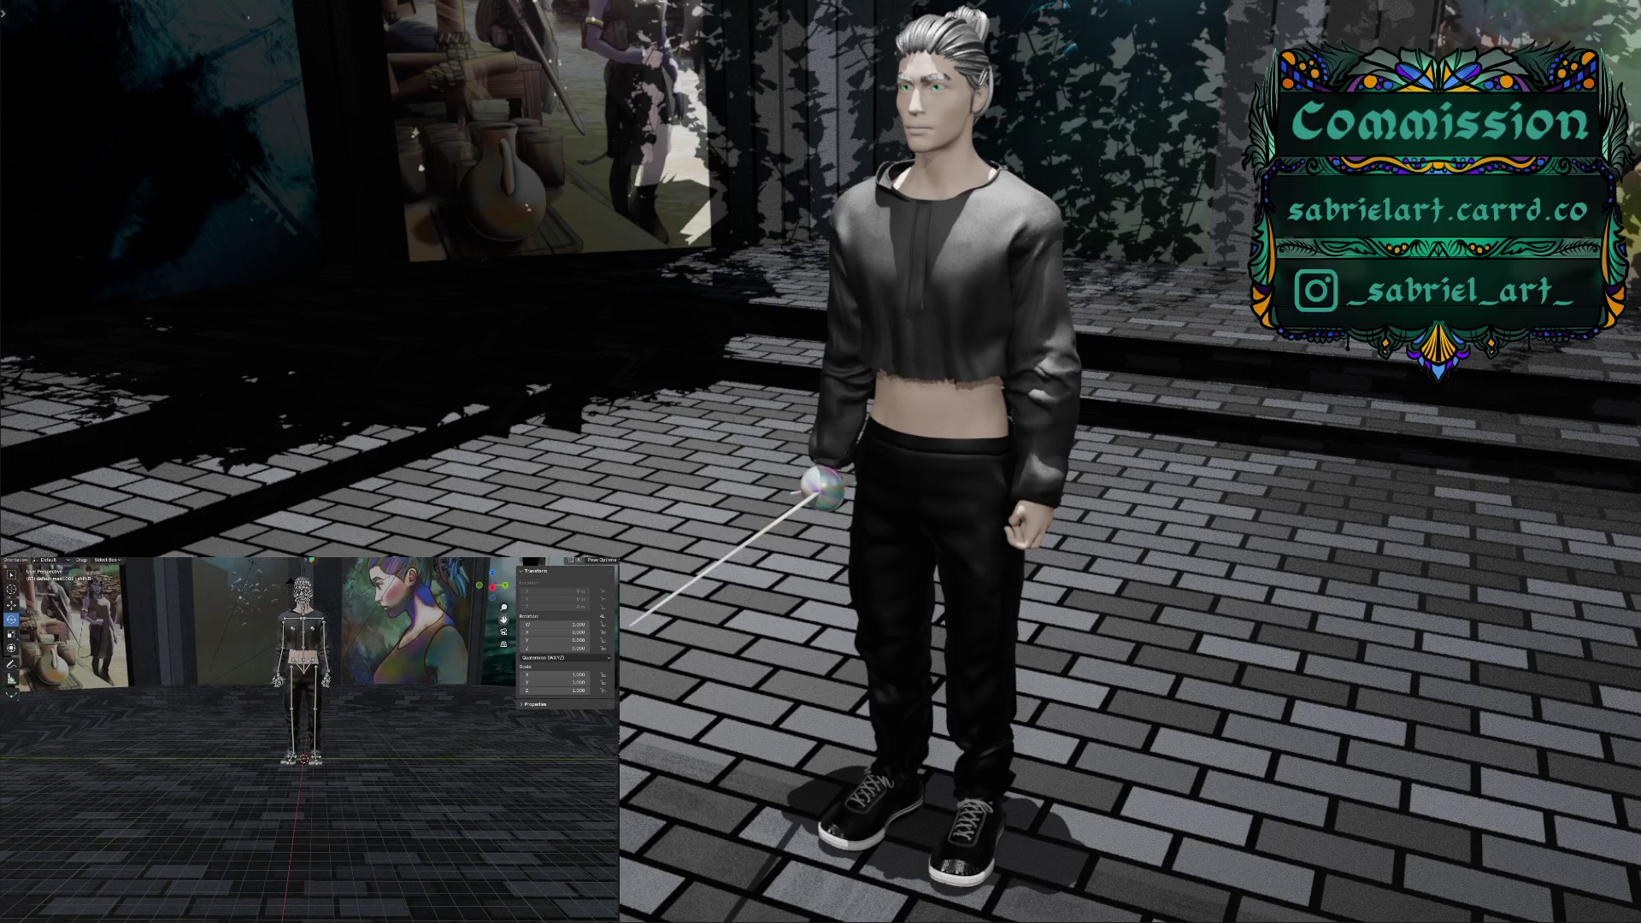
pyautogui.moveTo(448, 643); pyautogui.dragTo(366, 667, button='middle')
pyautogui.scroll(3, 343, 682)
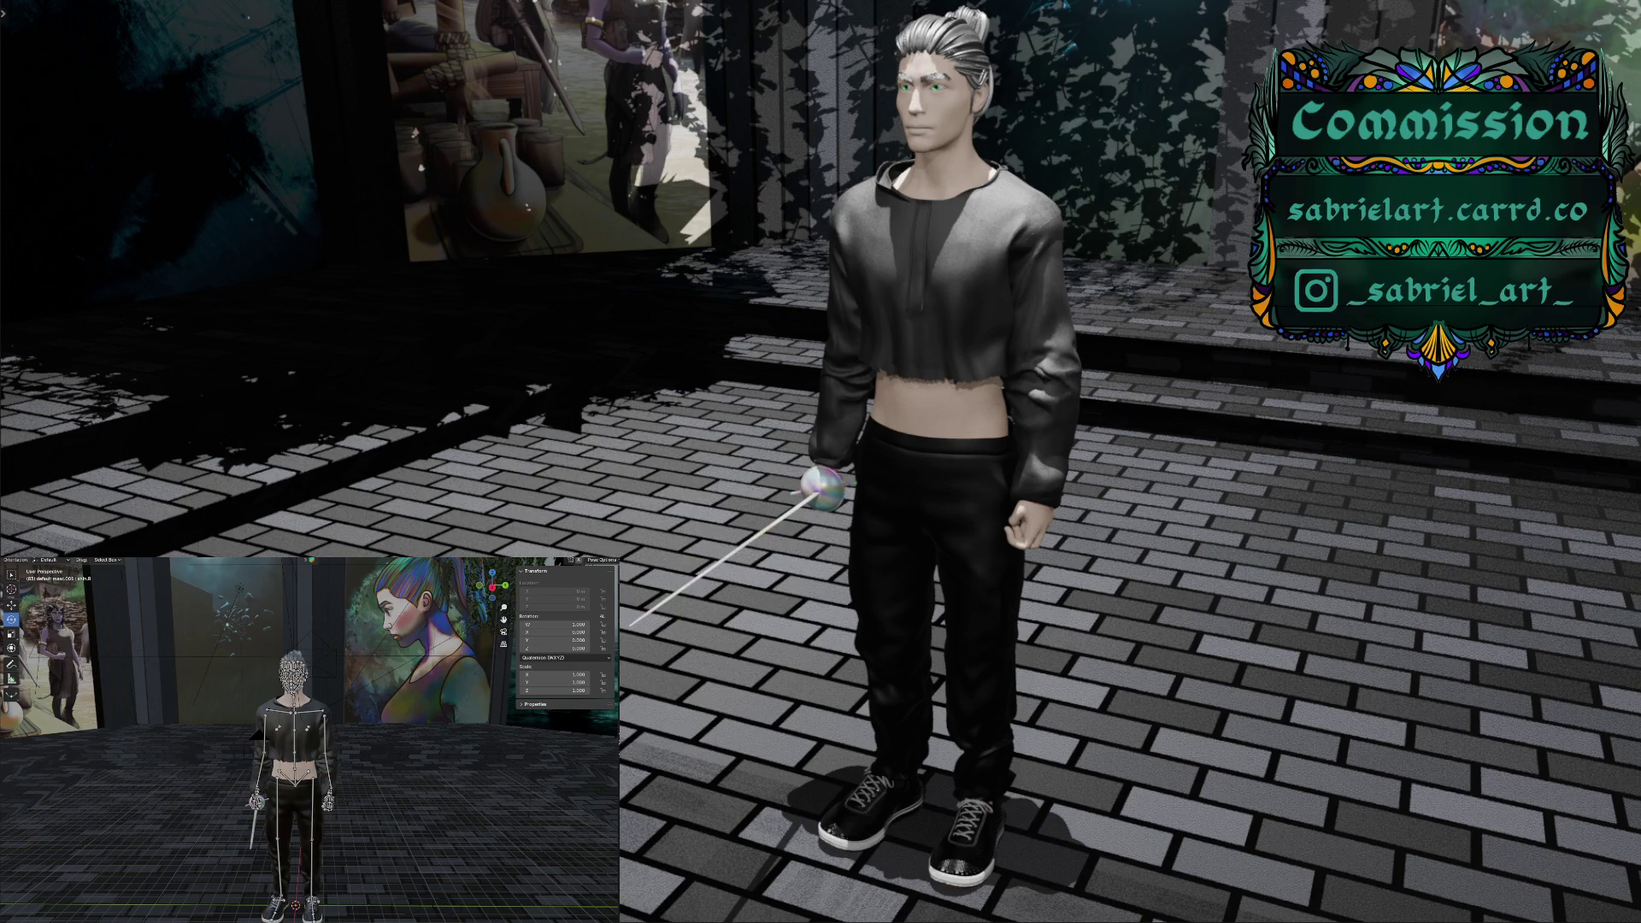
pyautogui.hotkey('ctrl', 'shift', 's')
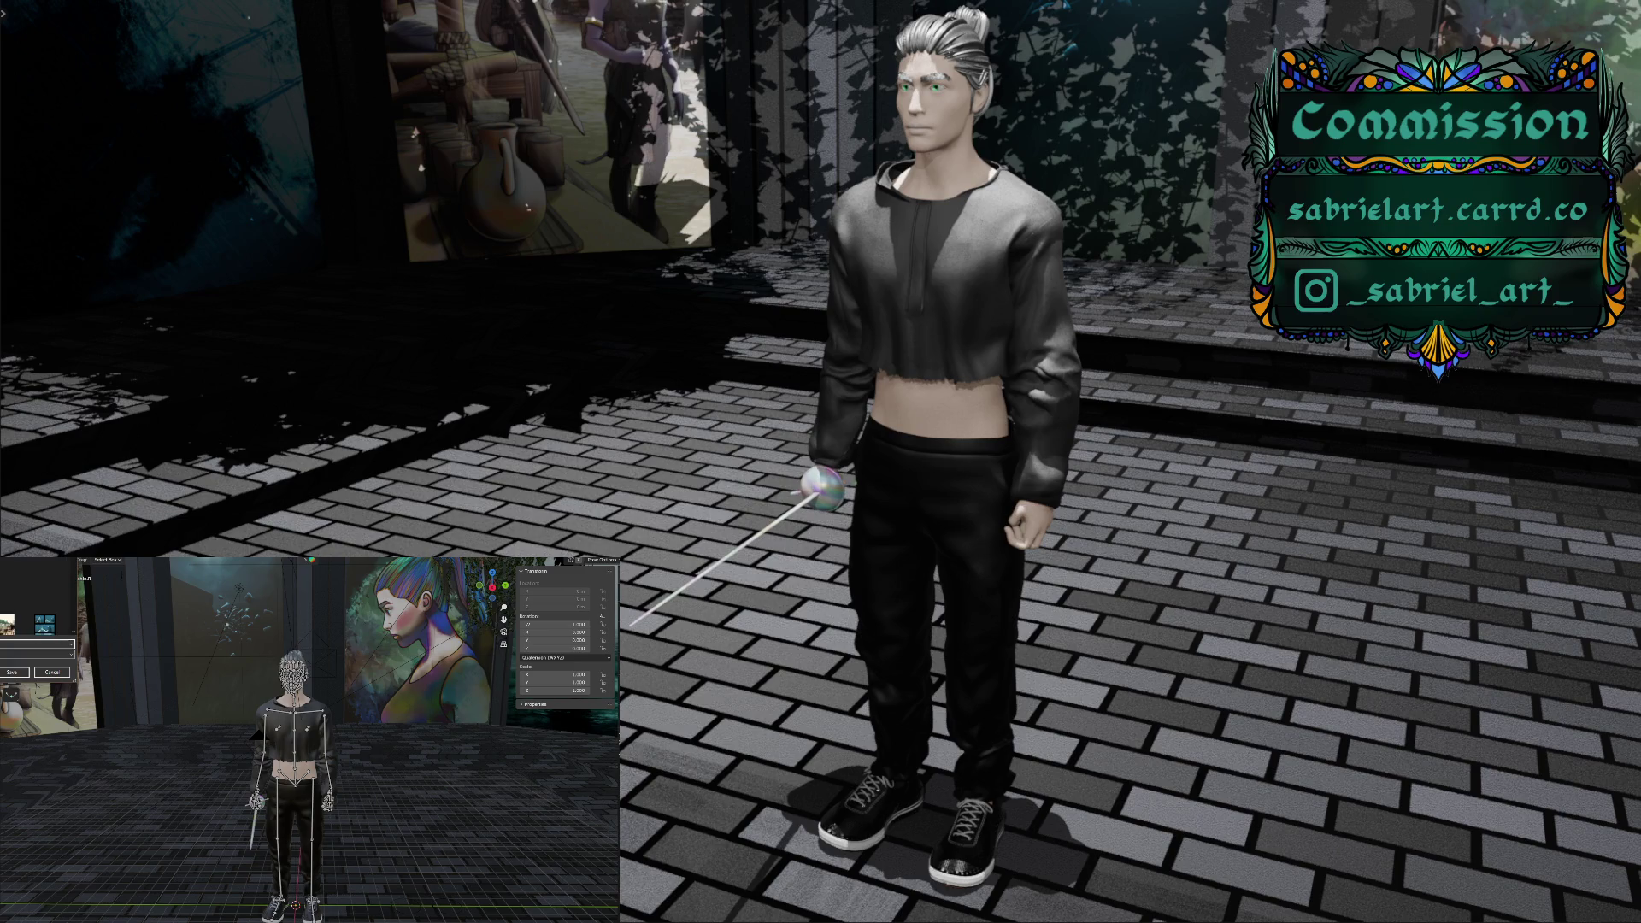
pyautogui.press('Return')
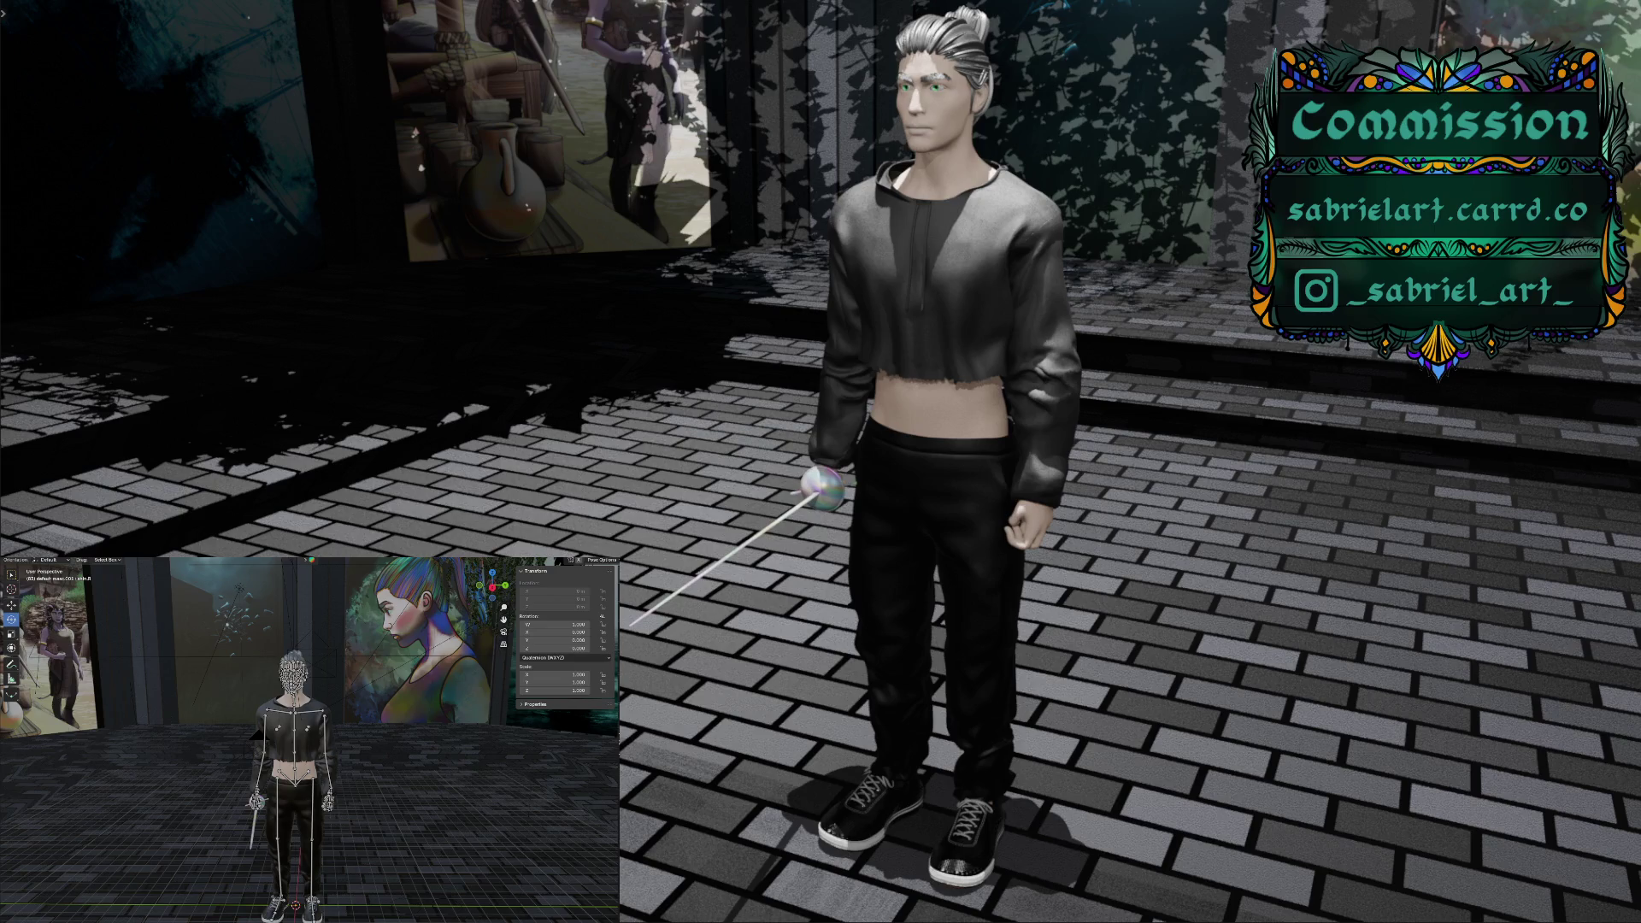
pyautogui.moveTo(201, 807); pyautogui.dragTo(195, 819, button='middle')
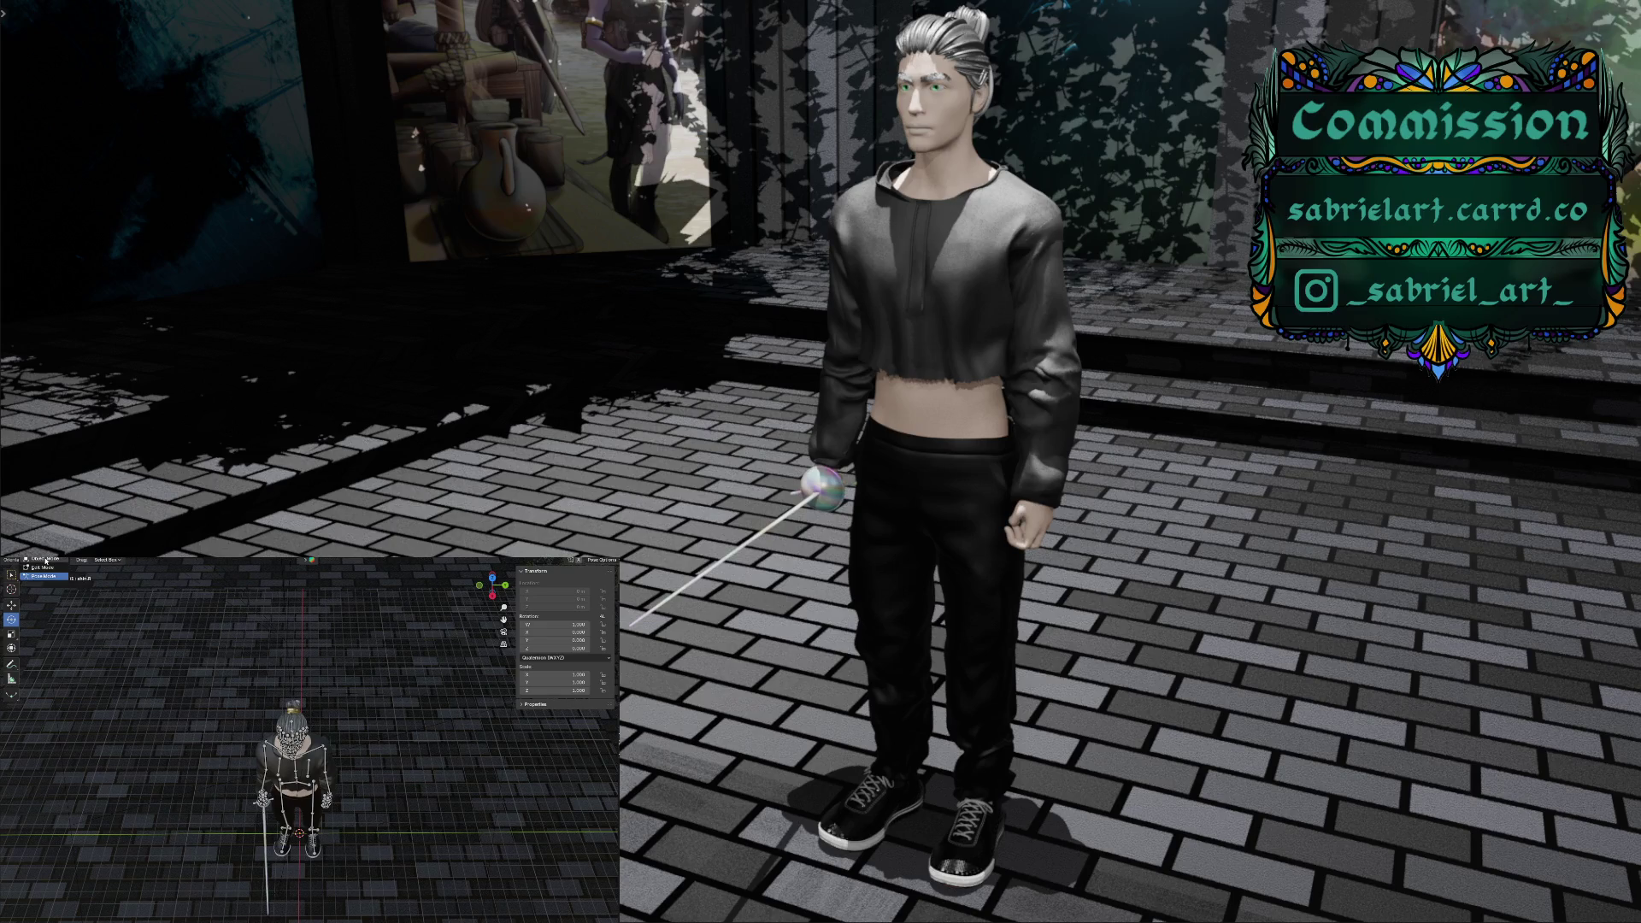
# Import mantia.jpg from Downloads as an image mesh plane in Object Mode
pyautogui.hotkey('ctrl', 'Tab')
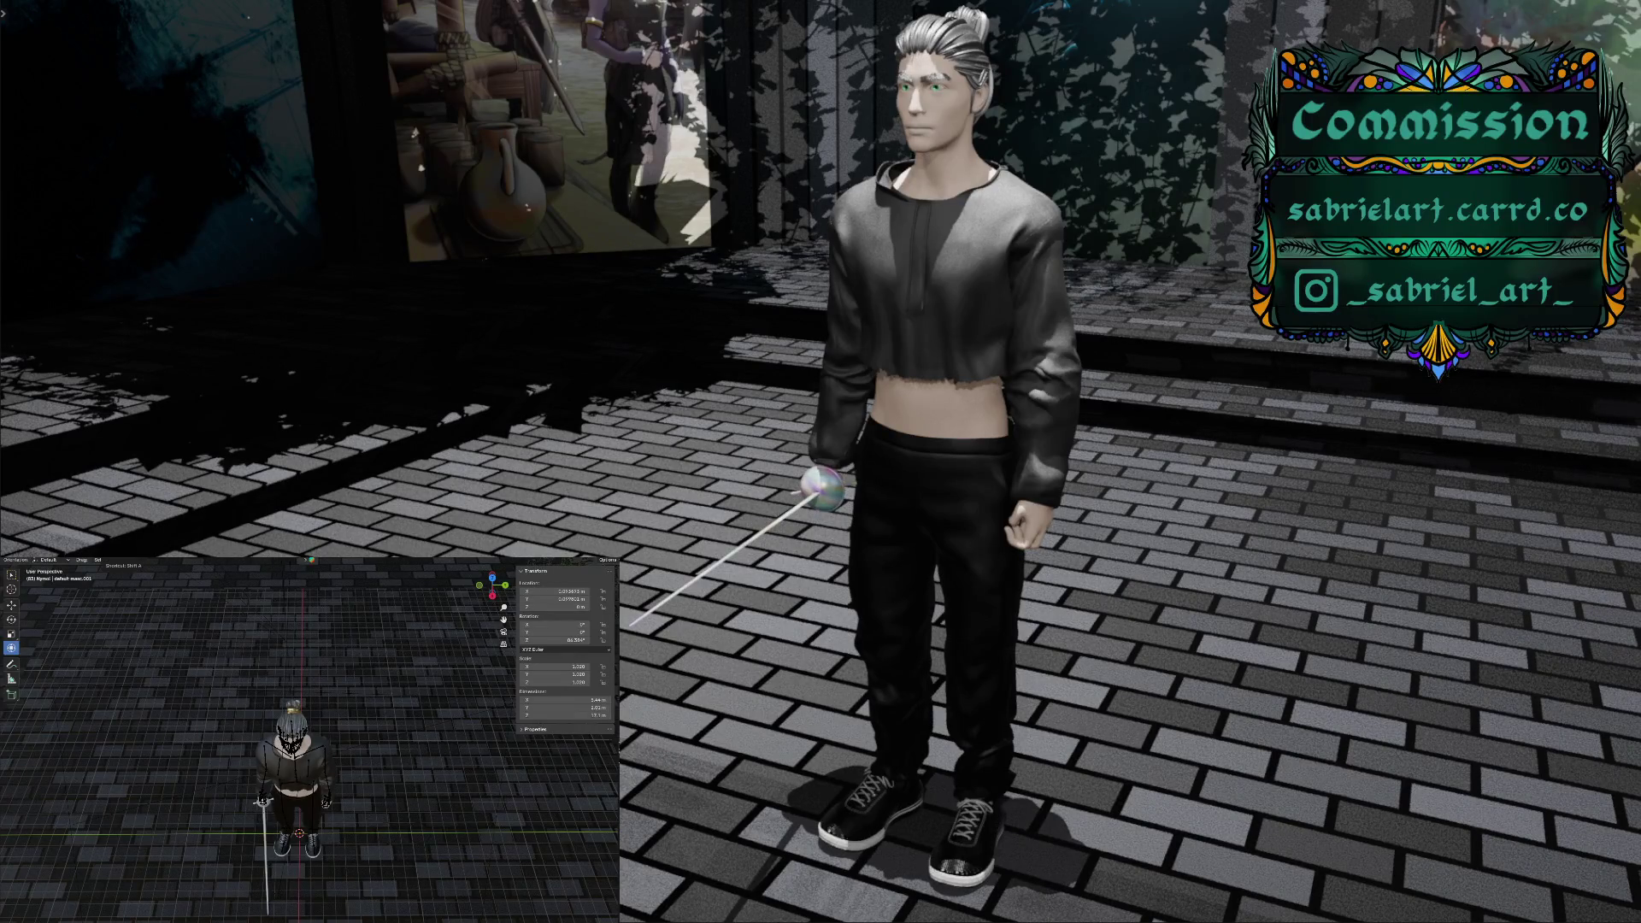
pyautogui.click(116, 561)
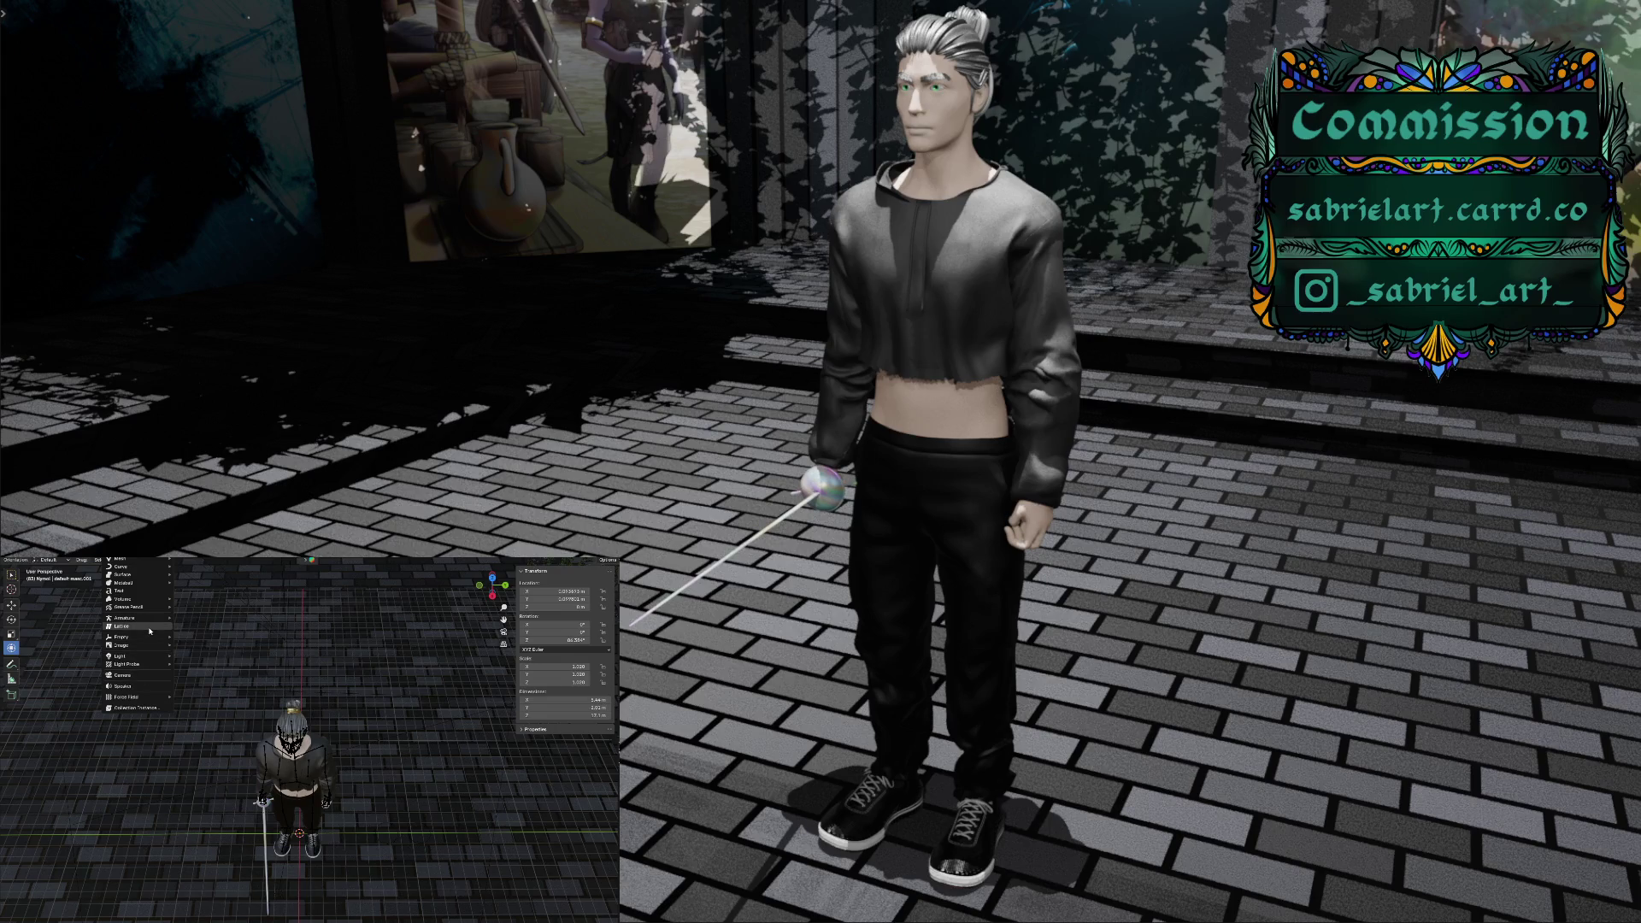
pyautogui.moveTo(146, 645)
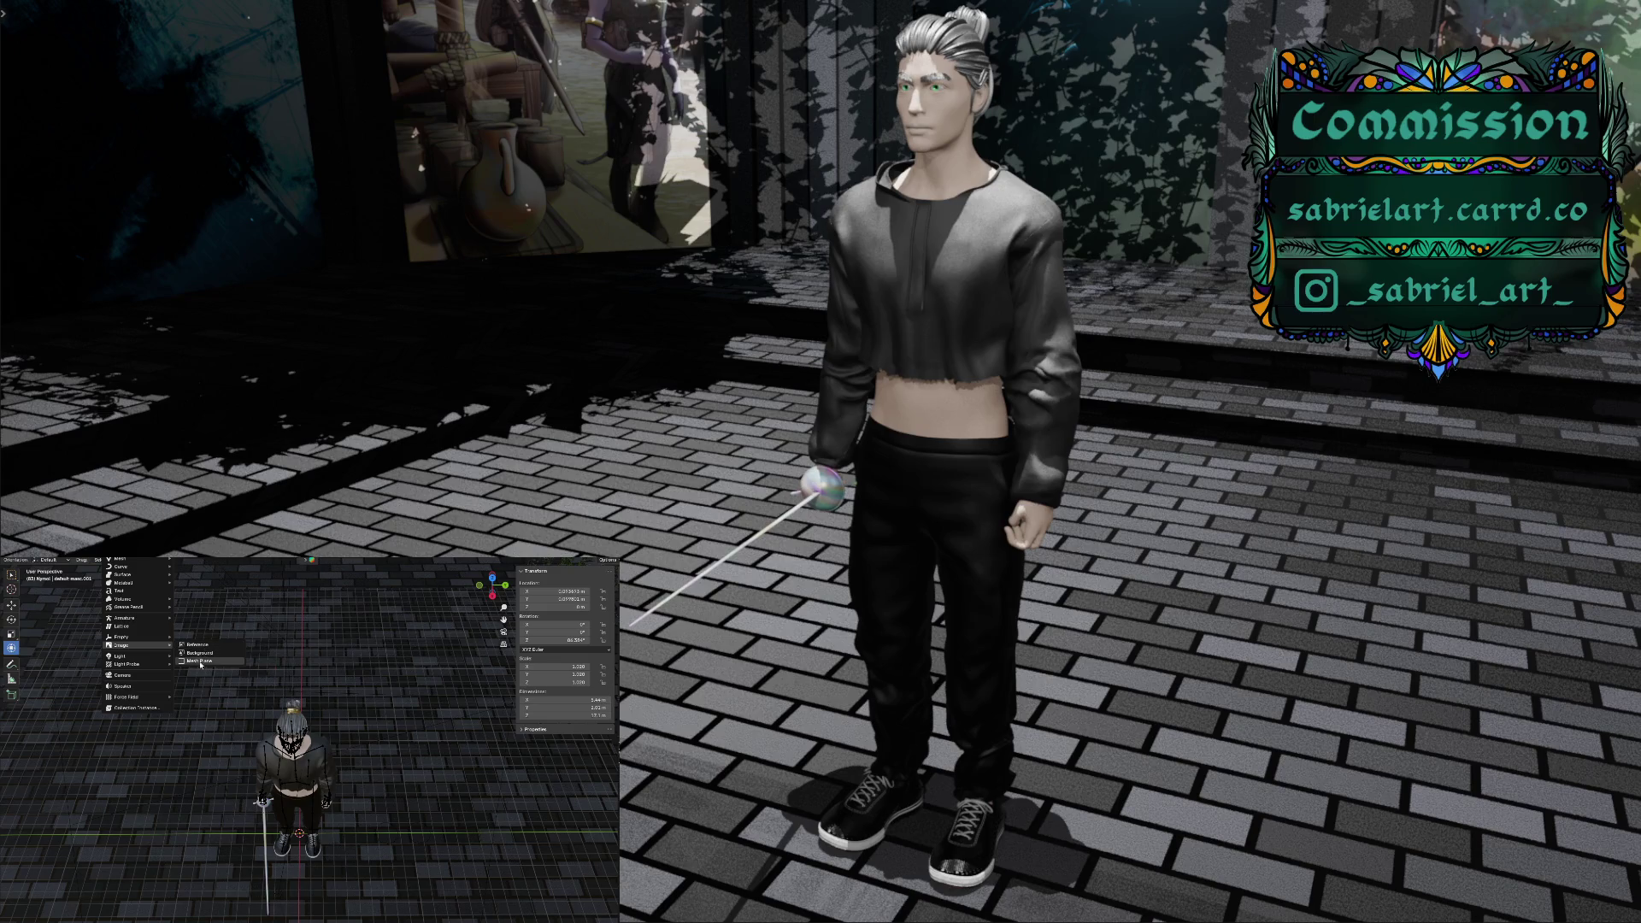
pyautogui.click(201, 661)
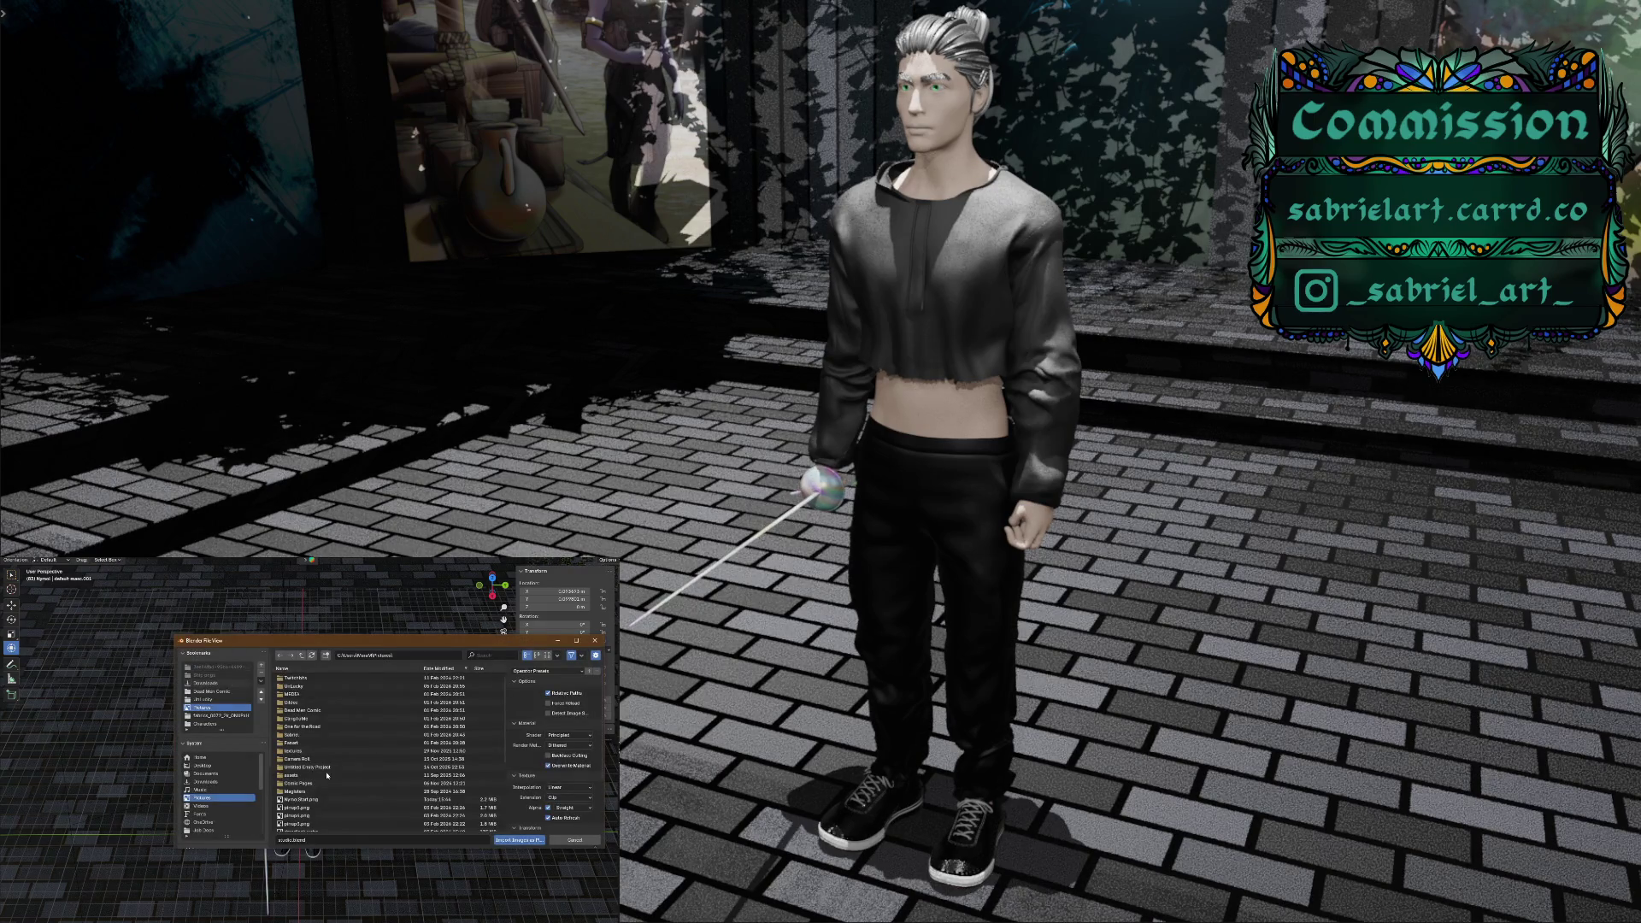
pyautogui.click(222, 782)
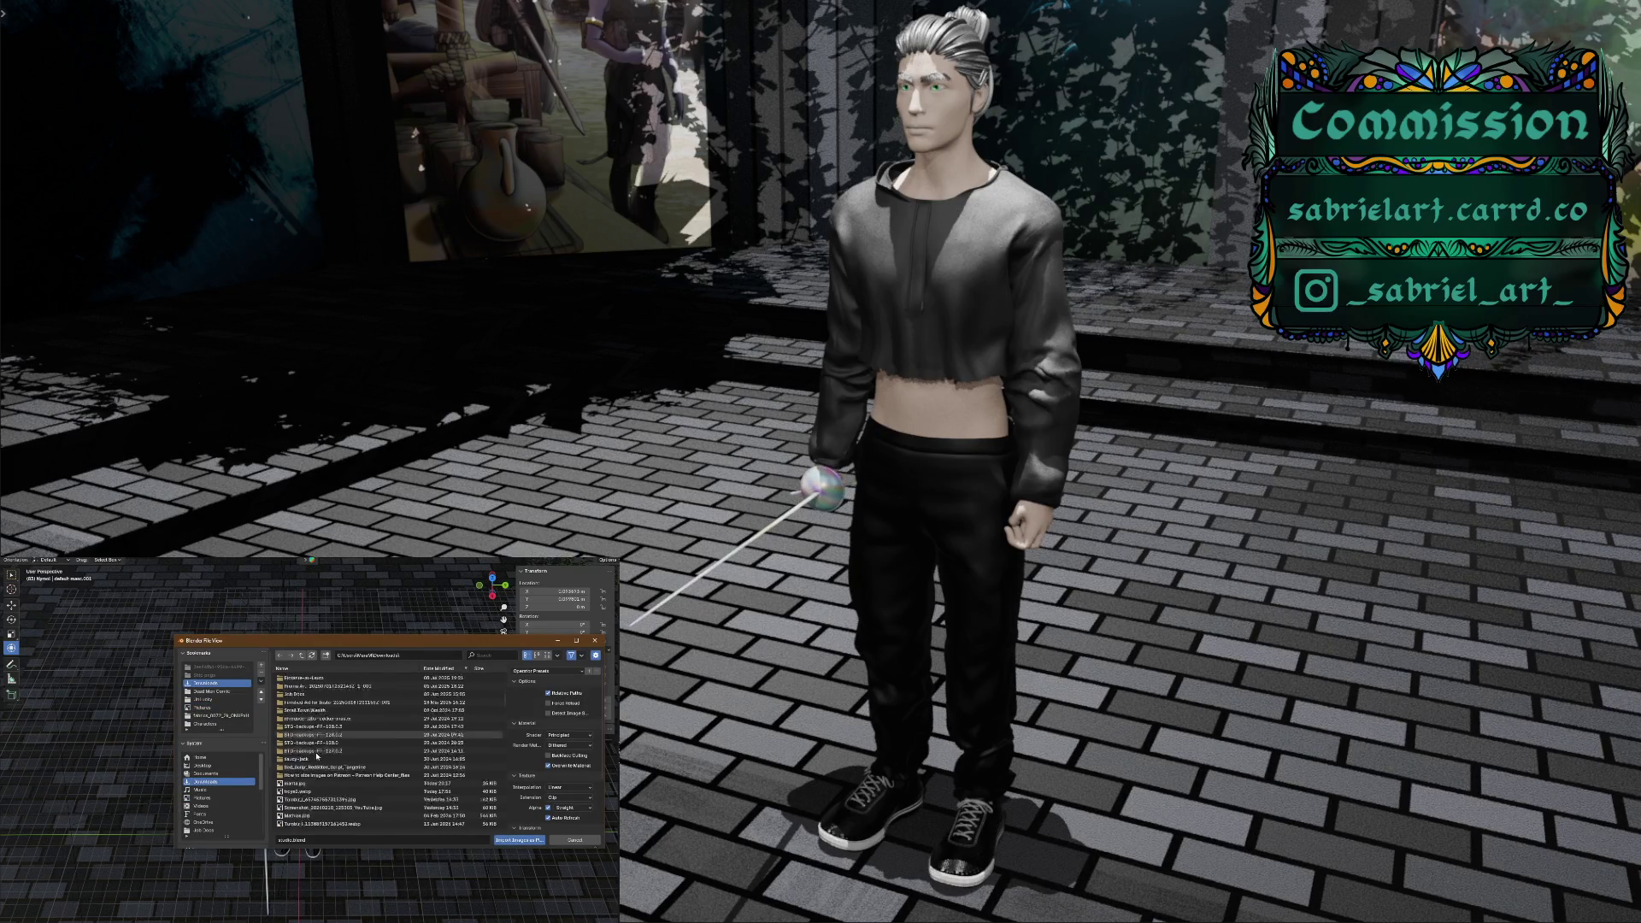
pyautogui.click(301, 735)
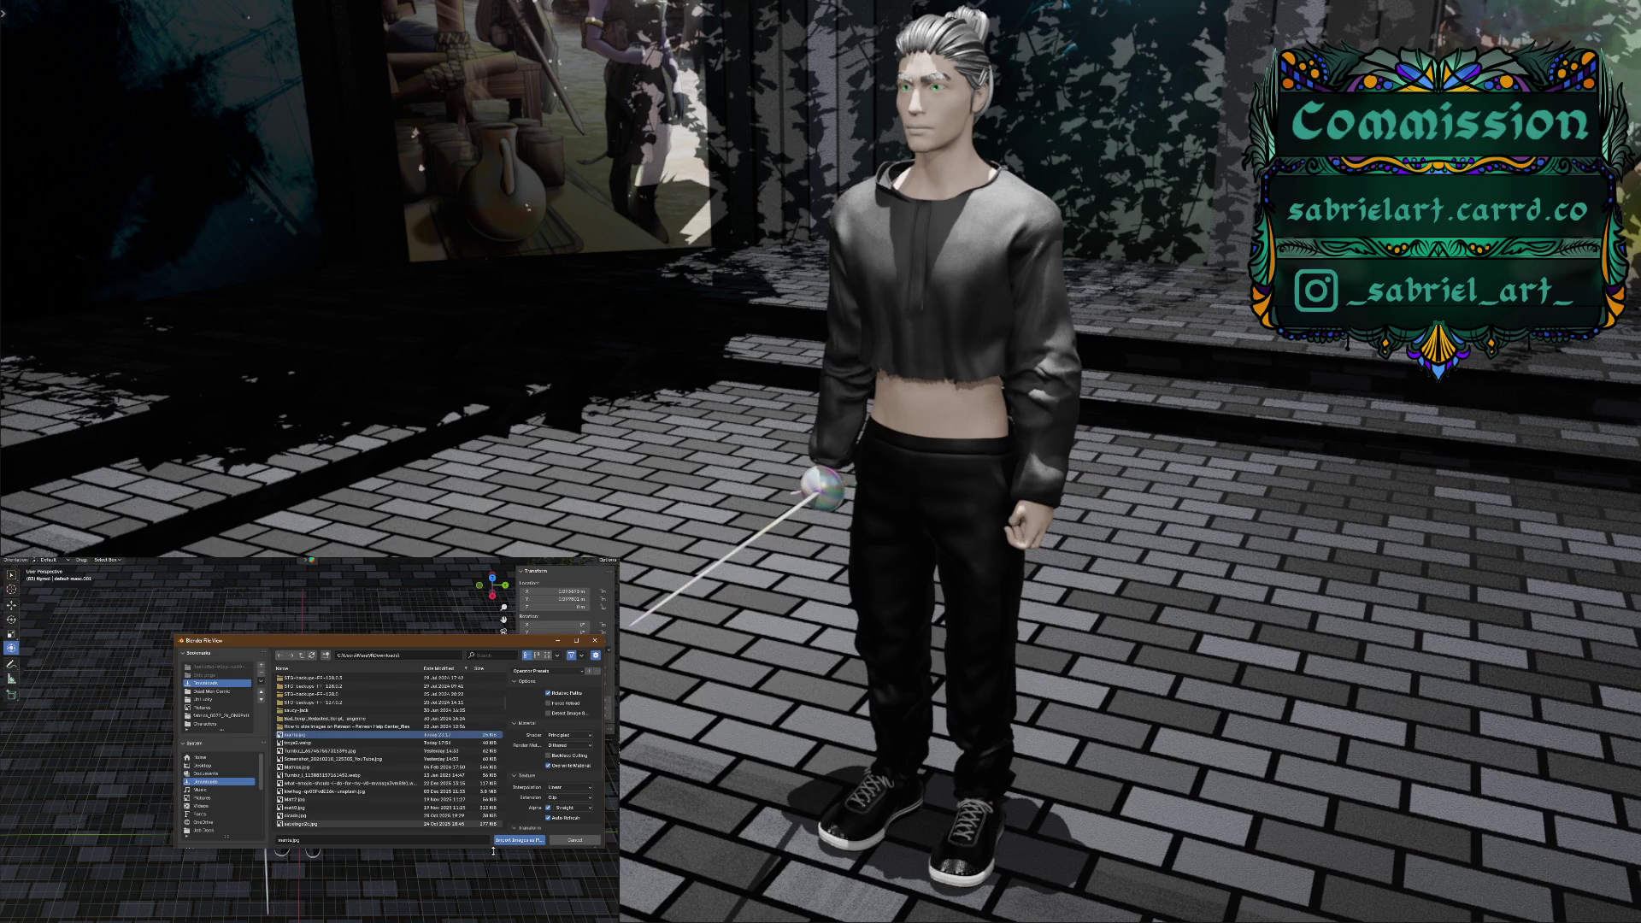
pyautogui.click(498, 843)
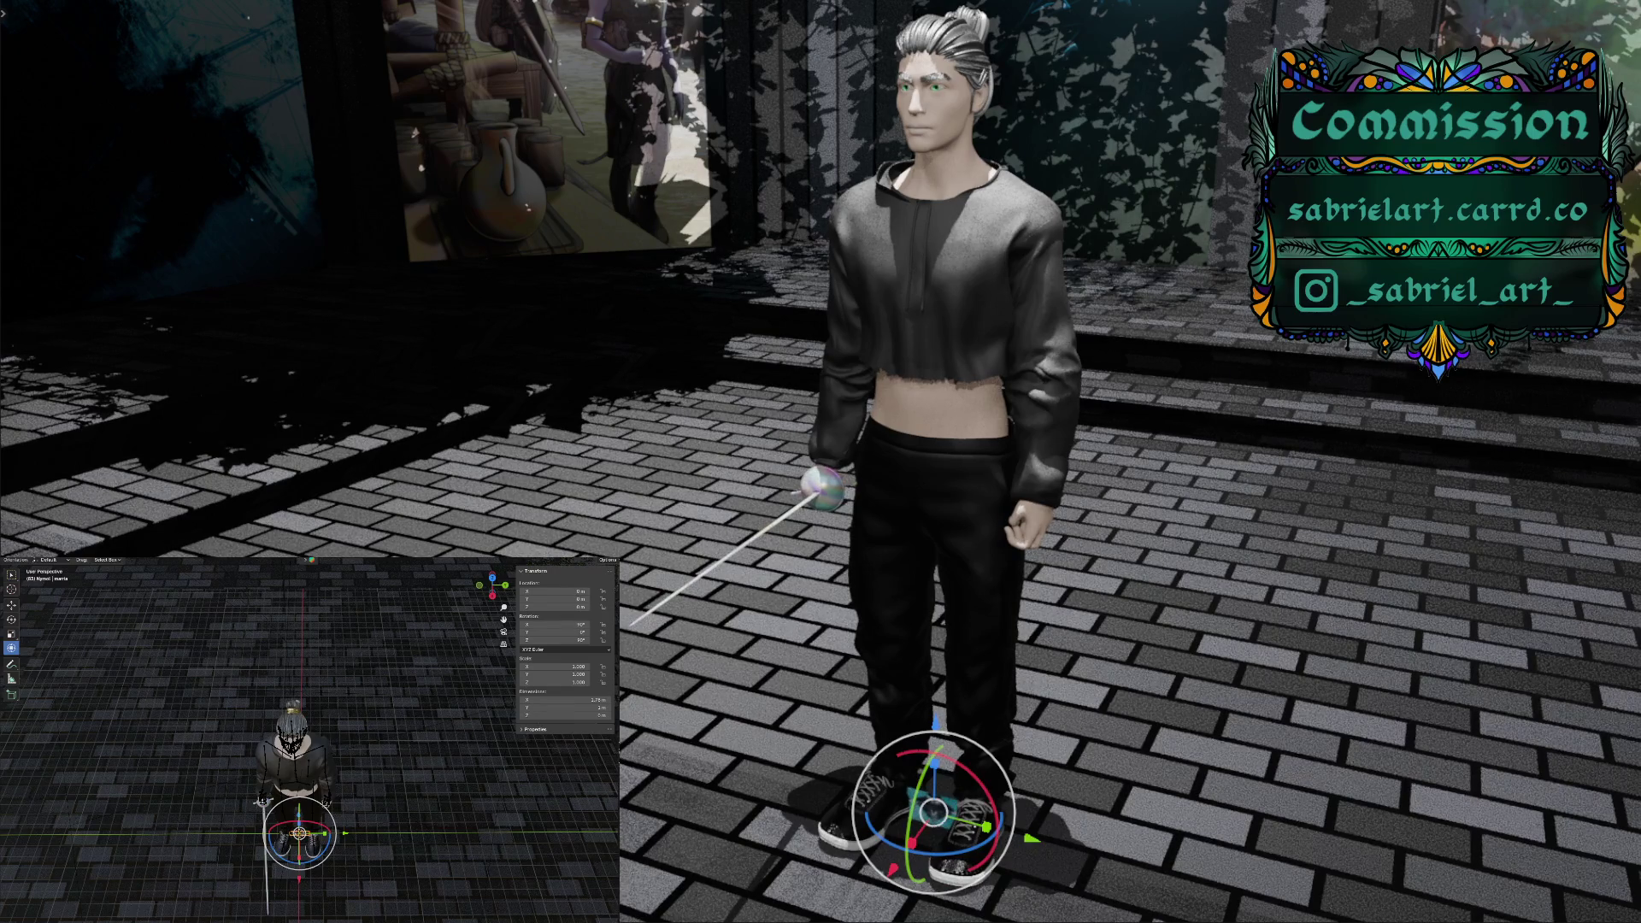
# Set the image plane's Z rotation to 0°
pyautogui.click(581, 639)
pyautogui.write('0')
pyautogui.press('Return')
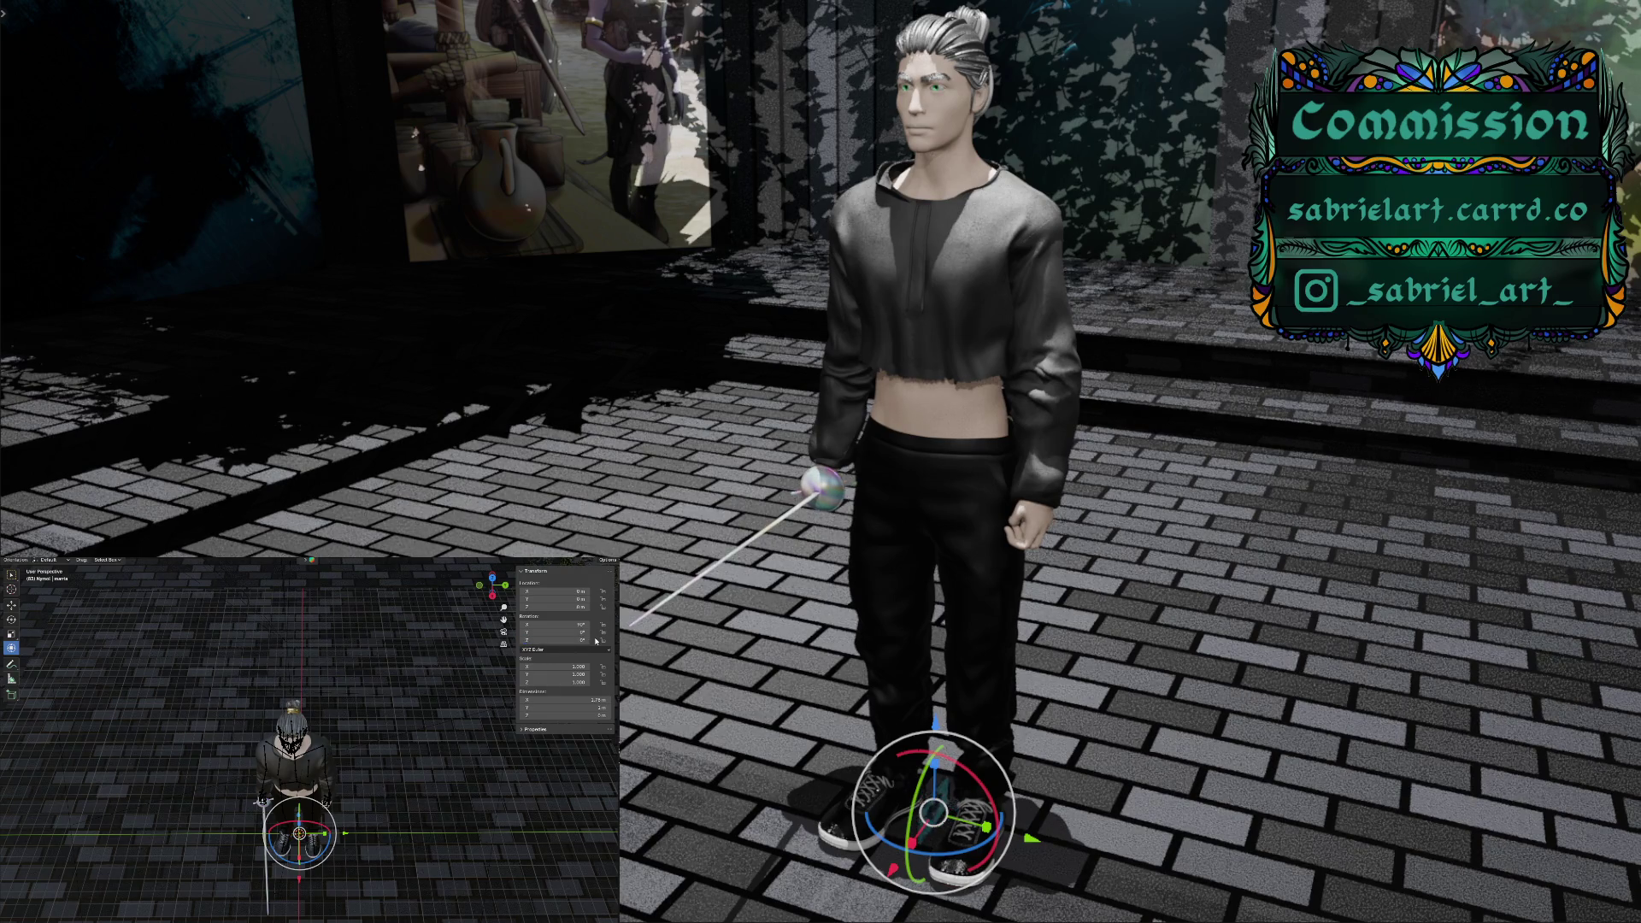
# Set the manta plane's rotation to Z 90° and X 0°
pyautogui.moveTo(441, 710)
pyautogui.mouseDown(button='middle')
pyautogui.moveTo(395, 728)
pyautogui.moveTo(402, 615)
pyautogui.mouseUp(button='middle')
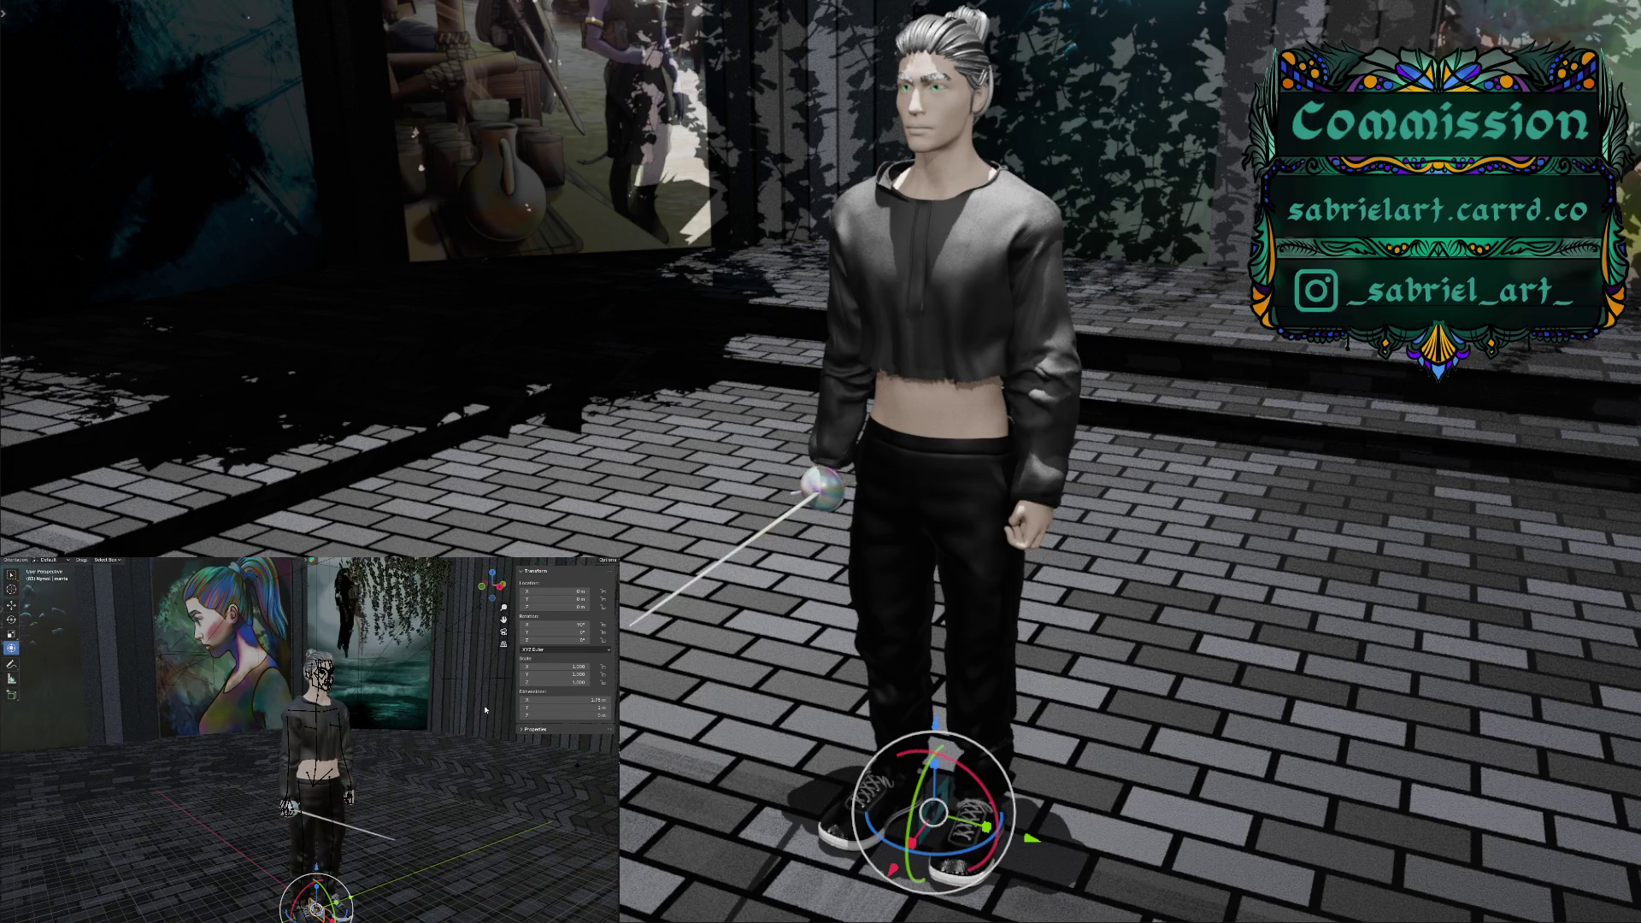
pyautogui.click(567, 640)
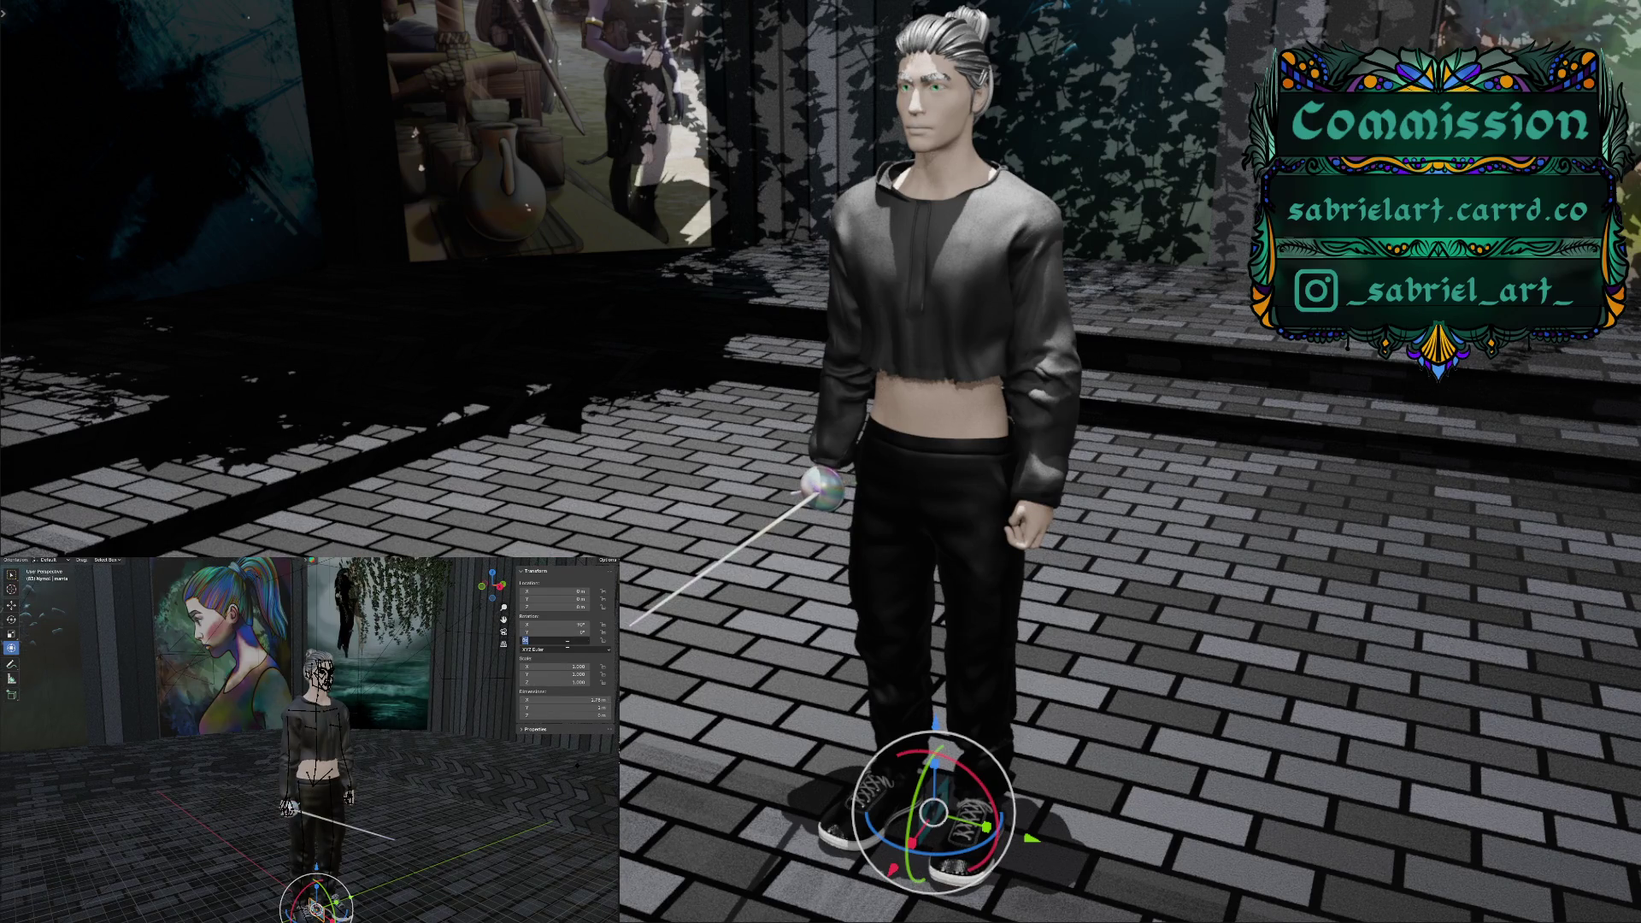
pyautogui.click(578, 625)
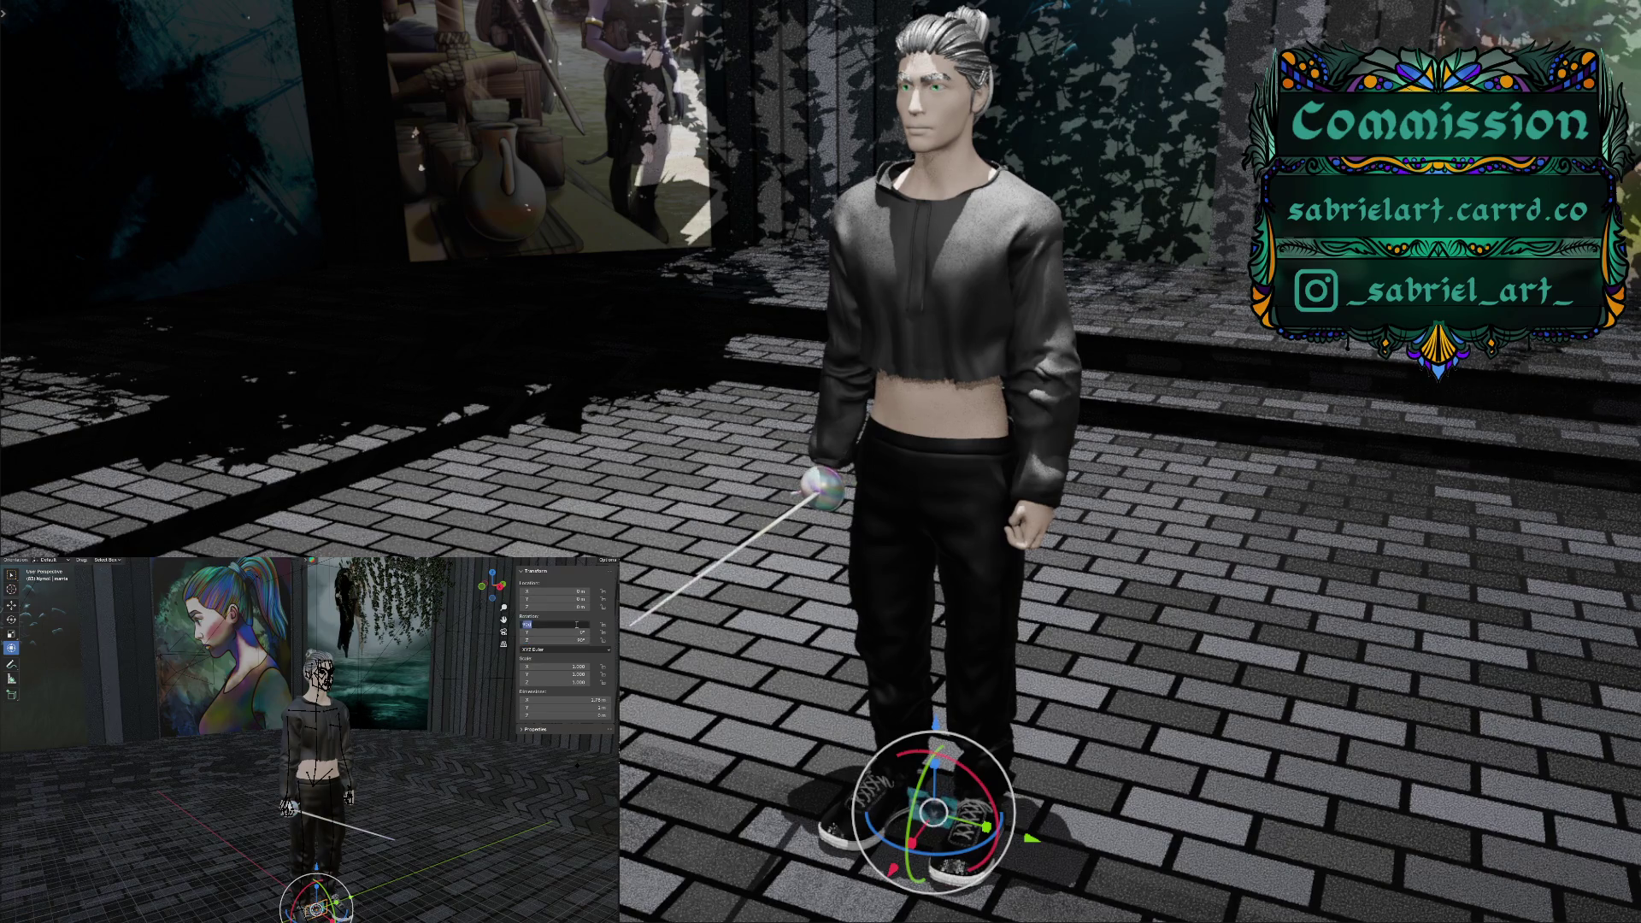
pyautogui.write('0')
pyautogui.press('Return')
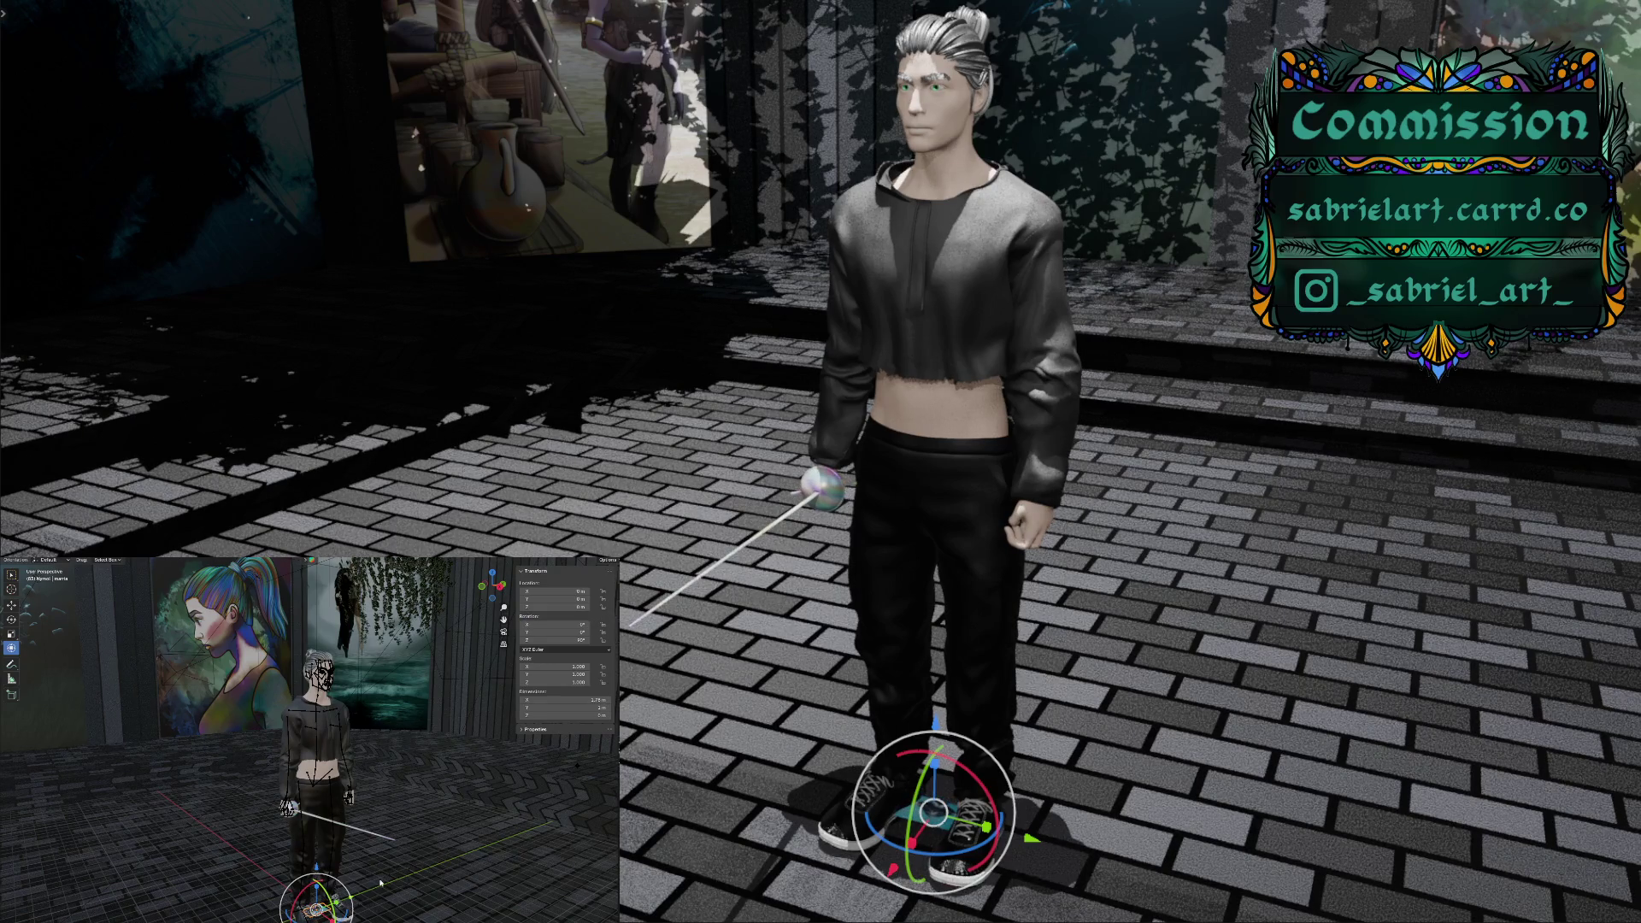
# Scale the manta plane up, stand it upright with X rotation 90°, and raise it along Z
pyautogui.moveTo(365, 897); pyautogui.dragTo(348, 902, button='middle')
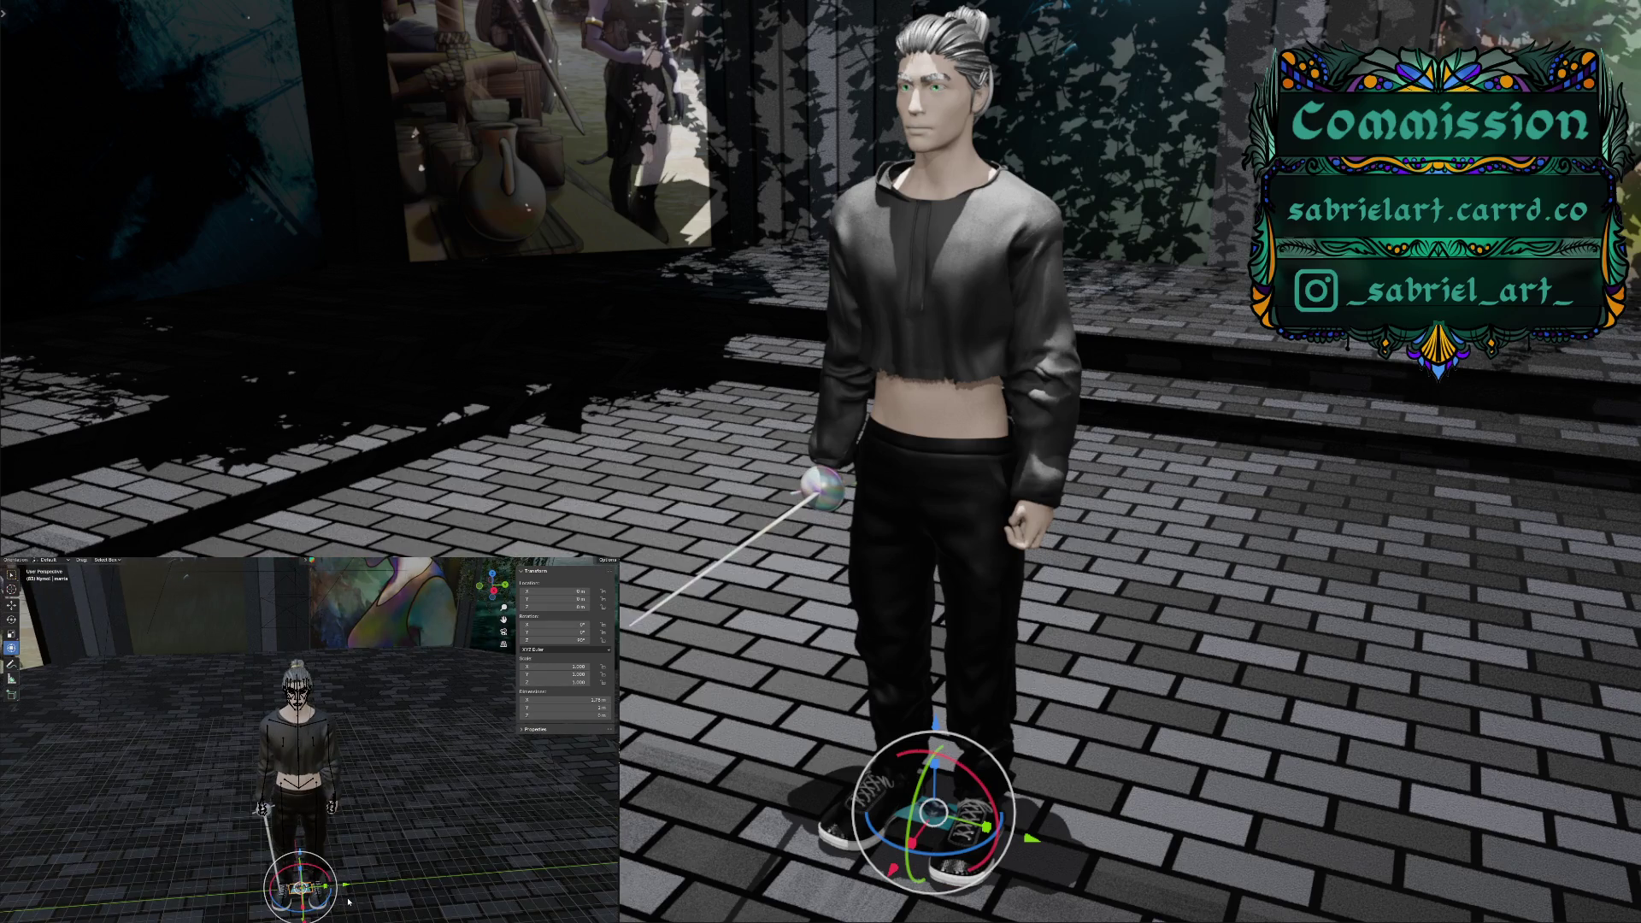
pyautogui.press('s')
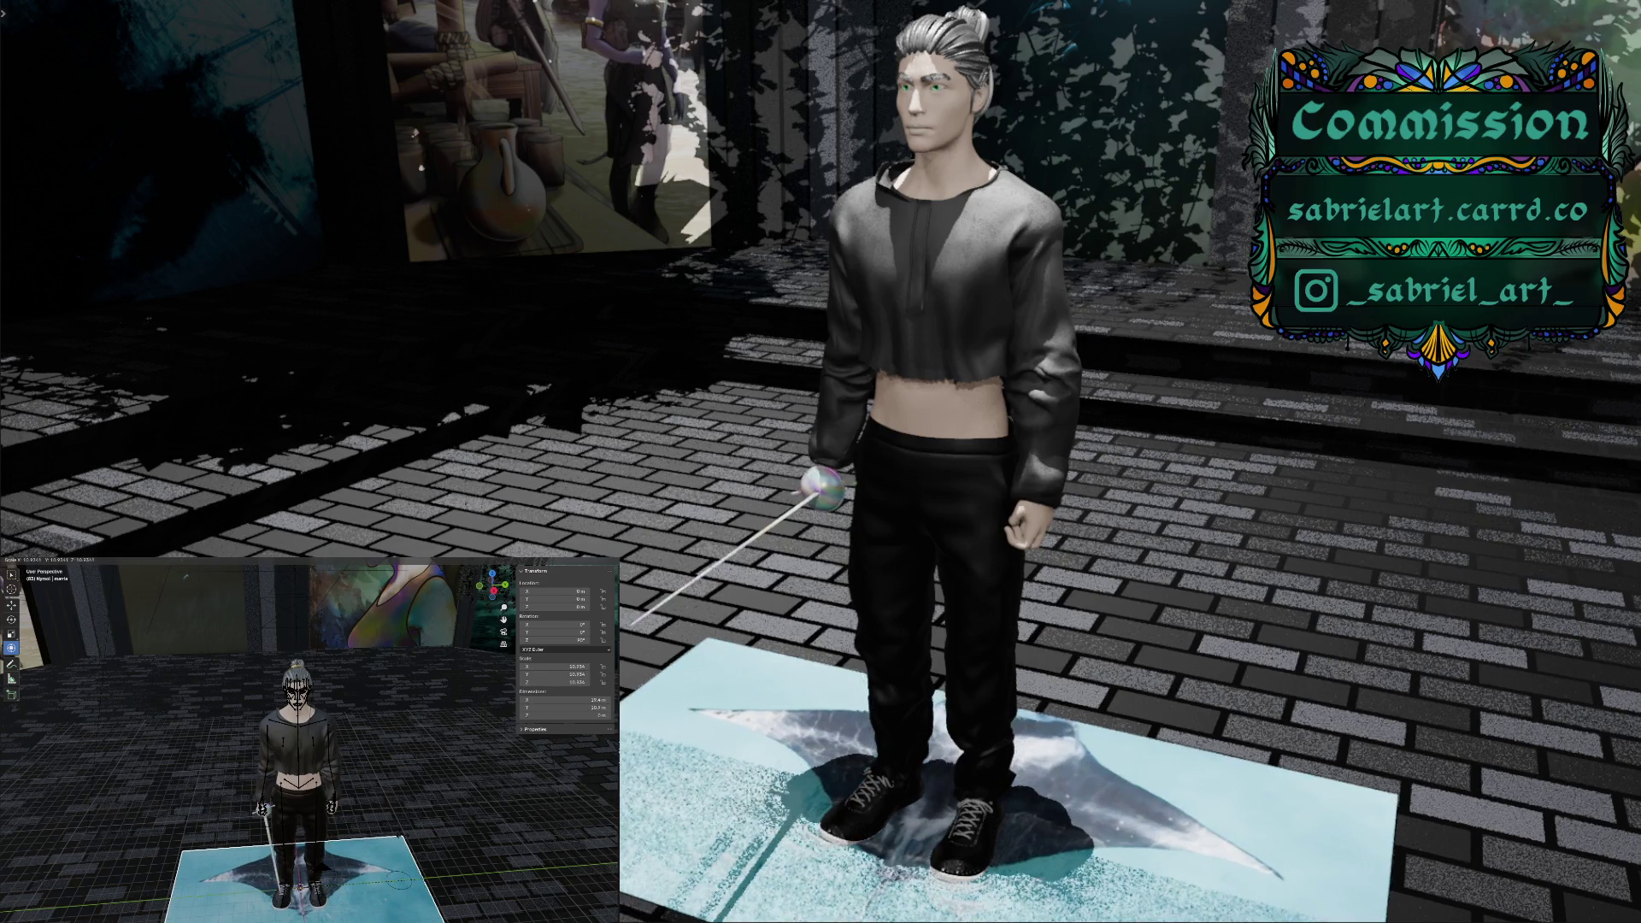
pyautogui.press('Return')
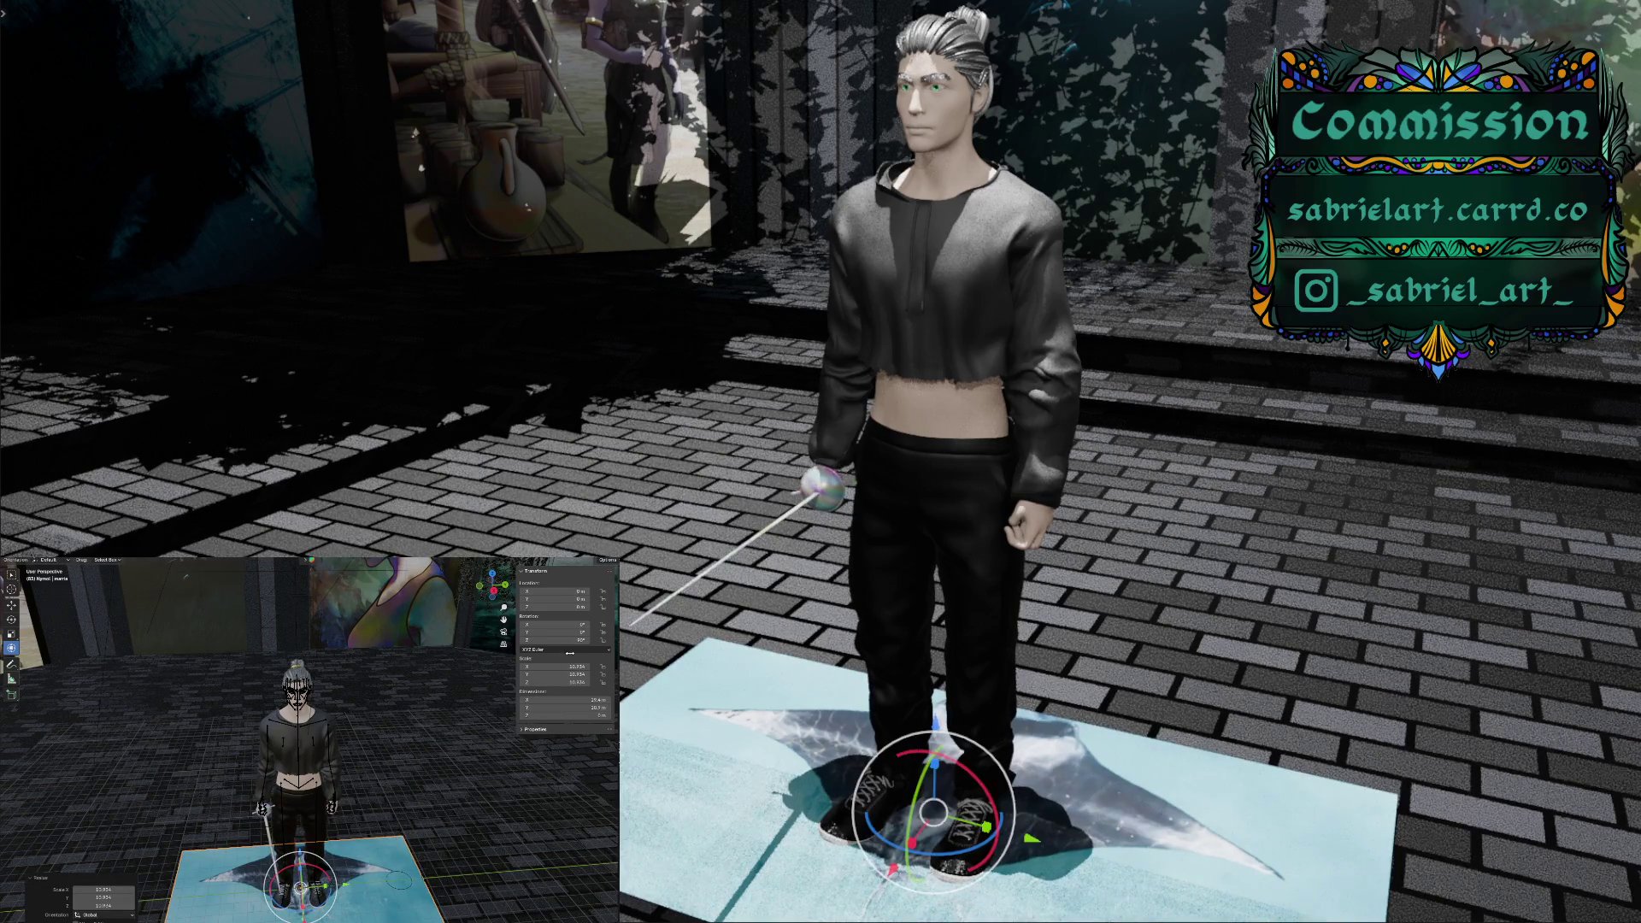
pyautogui.click(585, 625)
pyautogui.press('Return')
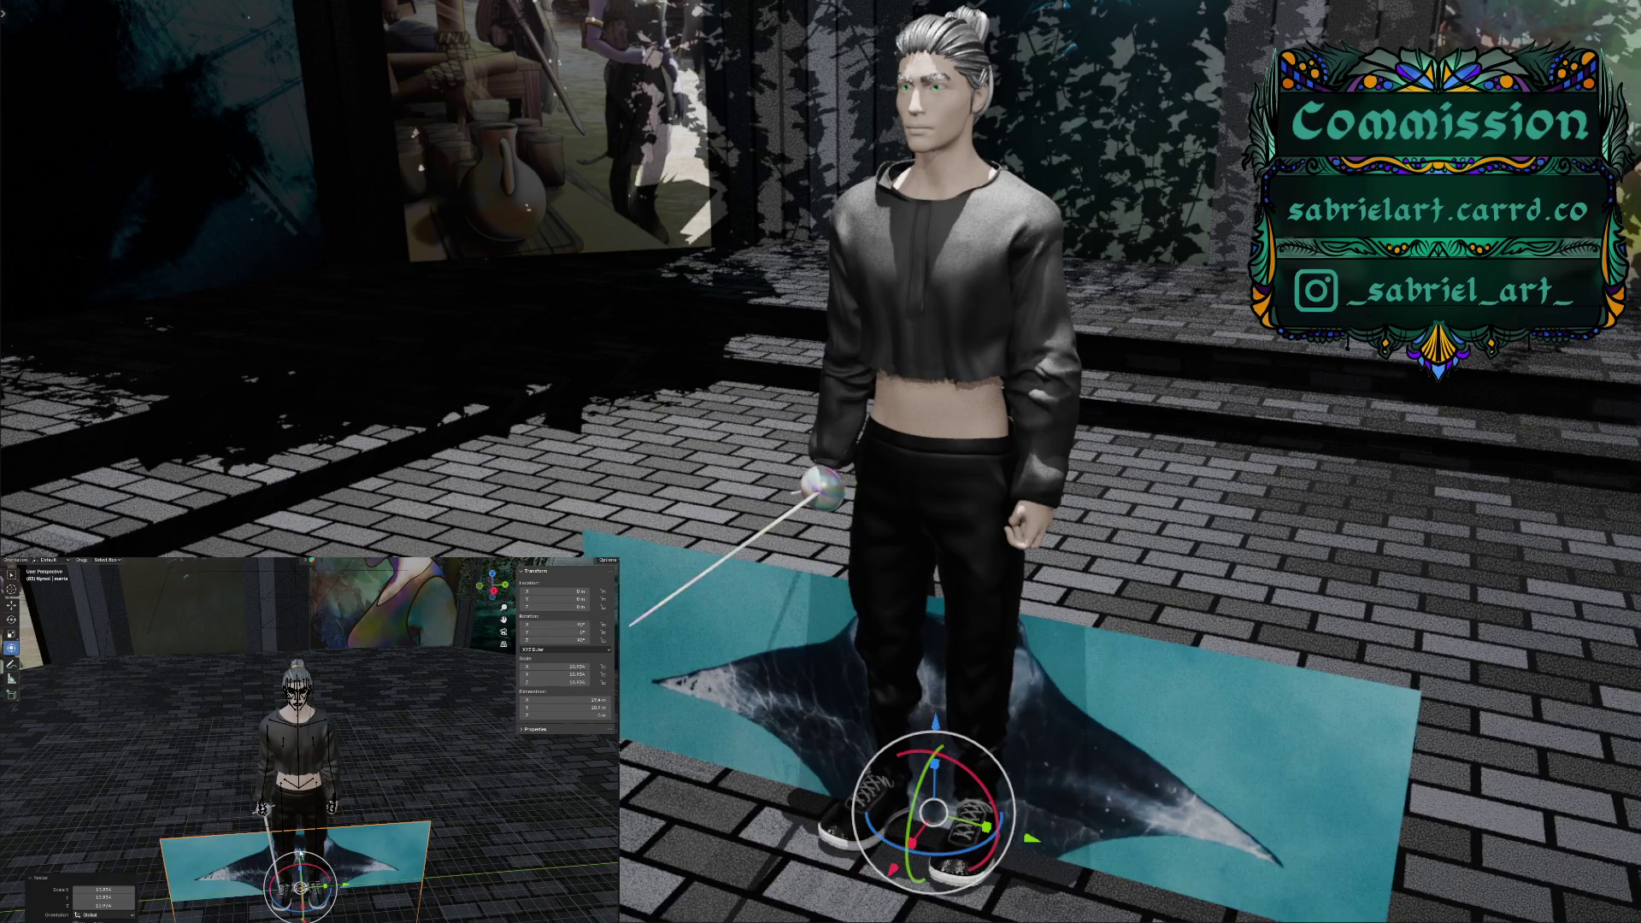
pyautogui.press('g')
pyautogui.press('z')
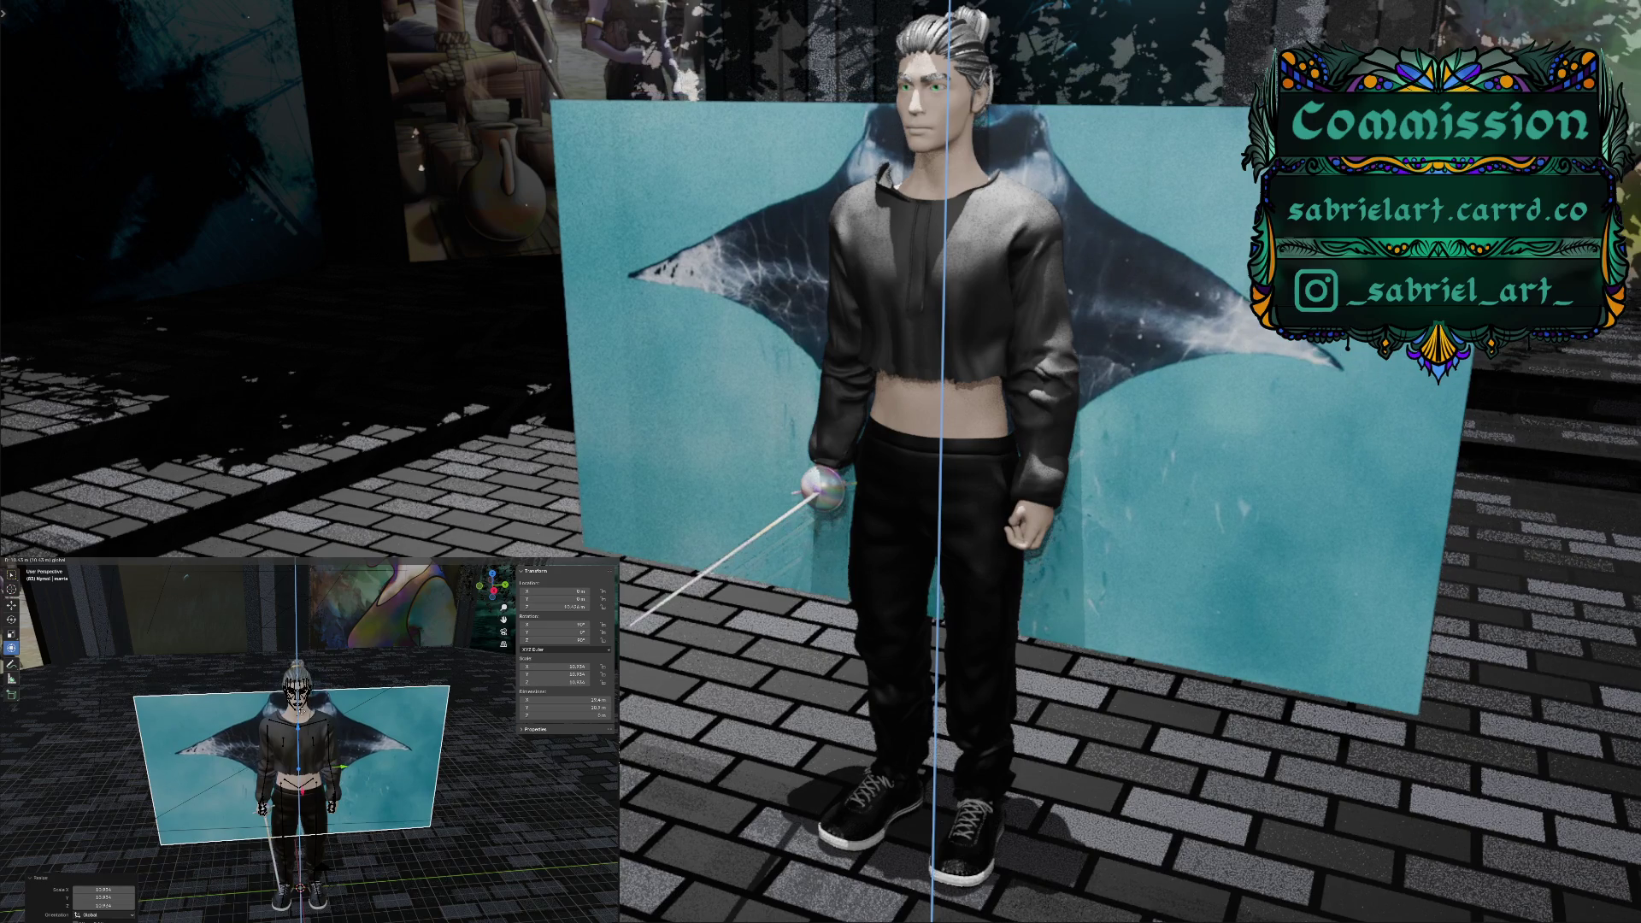
# In front view, enlarge the manta wall plane with S and the Scale tool, stretching it taller
pyautogui.click(338, 737)
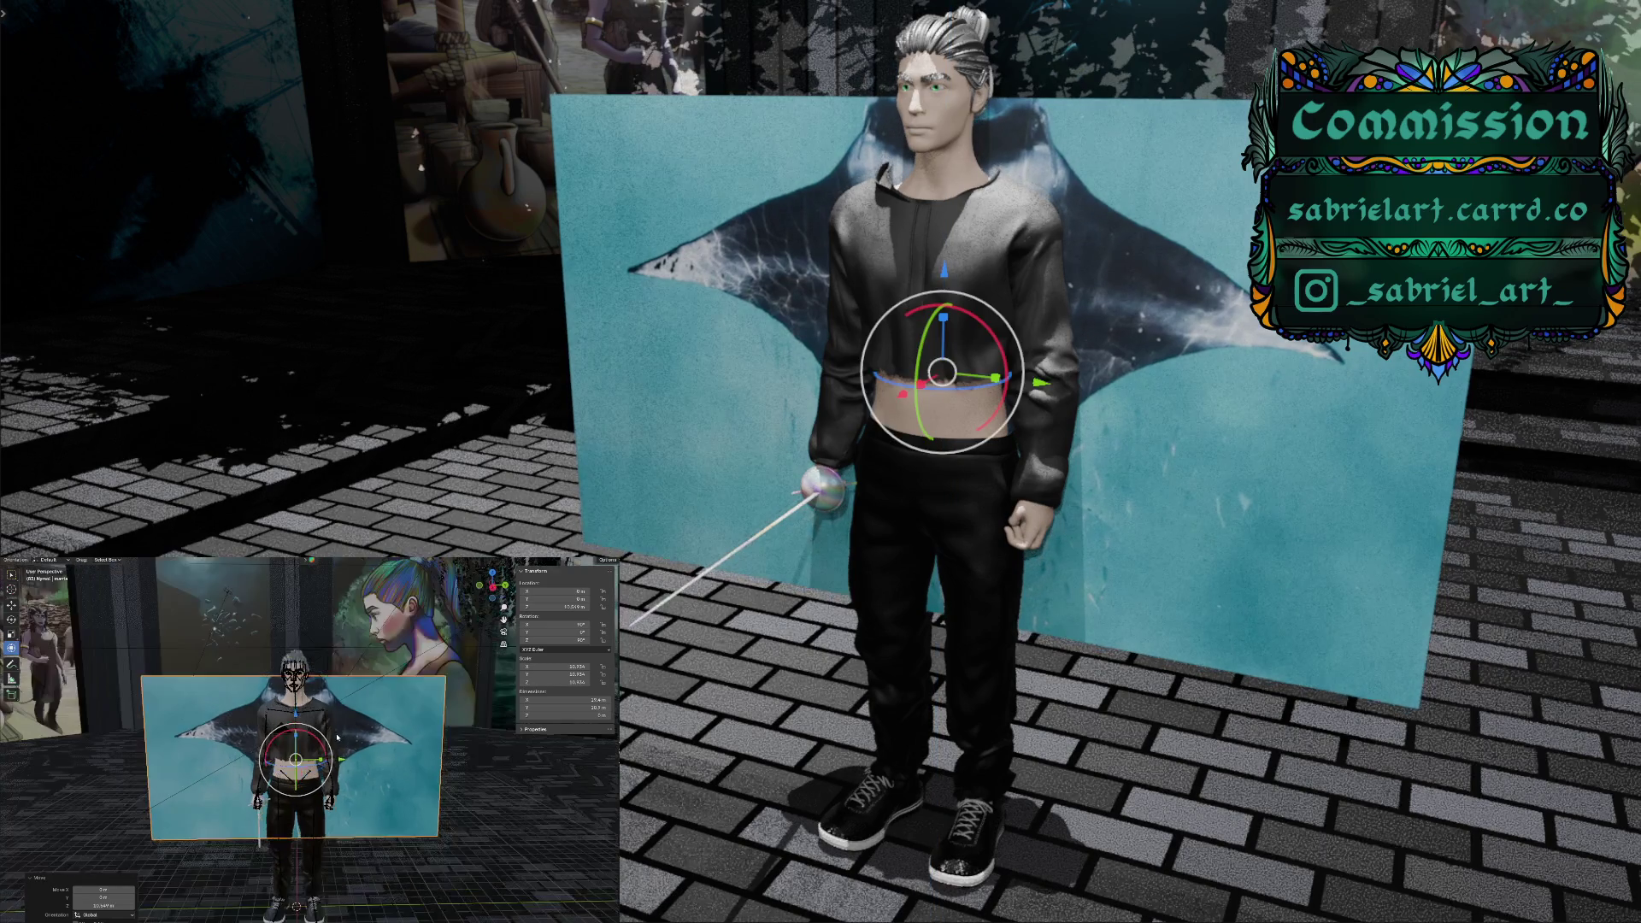
pyautogui.moveTo(308, 735); pyautogui.dragTo(337, 737, button='middle')
pyautogui.press('KP_1')
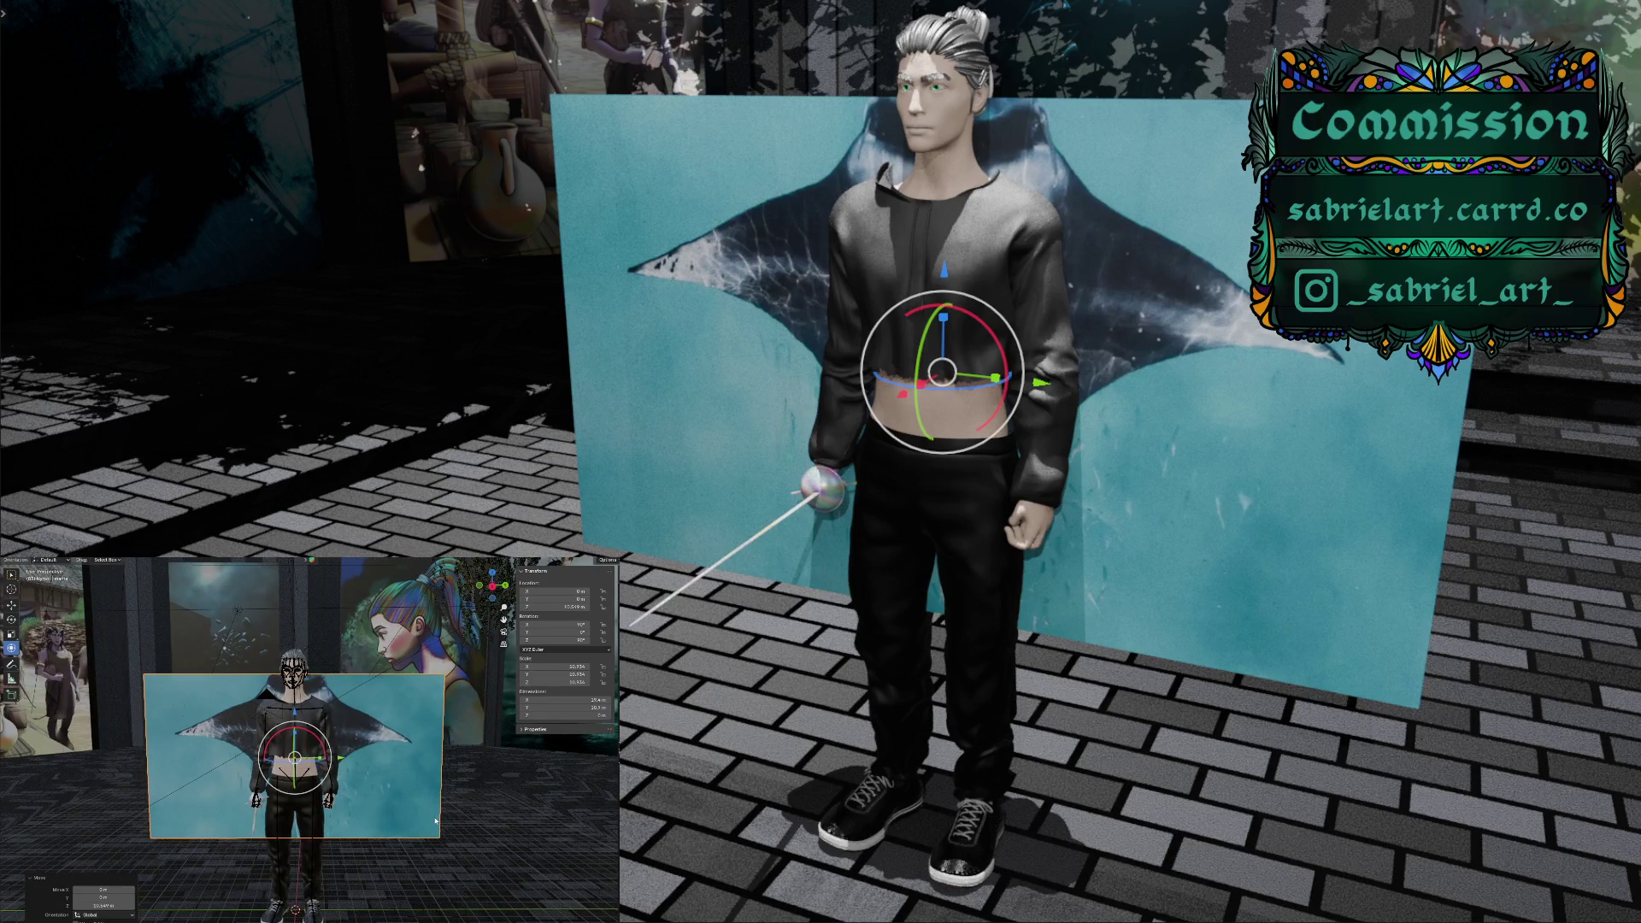
pyautogui.press('s')
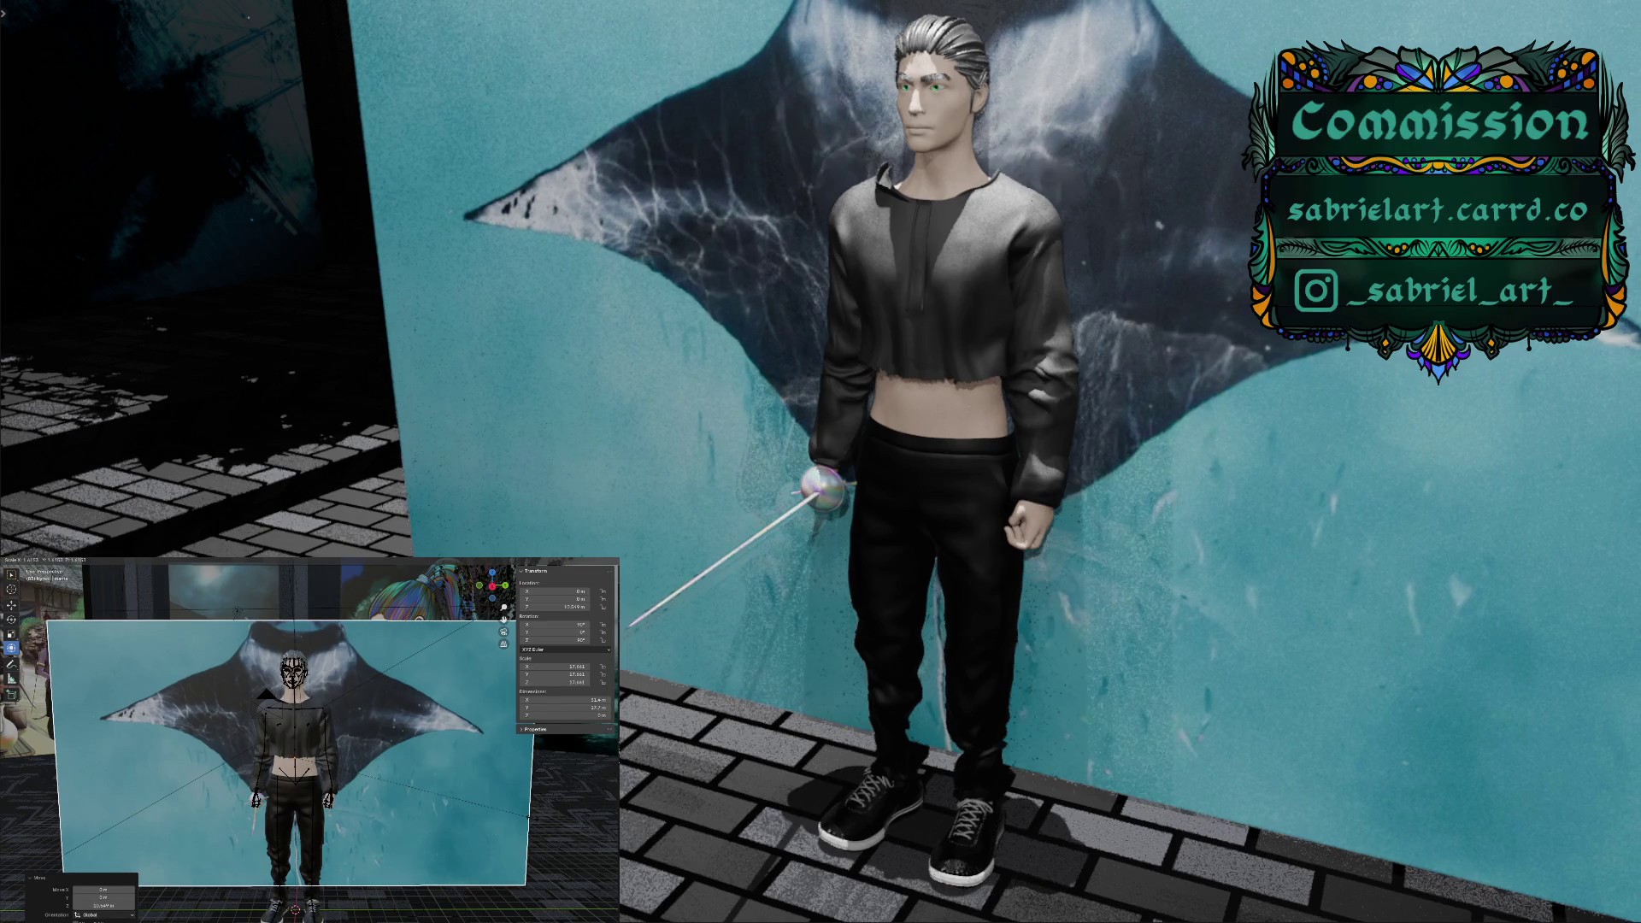
pyautogui.press('Return')
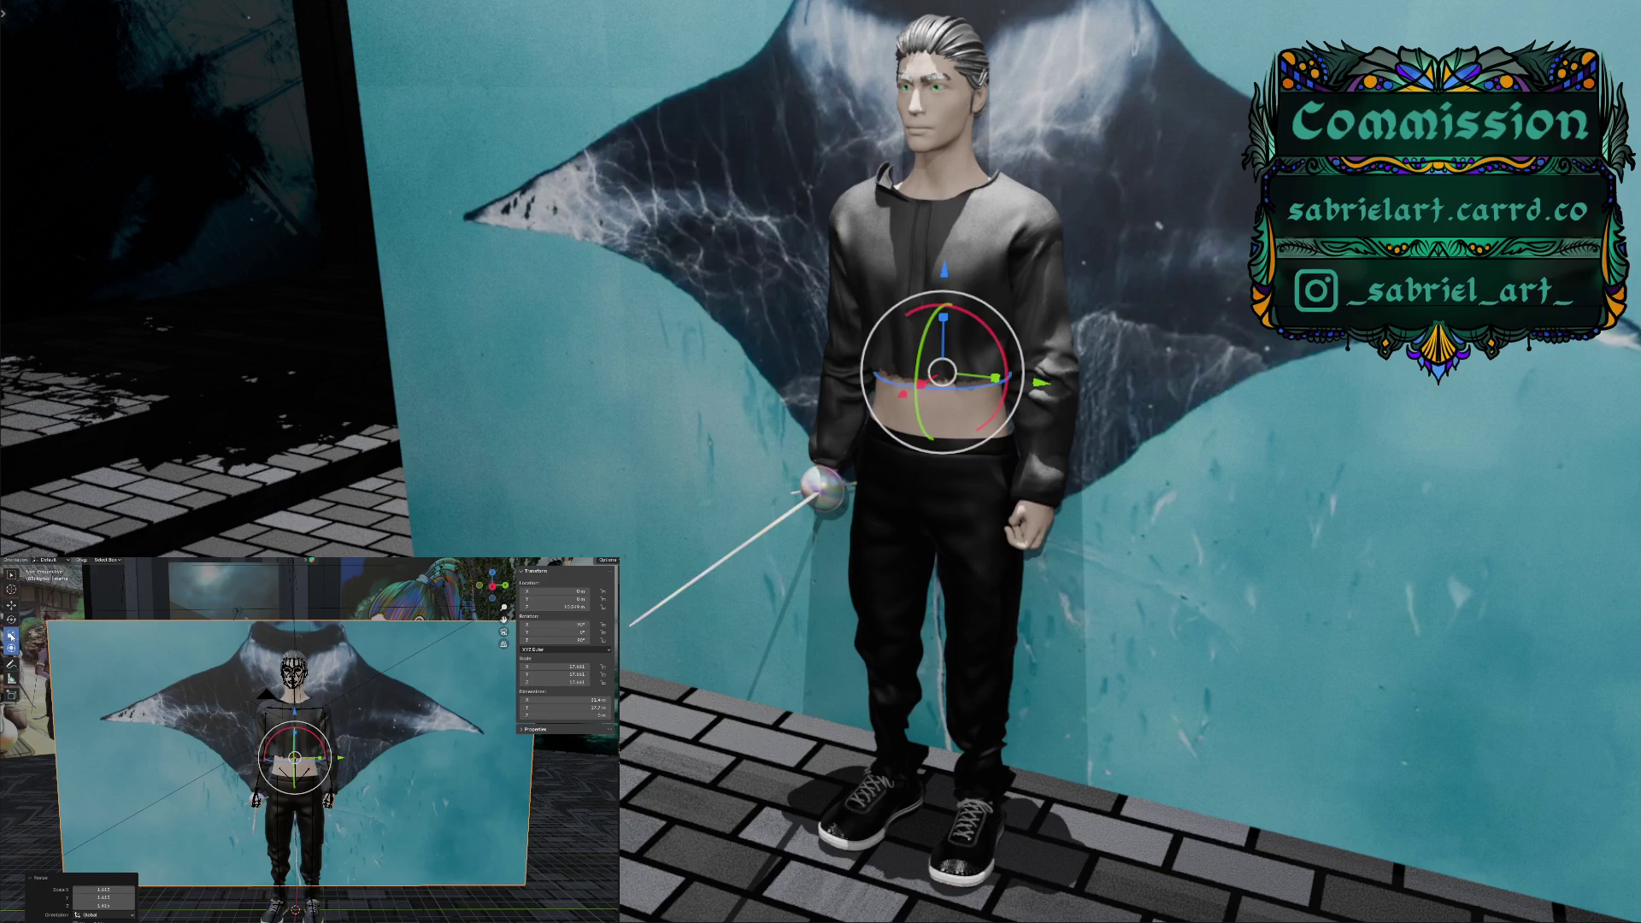
pyautogui.click(11, 633)
pyautogui.moveTo(295, 728); pyautogui.dragTo(295, 715)
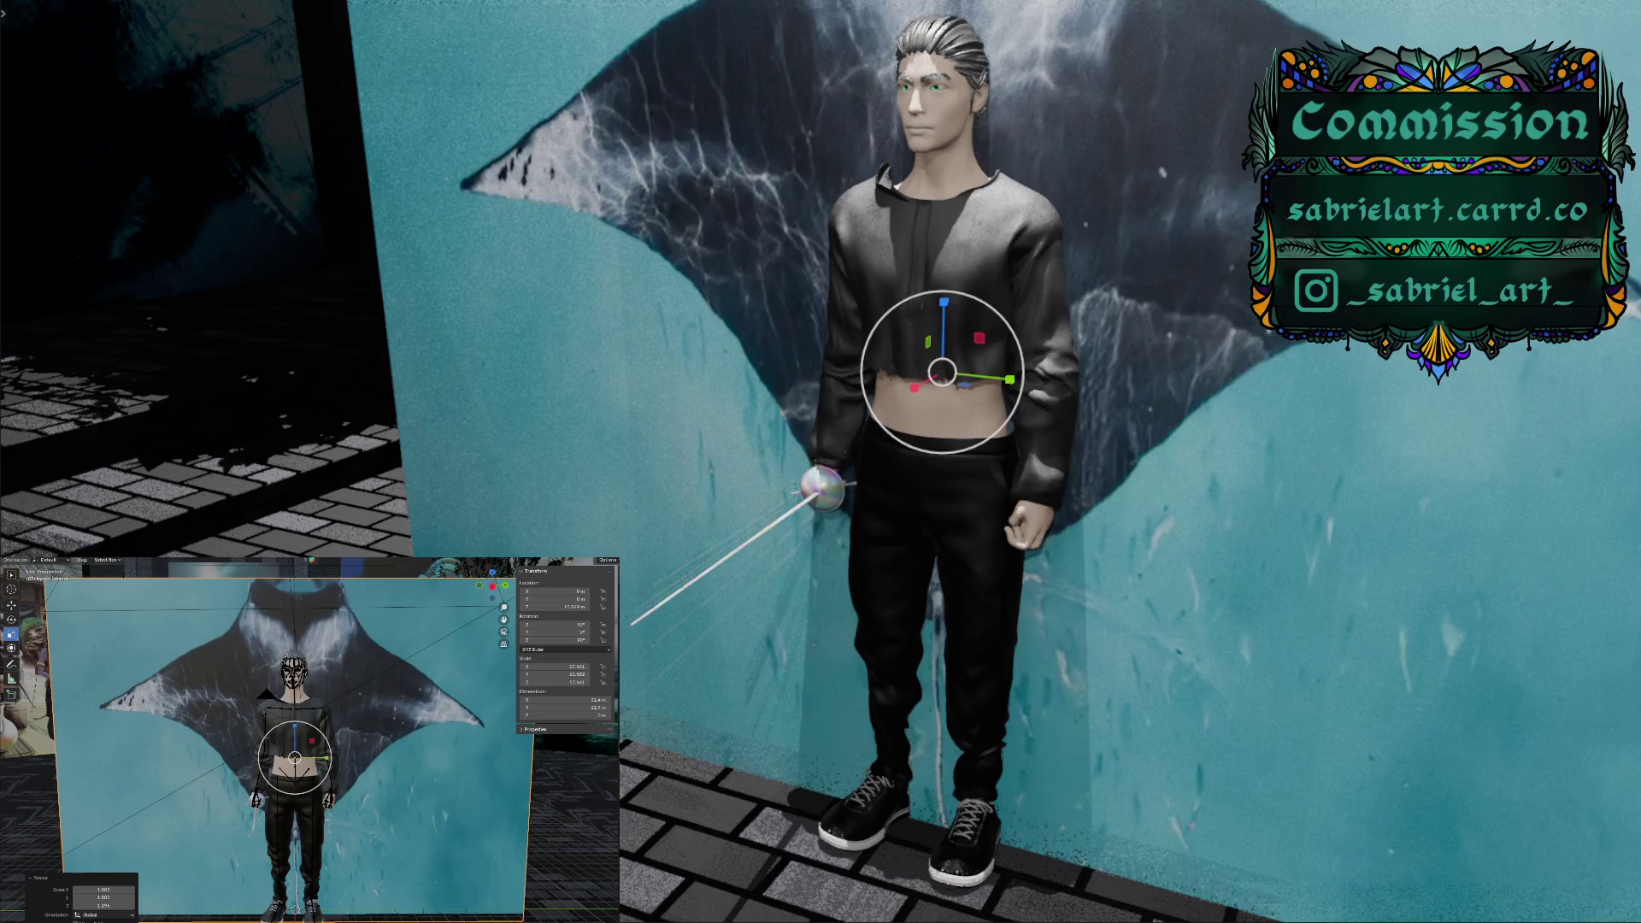
pyautogui.press('s')
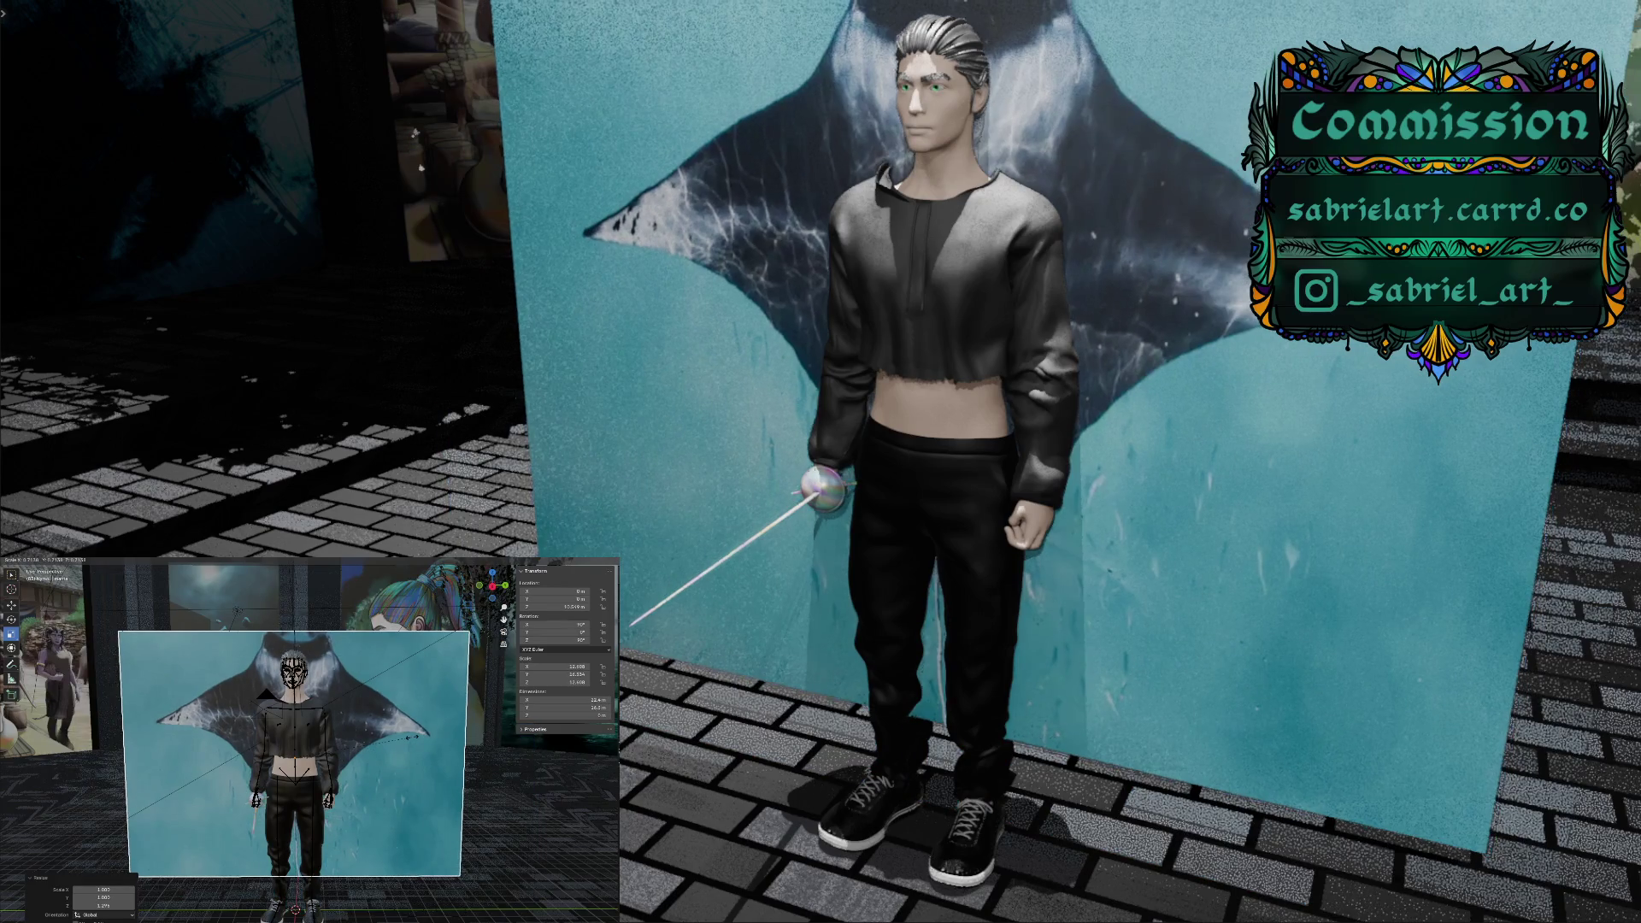
pyautogui.click(396, 741)
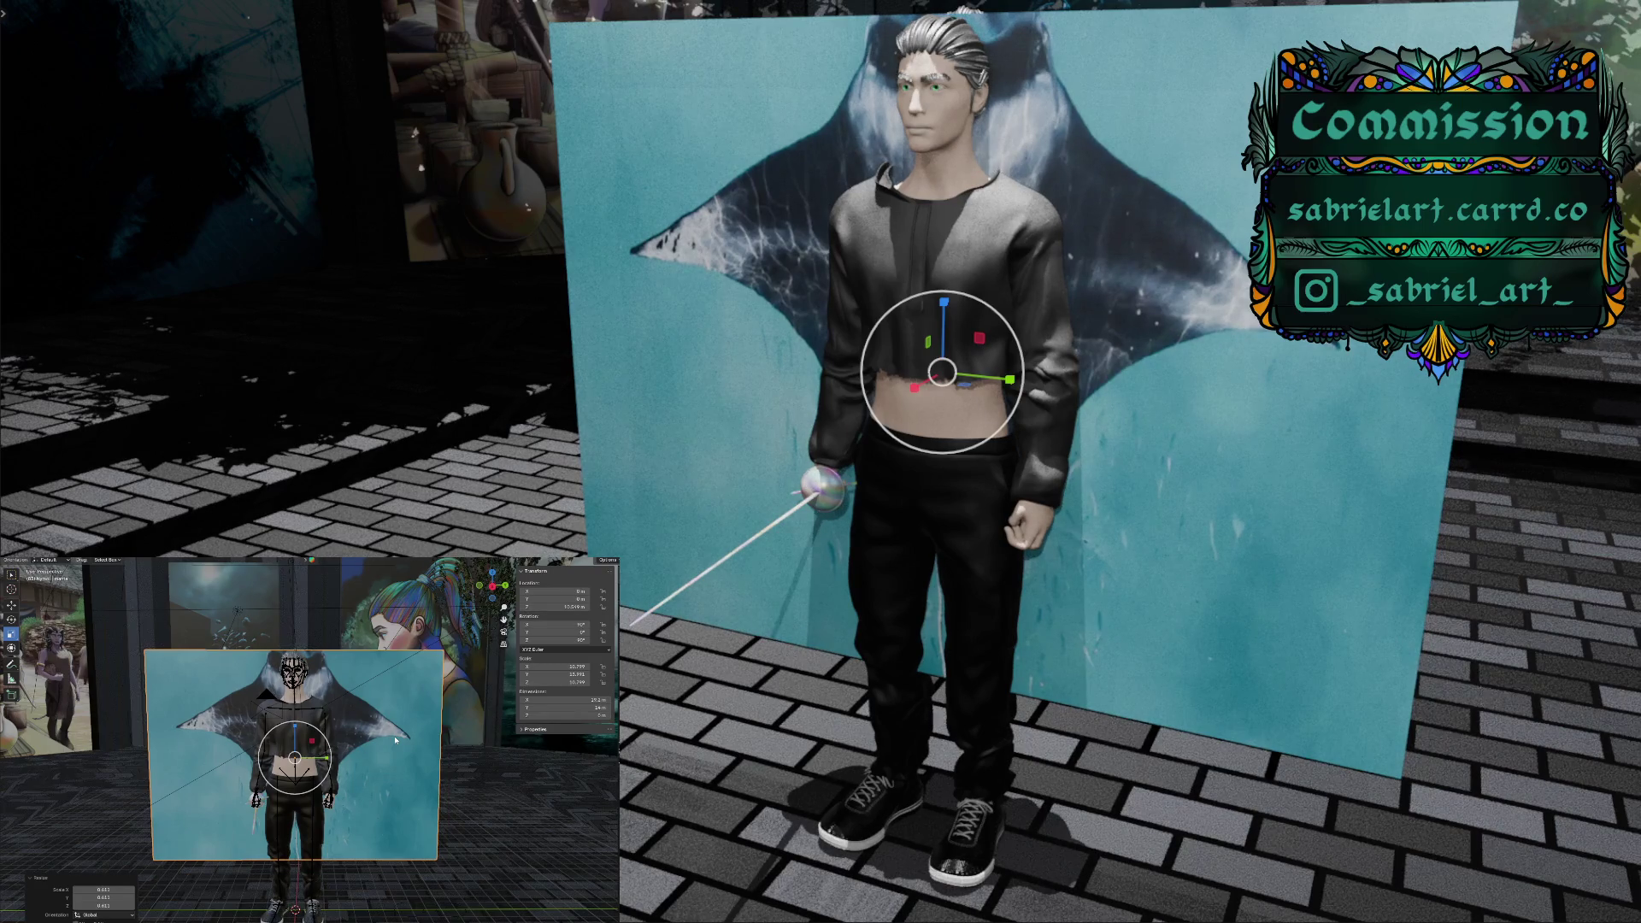
pyautogui.moveTo(389, 746)
pyautogui.mouseDown(button='middle')
pyautogui.moveTo(333, 740)
pyautogui.moveTo(489, 754)
pyautogui.moveTo(404, 739)
pyautogui.mouseUp(button='middle')
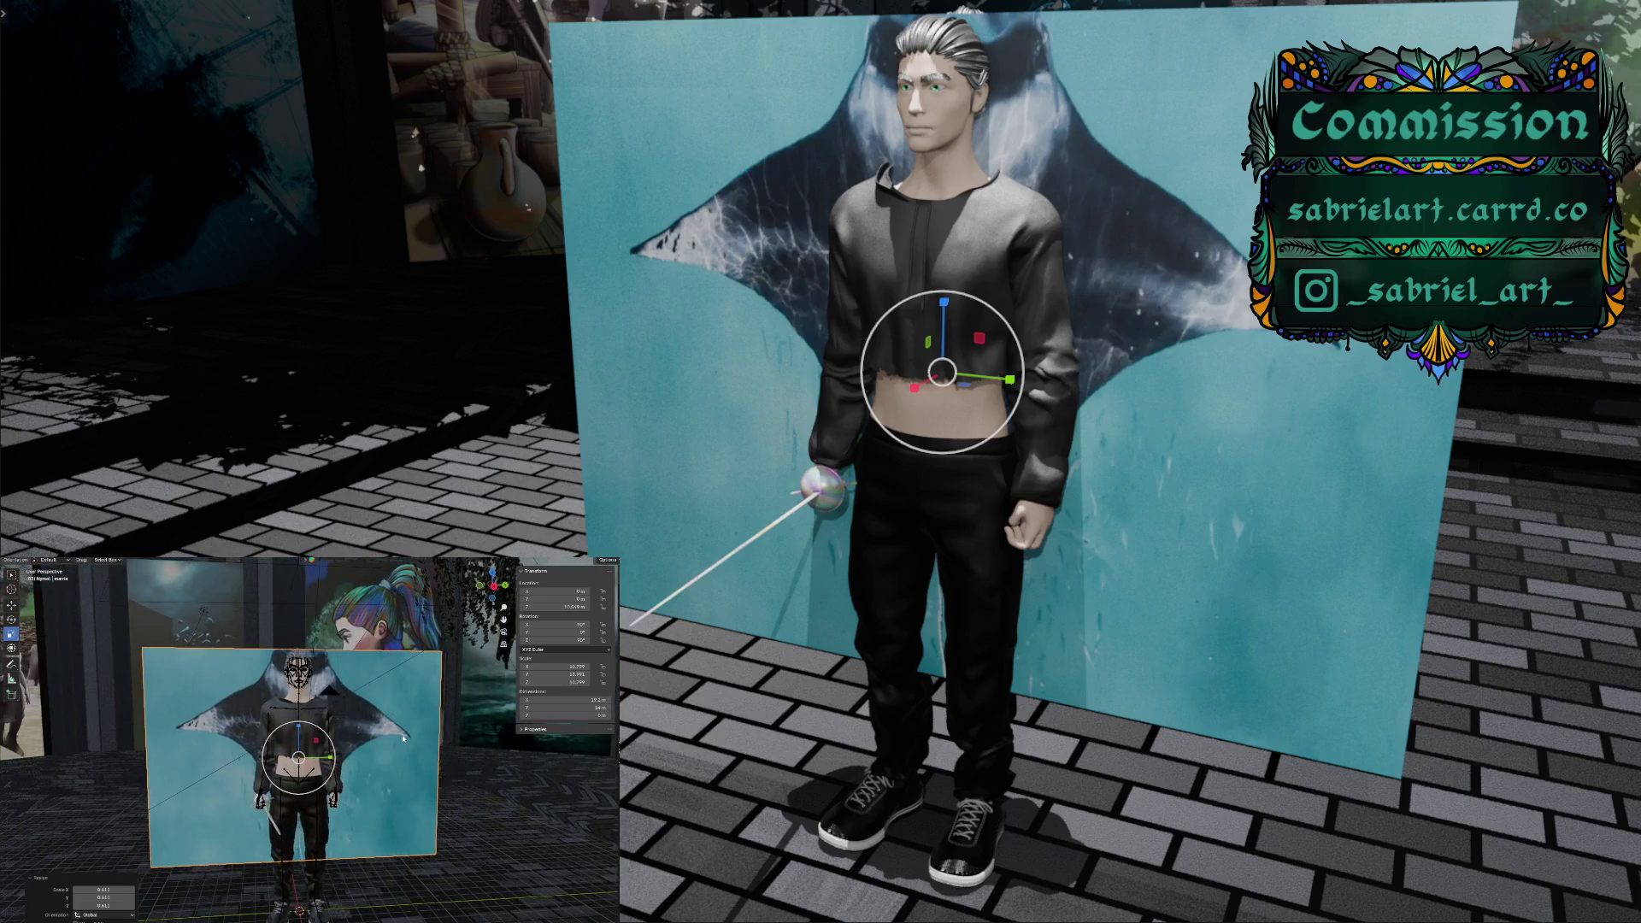
pyautogui.hotkey('alt', 'a')
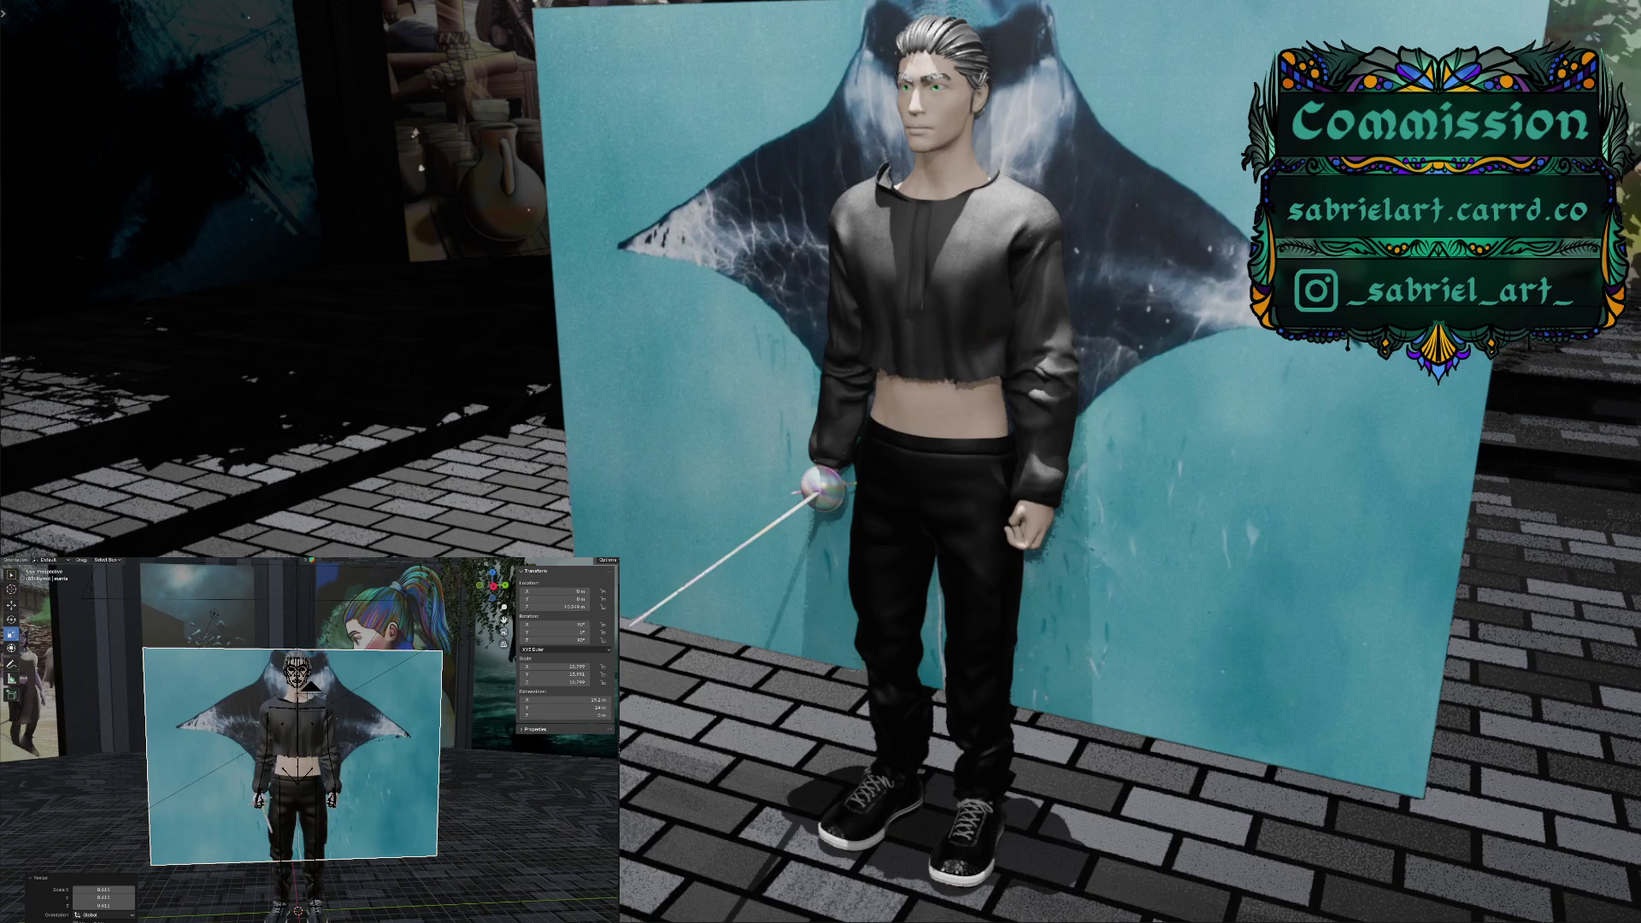
pyautogui.press('s')
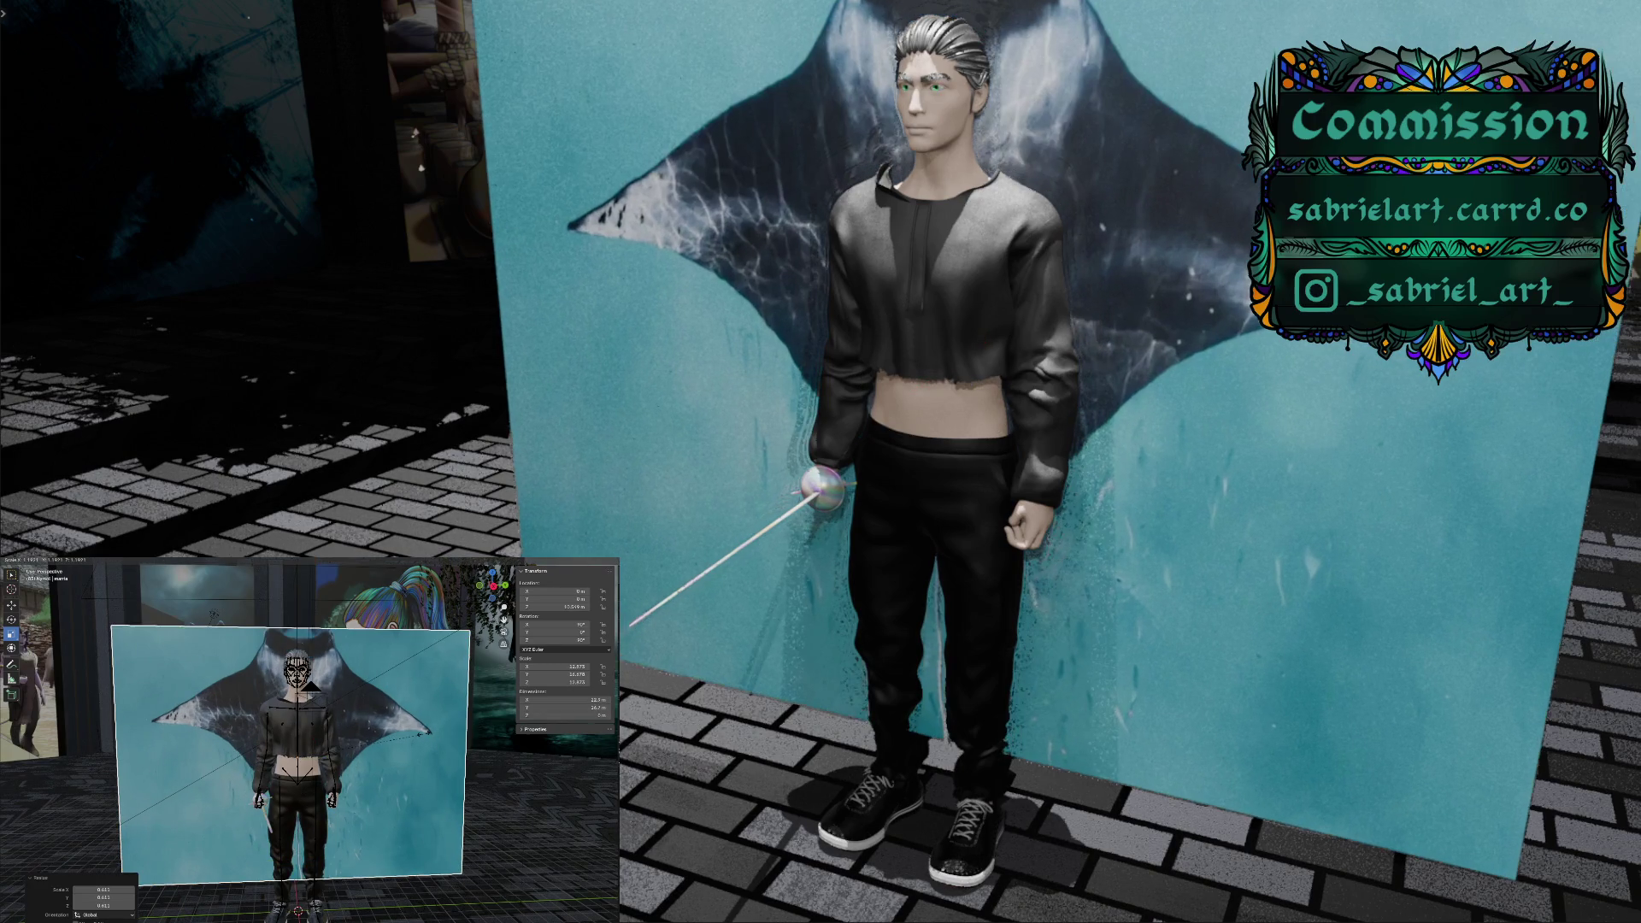
pyautogui.click(404, 740)
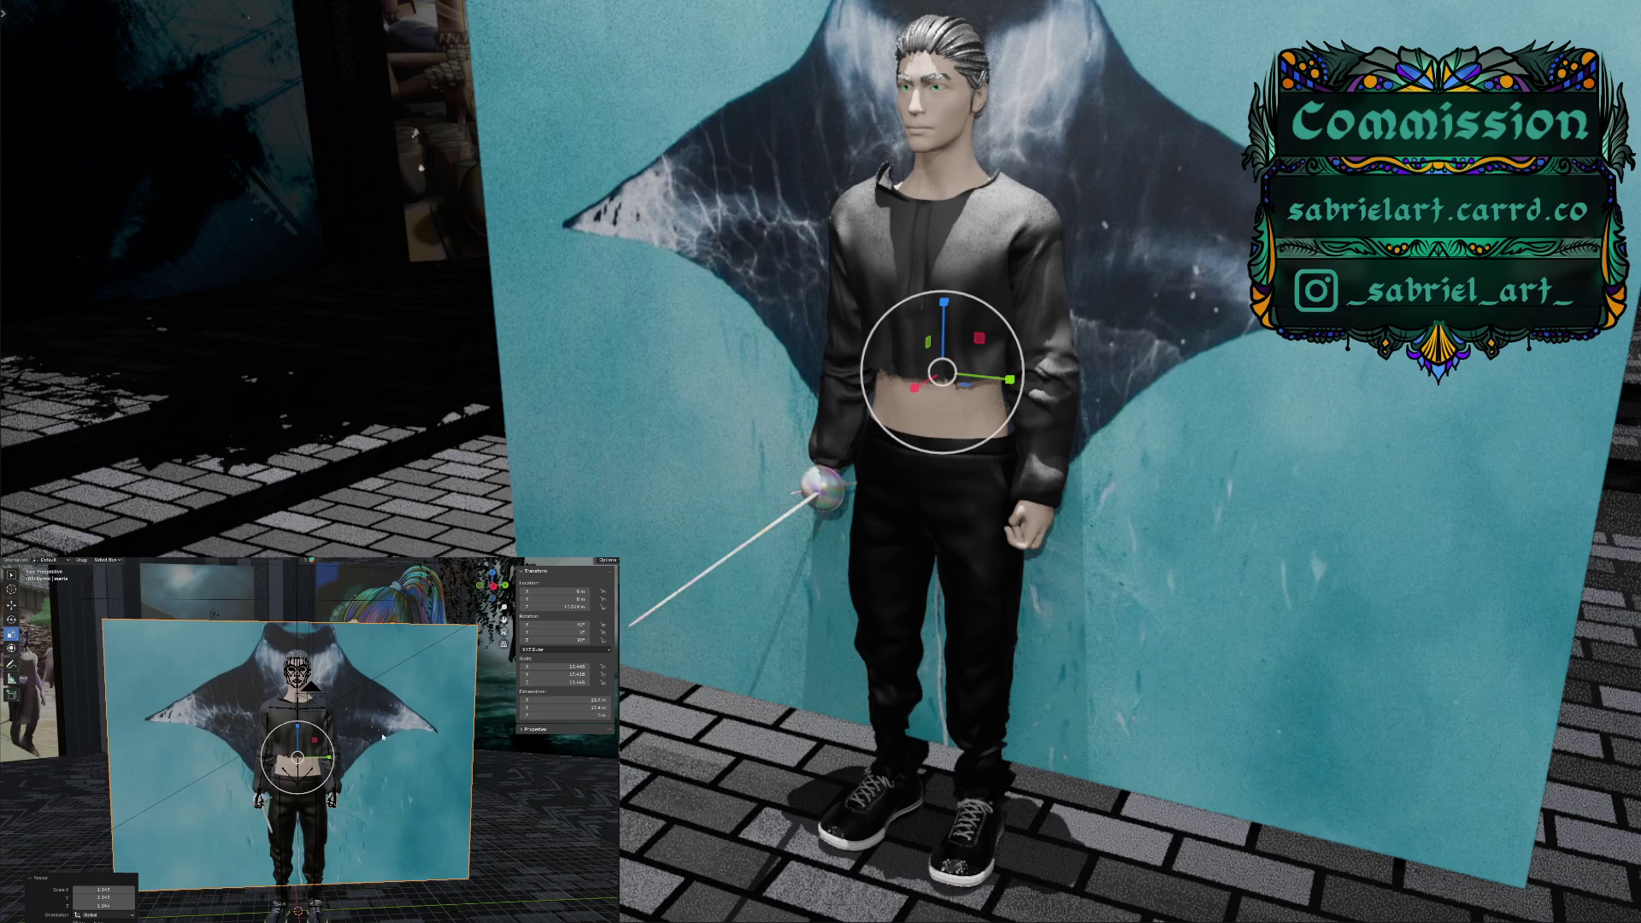
# Set the plane's X rotation to 0 so it lies flat horizontally
pyautogui.moveTo(390, 737); pyautogui.dragTo(443, 733, button='middle')
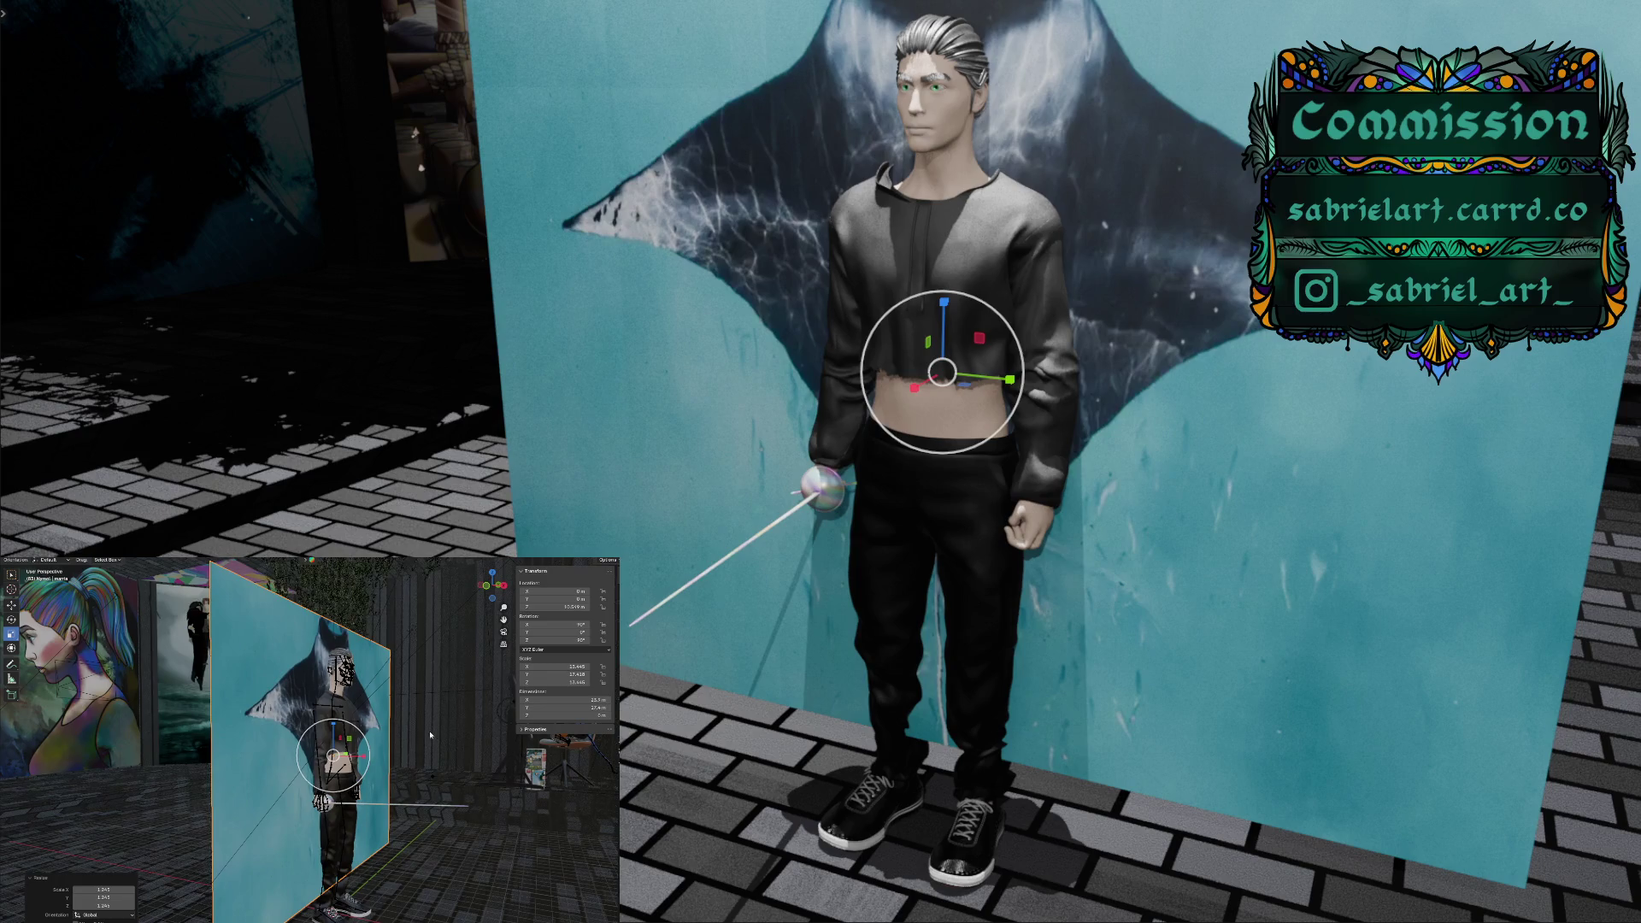
pyautogui.moveTo(443, 734); pyautogui.dragTo(443, 735, button='middle')
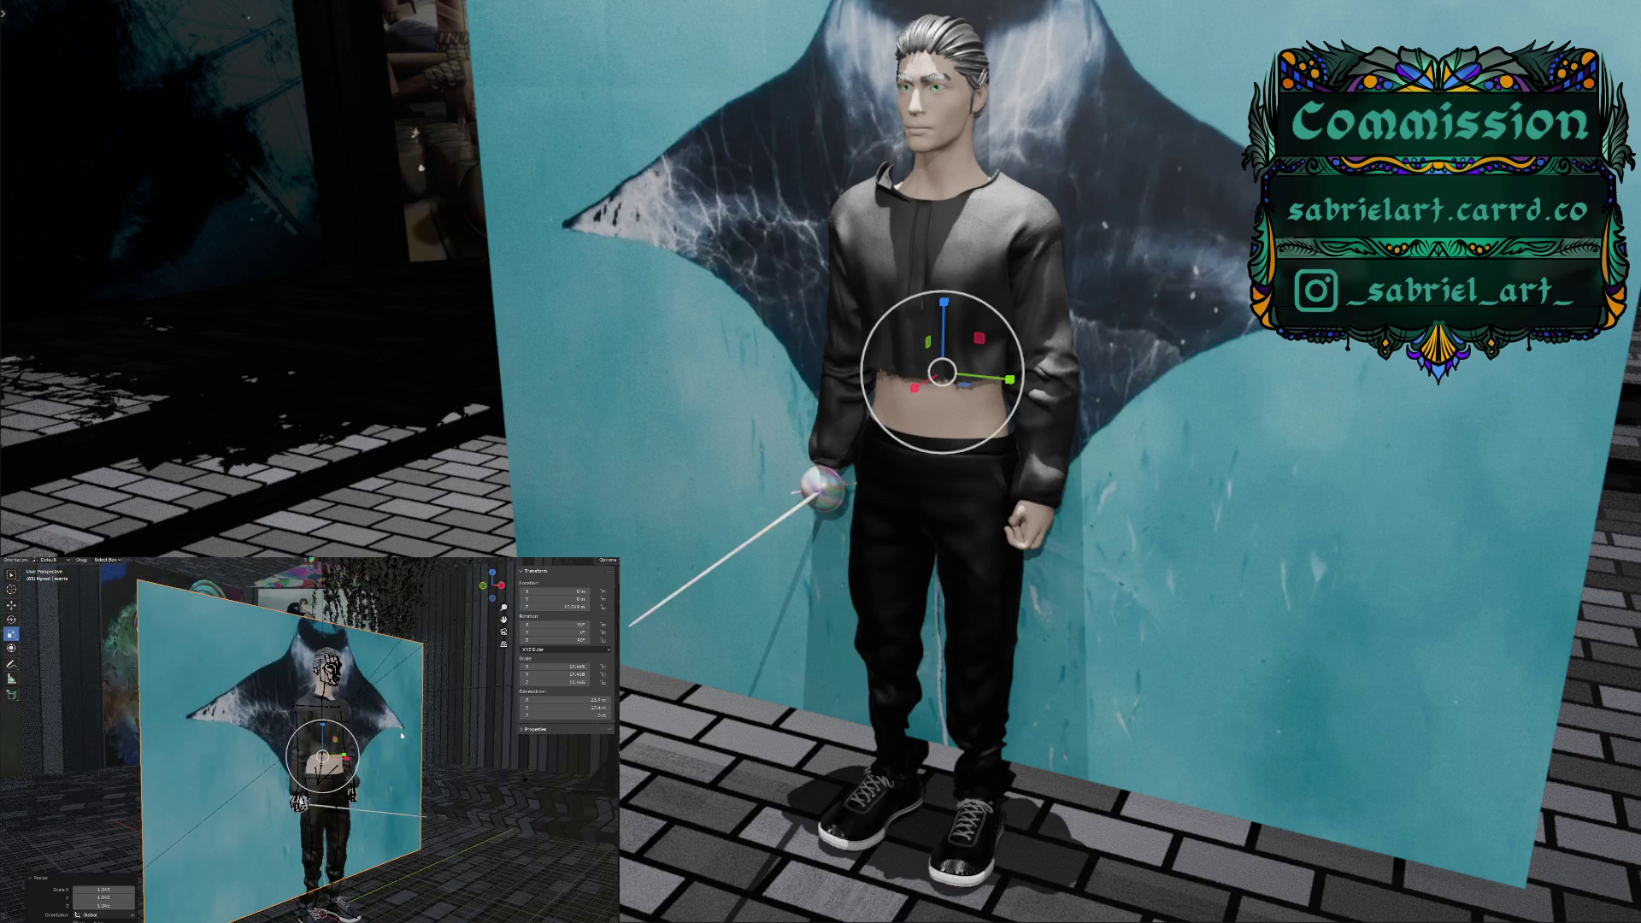
pyautogui.doubleClick(576, 626)
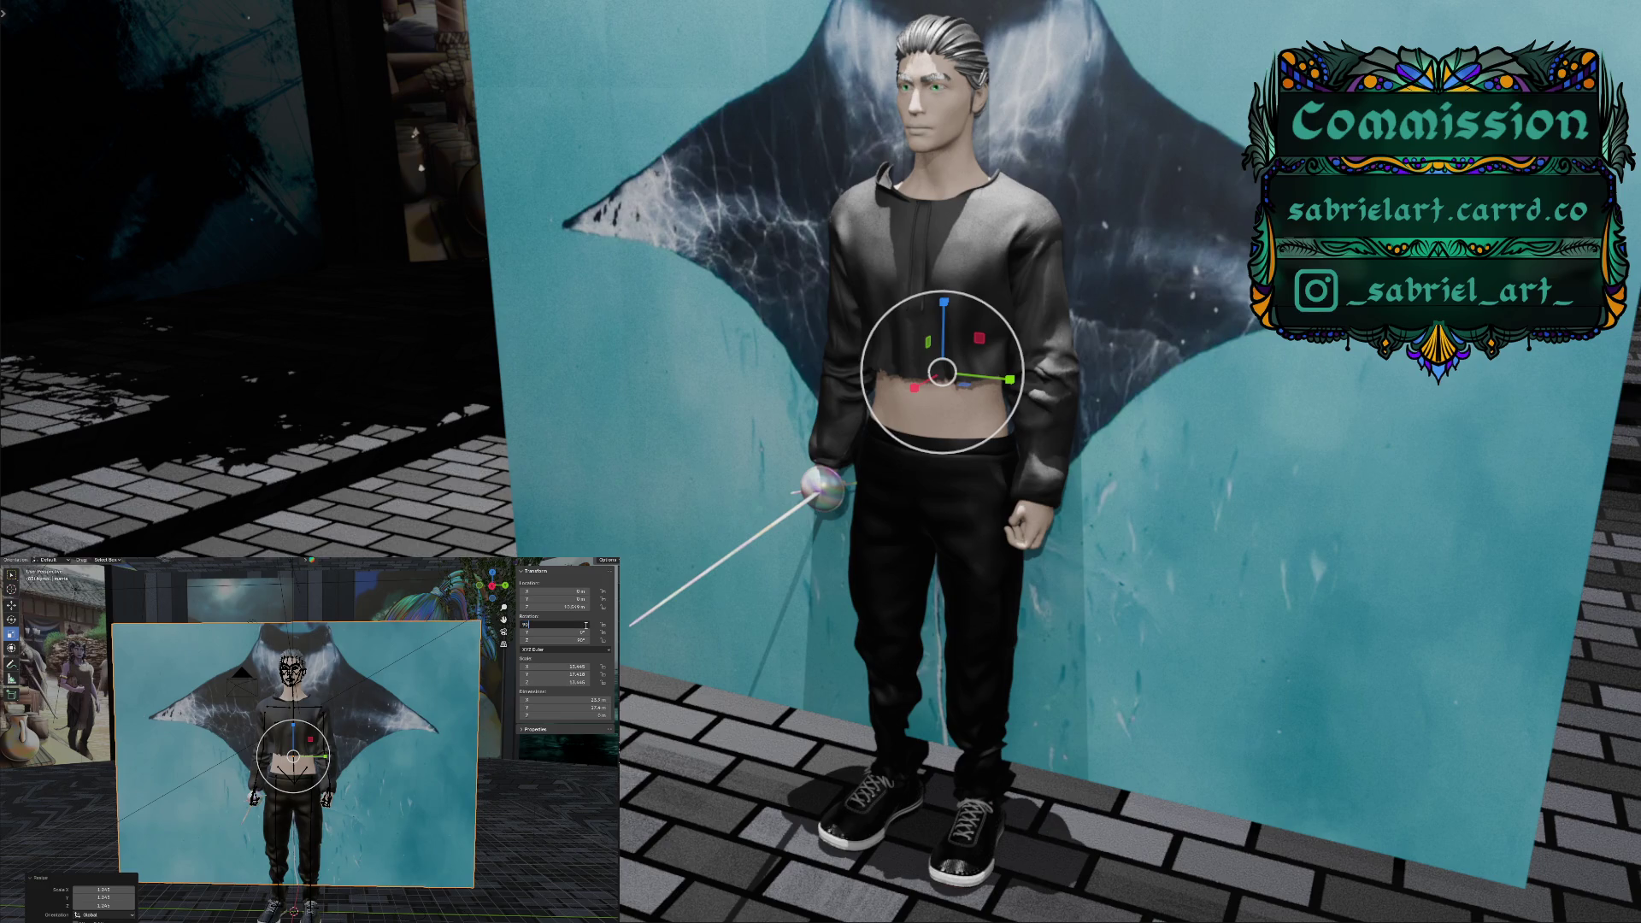
pyautogui.press('Return')
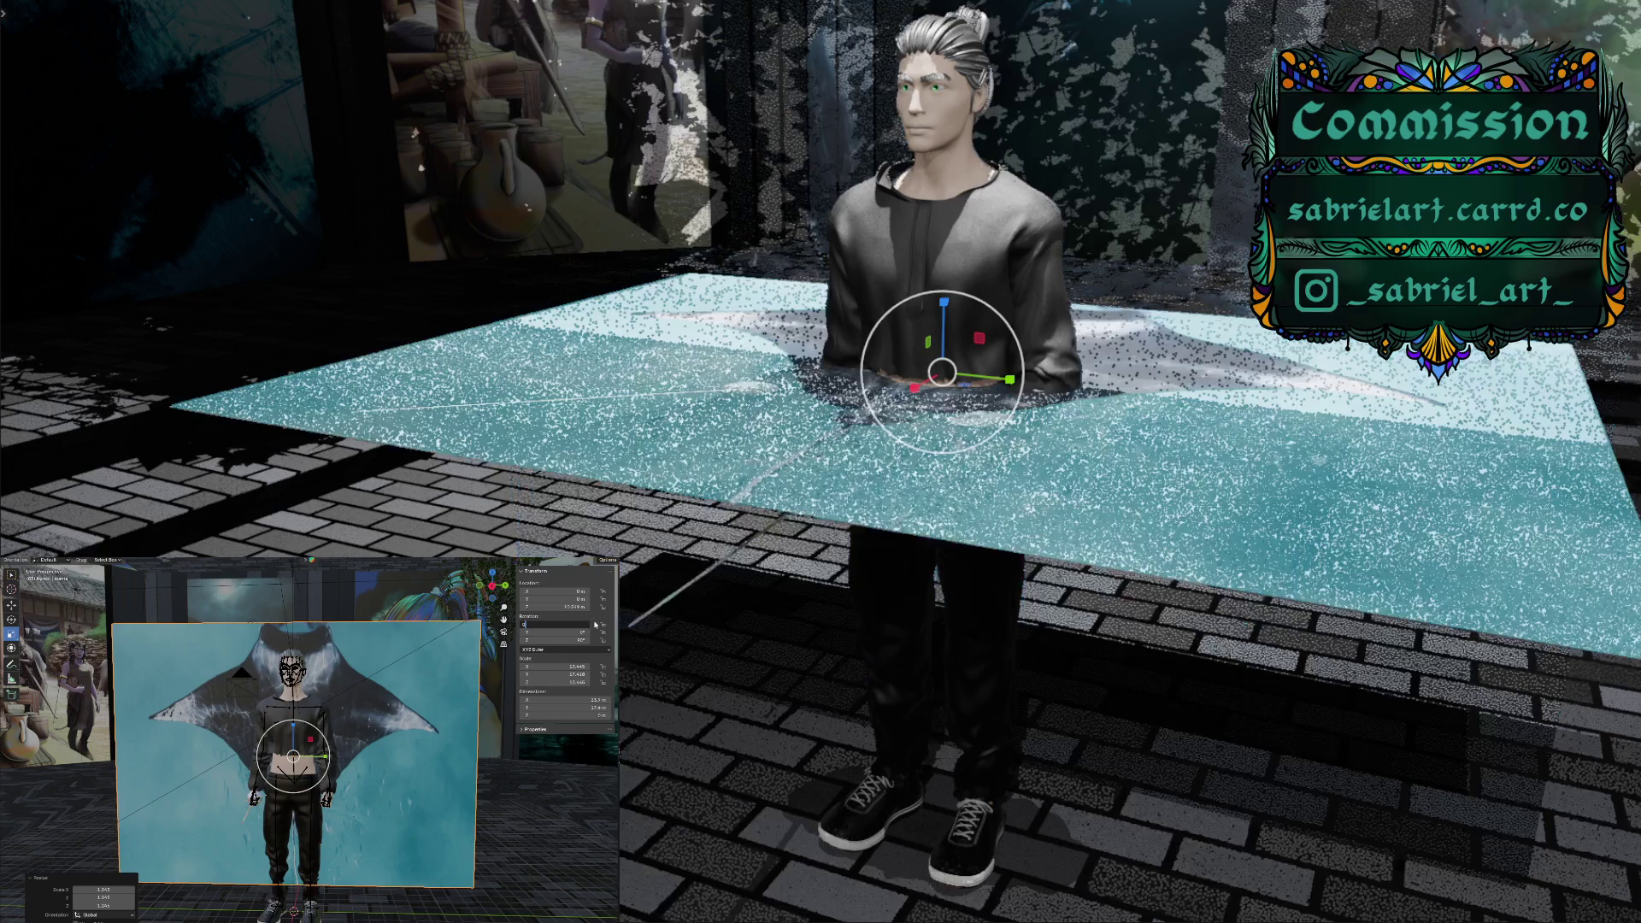
# Clear the flat plane's Z location so it drops onto the cobblestones, then view from above
pyautogui.doubleClick(577, 607)
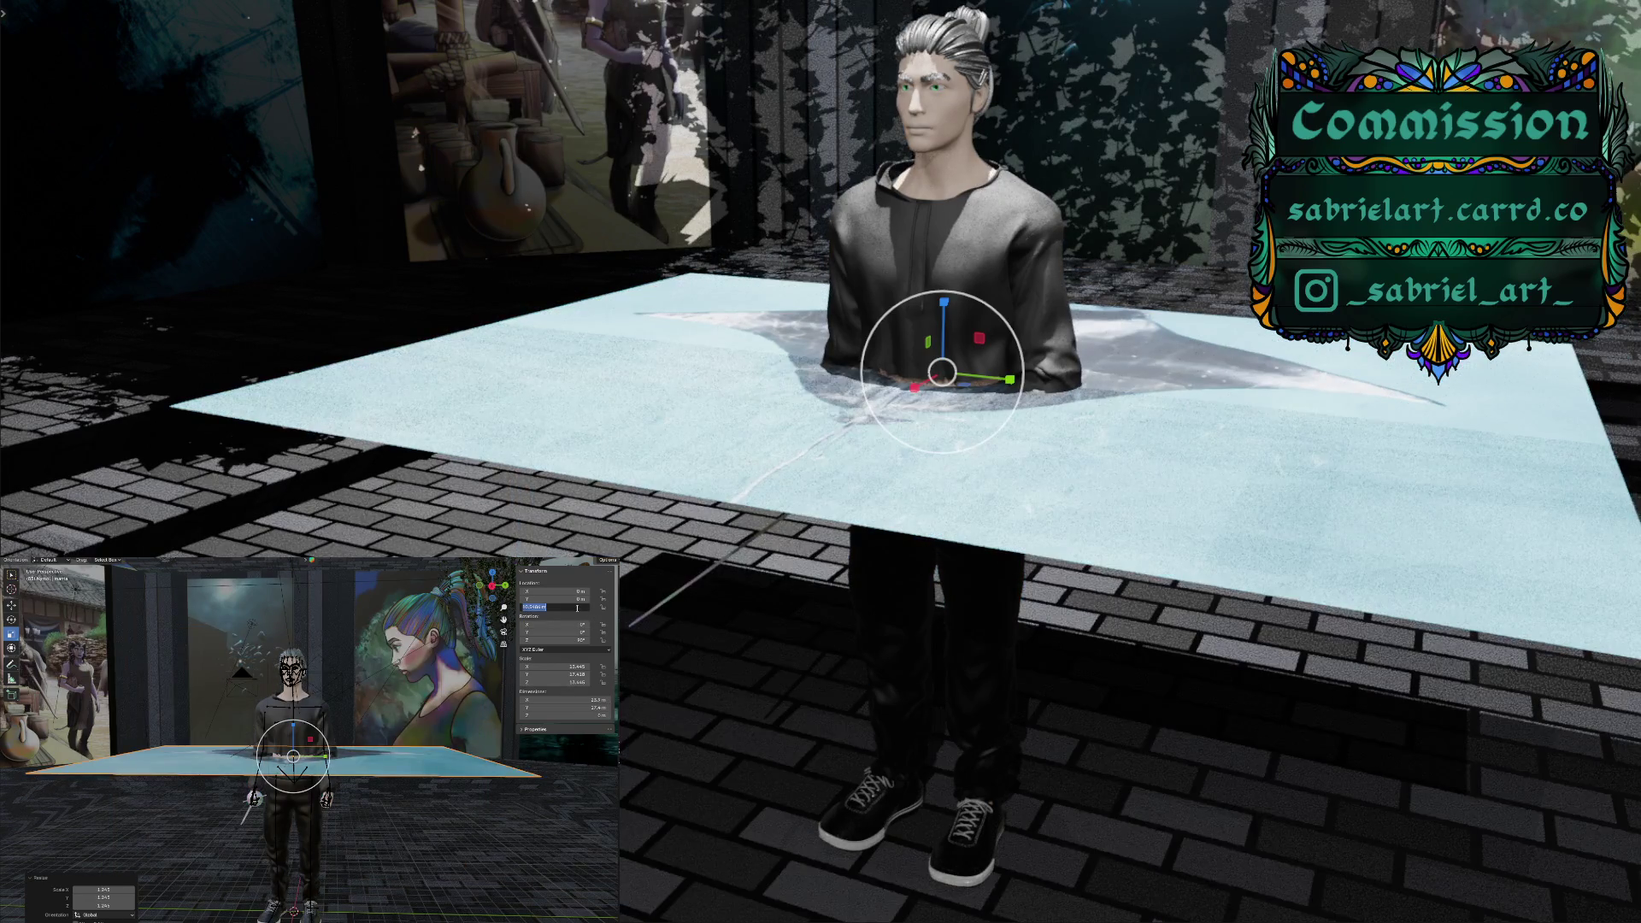
pyautogui.press('BackSpace')
pyautogui.press('Return')
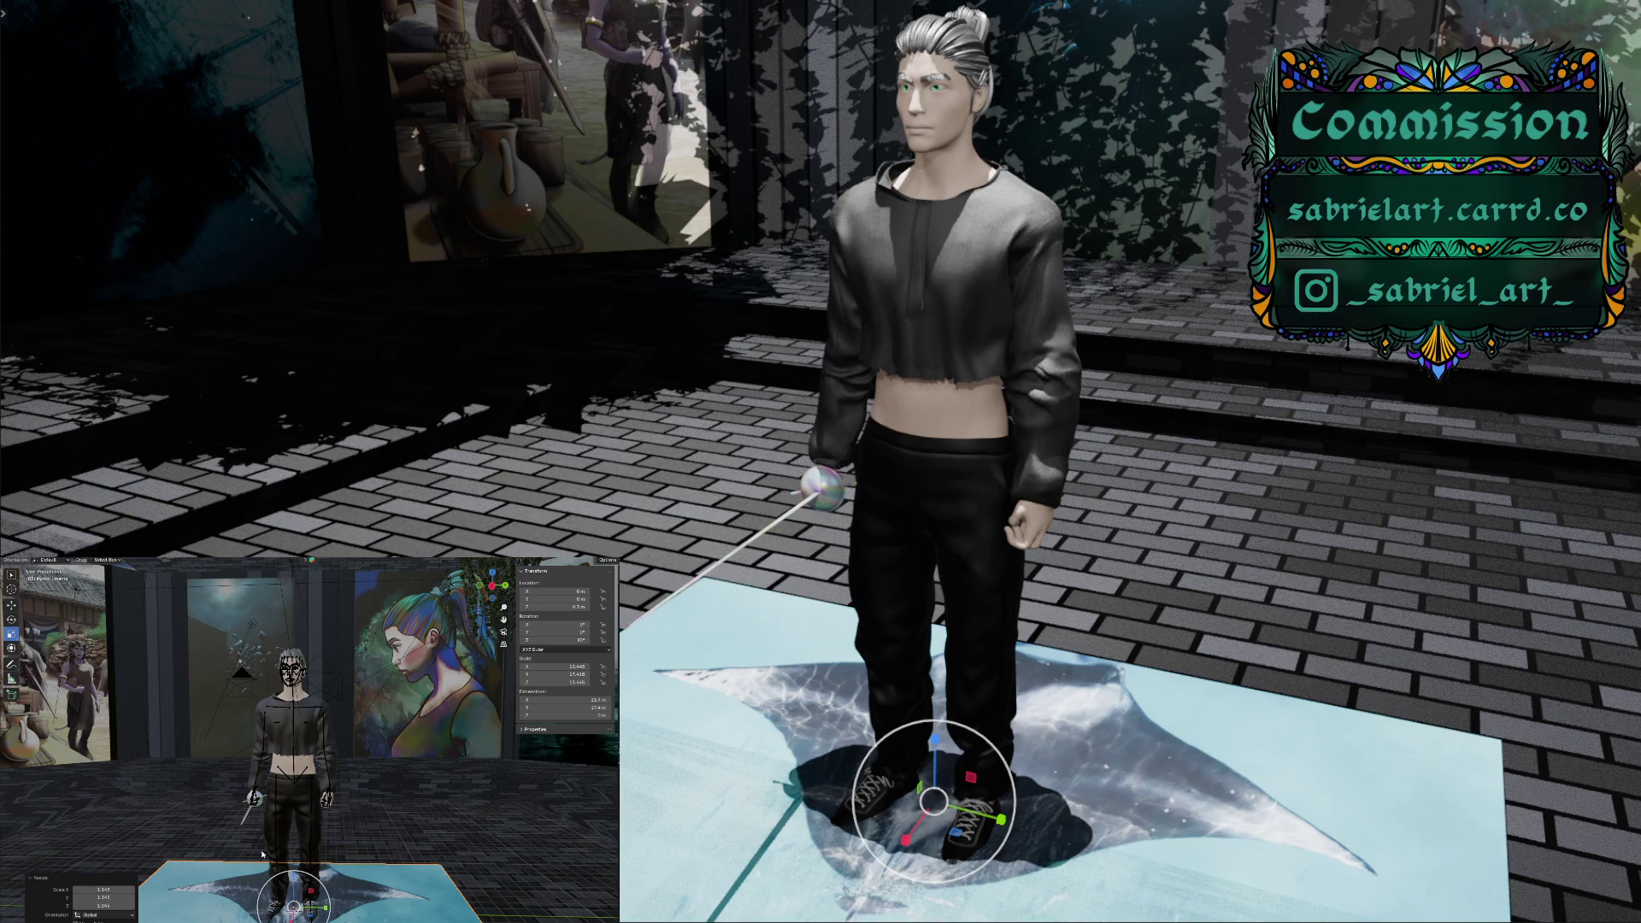
pyautogui.moveTo(274, 864)
pyautogui.mouseDown(button='middle')
pyautogui.moveTo(282, 915)
pyautogui.moveTo(286, 889)
pyautogui.mouseUp(button='middle')
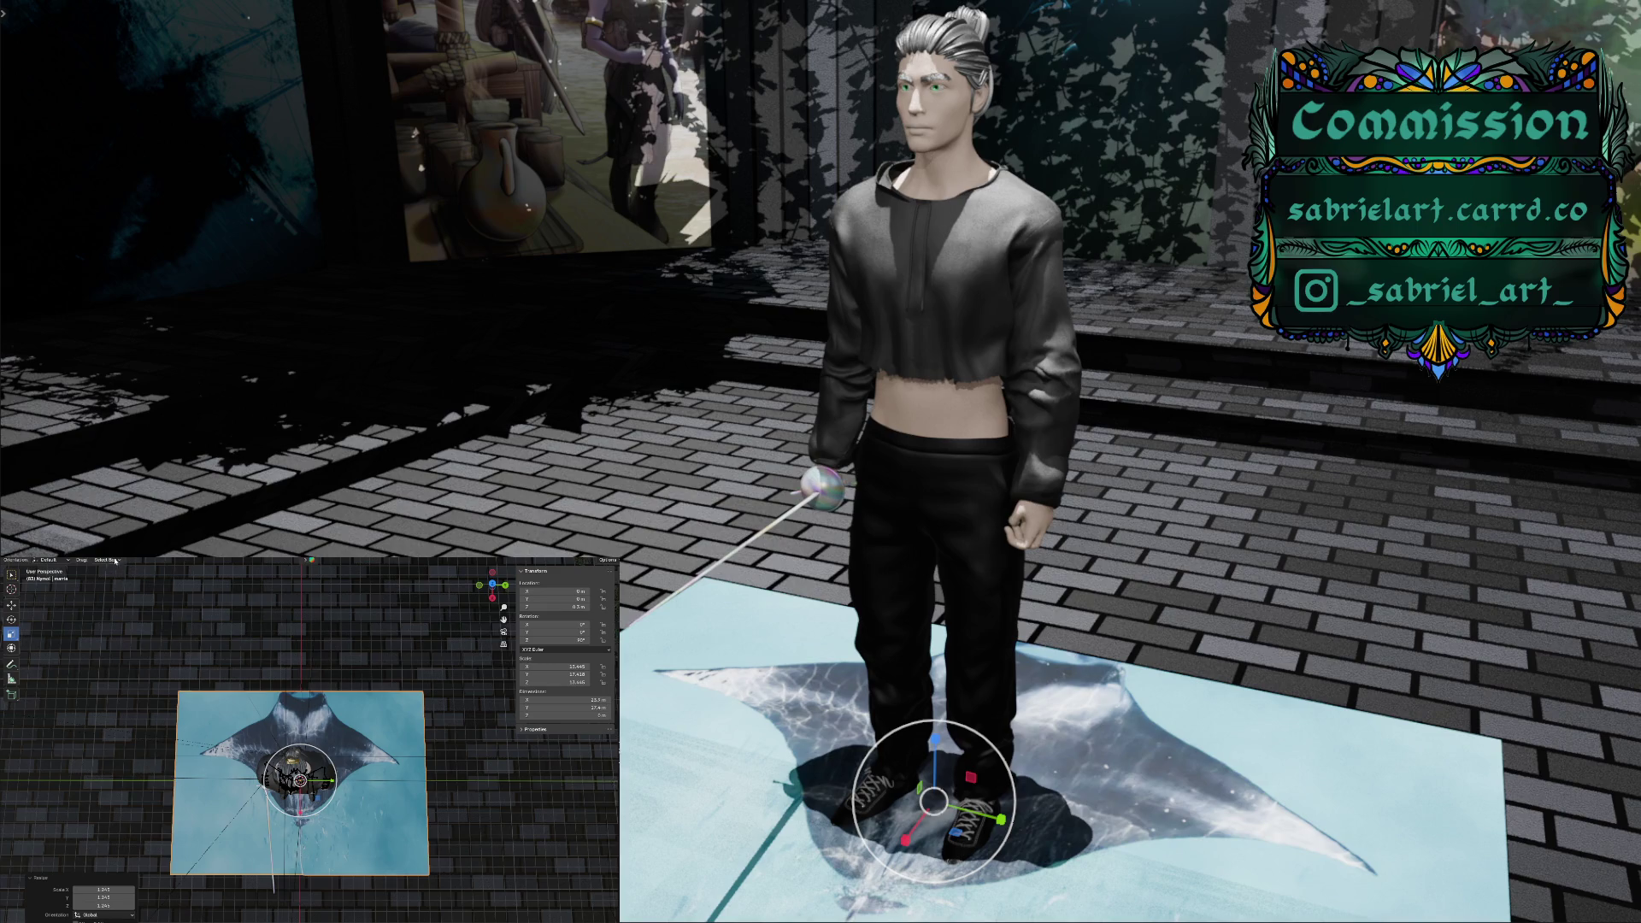
# Add a new mesh plane and scale it up to 4.138
pyautogui.hotkey('shift', 'a')
pyautogui.moveTo(120, 560)
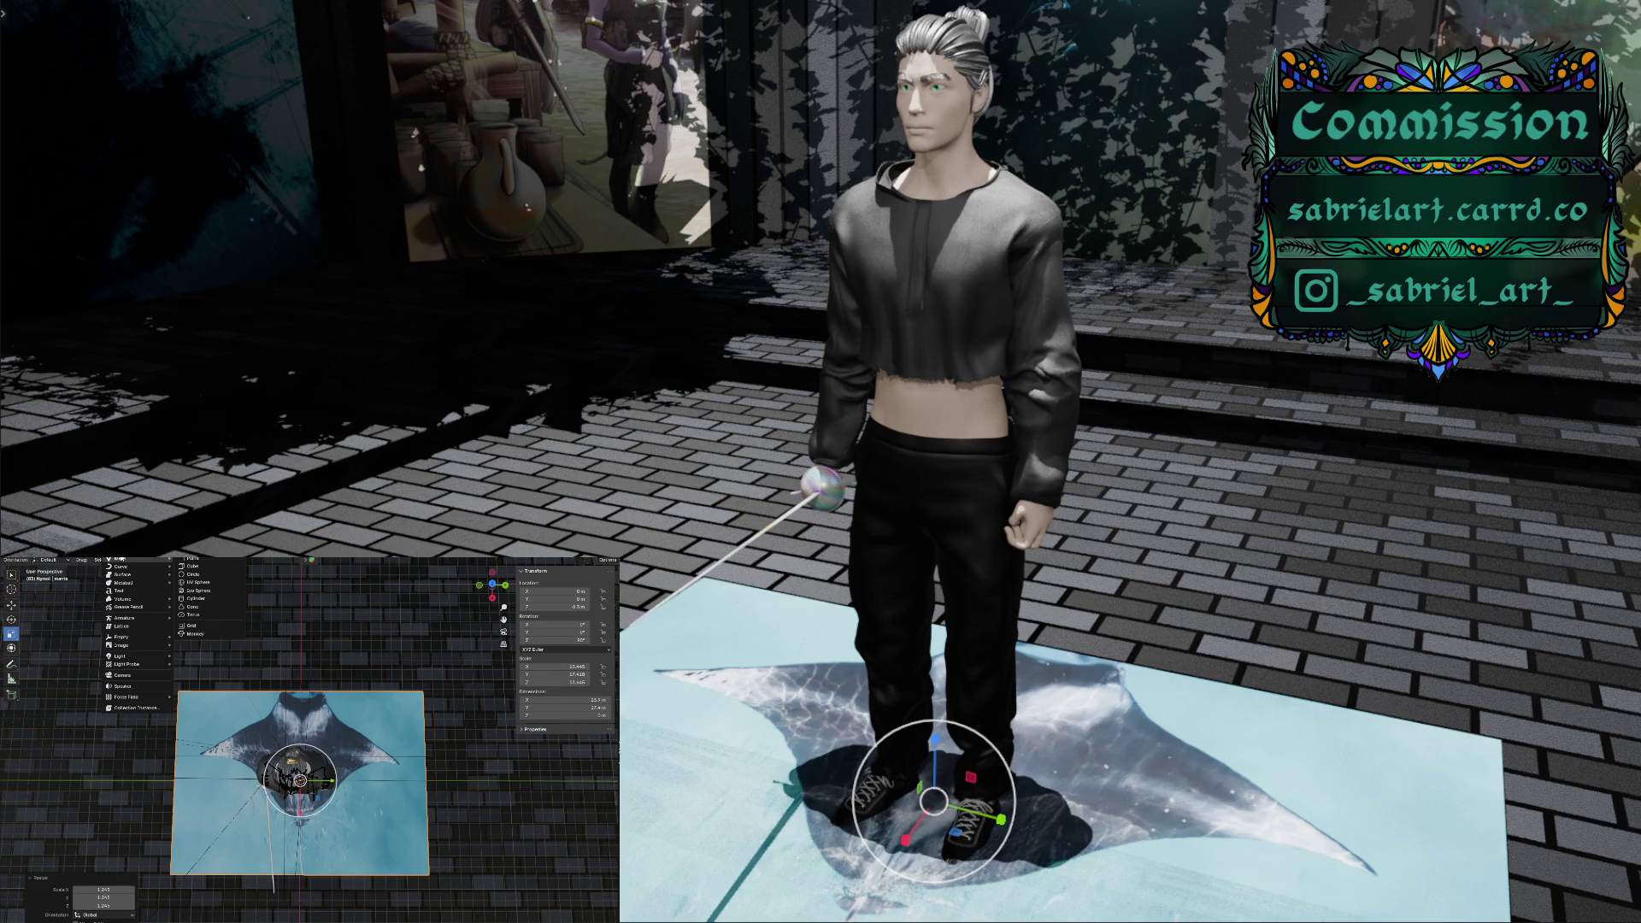
pyautogui.click(186, 561)
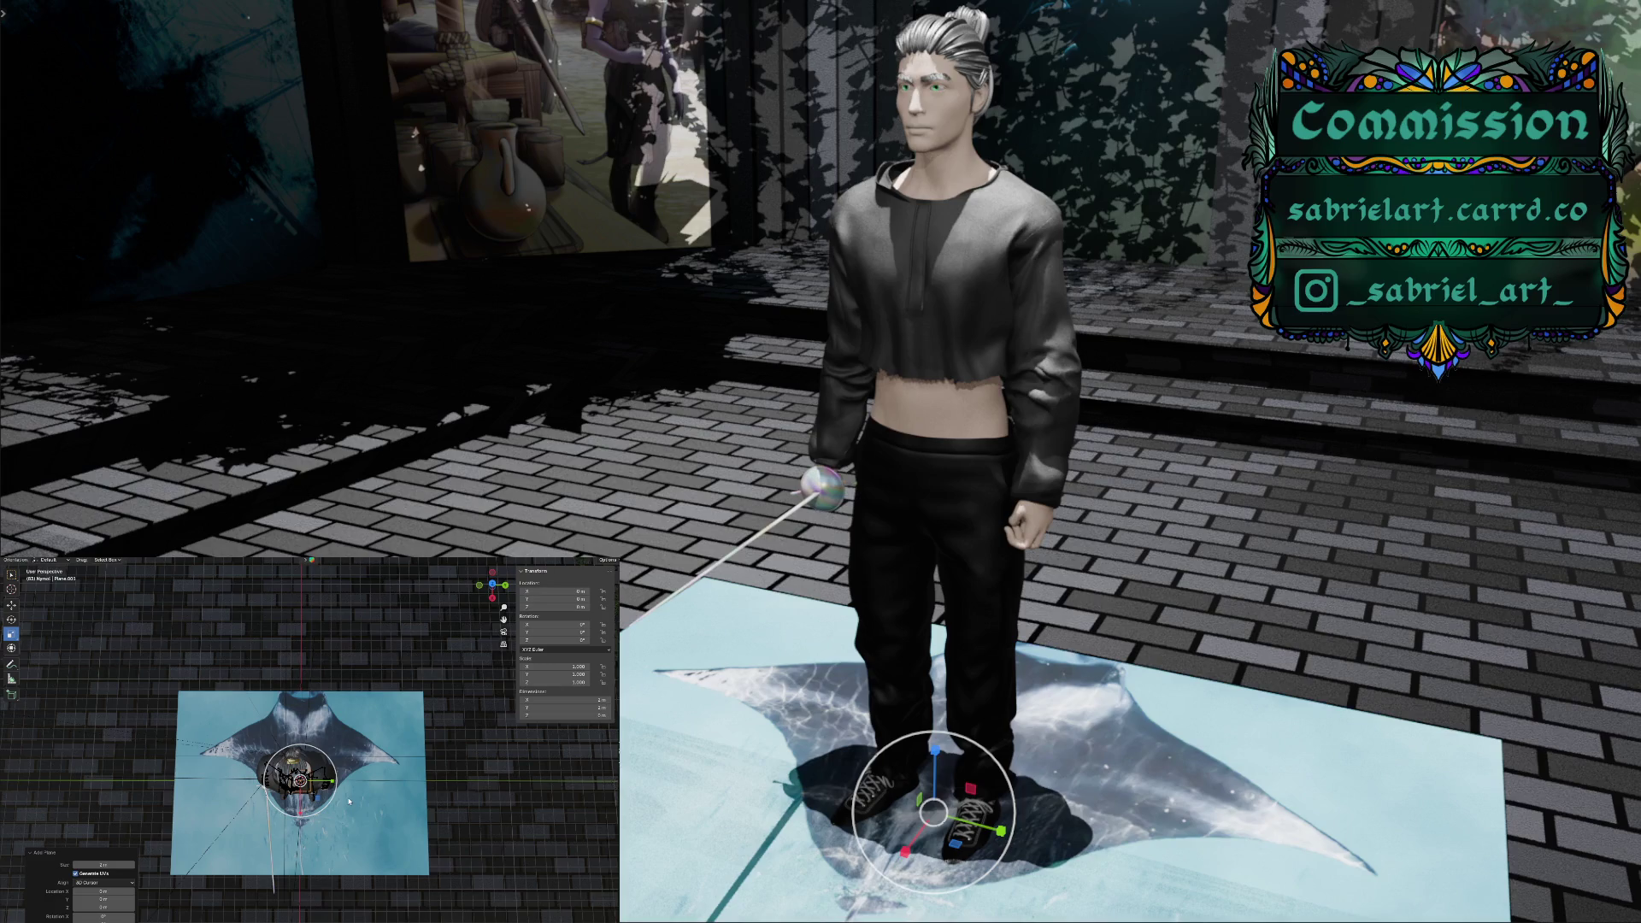
pyautogui.press('s')
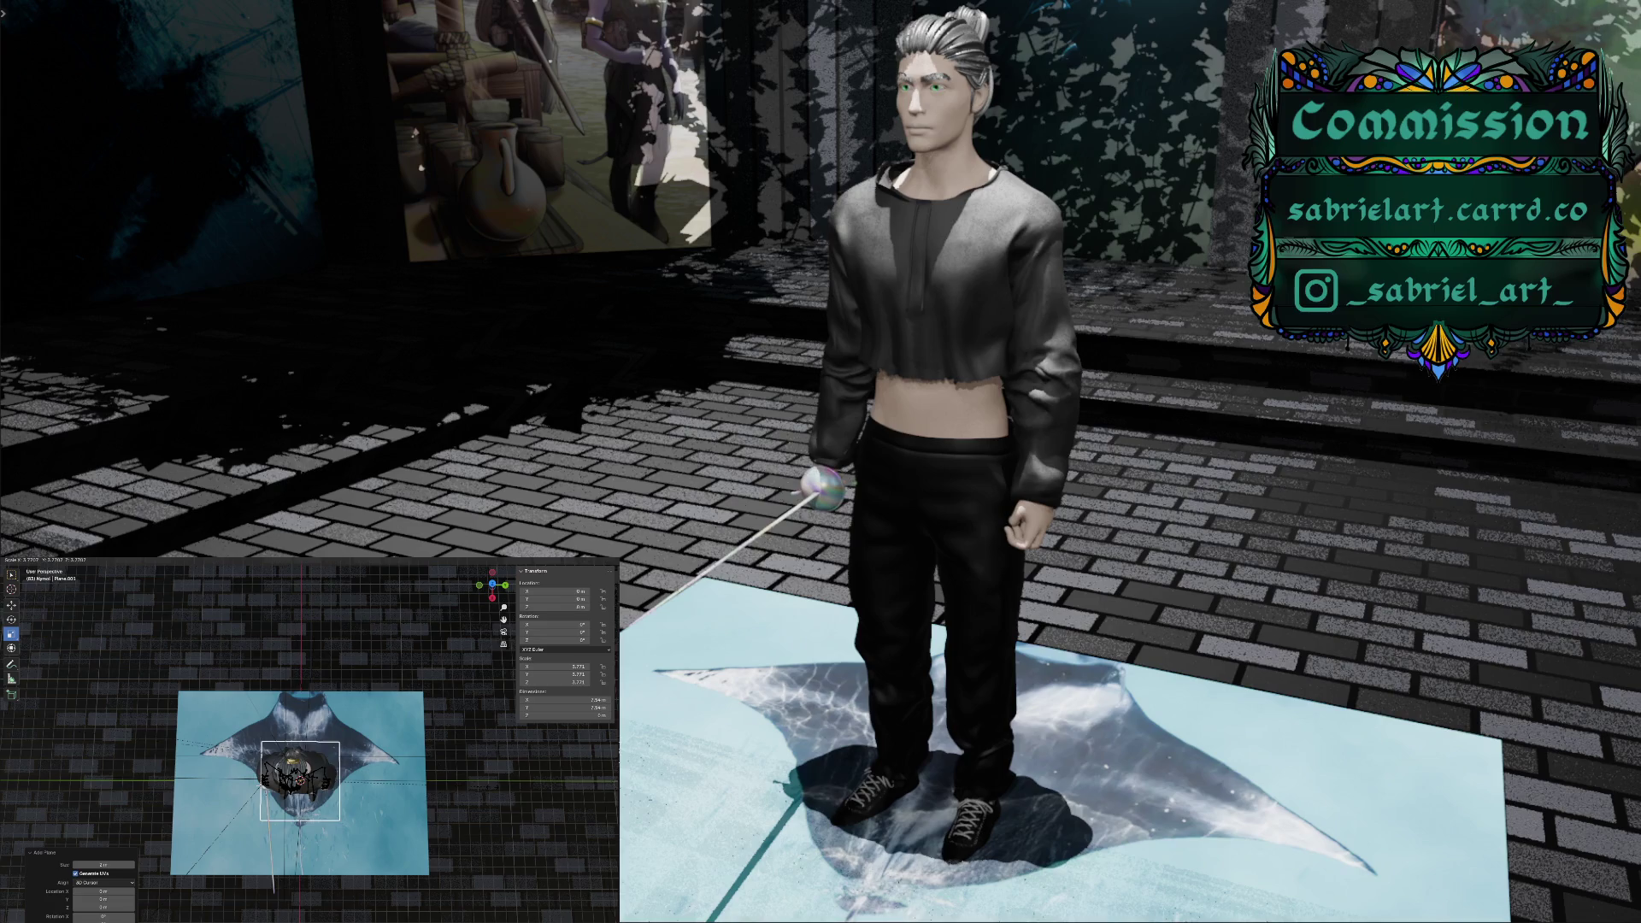
pyautogui.click(510, 790)
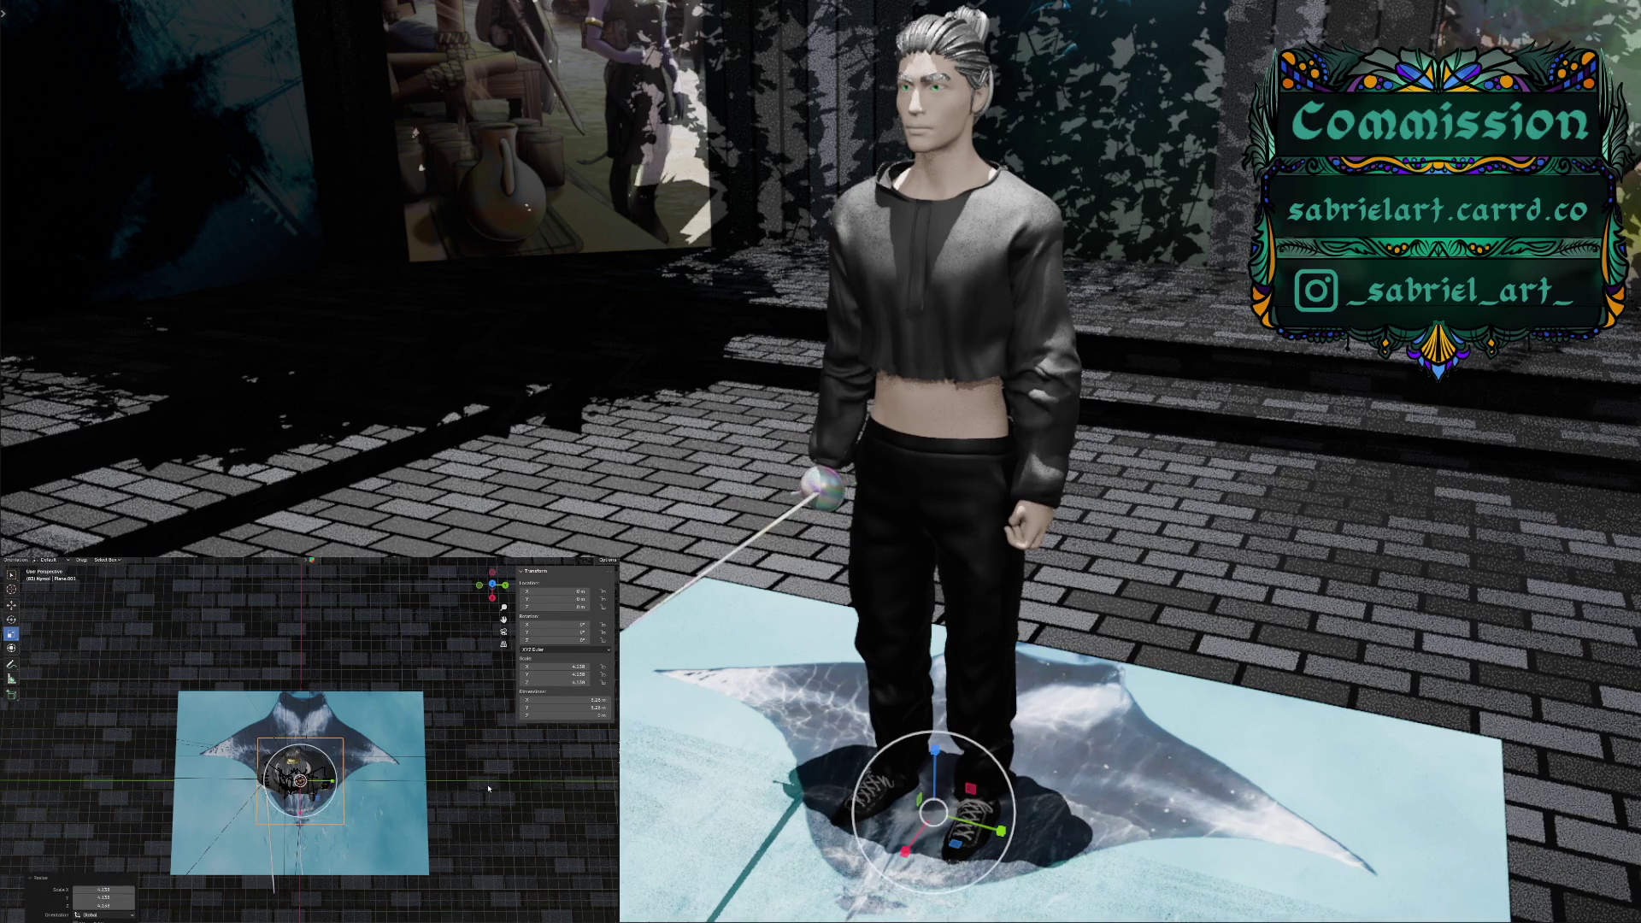
# Slide the new plane along Y over the manta plane and widen it along X
pyautogui.click(11, 604)
pyautogui.moveTo(335, 783); pyautogui.dragTo(261, 780)
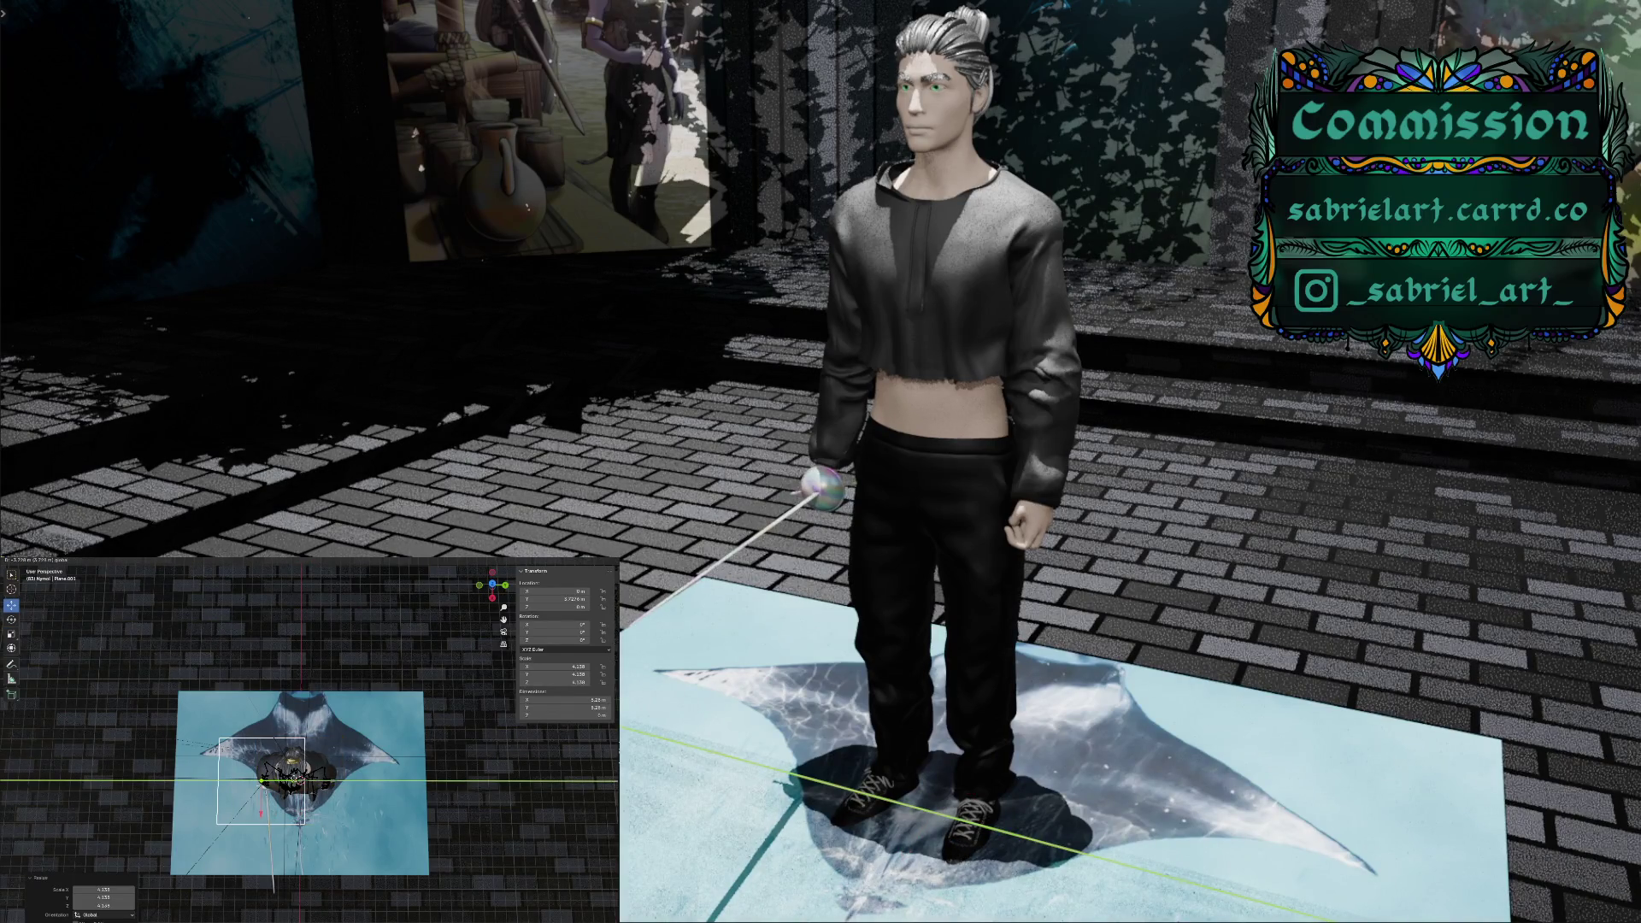
pyautogui.moveTo(261, 780); pyautogui.dragTo(255, 780)
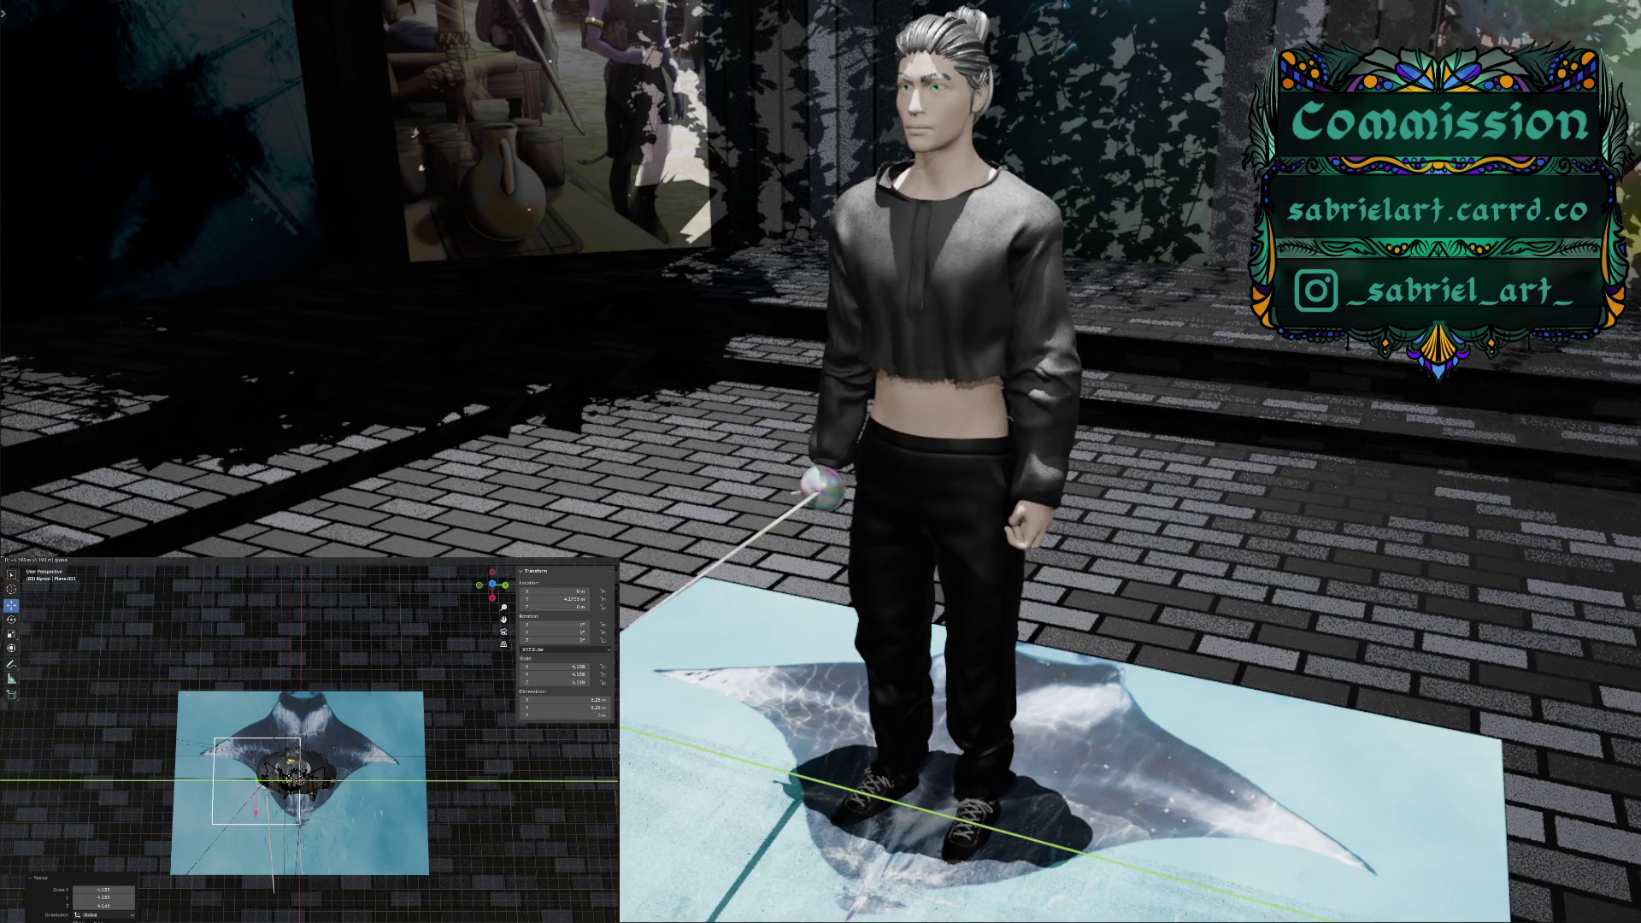
pyautogui.click(256, 781)
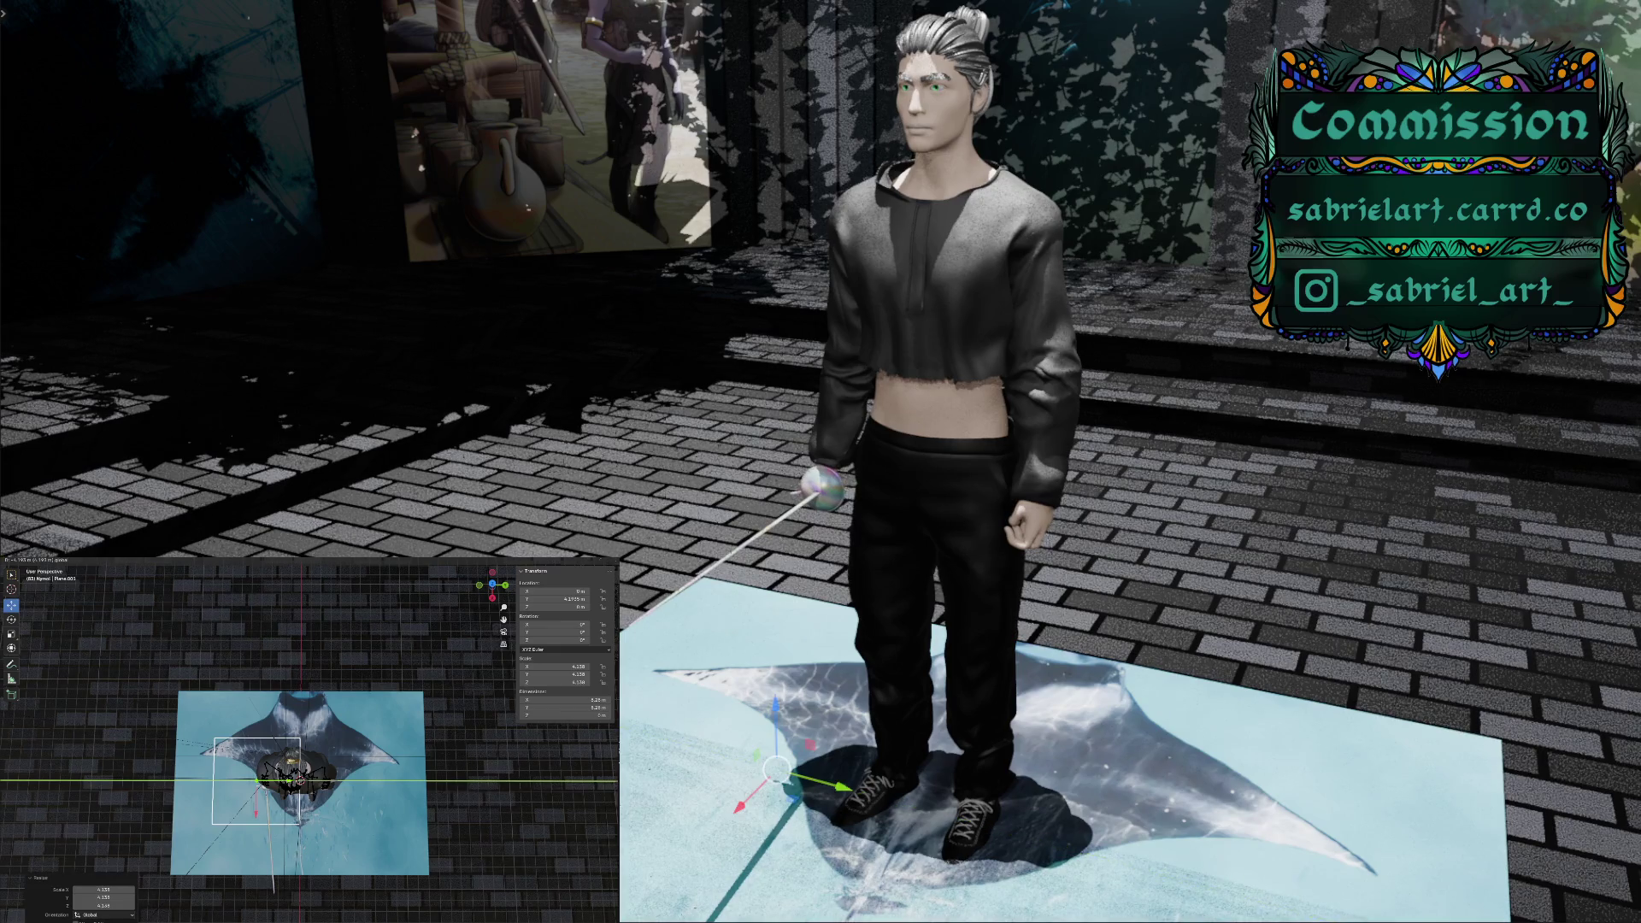
pyautogui.click(11, 634)
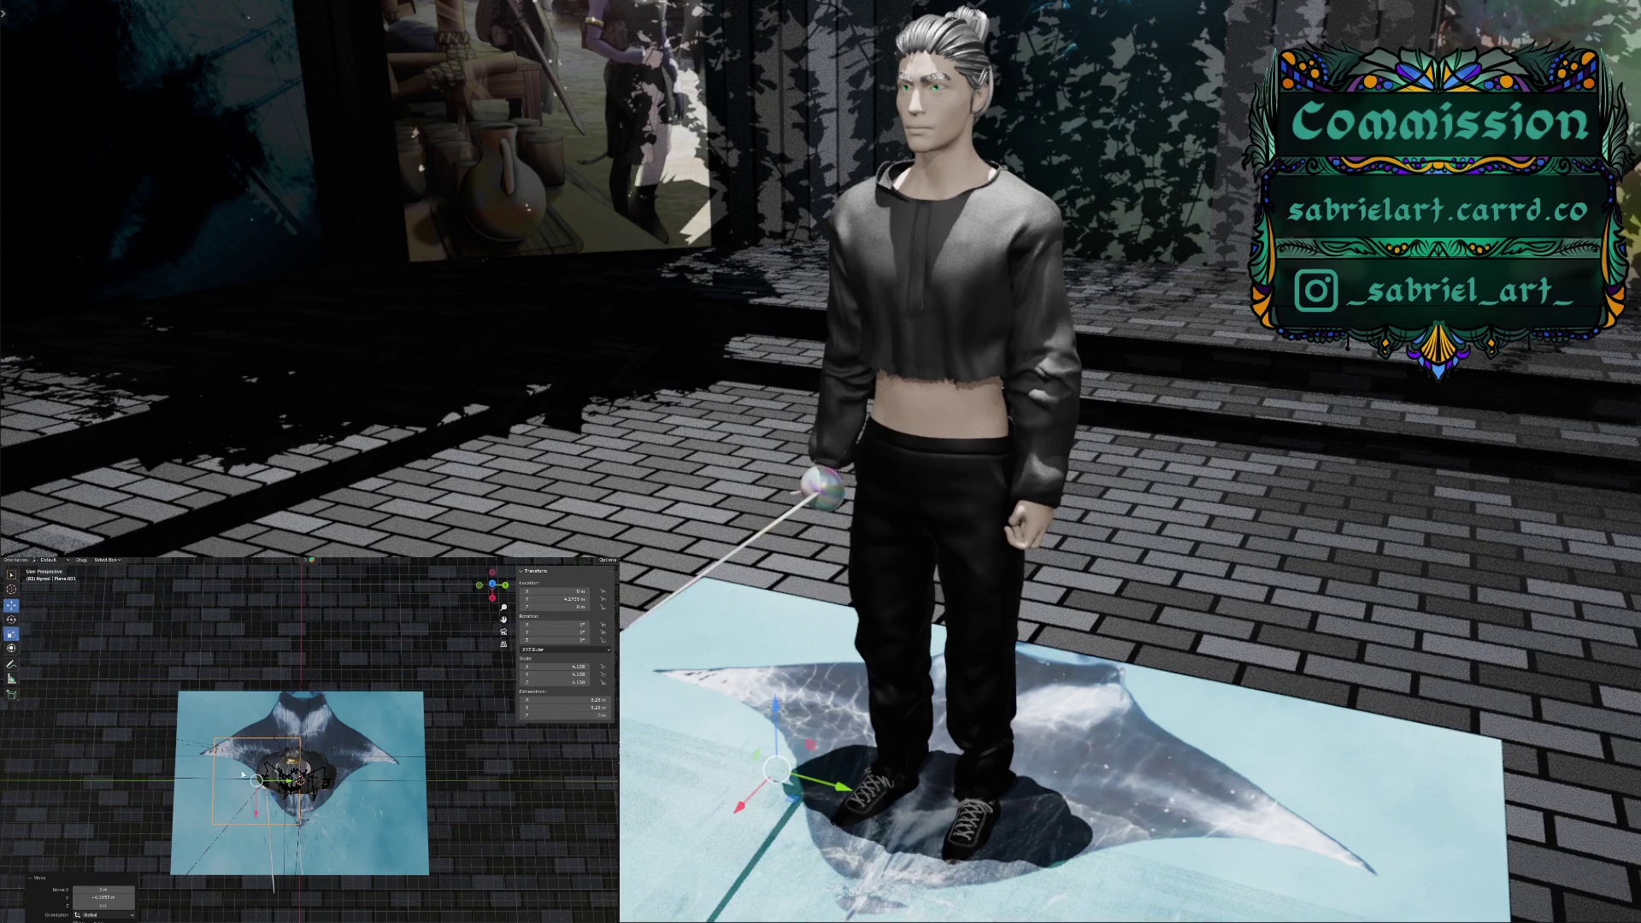
pyautogui.moveTo(256, 808); pyautogui.dragTo(248, 854)
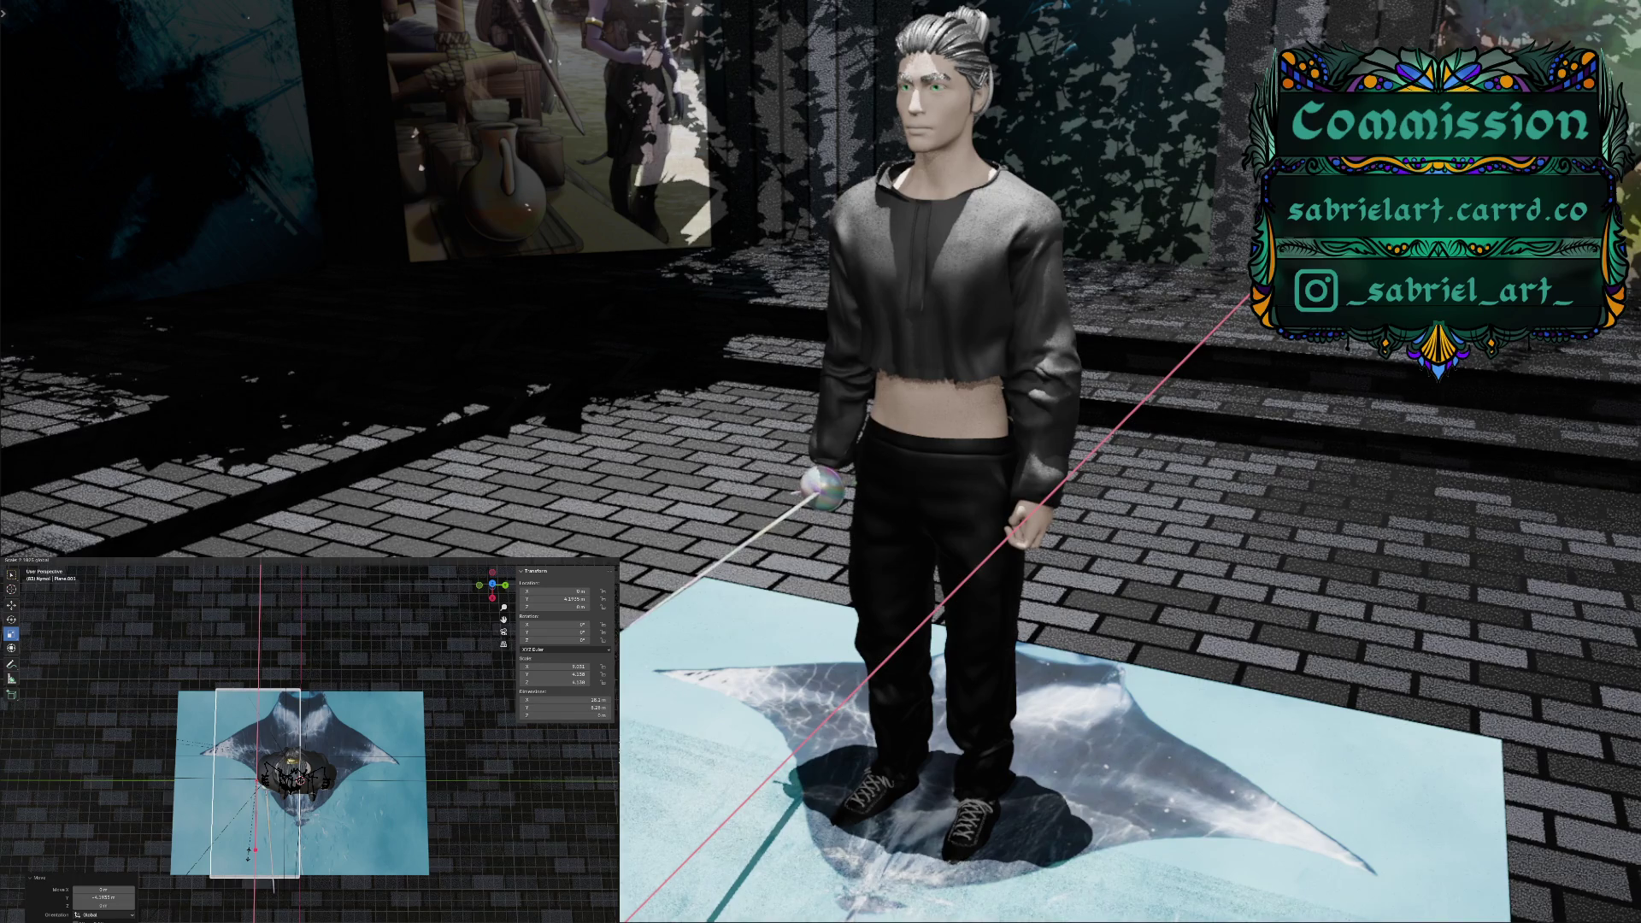
pyautogui.moveTo(248, 855); pyautogui.dragTo(249, 852)
pyautogui.rightClick(266, 832)
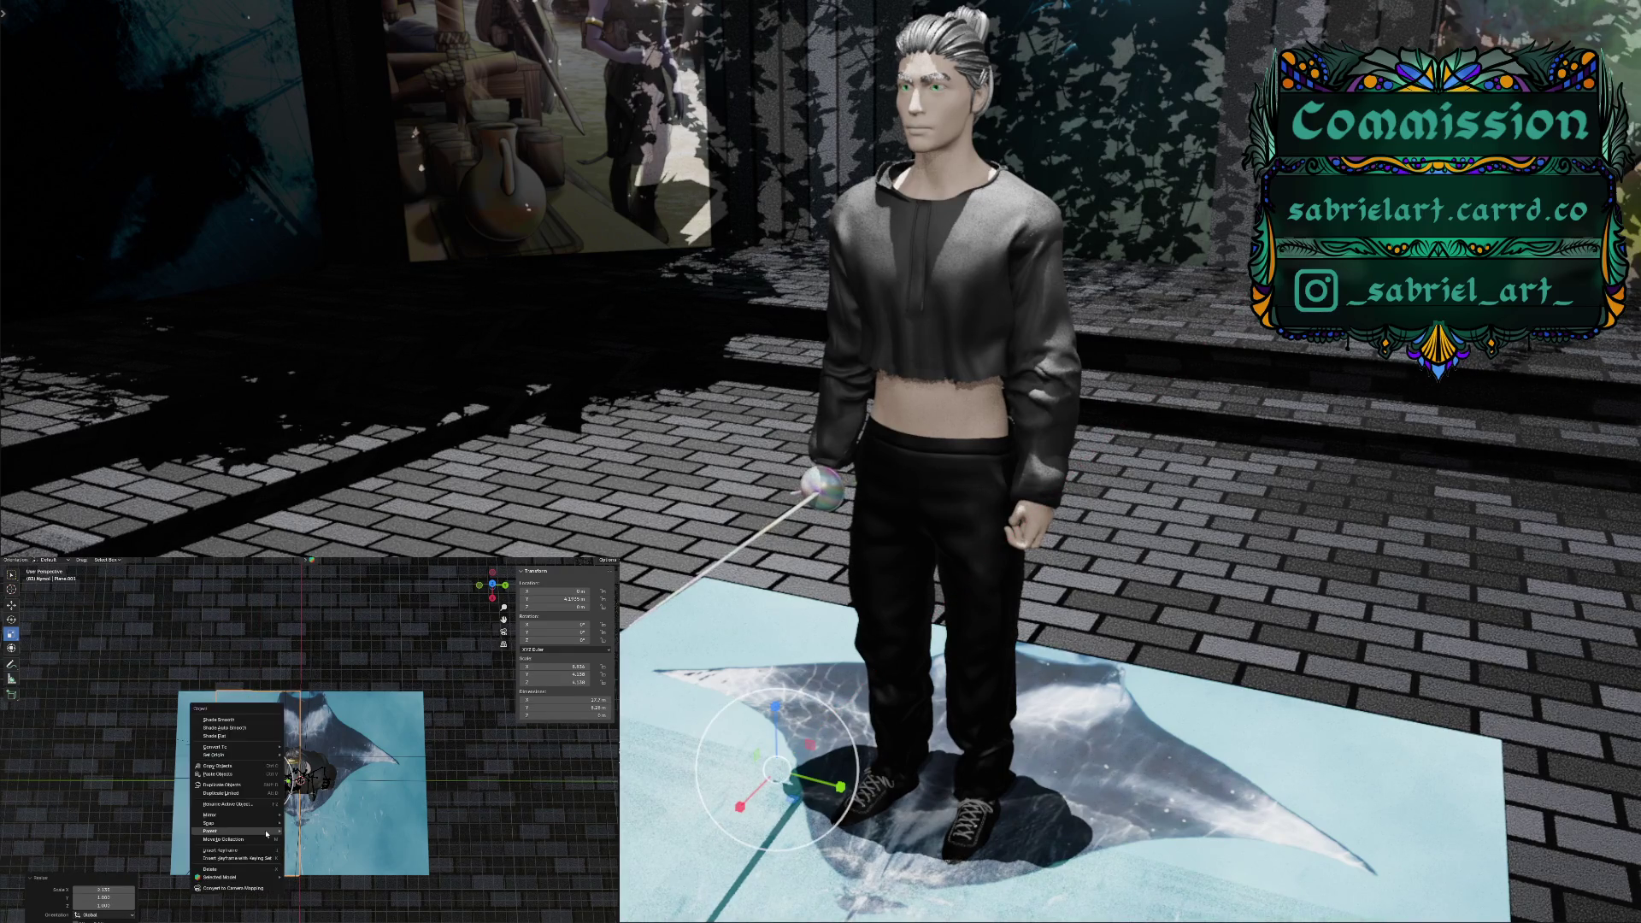
# Enter Edit Mode on the new plane and move its geometry along Z
pyautogui.moveTo(267, 834)
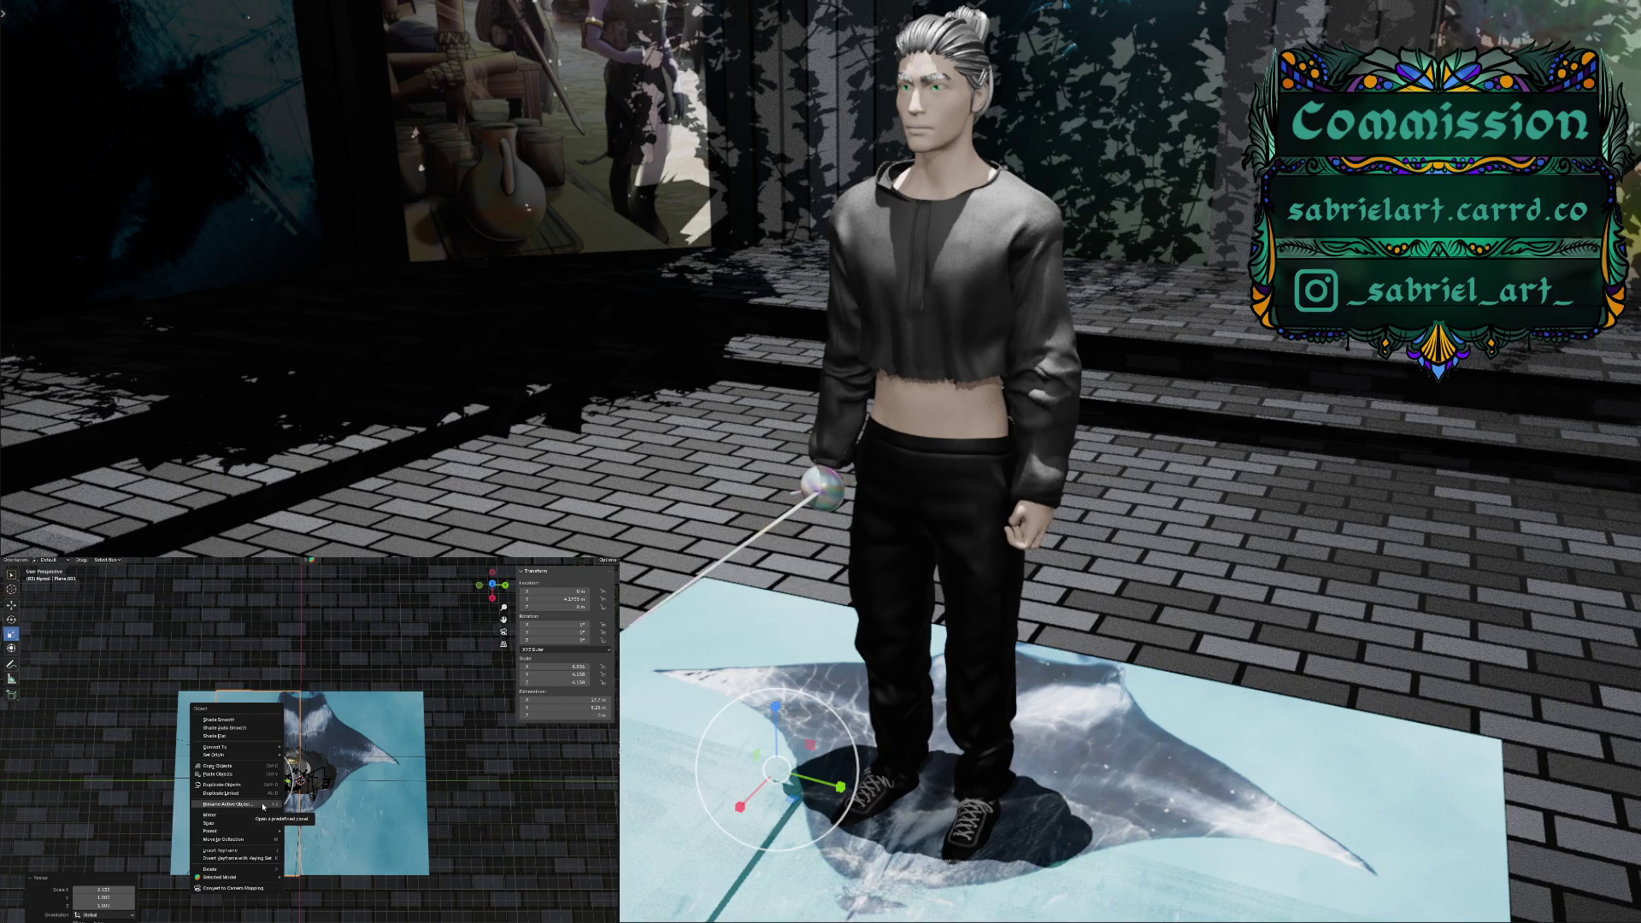
pyautogui.click(47, 560)
pyautogui.click(41, 568)
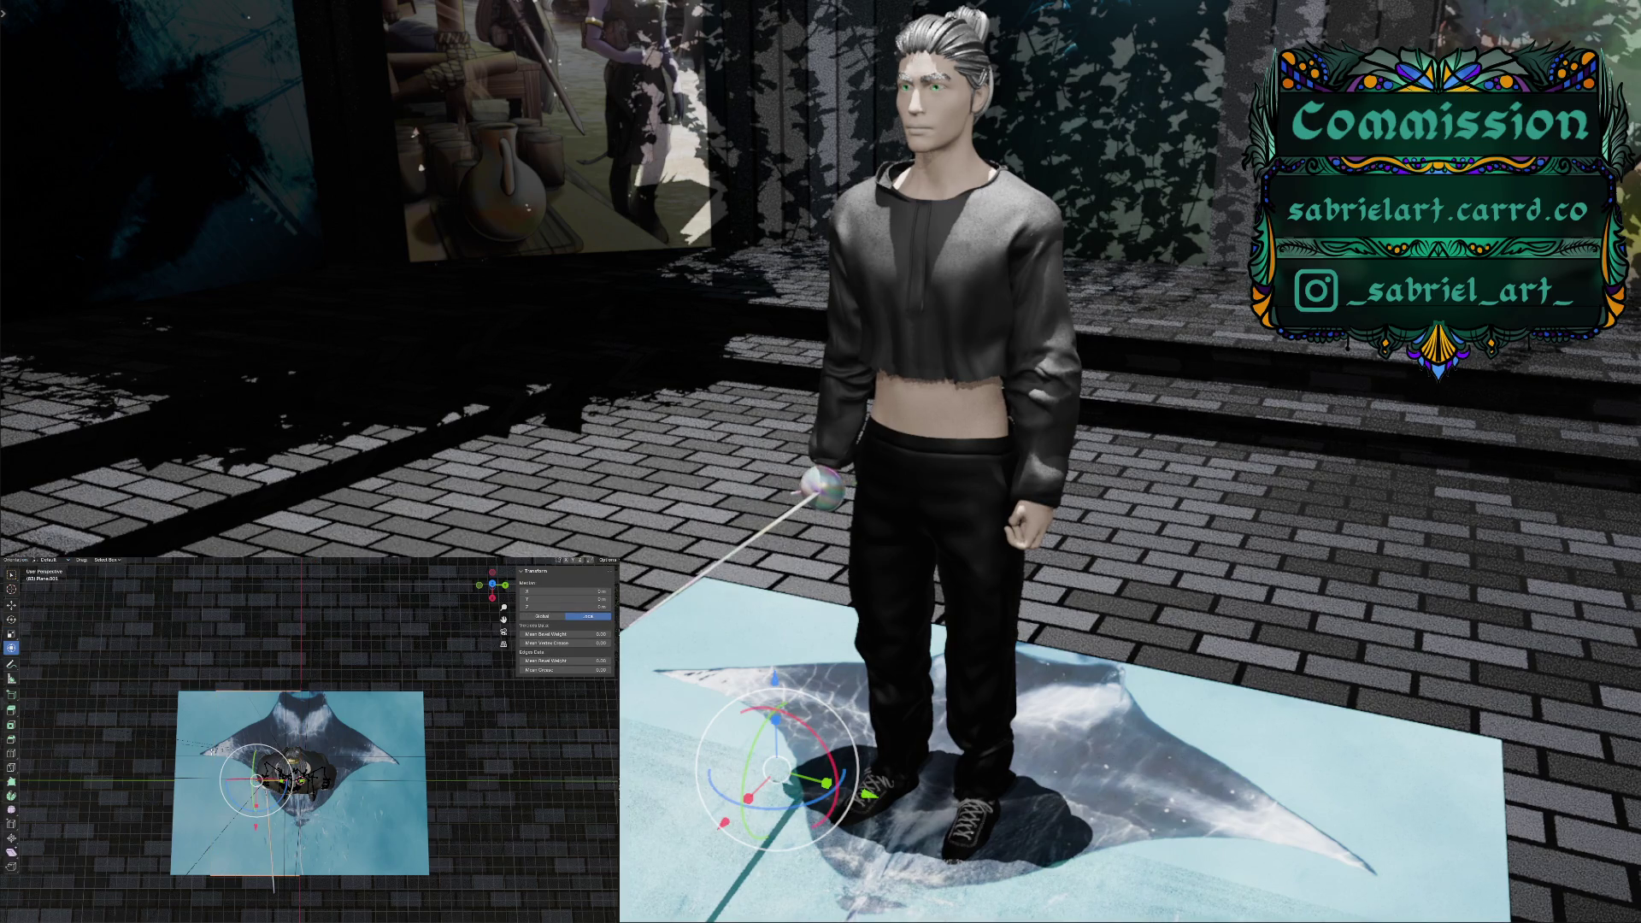
pyautogui.moveTo(222, 764)
pyautogui.mouseDown(button='middle')
pyautogui.moveTo(286, 735)
pyautogui.moveTo(306, 646)
pyautogui.mouseUp(button='middle')
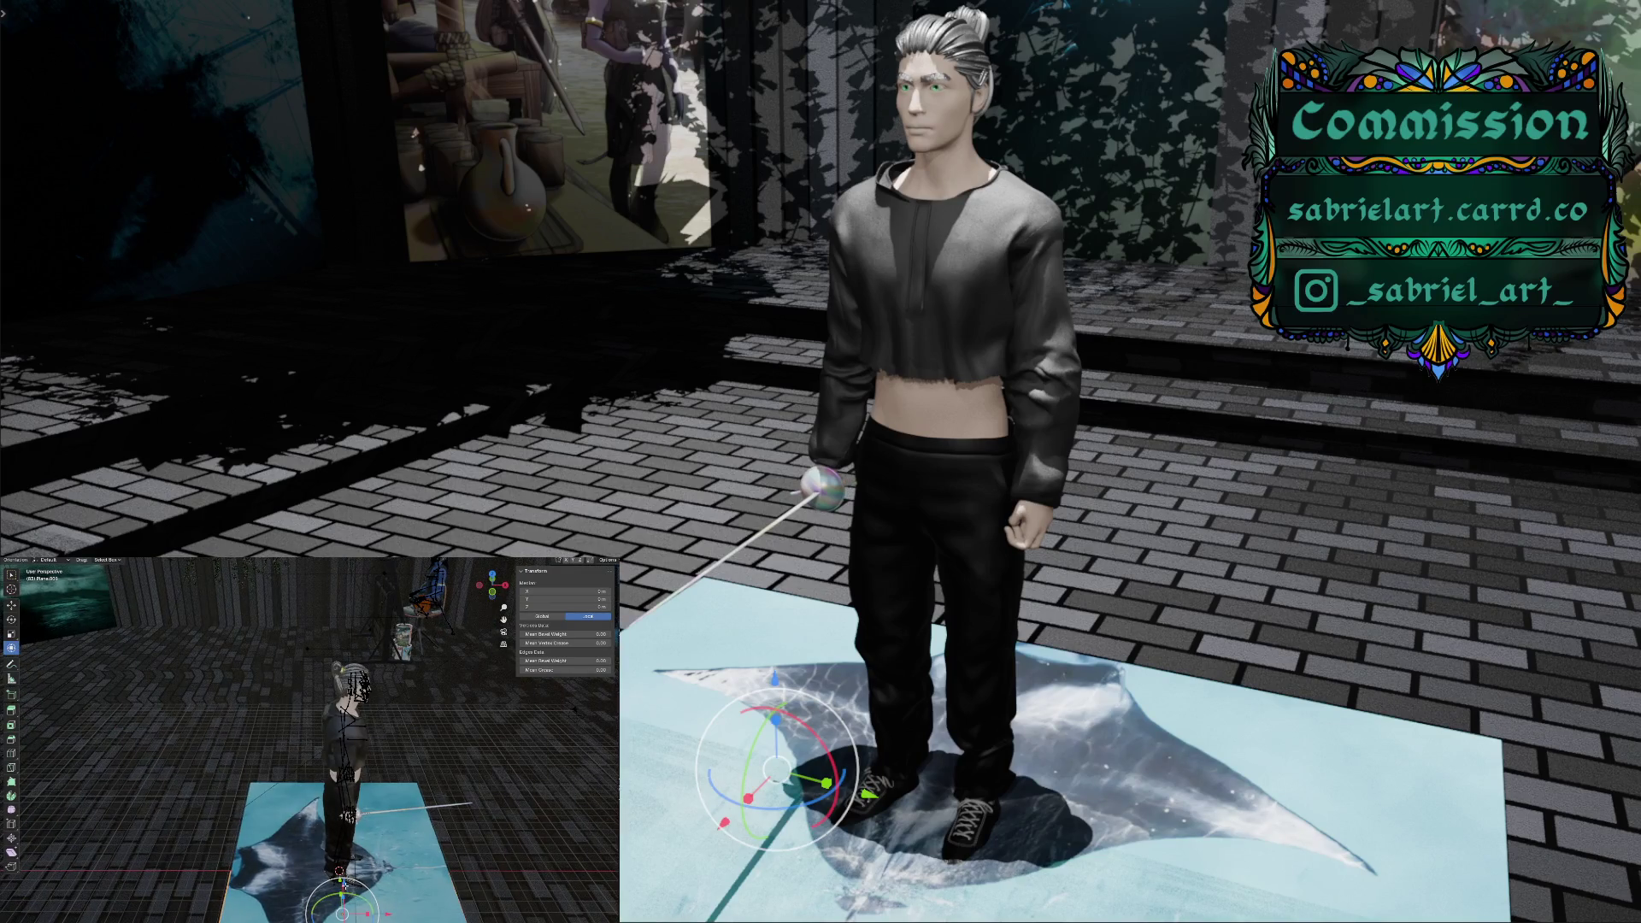
pyautogui.press('g')
pyautogui.press('z')
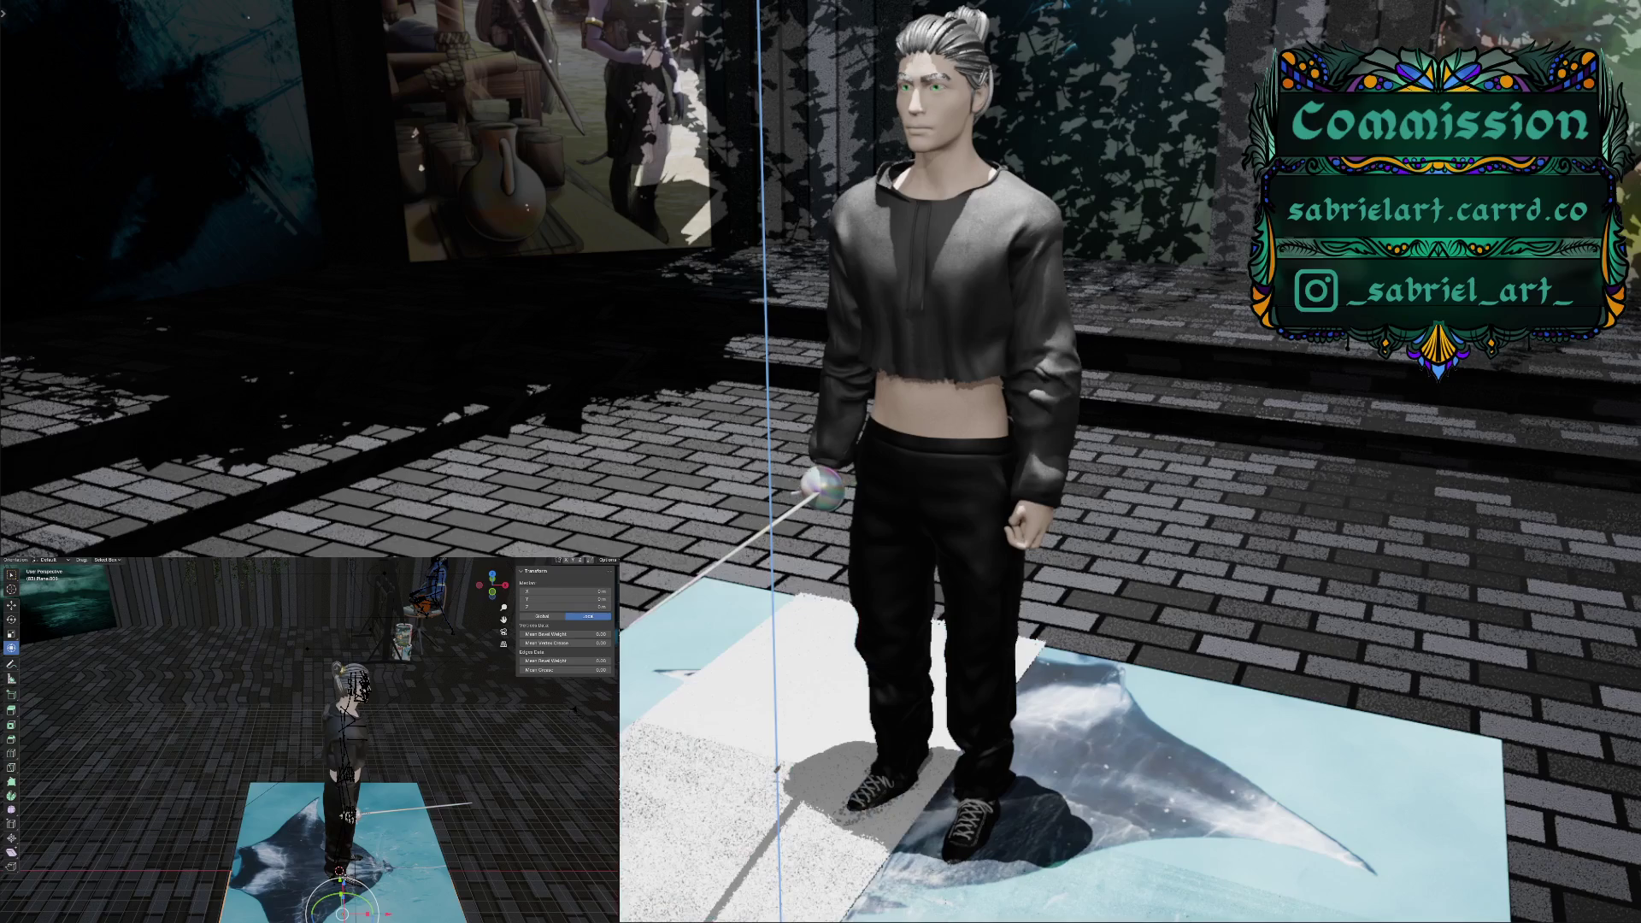
pyautogui.press('Return')
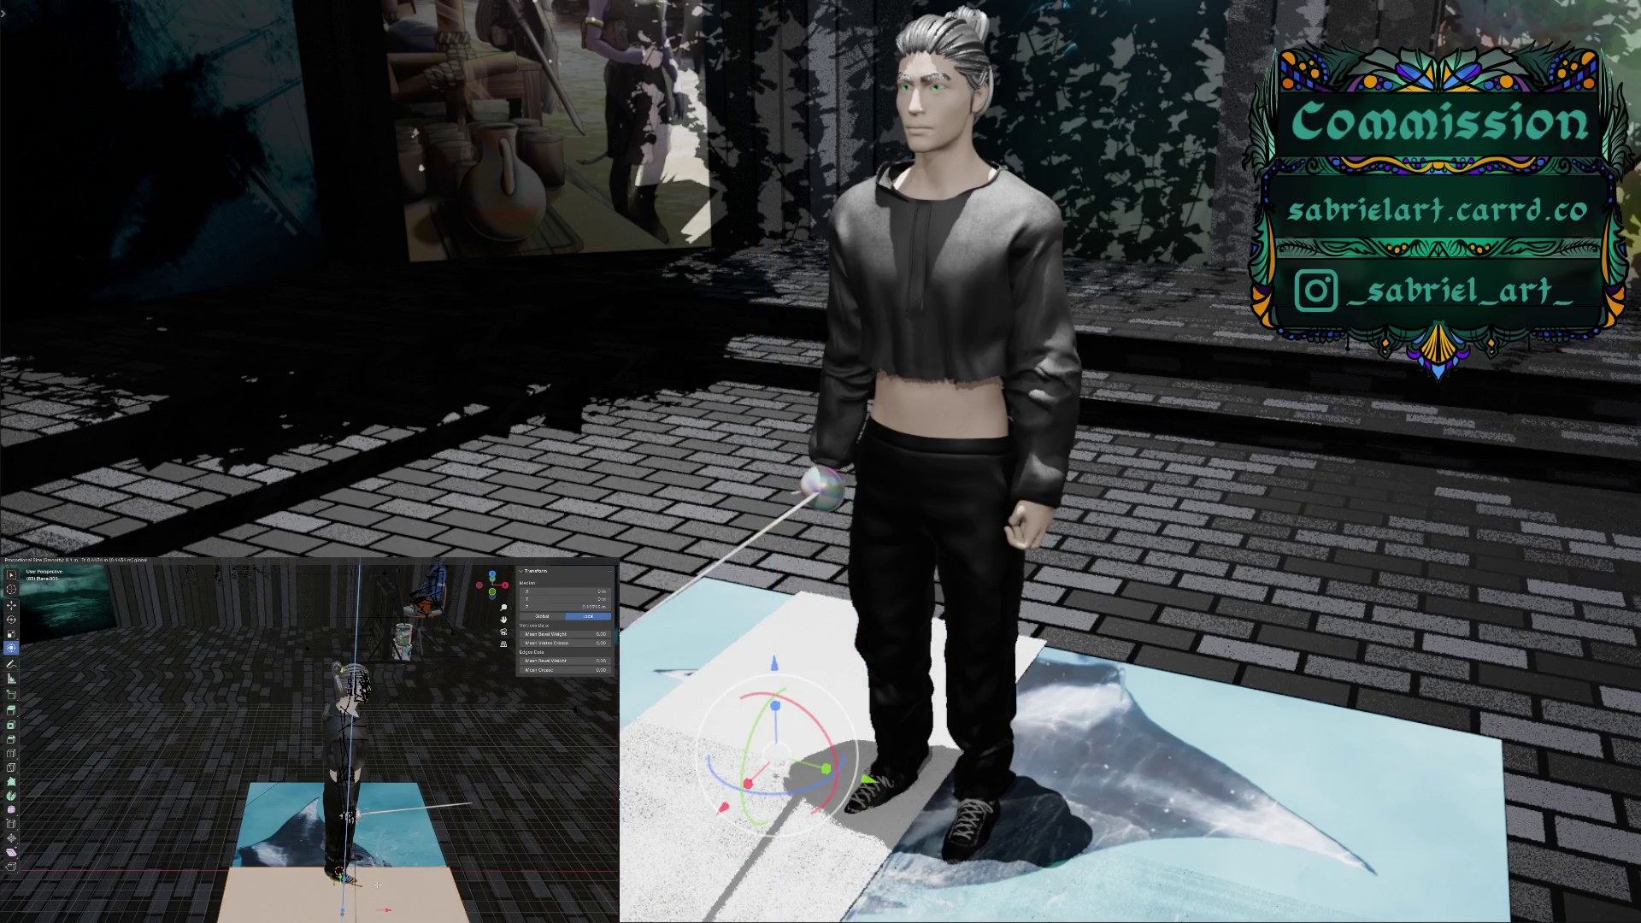
# Stretch the plane along Y and shift it -0.4549 m along Y
pyautogui.moveTo(308, 735)
pyautogui.mouseDown(button='middle')
pyautogui.moveTo(325, 684)
pyautogui.moveTo(324, 735)
pyautogui.mouseUp(button='middle')
pyautogui.moveTo(275, 906); pyautogui.dragTo(276, 881, button='middle')
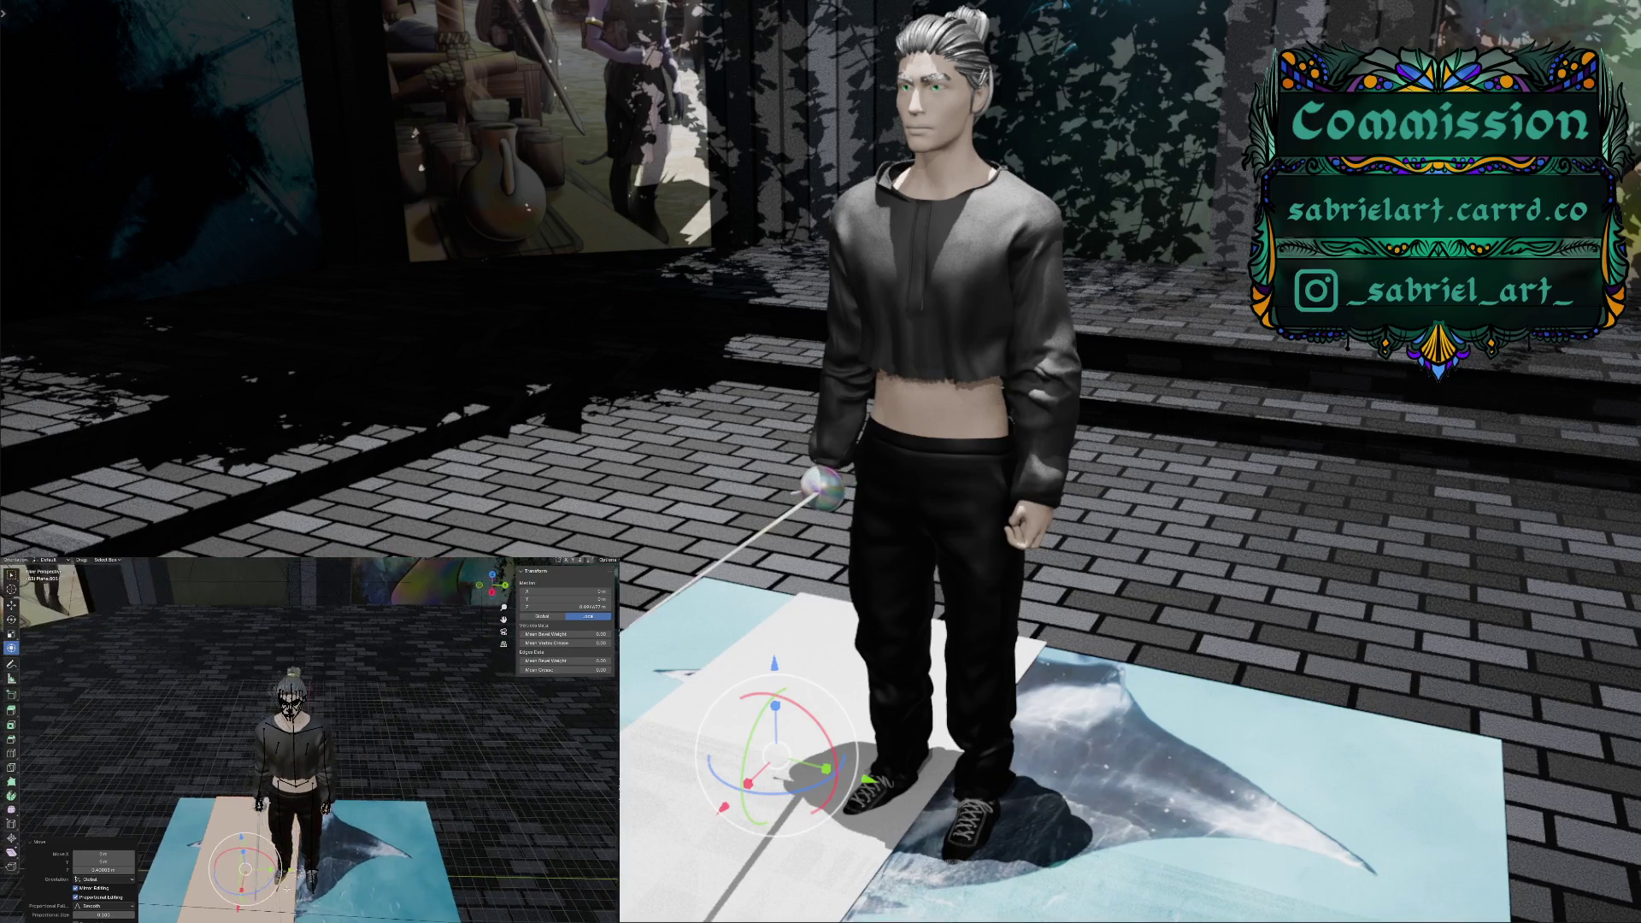
pyautogui.press('s')
pyautogui.press('y')
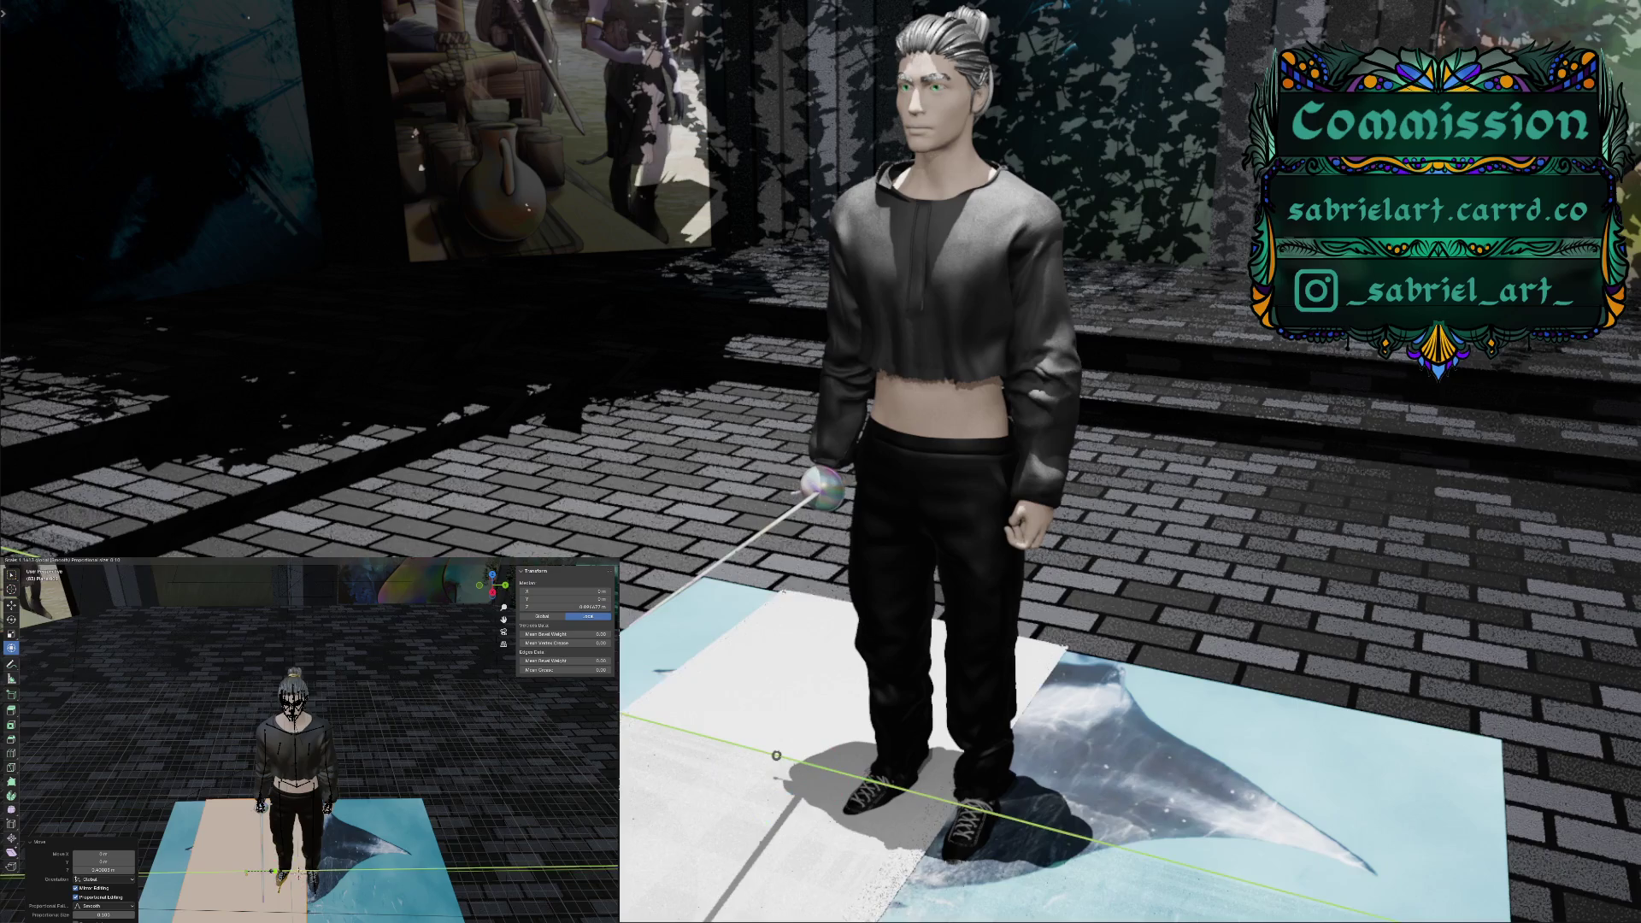
pyautogui.press('Return')
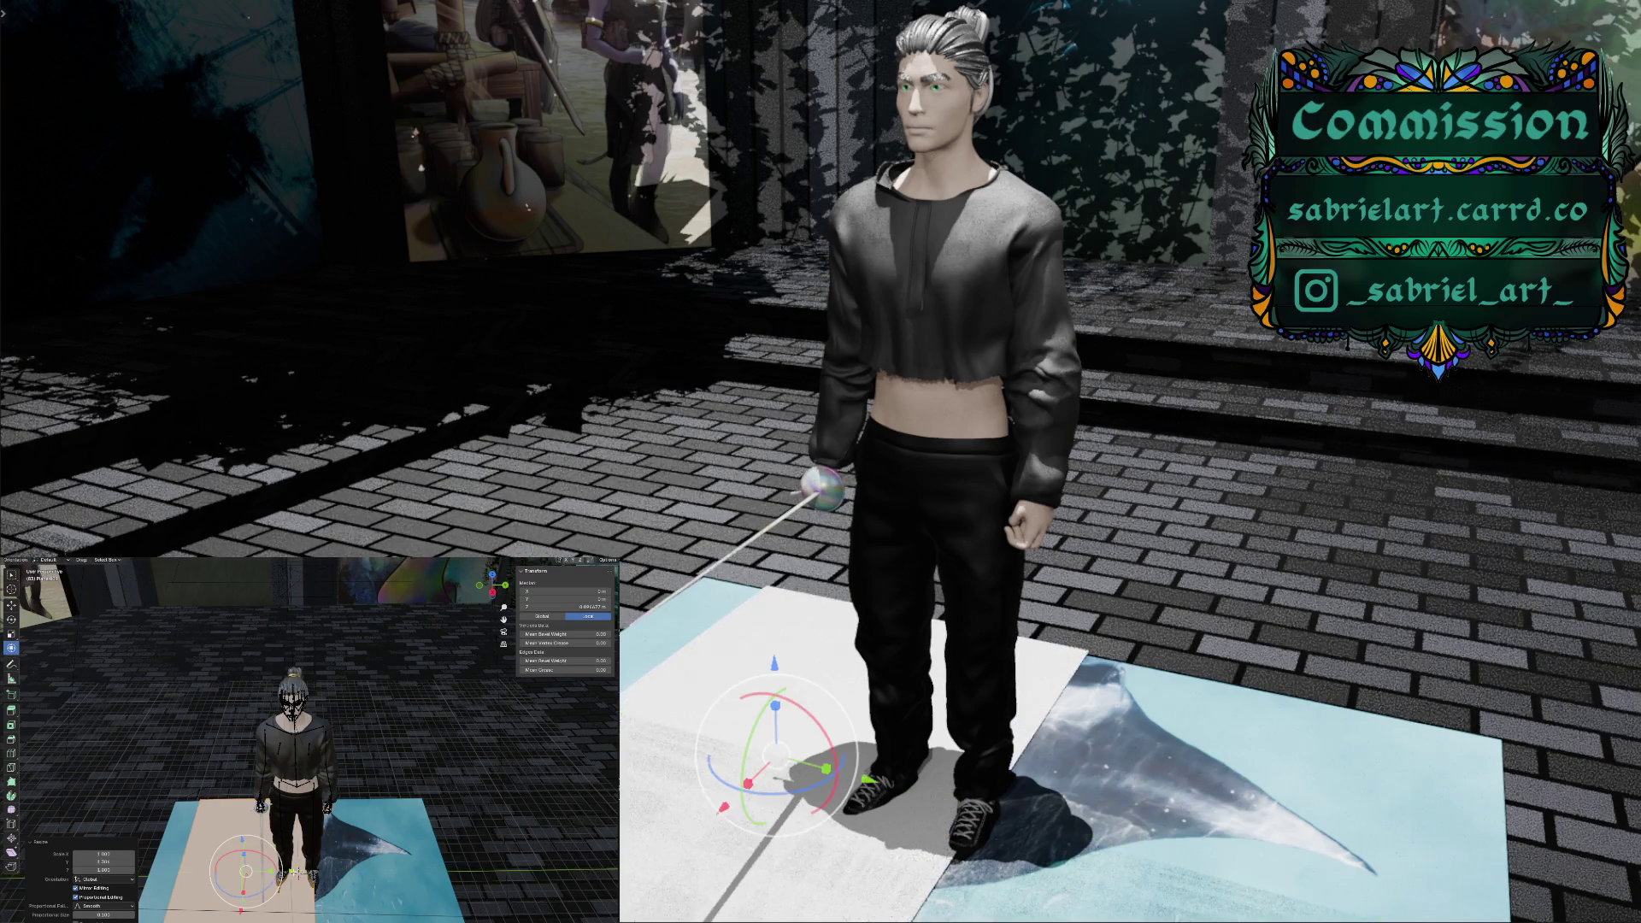
pyautogui.press('g')
pyautogui.press('y')
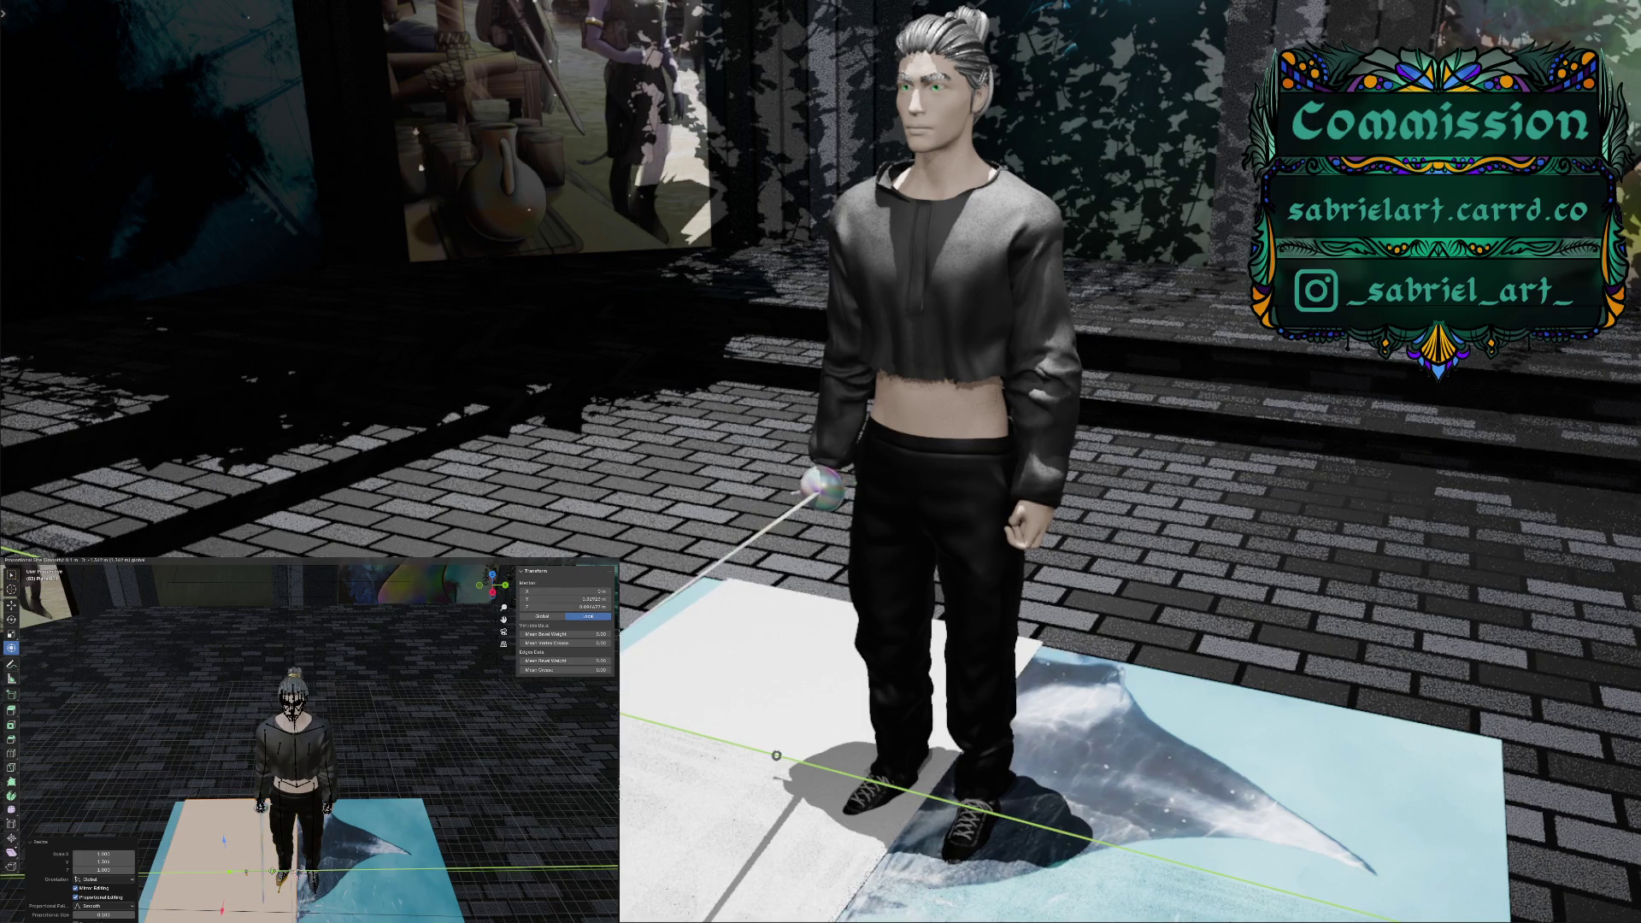
pyautogui.click(777, 756)
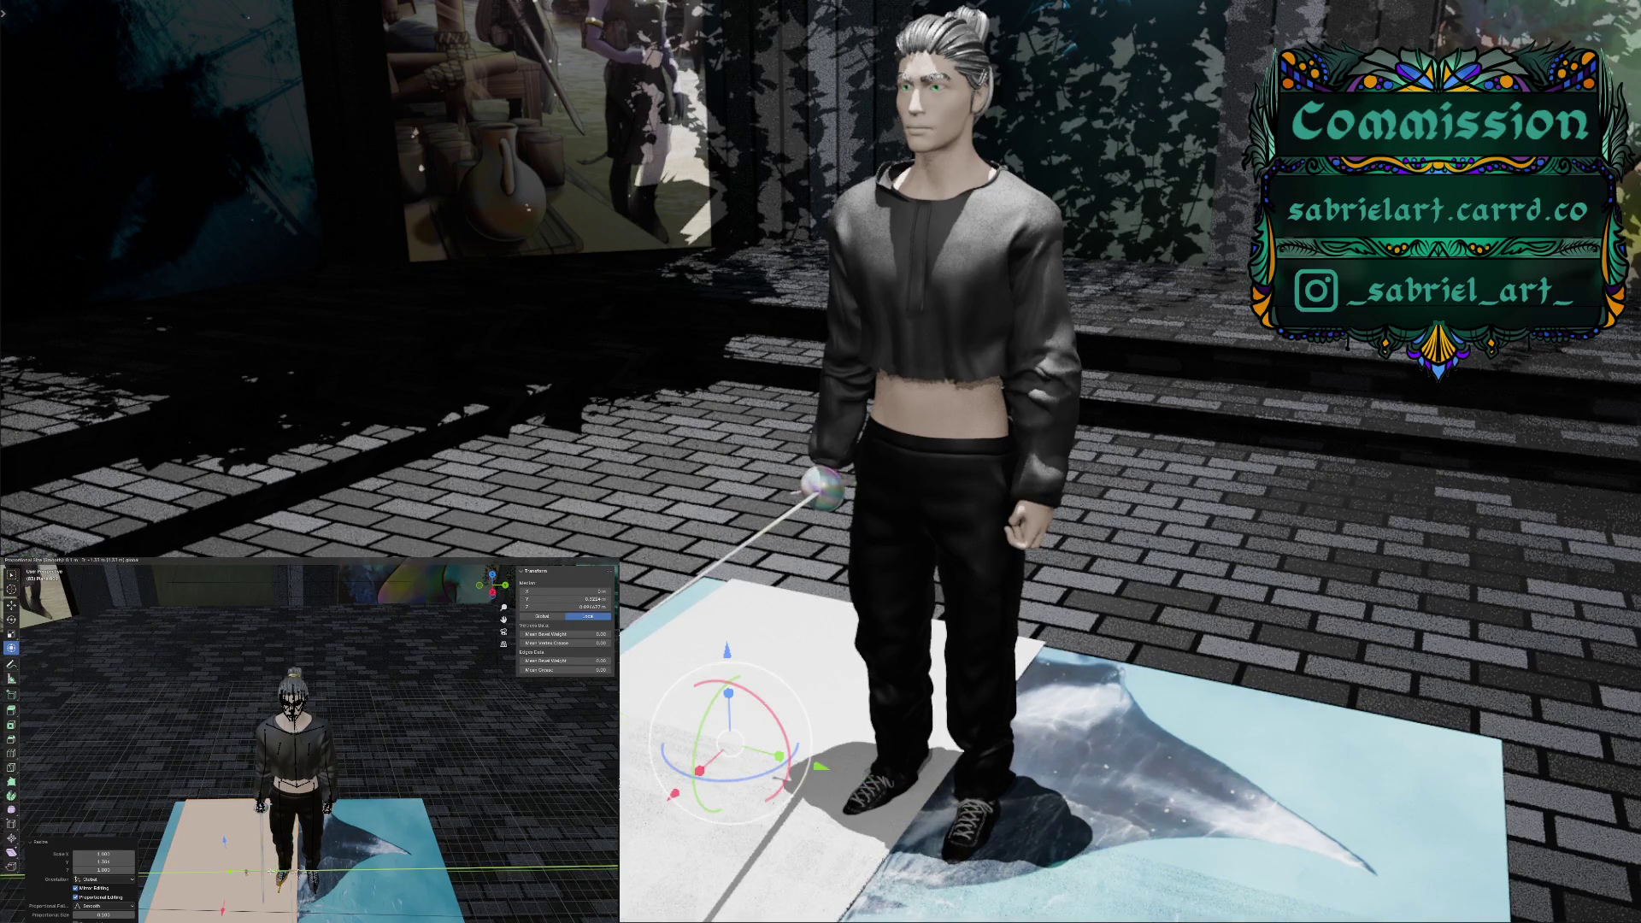
# Extrude the plane's faces individually and confirm the offset
pyautogui.rightClick(217, 862)
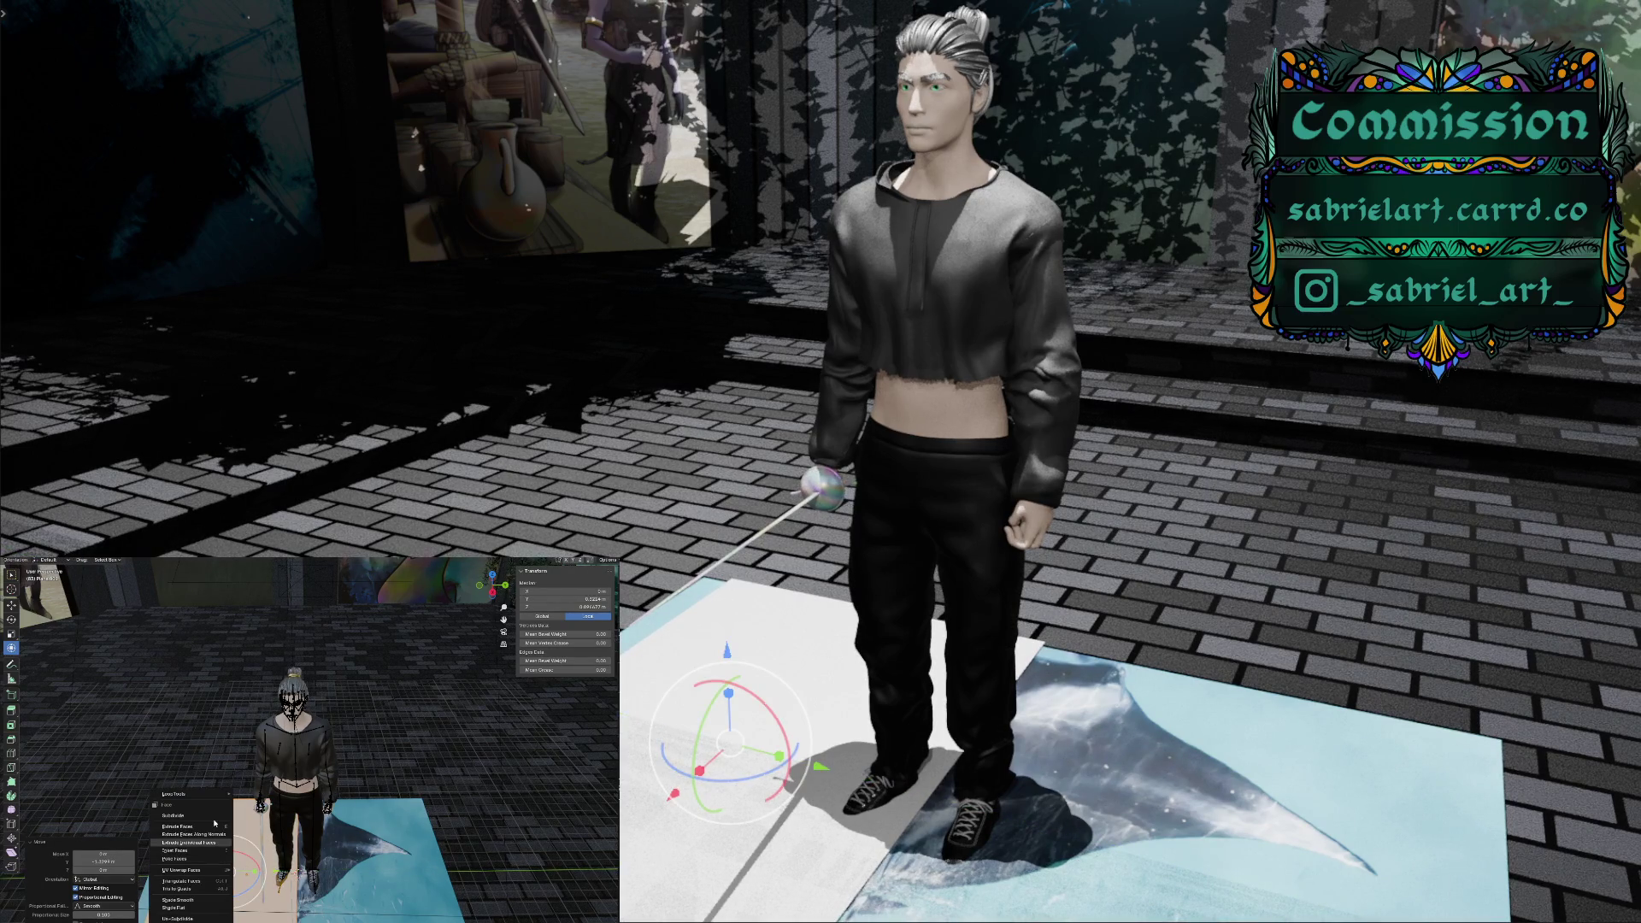
pyautogui.click(217, 842)
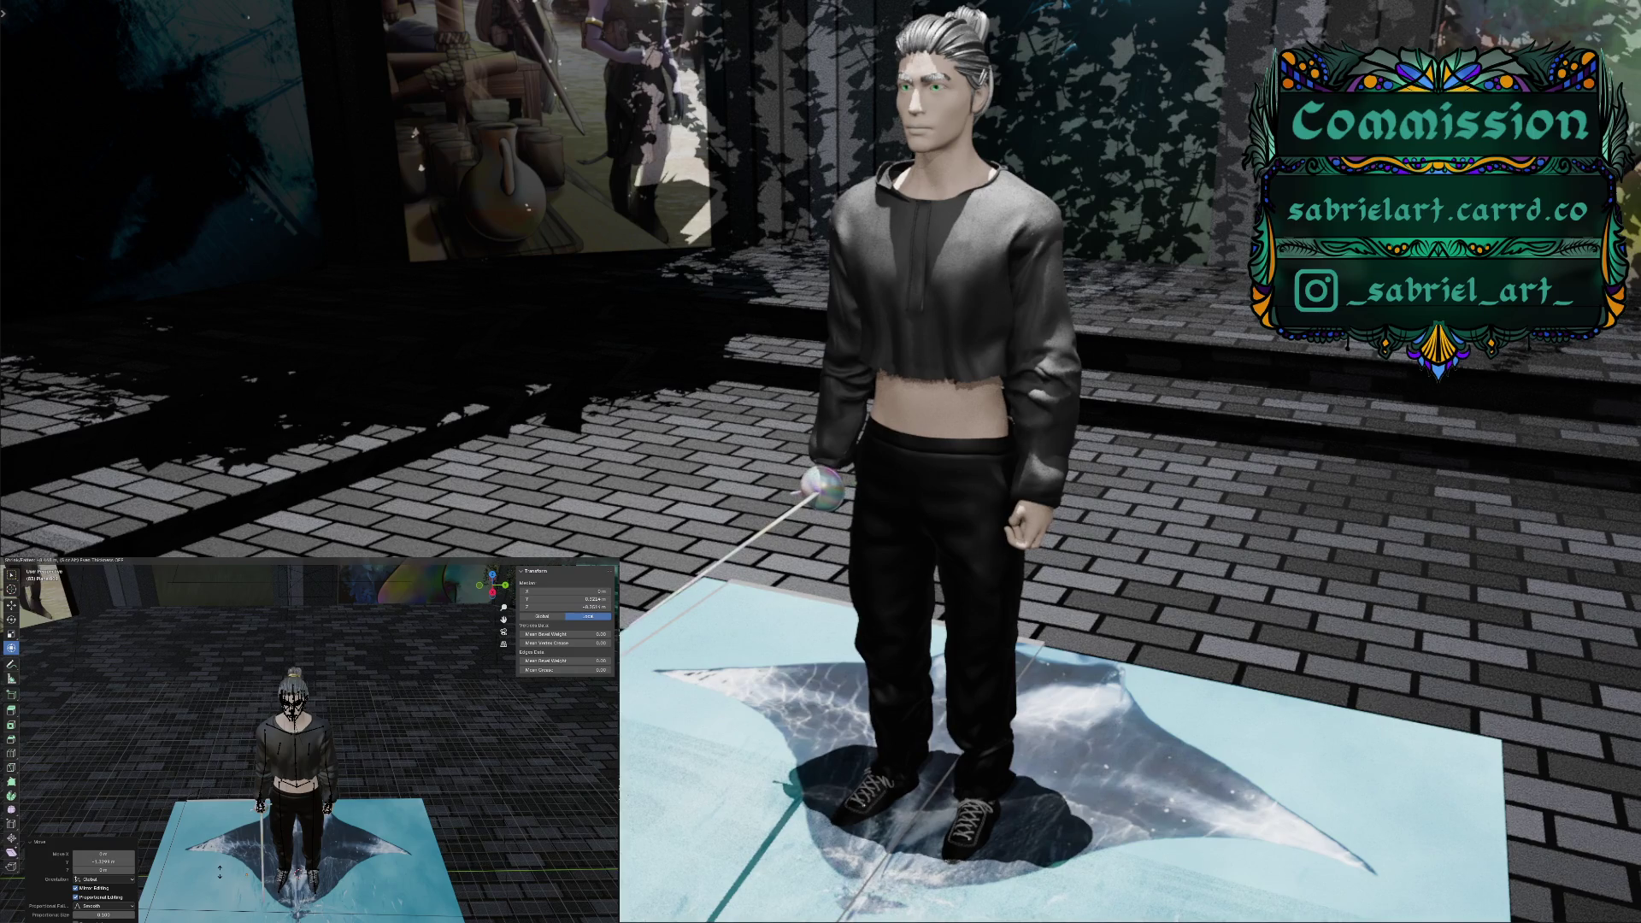
pyautogui.click(209, 844)
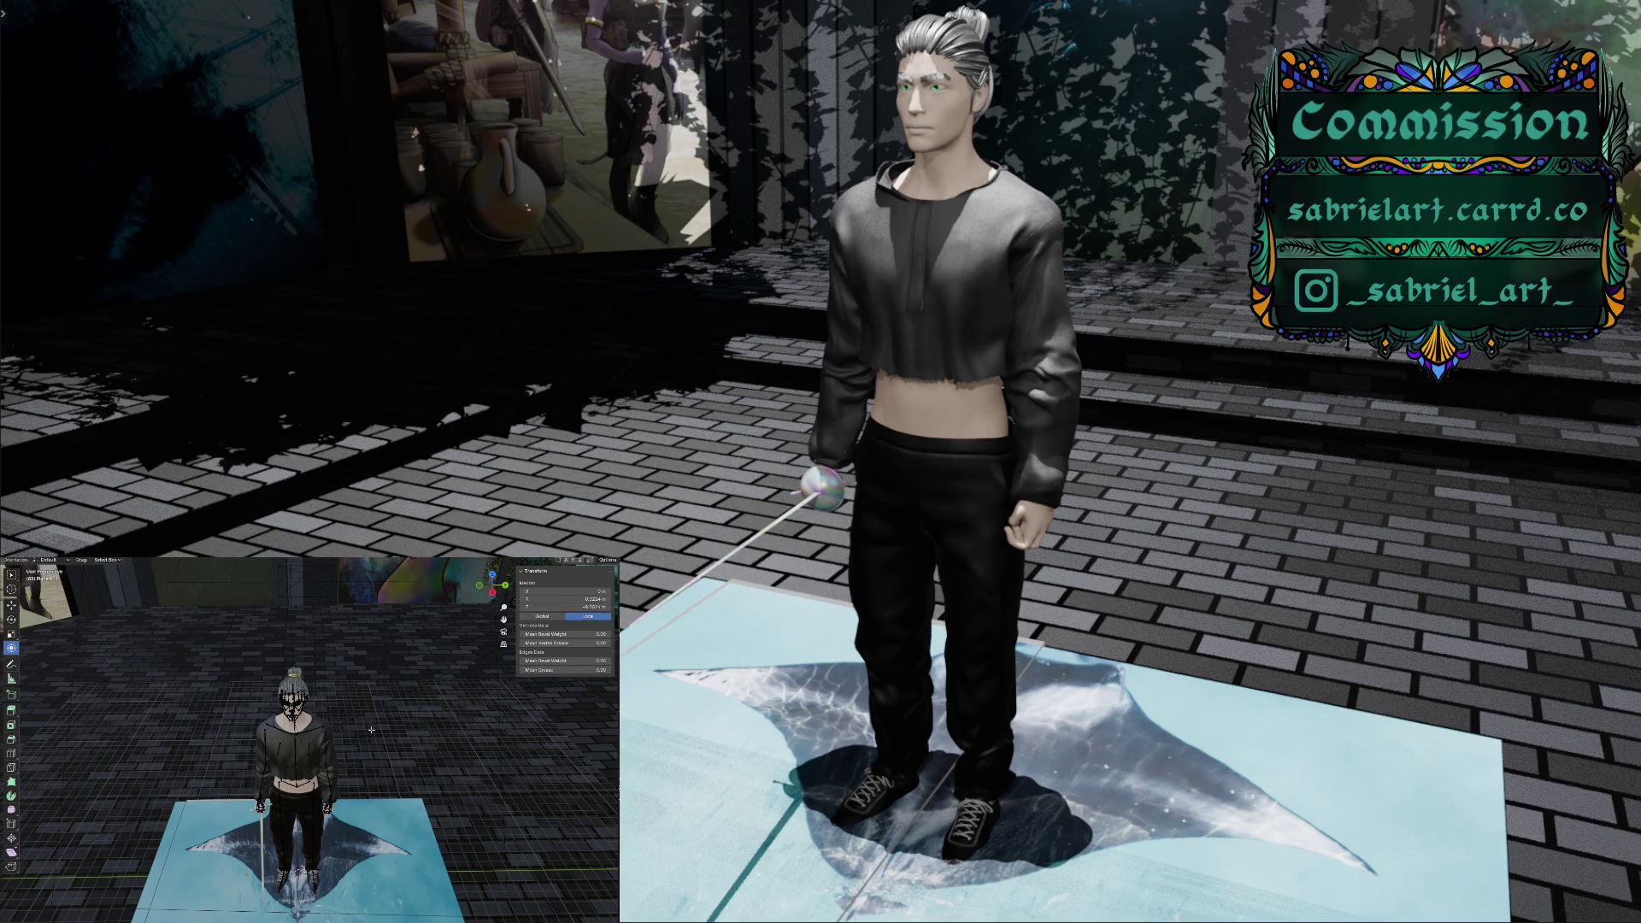
pyautogui.moveTo(377, 730); pyautogui.dragTo(382, 720, button='middle')
pyautogui.moveTo(396, 706); pyautogui.dragTo(493, 653, button='middle')
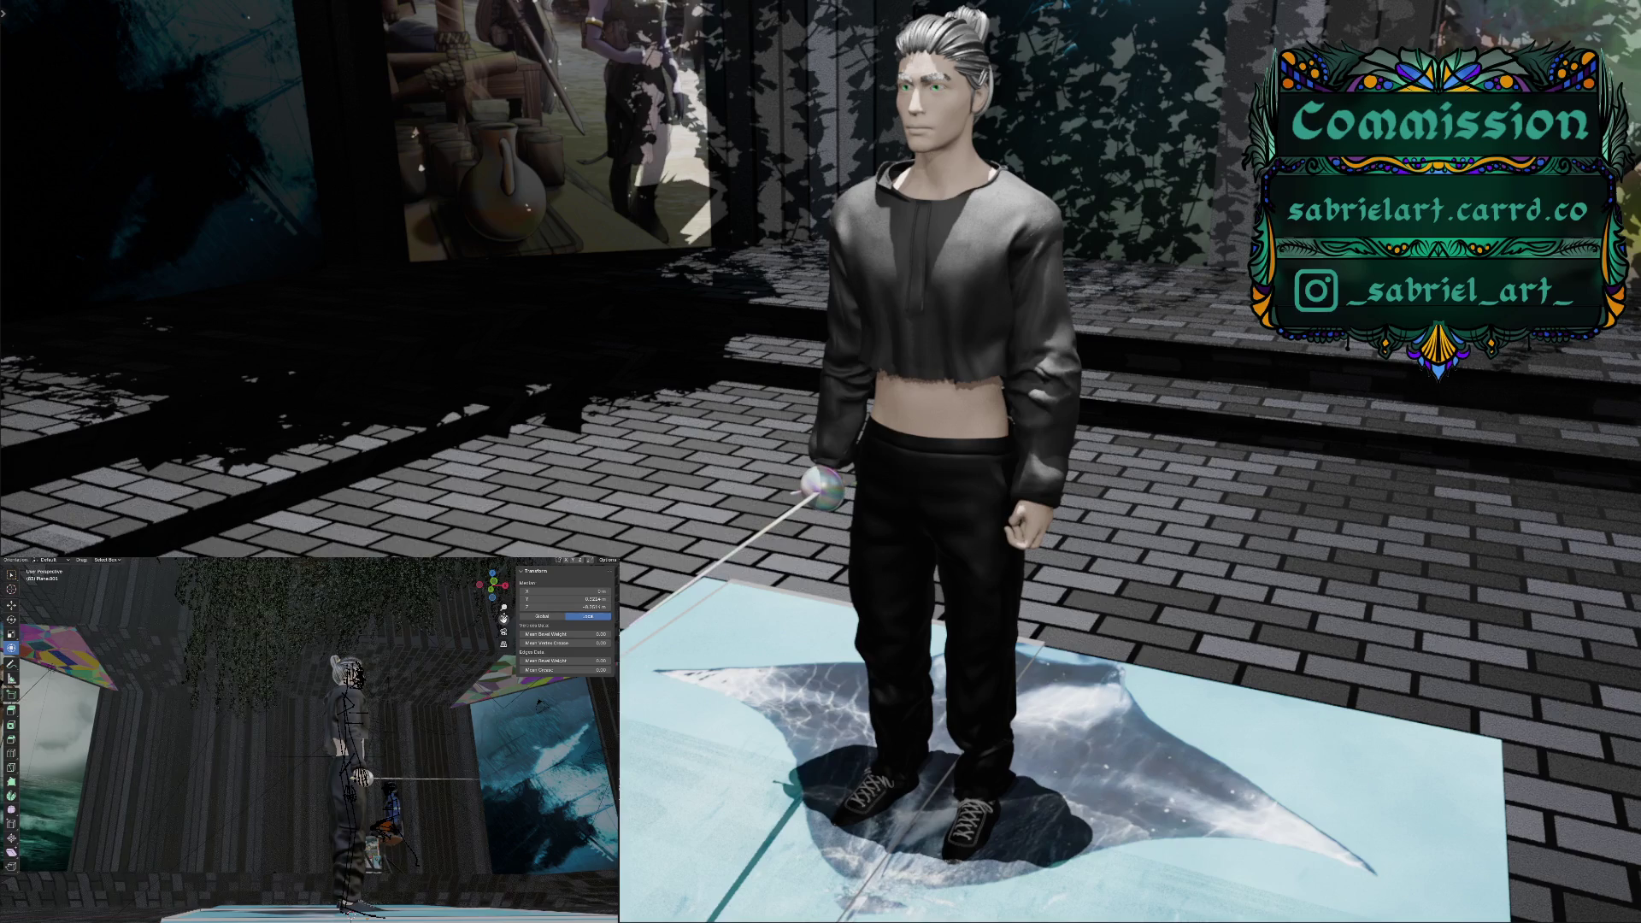
pyautogui.moveTo(504, 618)
pyautogui.mouseDown()
pyautogui.moveTo(504, 599)
pyautogui.moveTo(435, 610)
pyautogui.mouseUp()
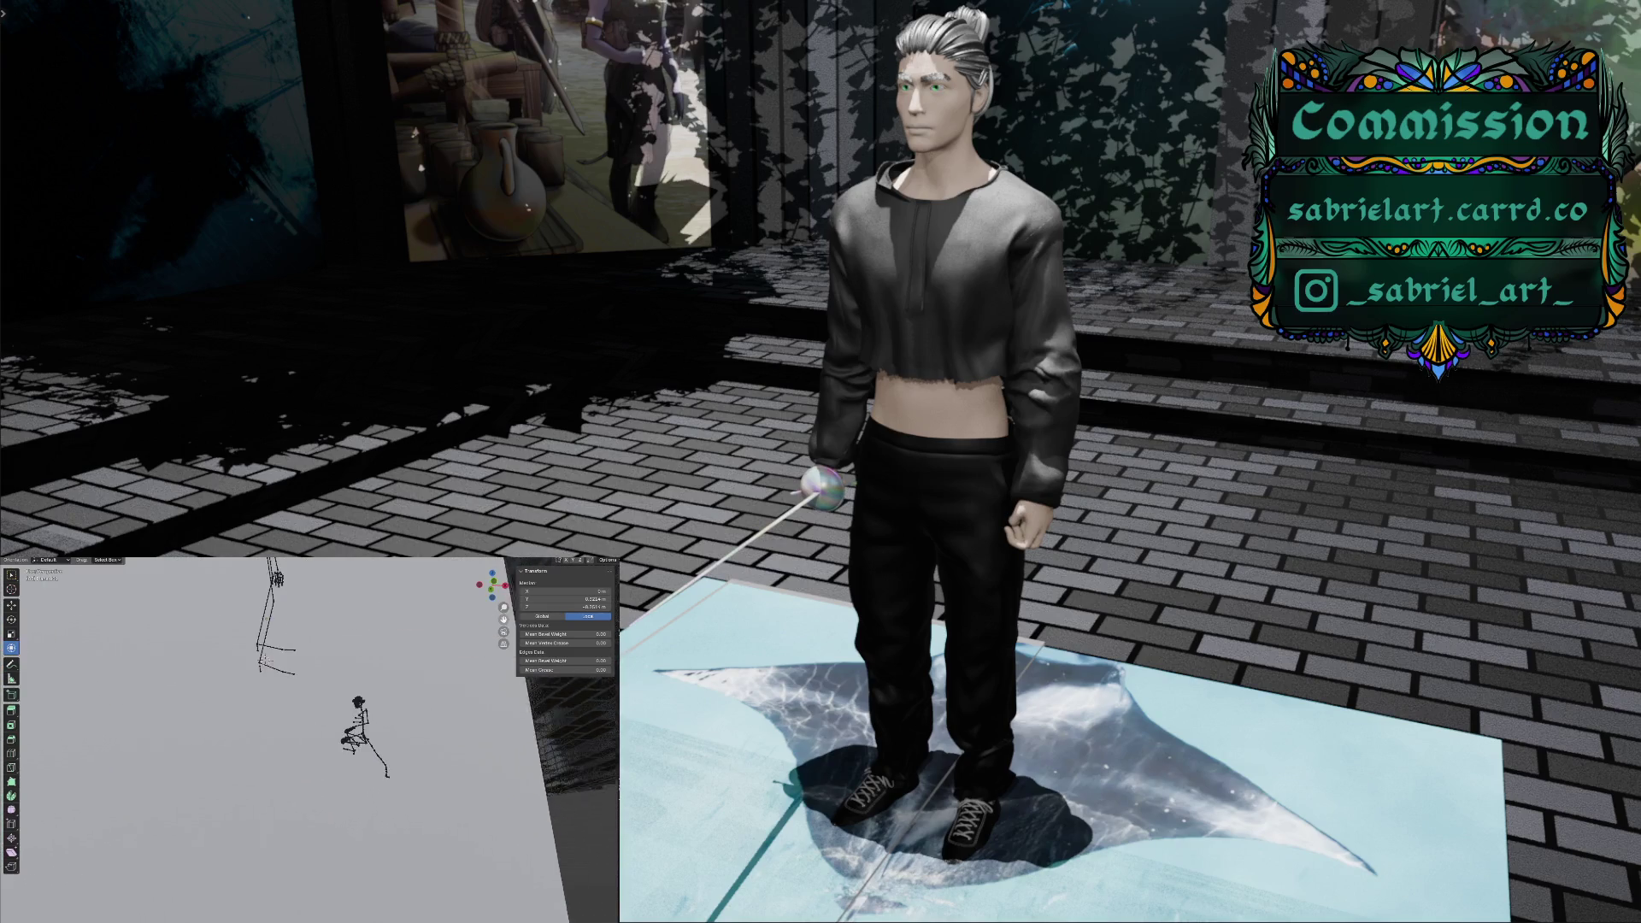
pyautogui.moveTo(435, 610); pyautogui.dragTo(433, 717, button='middle')
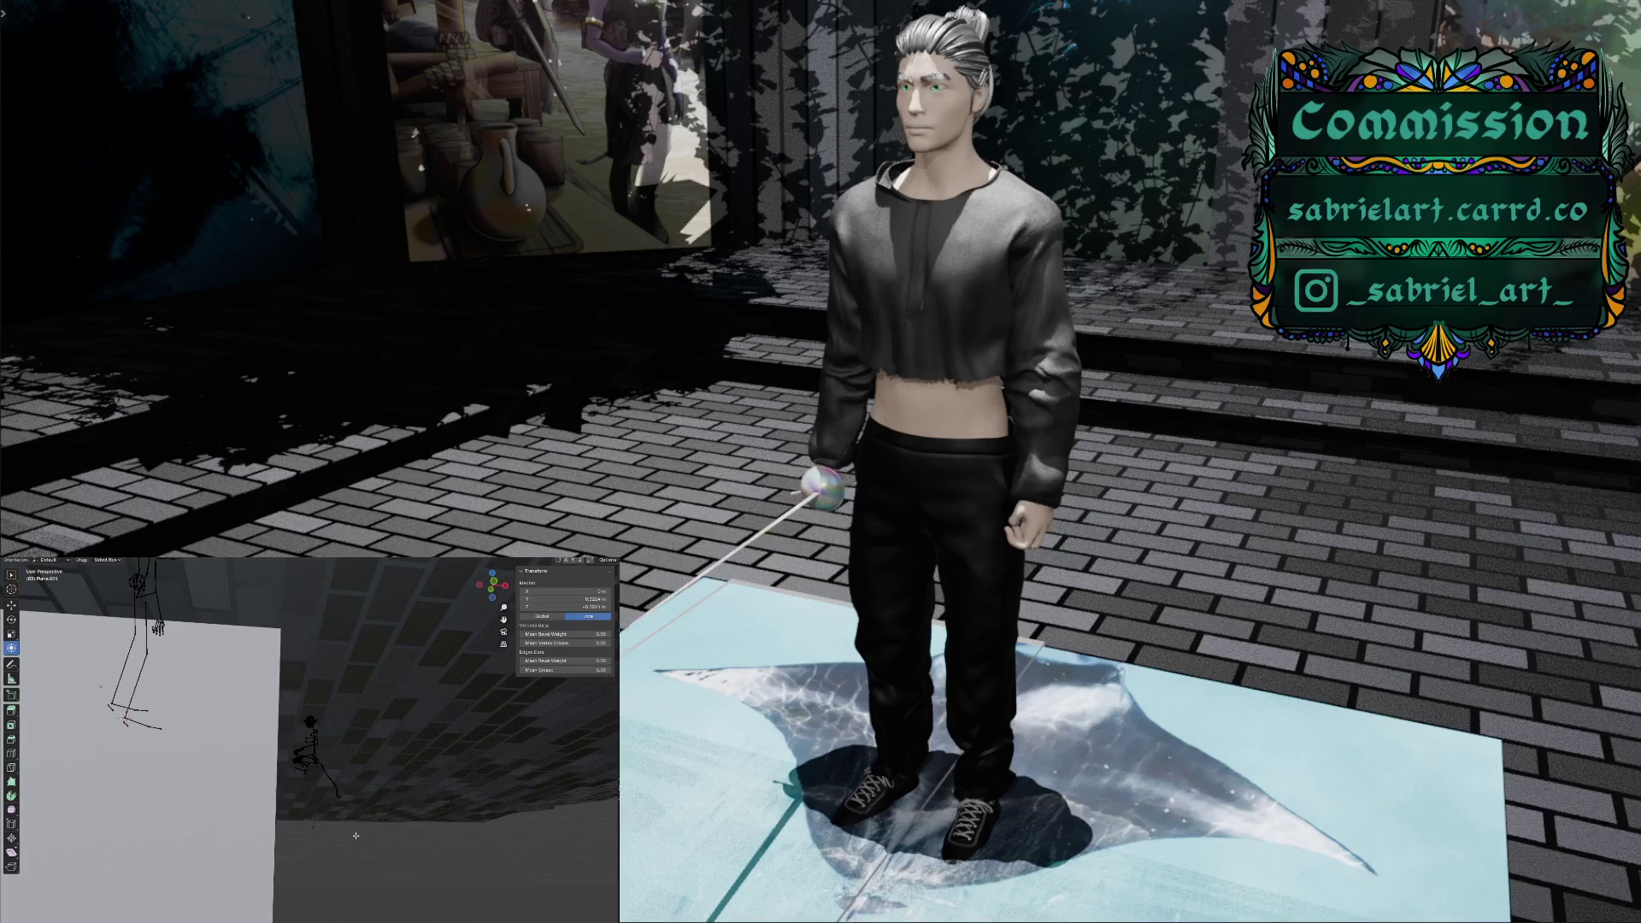
pyautogui.hotkey('ctrl', 'z')
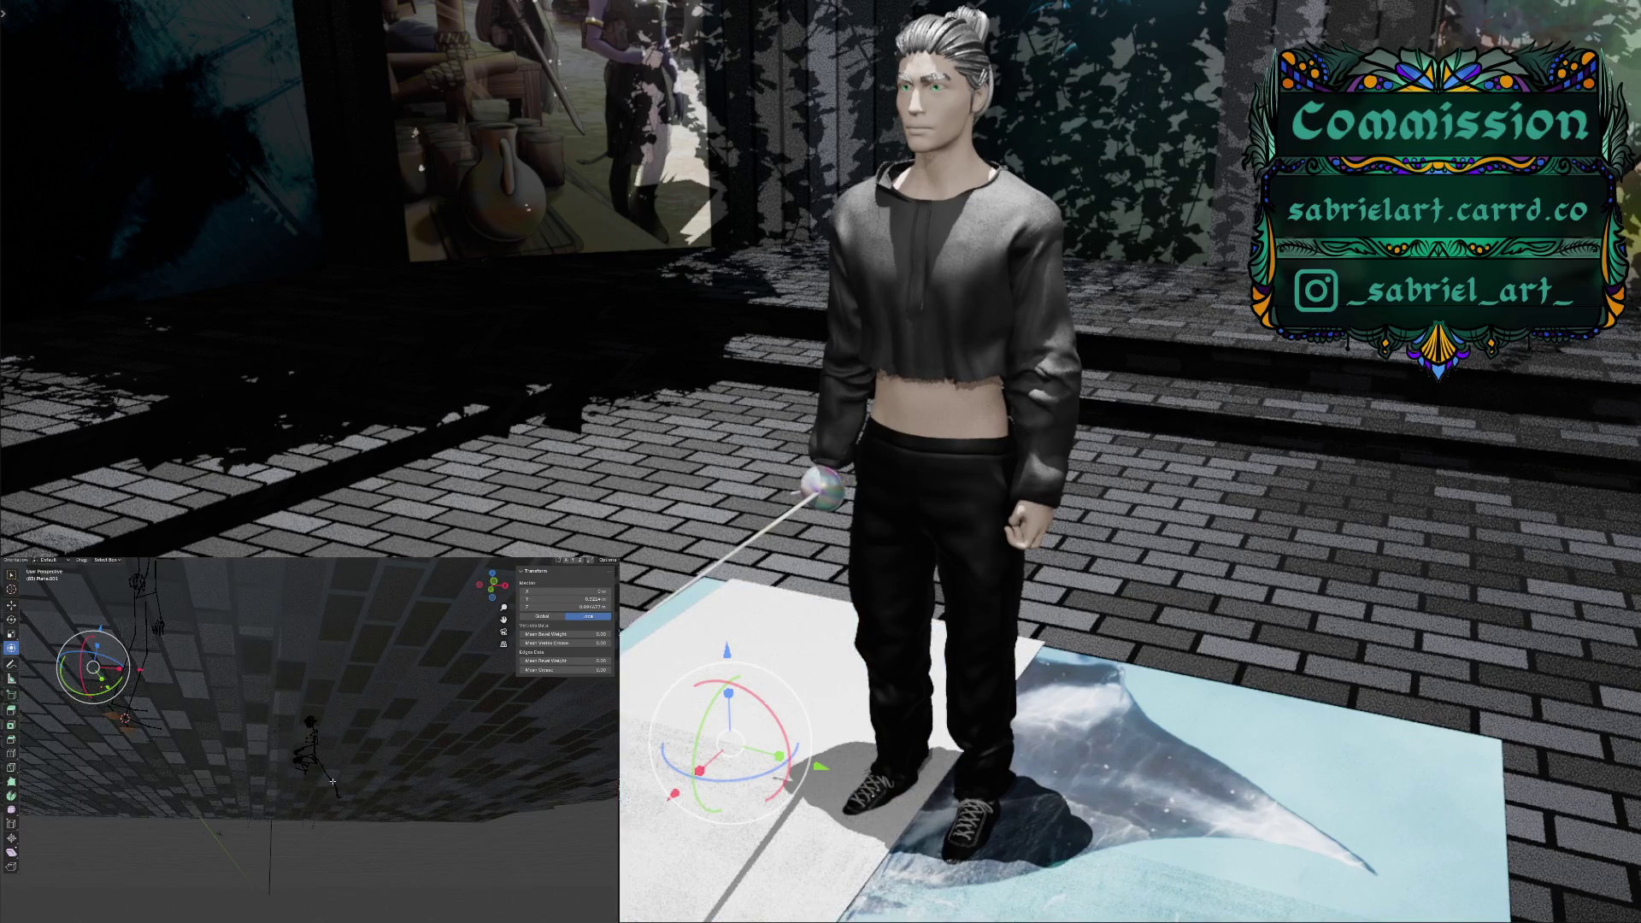
# Select the plane's linked faces with L, then deselect everything with Alt+A
pyautogui.moveTo(326, 777); pyautogui.dragTo(399, 804, button='middle')
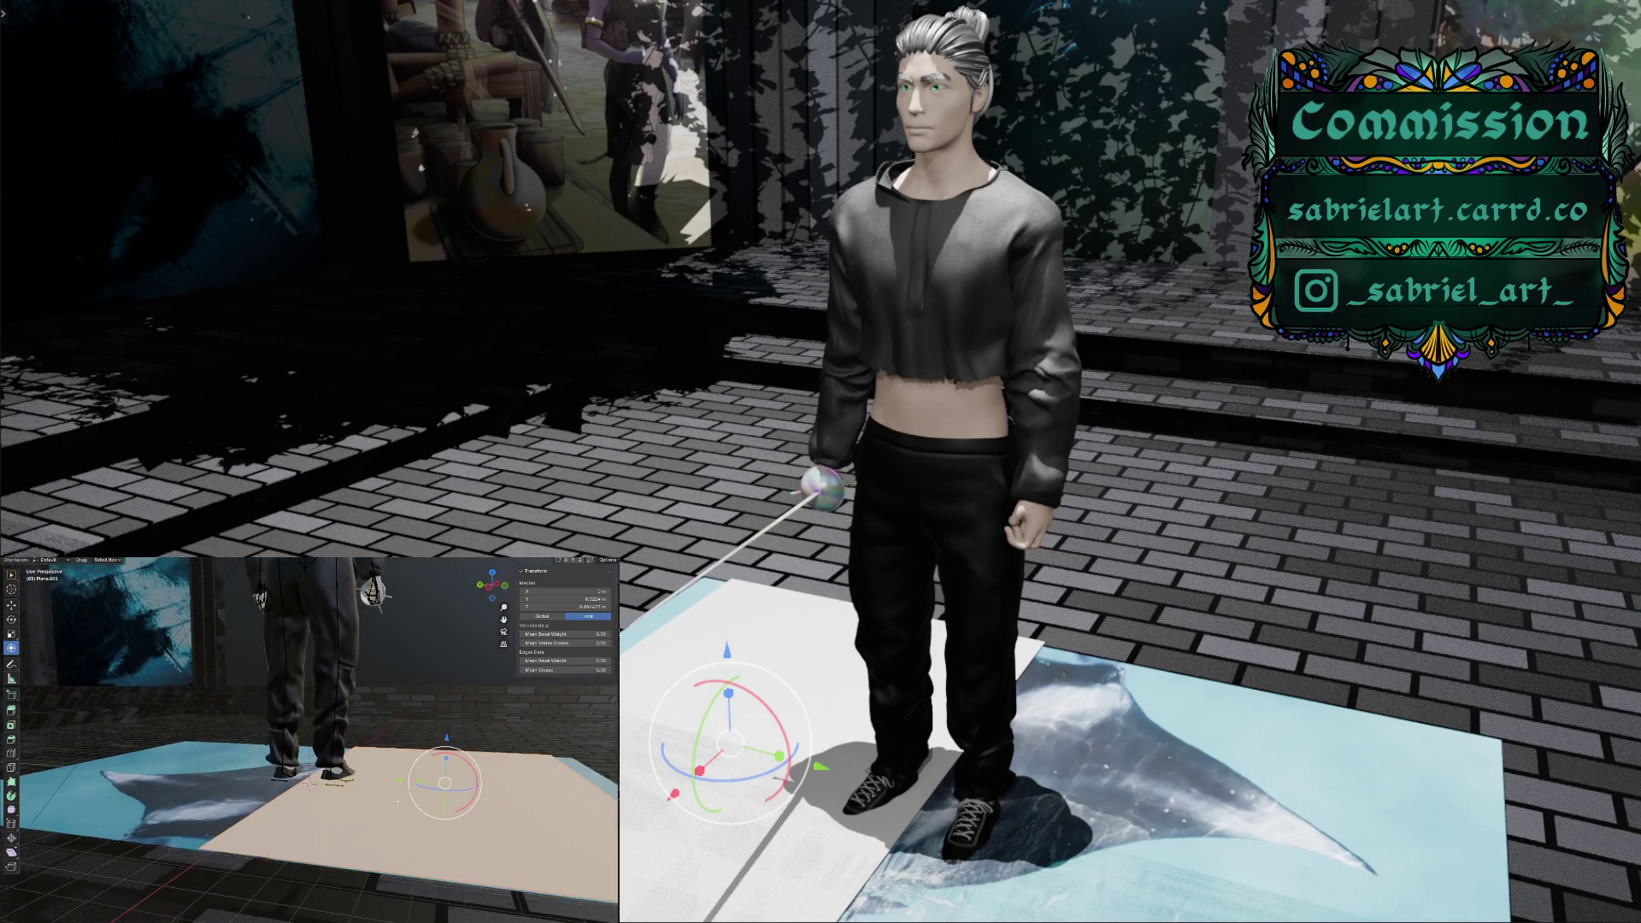
pyautogui.scroll(2, 398, 803)
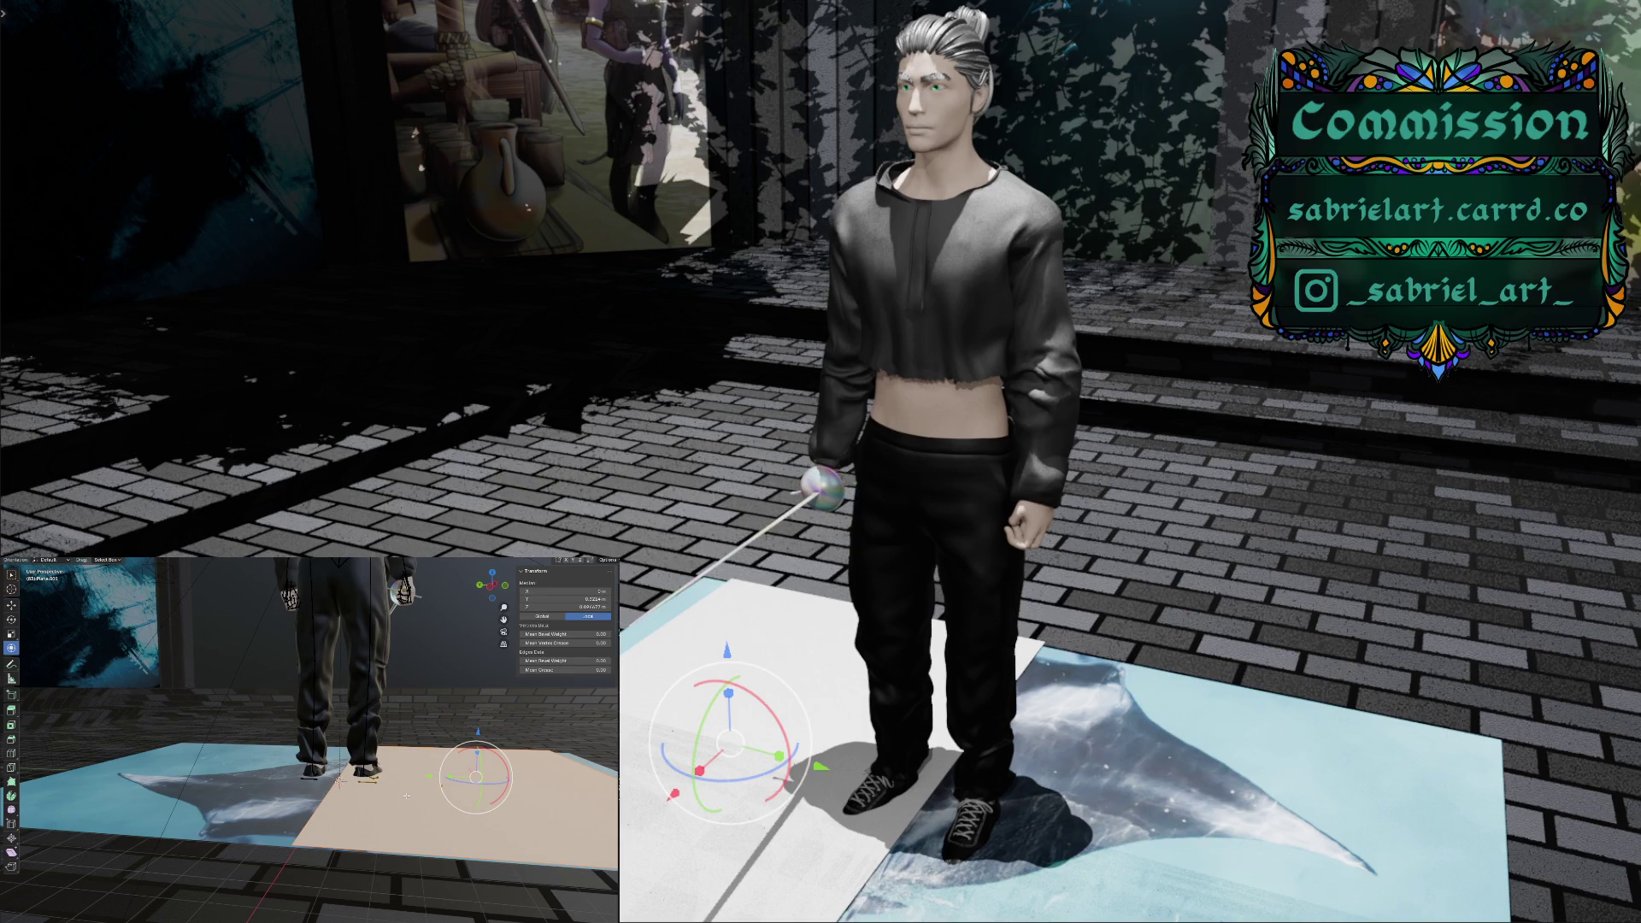
pyautogui.press('l')
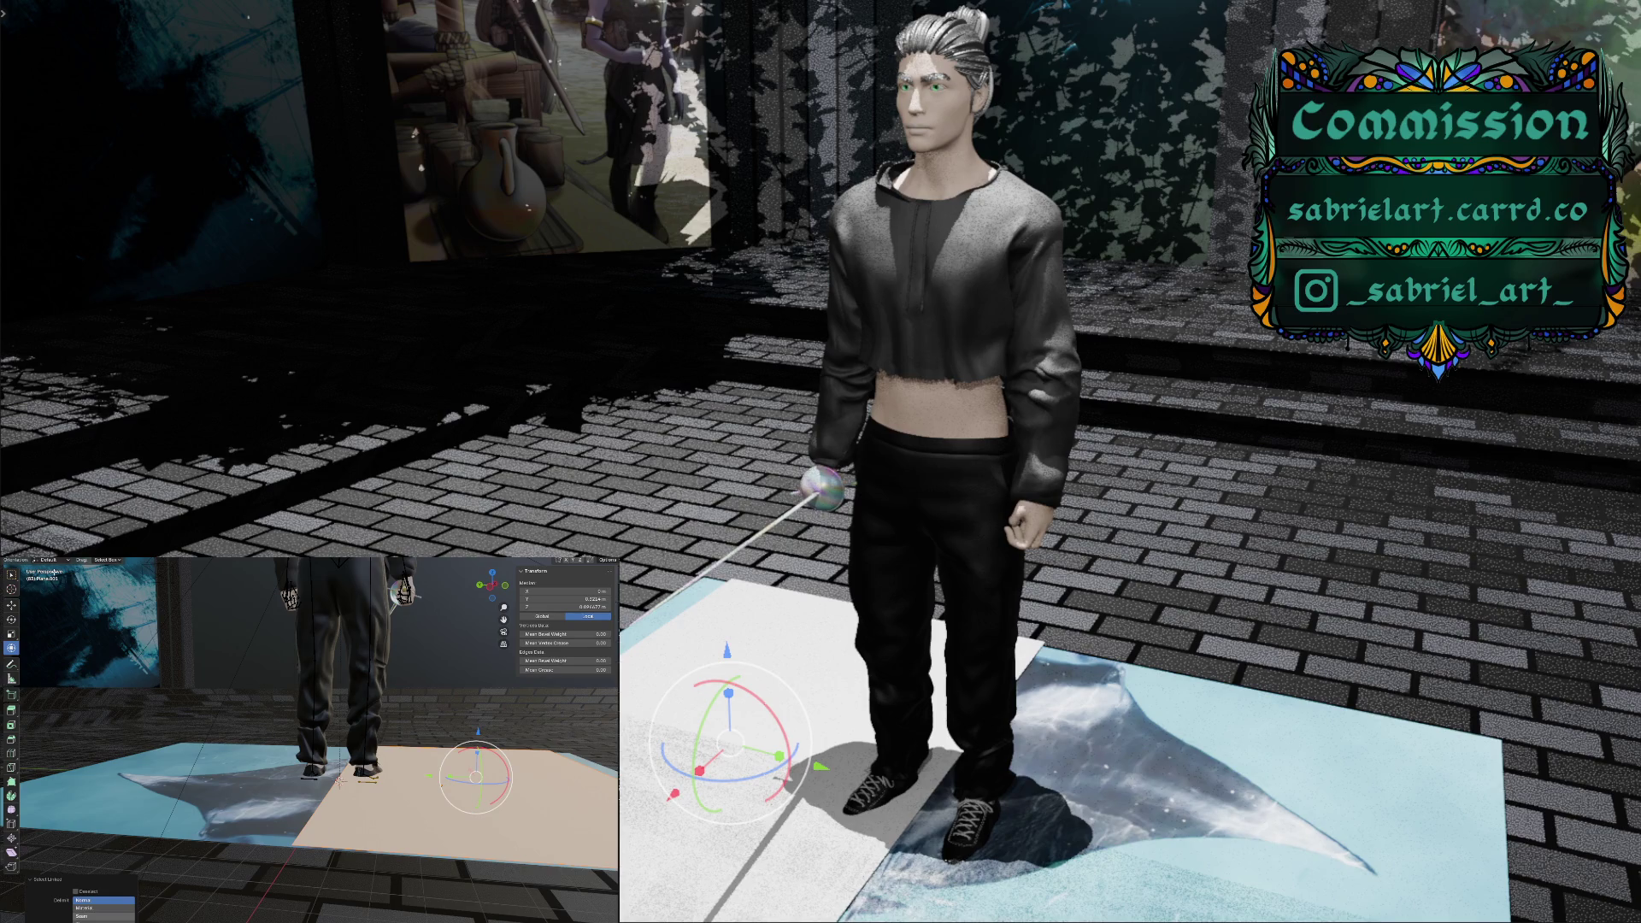
pyautogui.hotkey('alt', 'a')
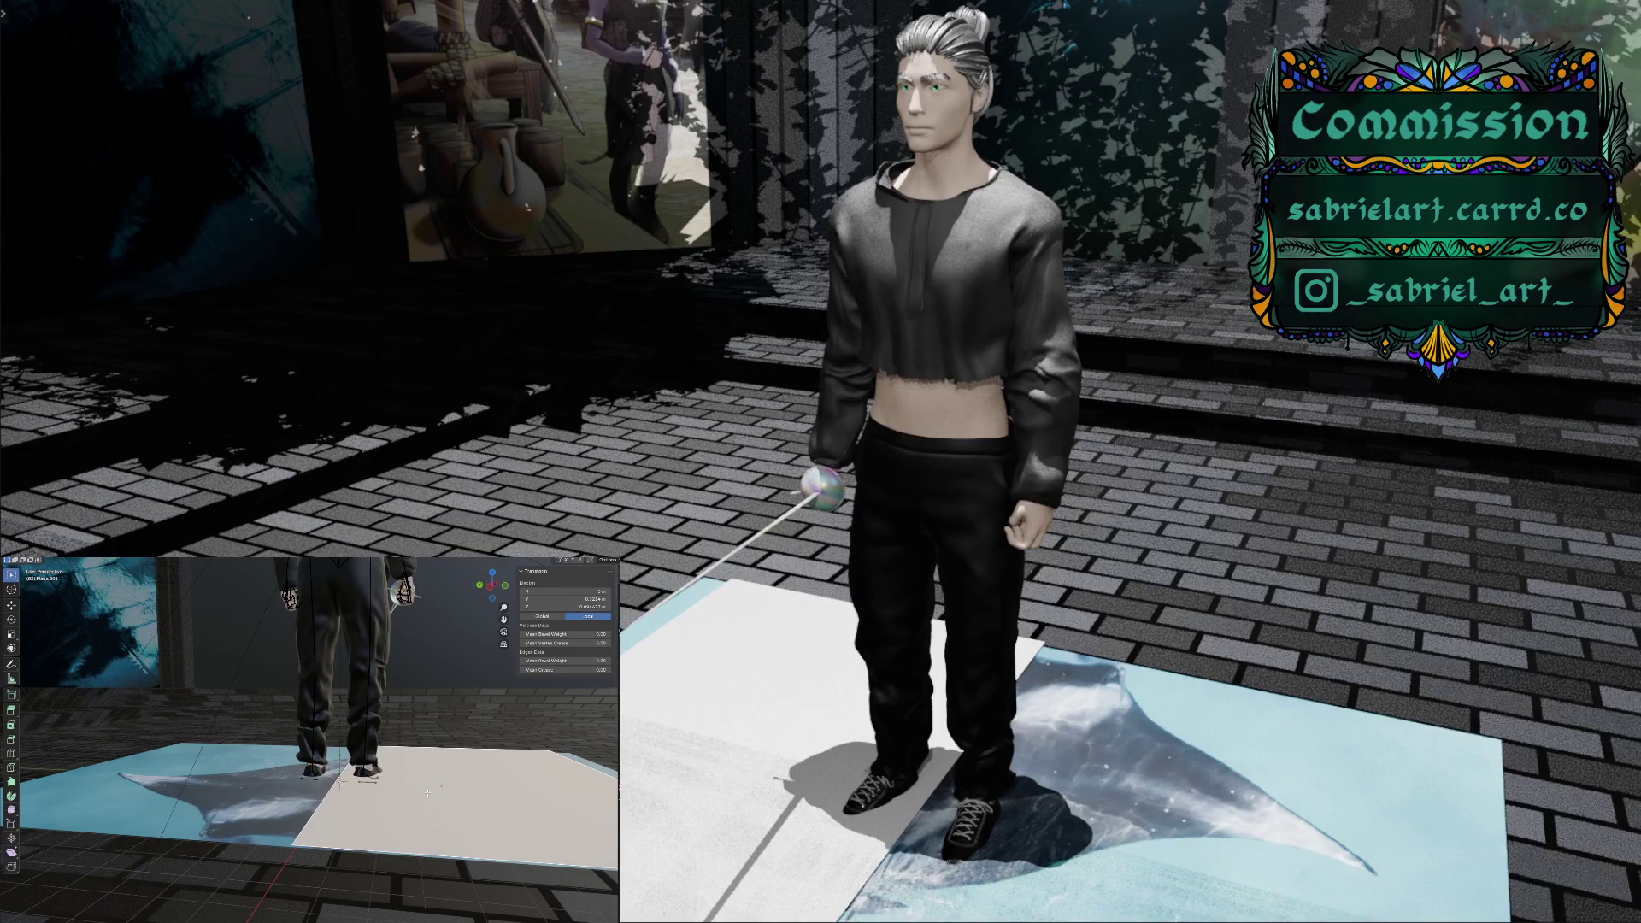
pyautogui.moveTo(427, 792); pyautogui.dragTo(384, 798, button='middle')
# Subdivide the white plane four times, then check it from above and from behind
pyautogui.rightClick(385, 798)
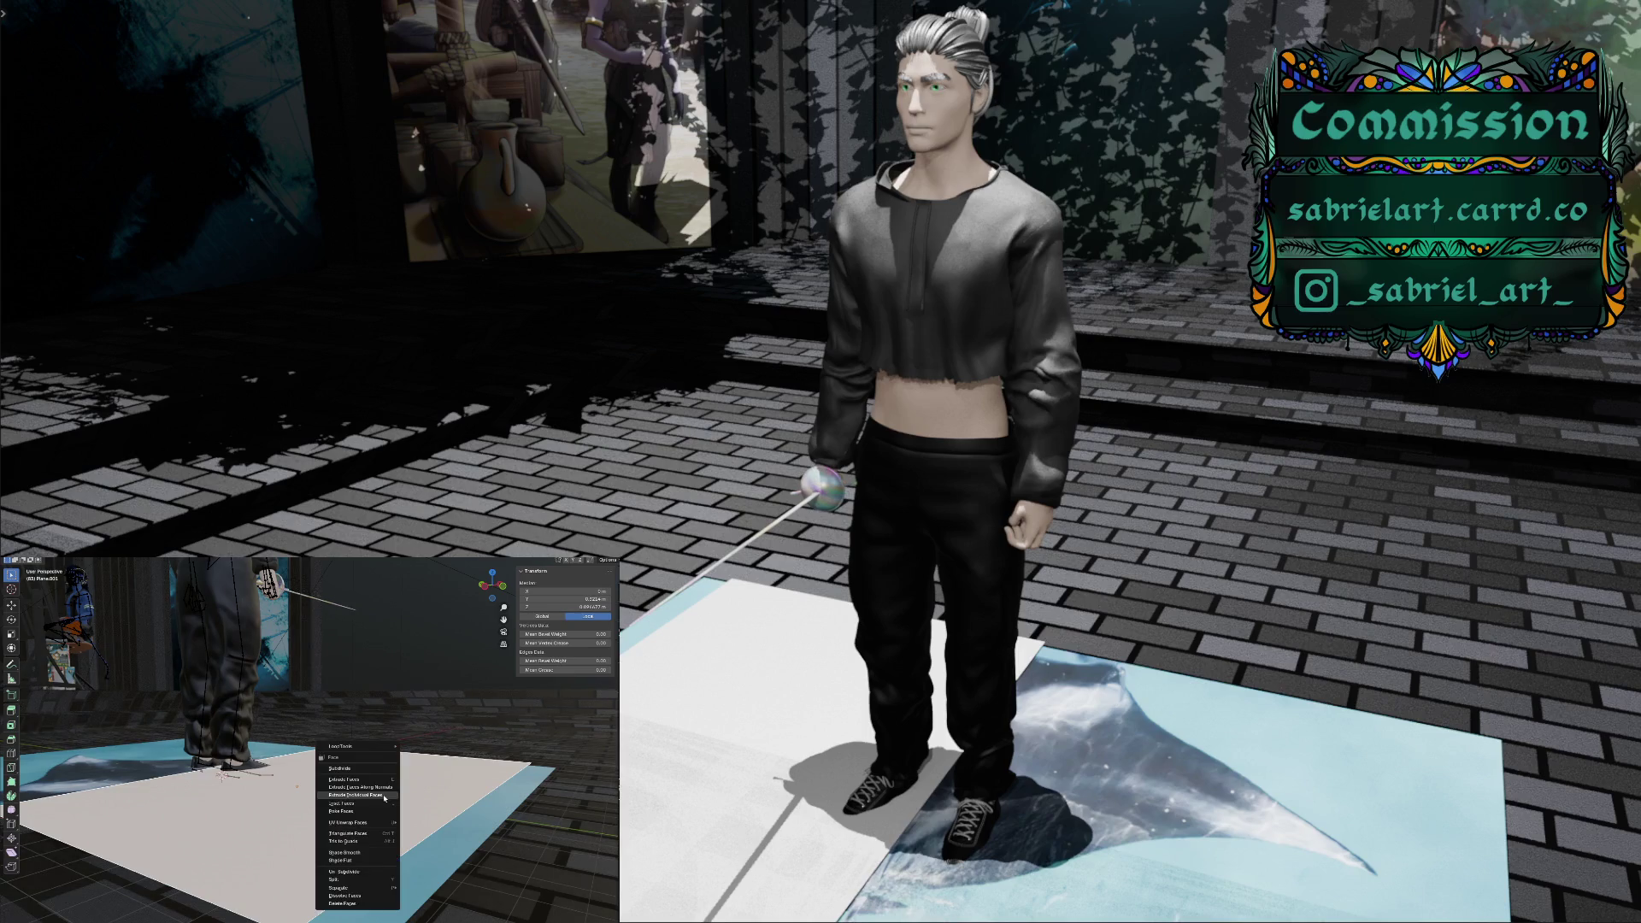
pyautogui.click(377, 769)
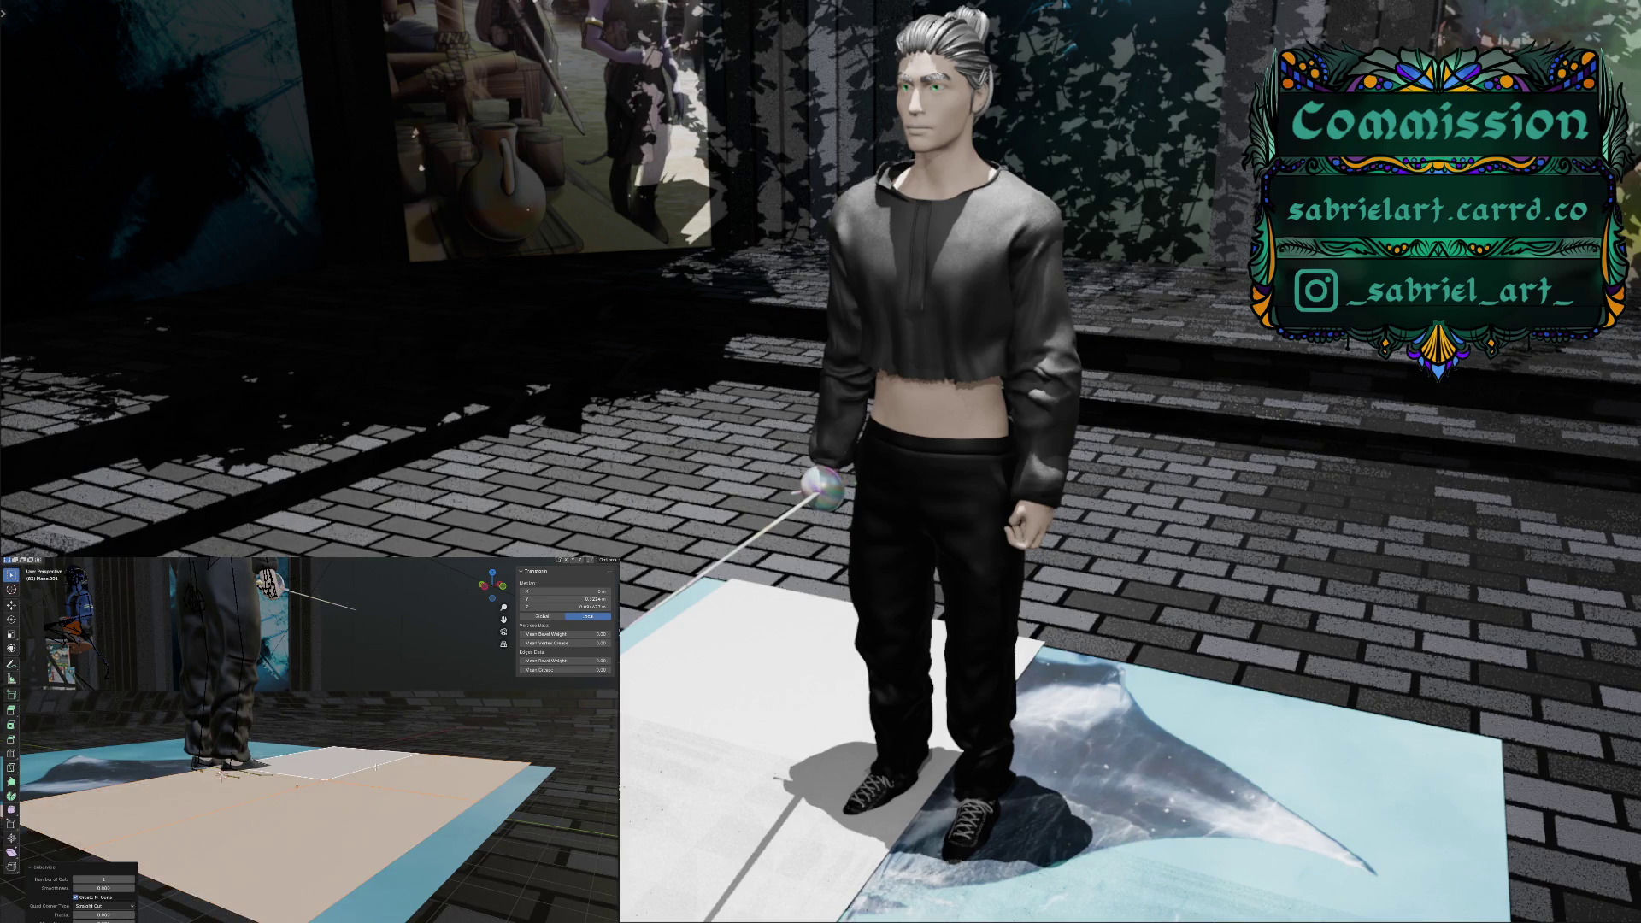
pyautogui.rightClick(351, 815)
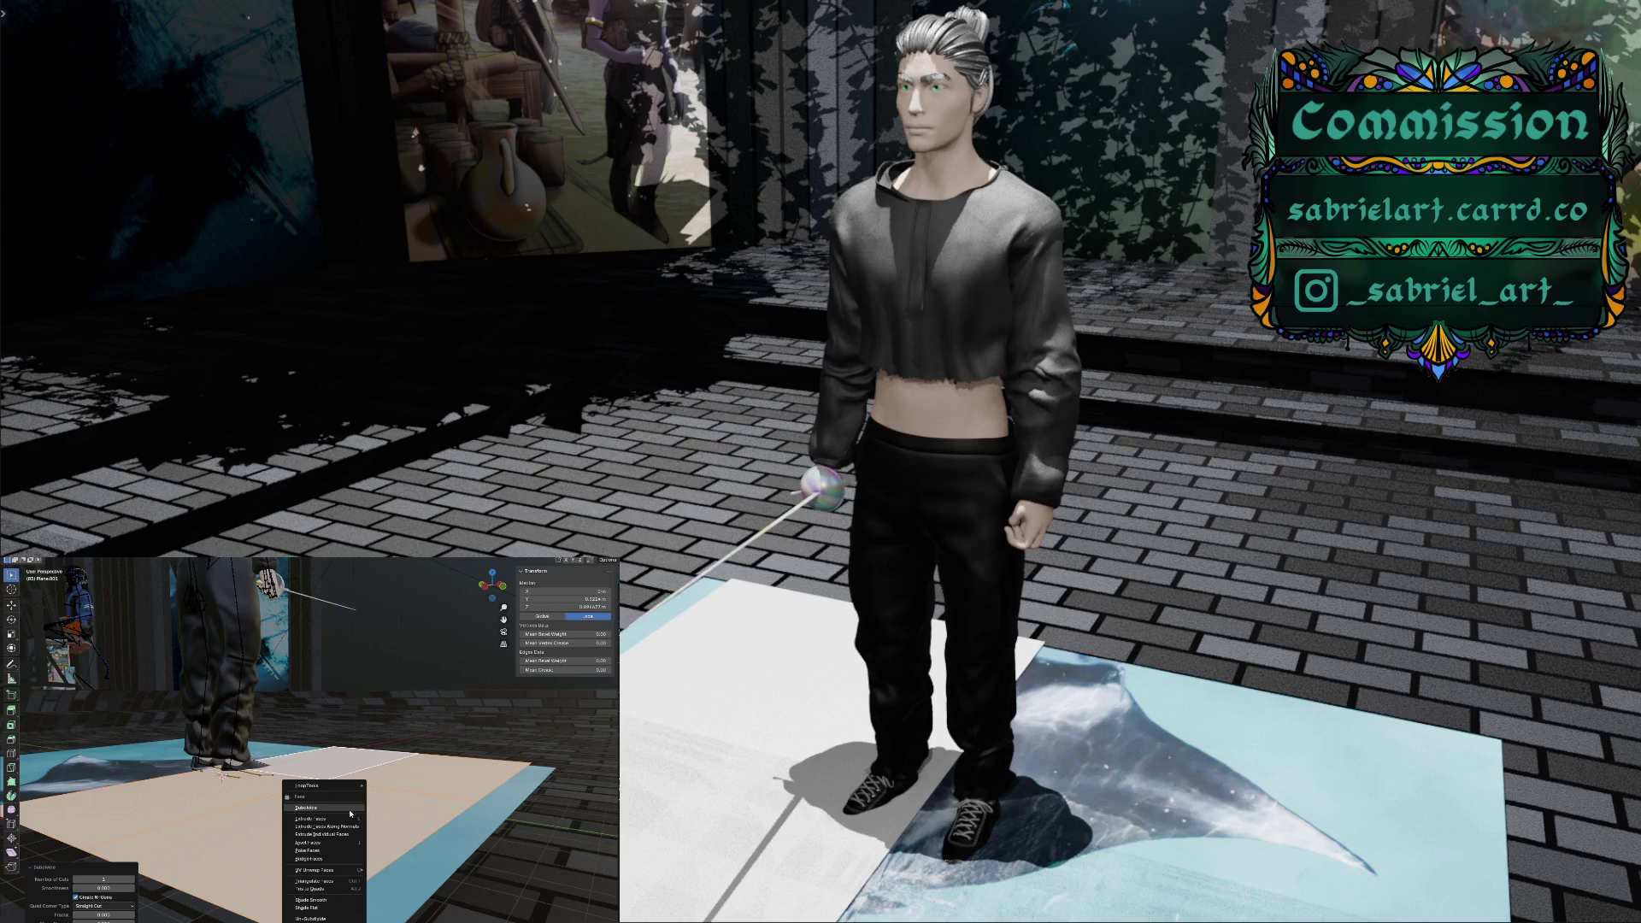
pyautogui.click(350, 810)
pyautogui.rightClick(349, 811)
pyautogui.click(350, 810)
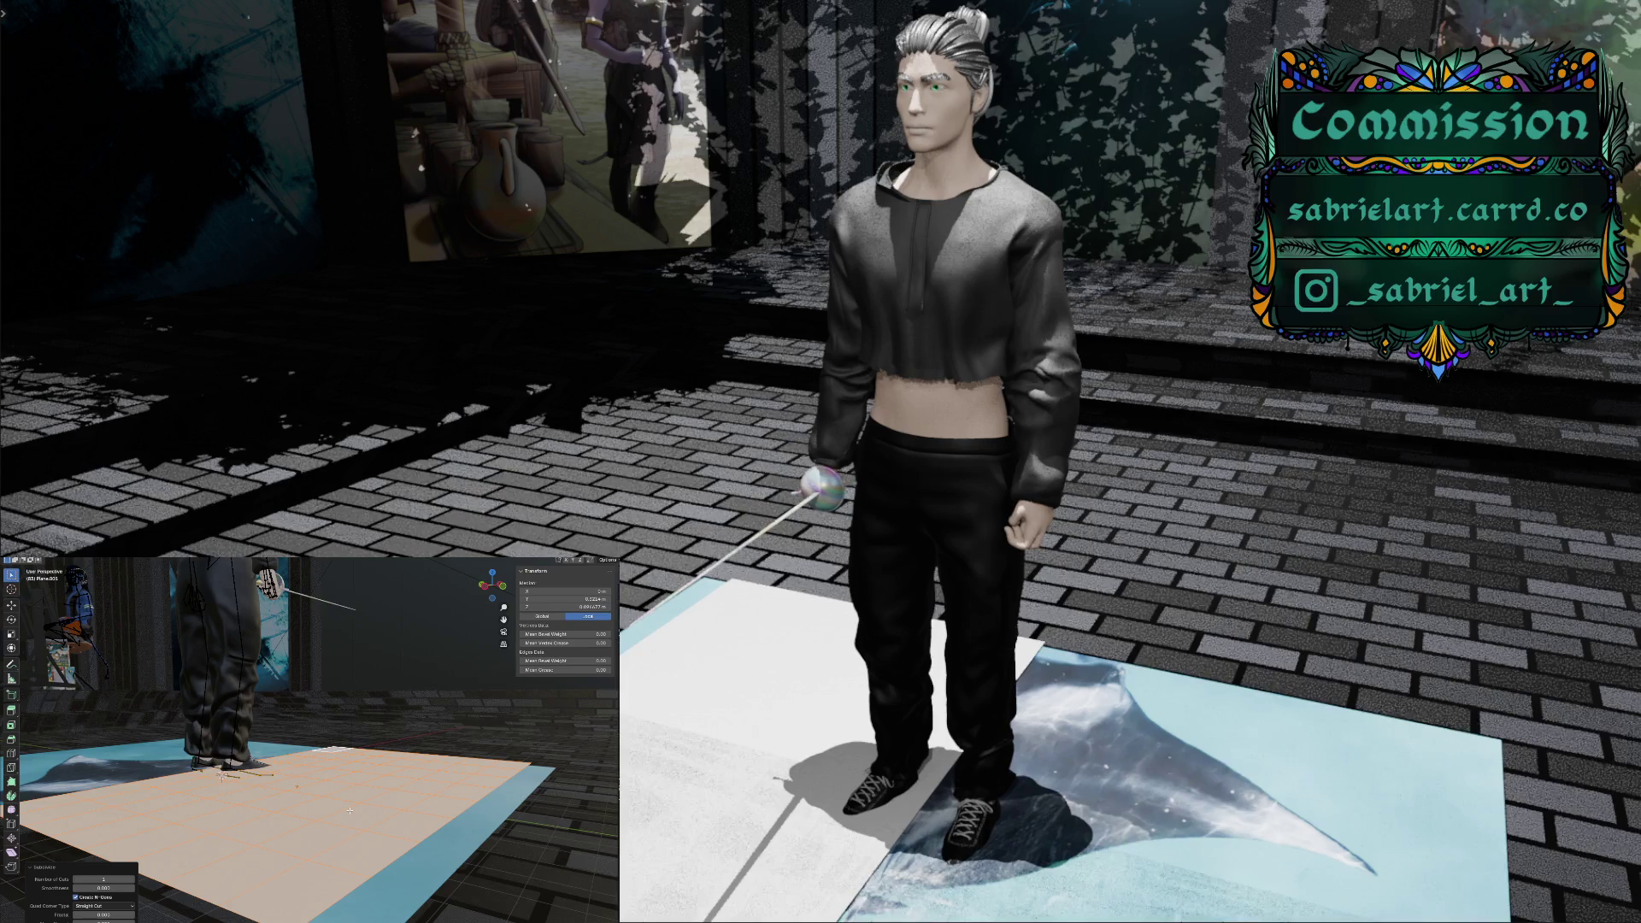
pyautogui.rightClick(350, 810)
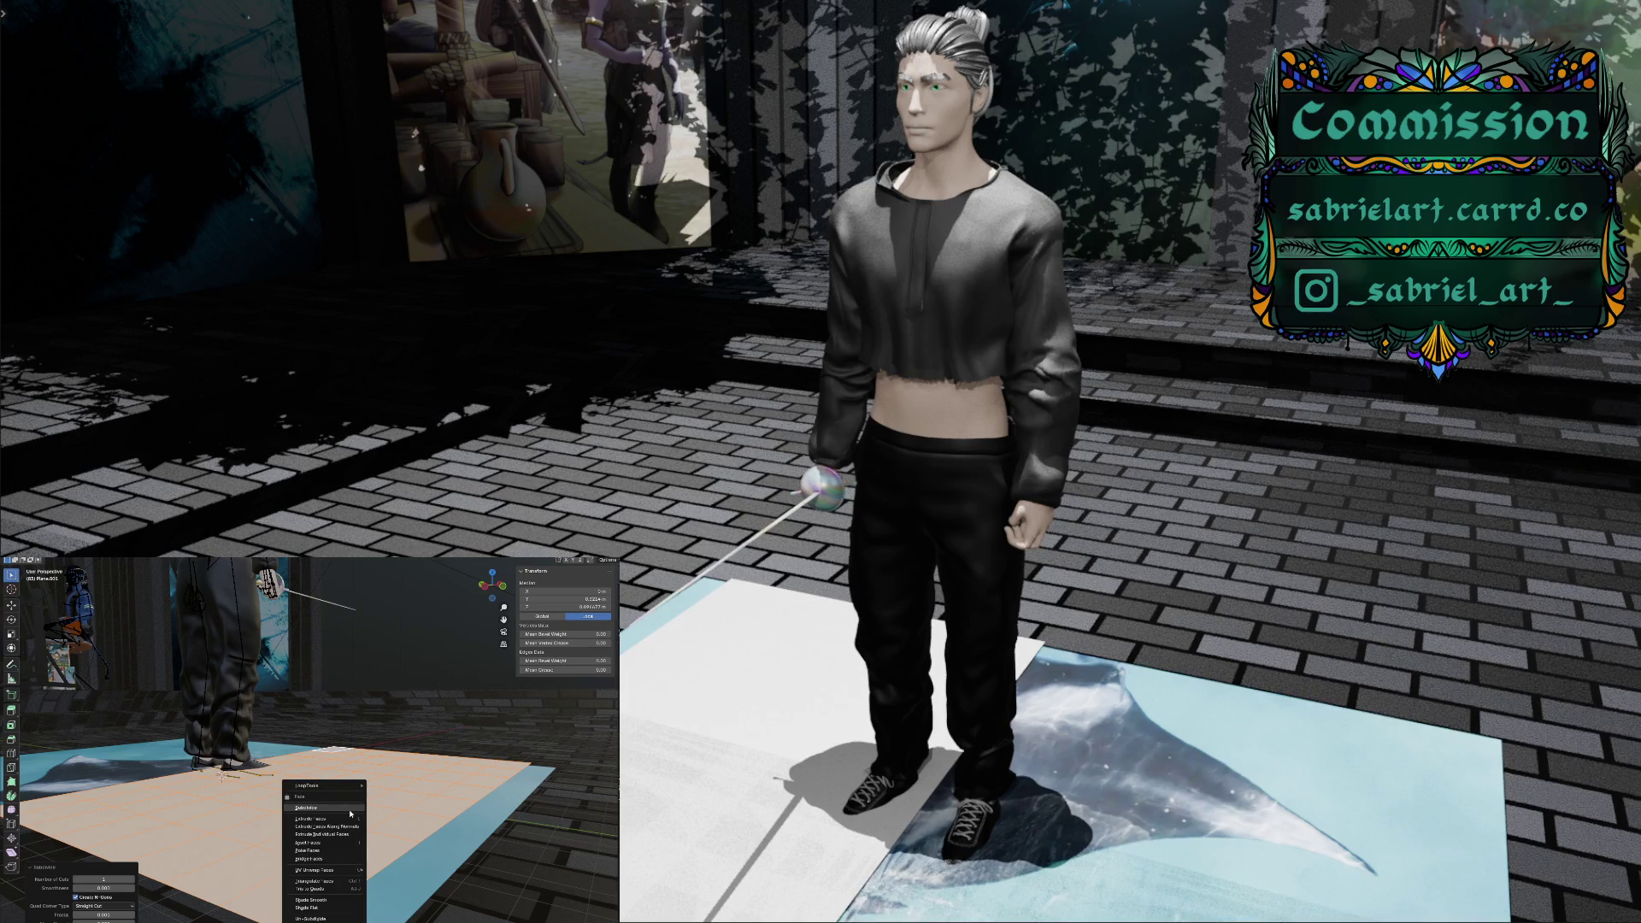
pyautogui.click(350, 811)
pyautogui.moveTo(349, 810)
pyautogui.mouseDown(button='middle')
pyautogui.moveTo(284, 851)
pyautogui.moveTo(387, 817)
pyautogui.mouseUp(button='middle')
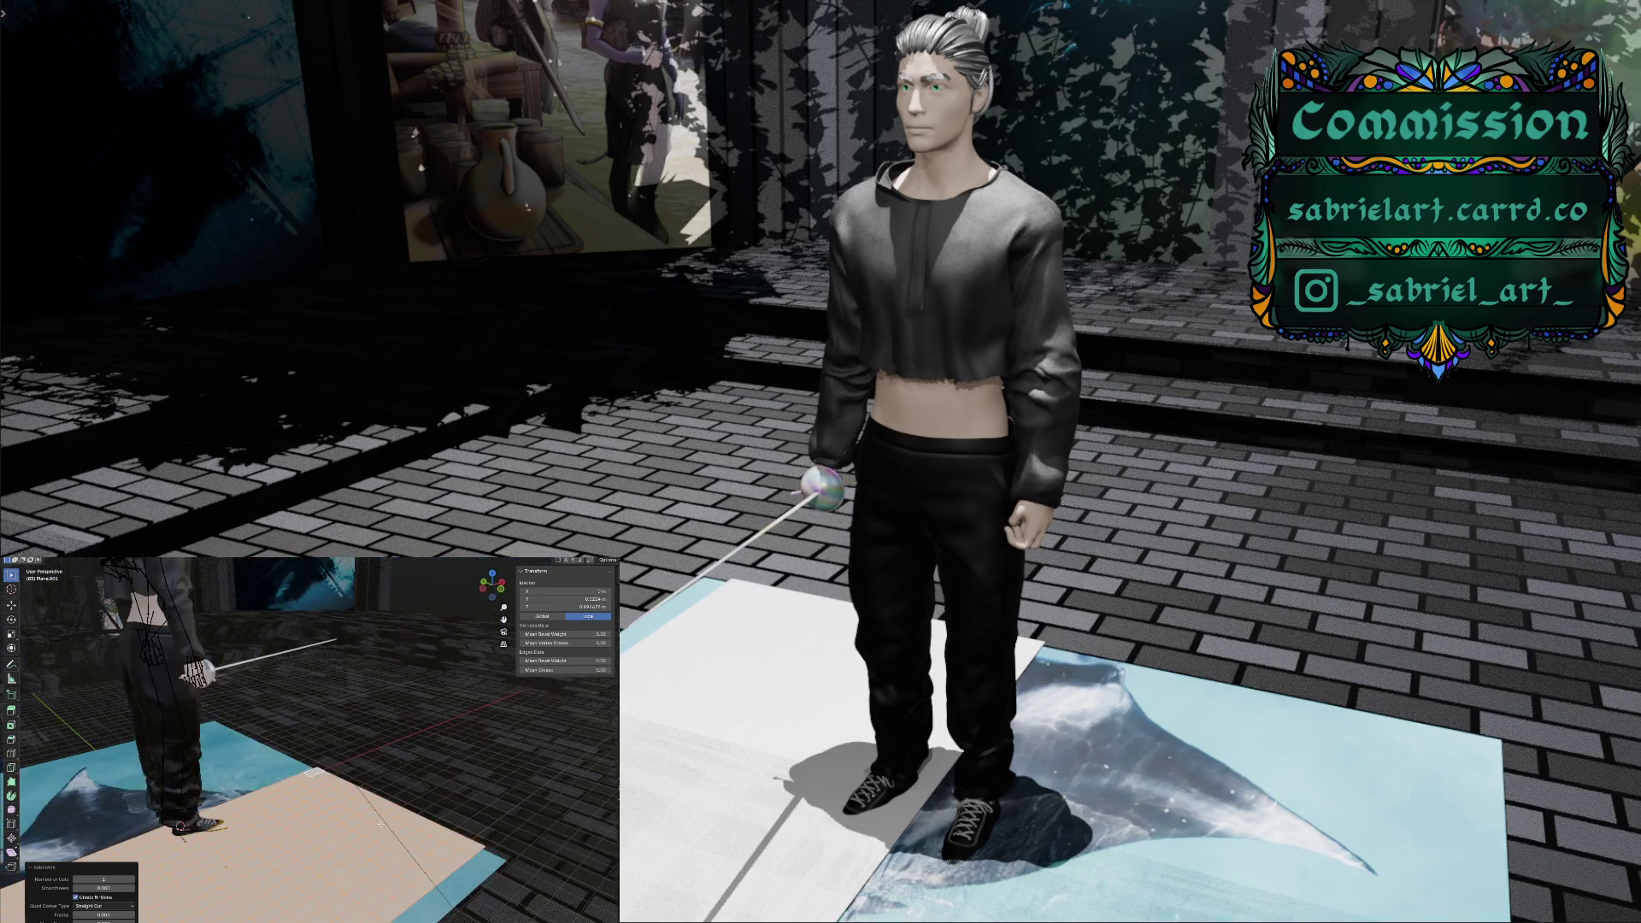
pyautogui.press('KP_8')
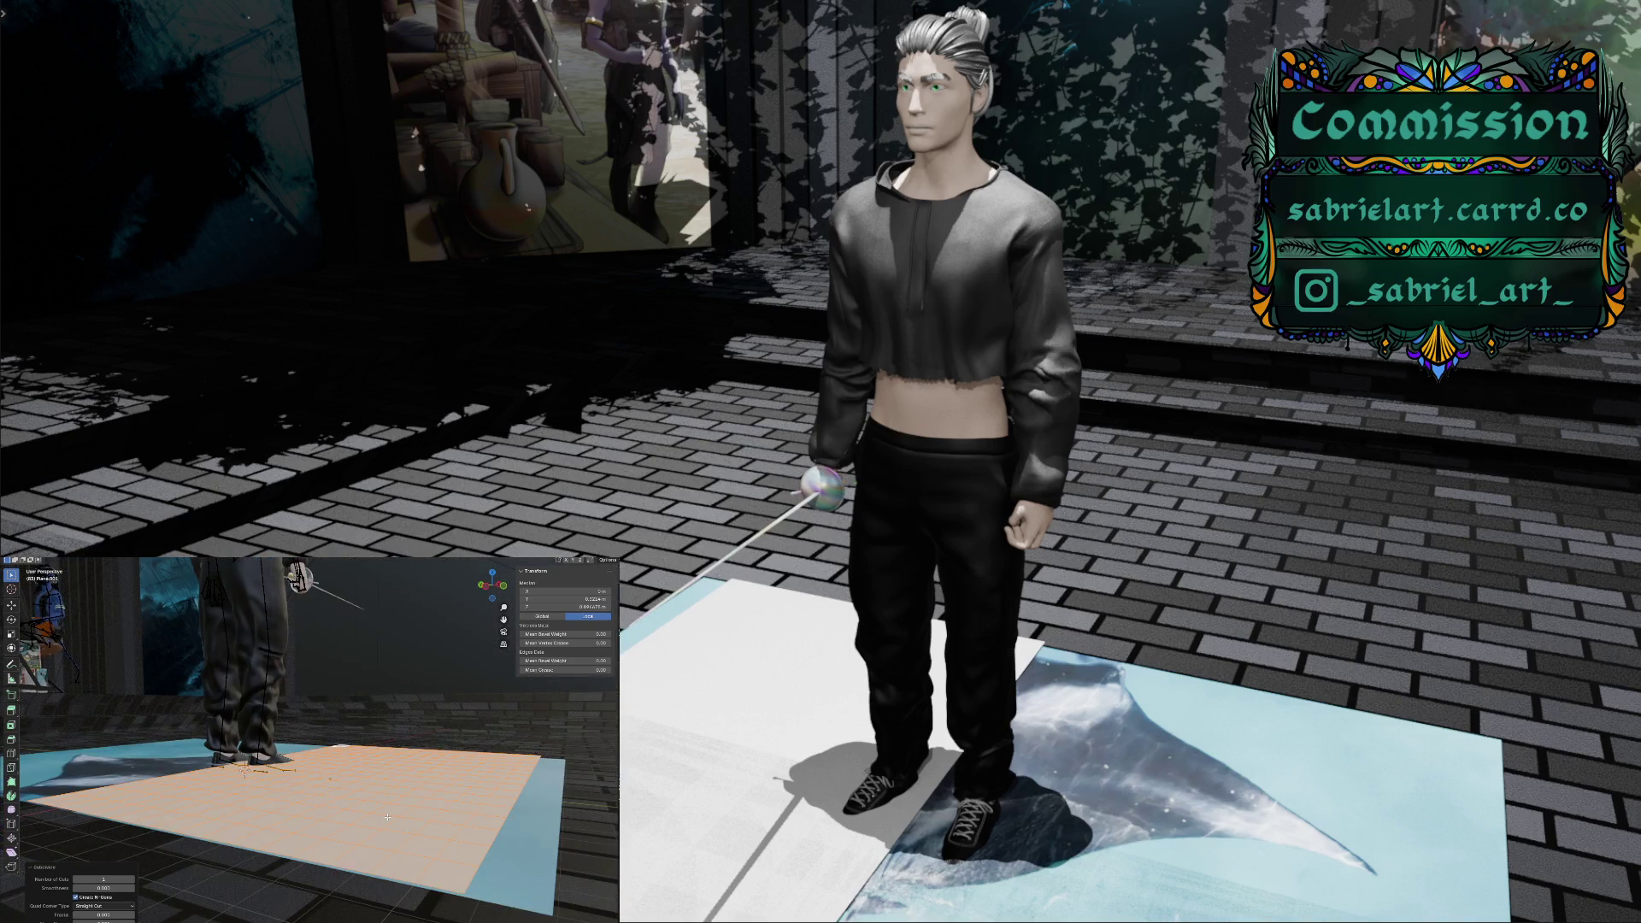
pyautogui.press('KP_6')
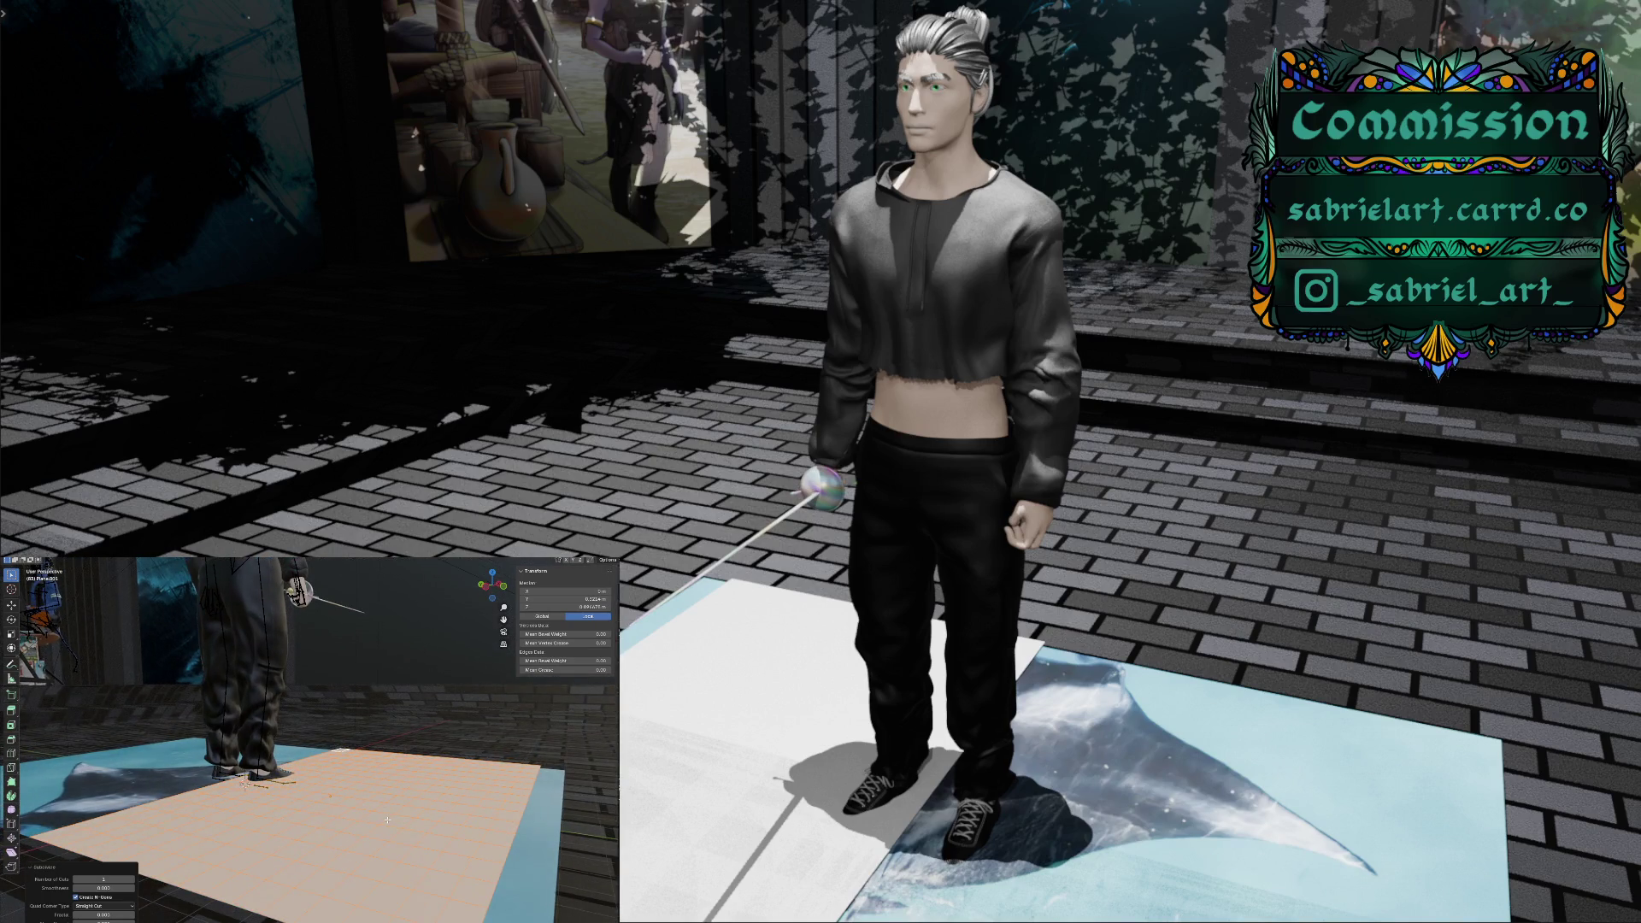
pyautogui.press('KP_6')
pyautogui.press('KP_6')
pyautogui.press('KP_6')
pyautogui.press('KP_6')
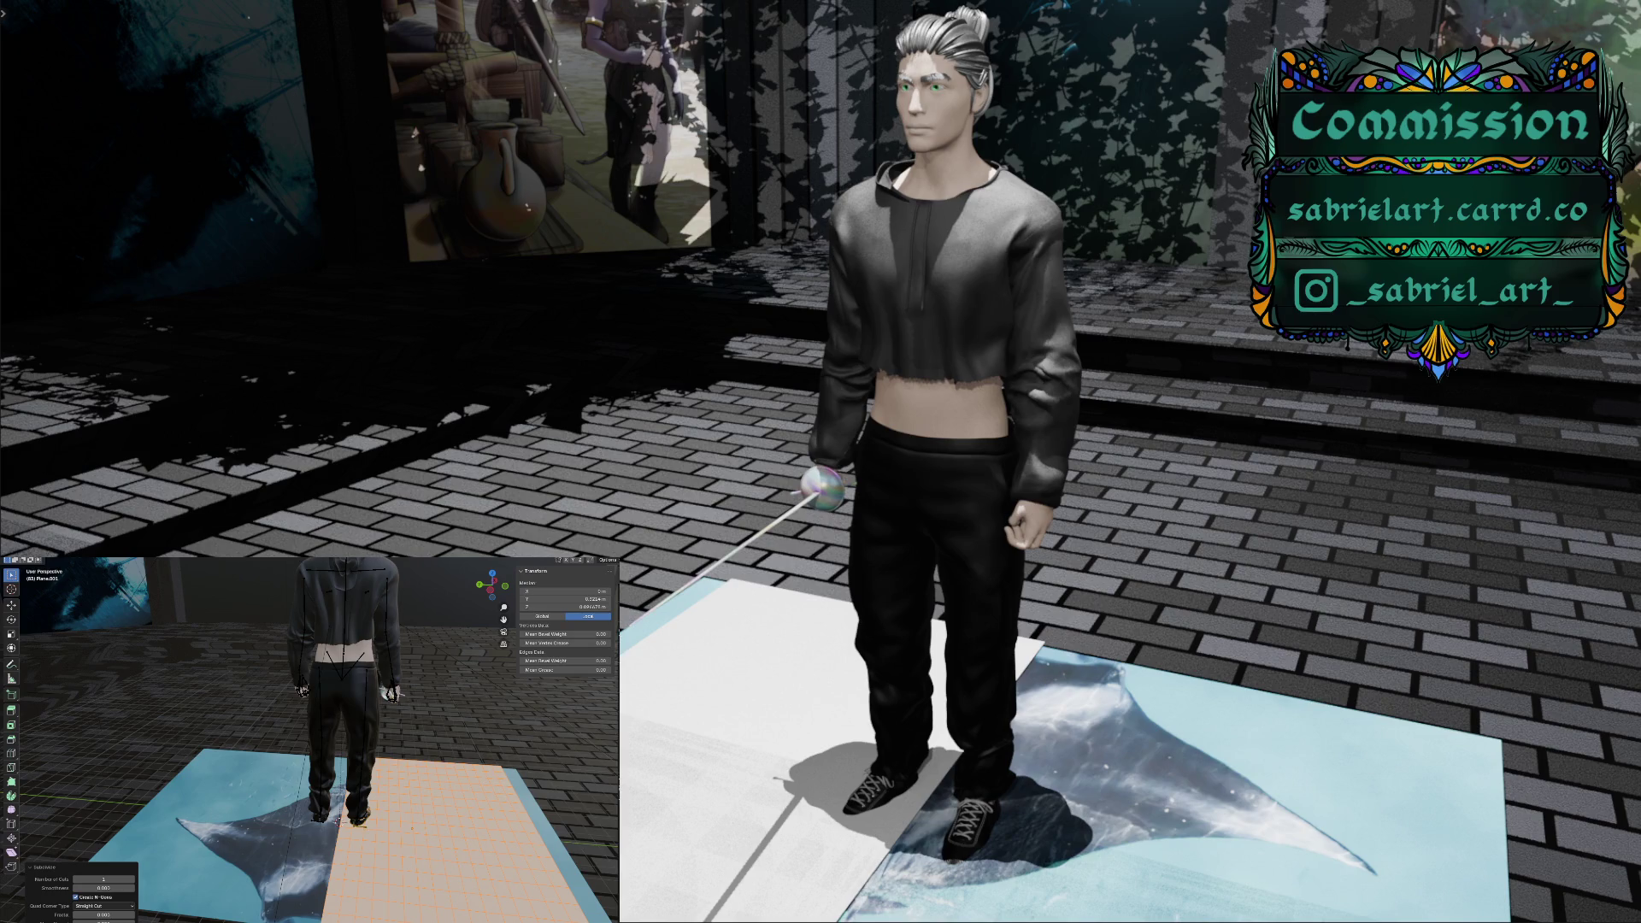
pyautogui.press('a')
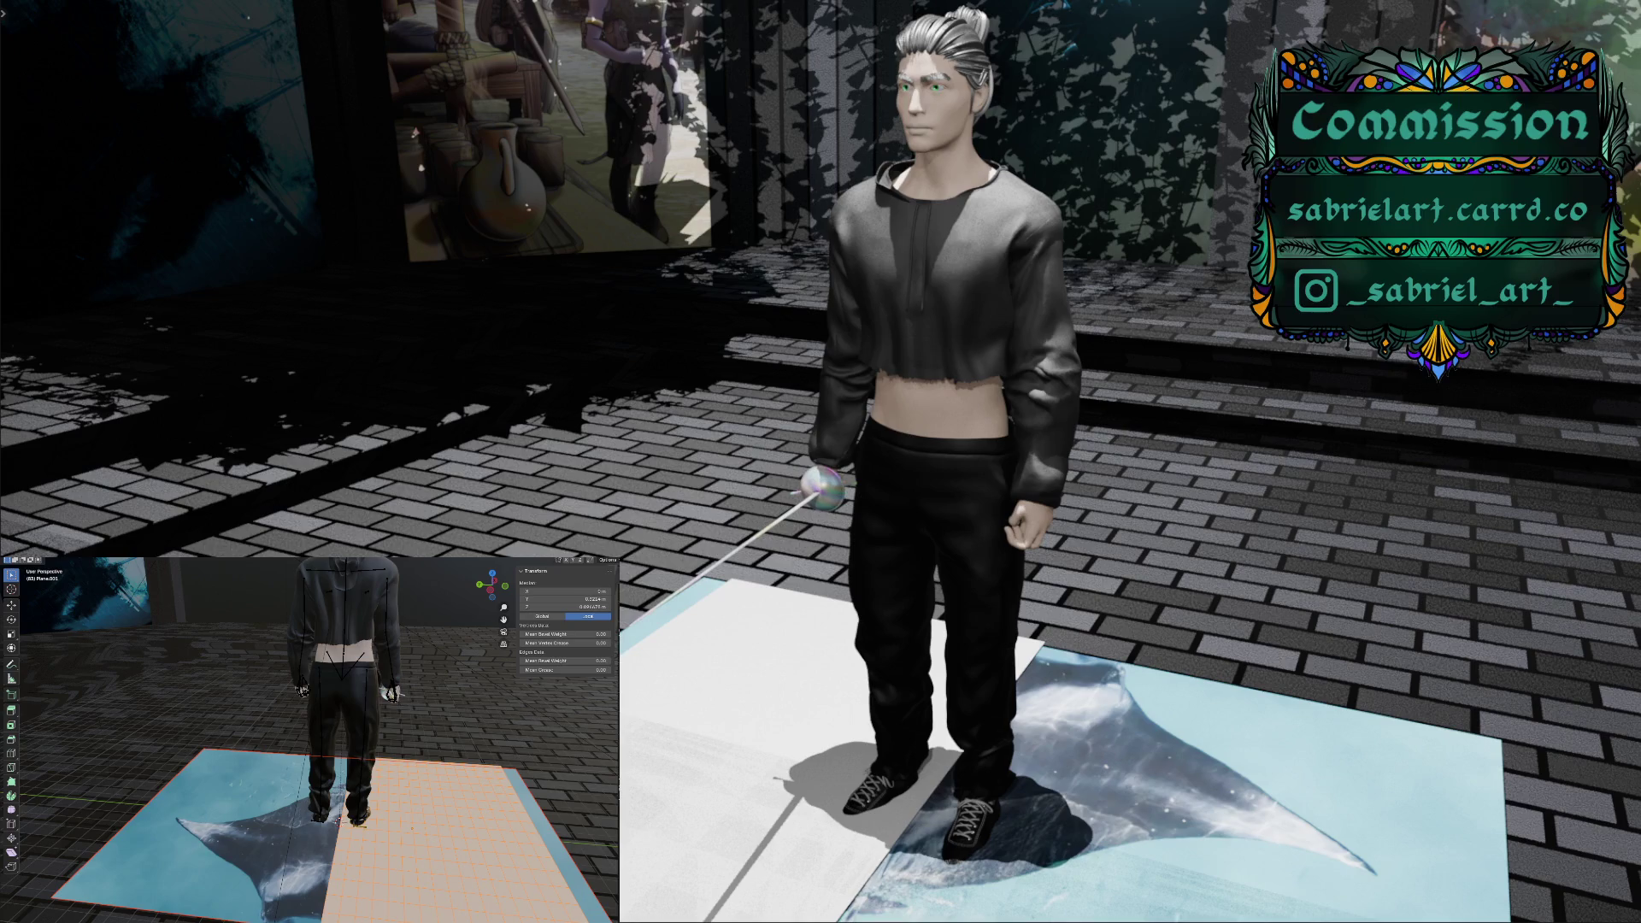
pyautogui.keyDown('alt'); pyautogui.click(359, 822); pyautogui.keyUp('alt')
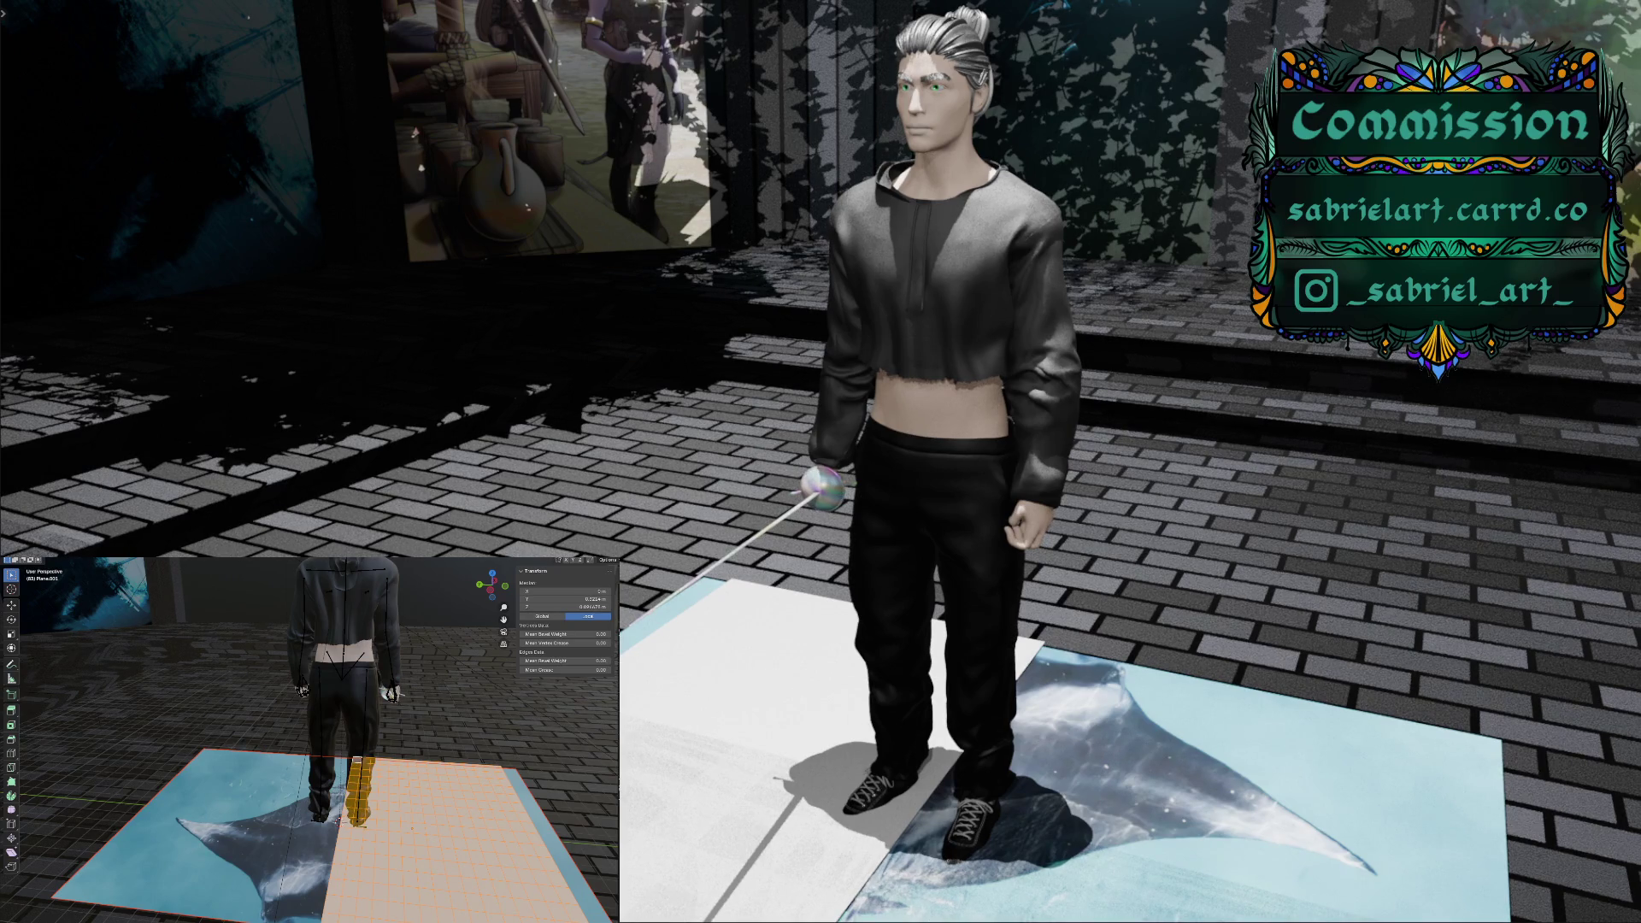
pyautogui.hotkey('ctrl', 'z')
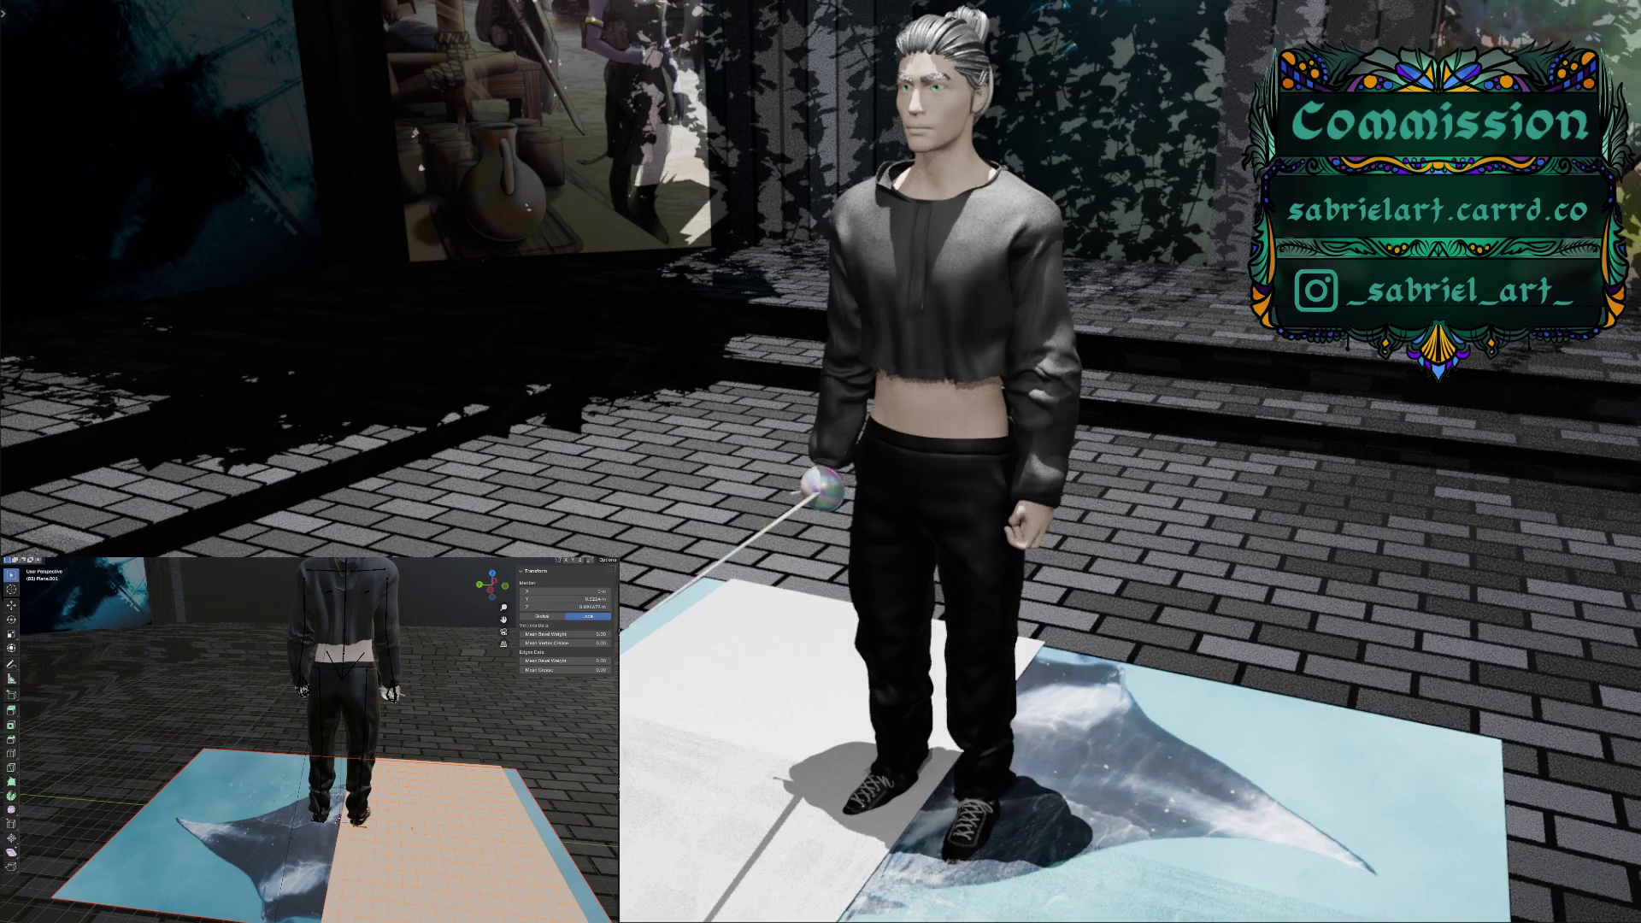
pyautogui.keyDown('alt'); pyautogui.click(359, 822); pyautogui.keyUp('alt')
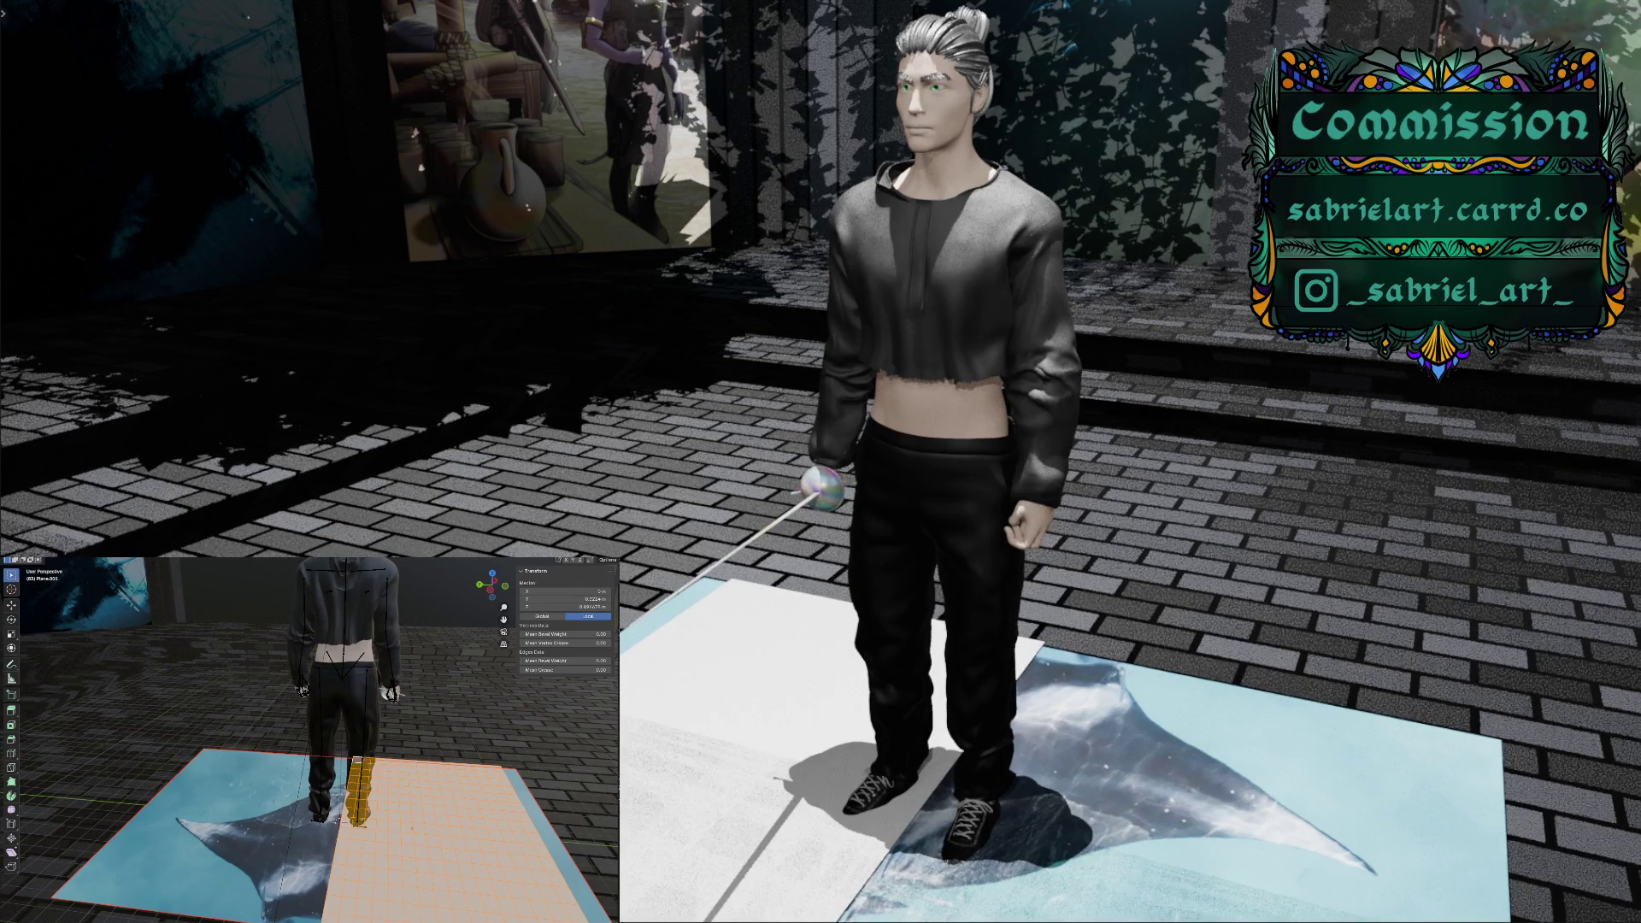
pyautogui.hotkey('ctrl', 'z')
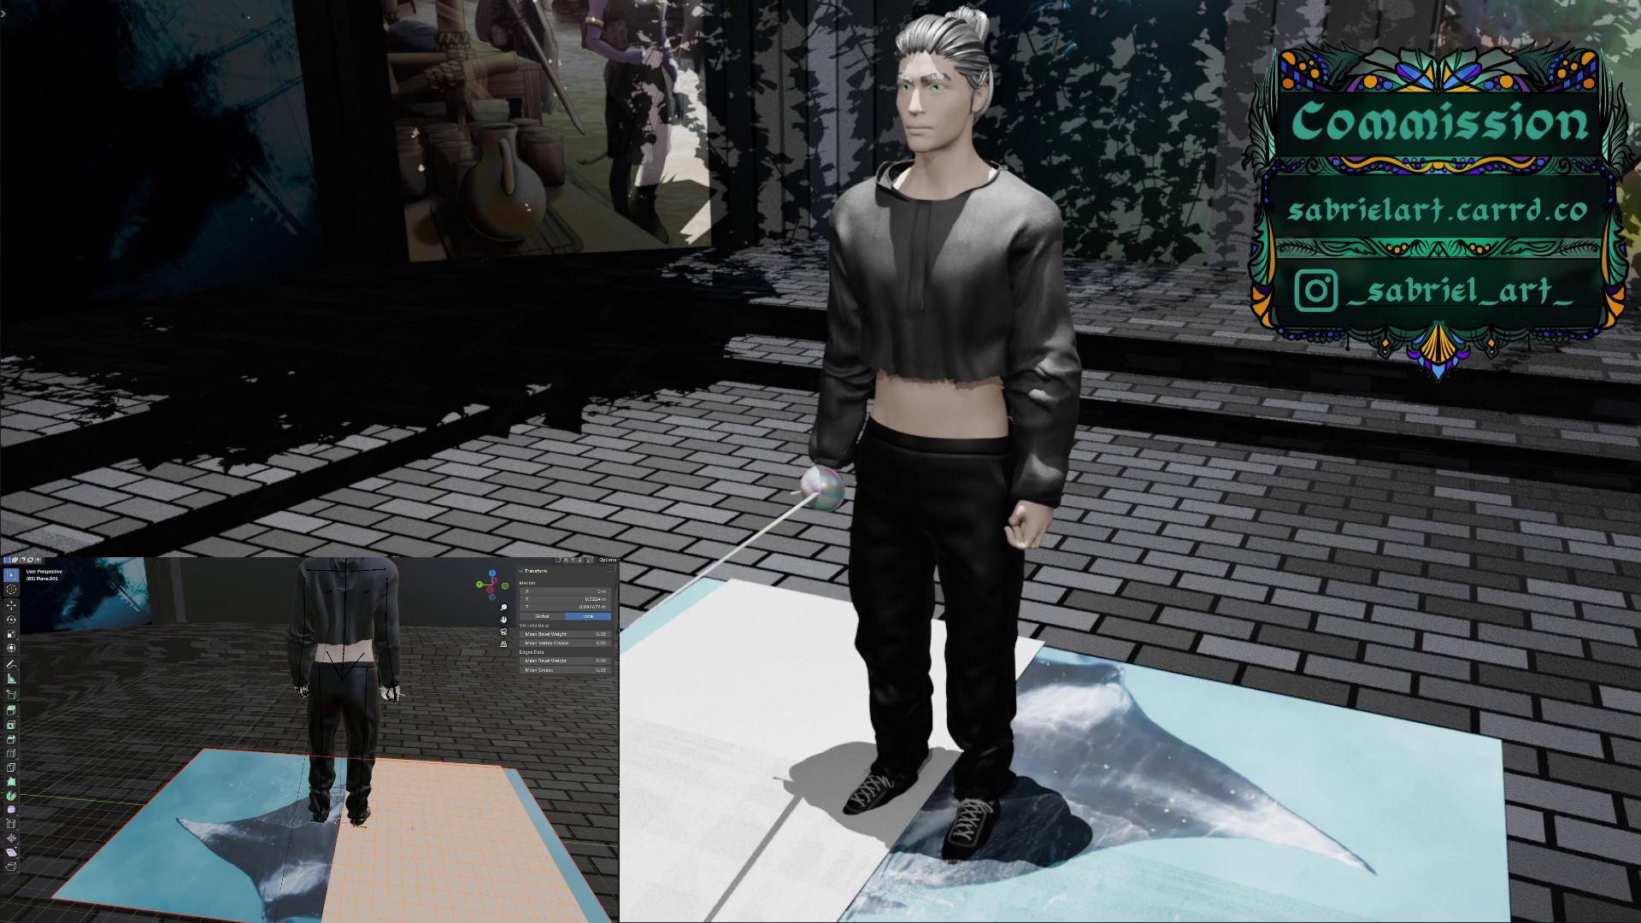
pyautogui.moveTo(418, 801); pyautogui.dragTo(284, 833, button='middle')
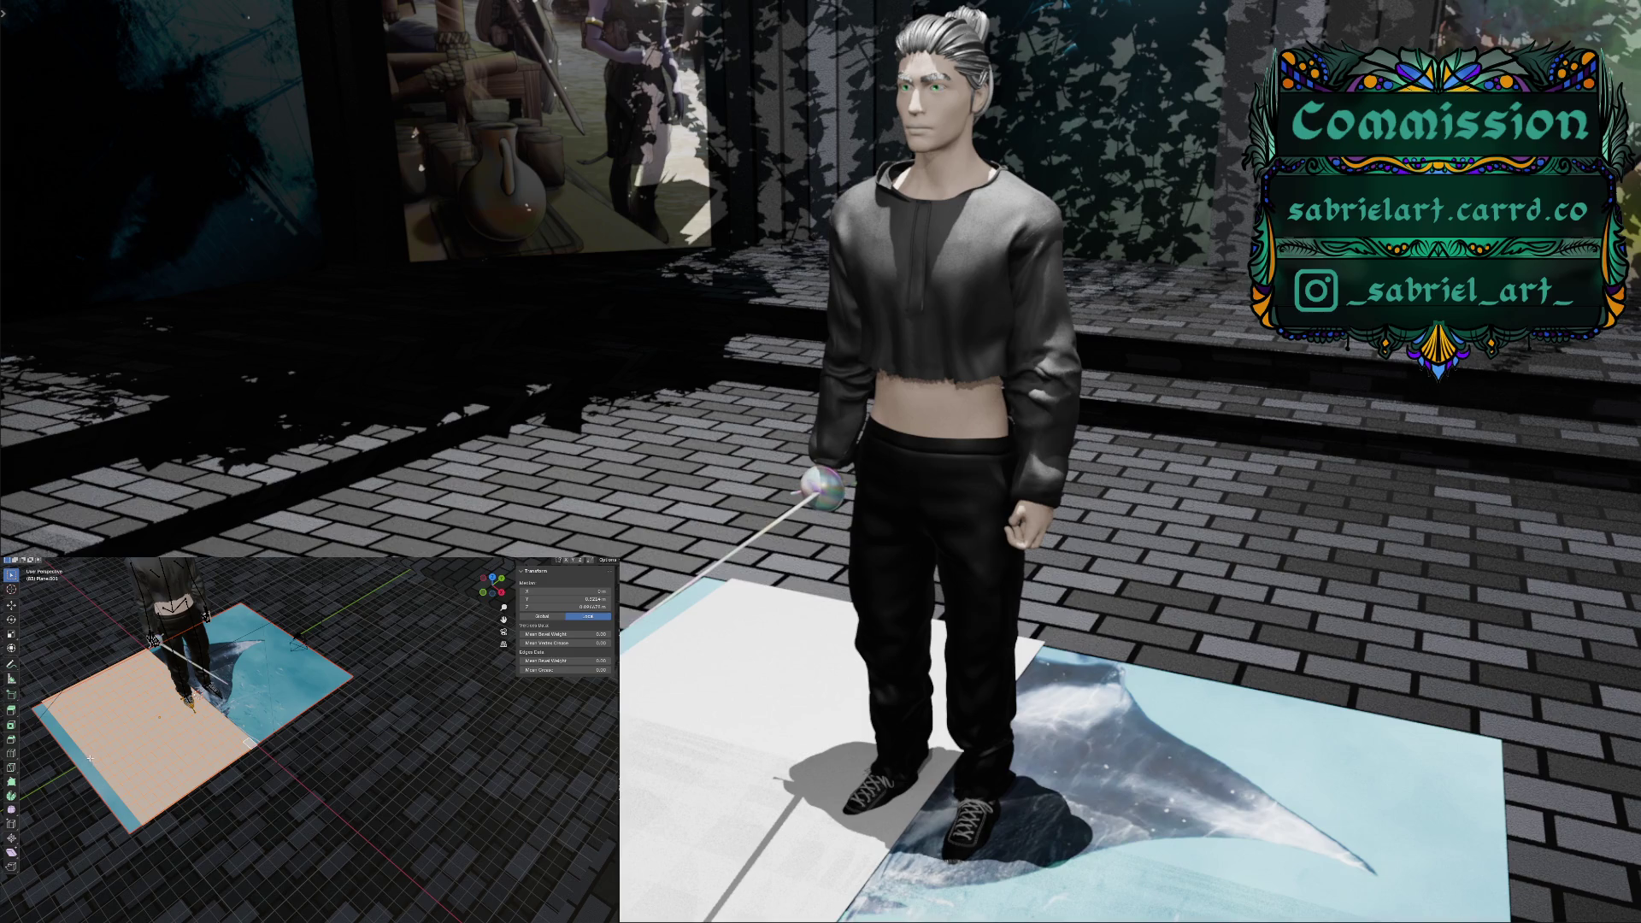
# Box-select a block of plane faces, subdivide them, and delete their vertices, leaving a stepped gap
pyautogui.click(206, 830)
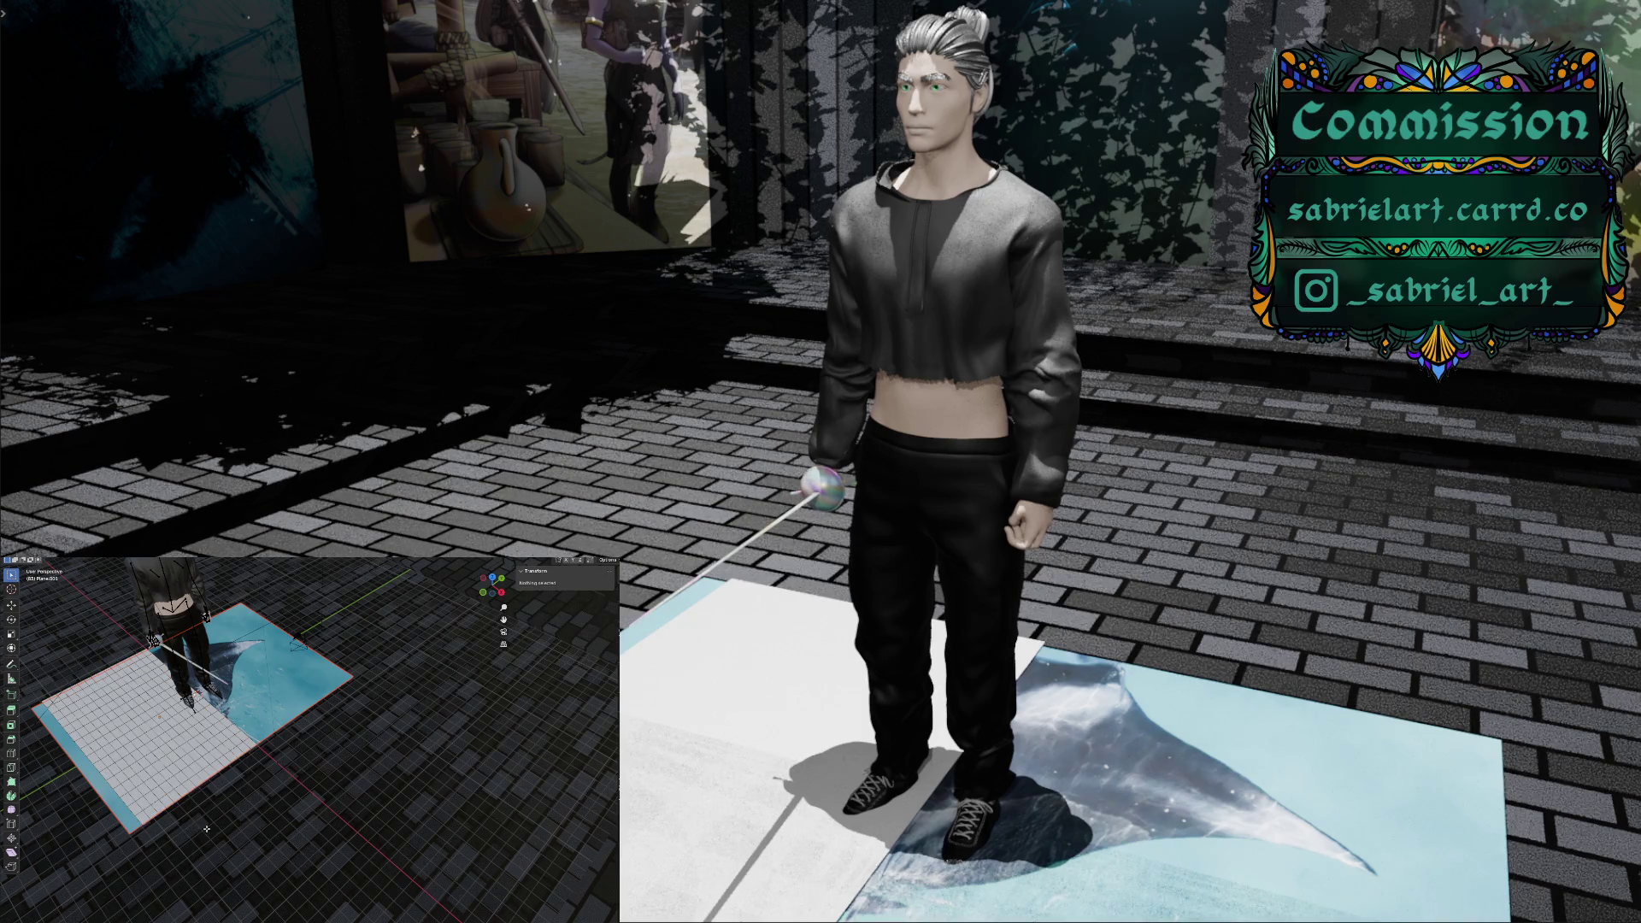
pyautogui.moveTo(248, 834); pyautogui.dragTo(68, 753)
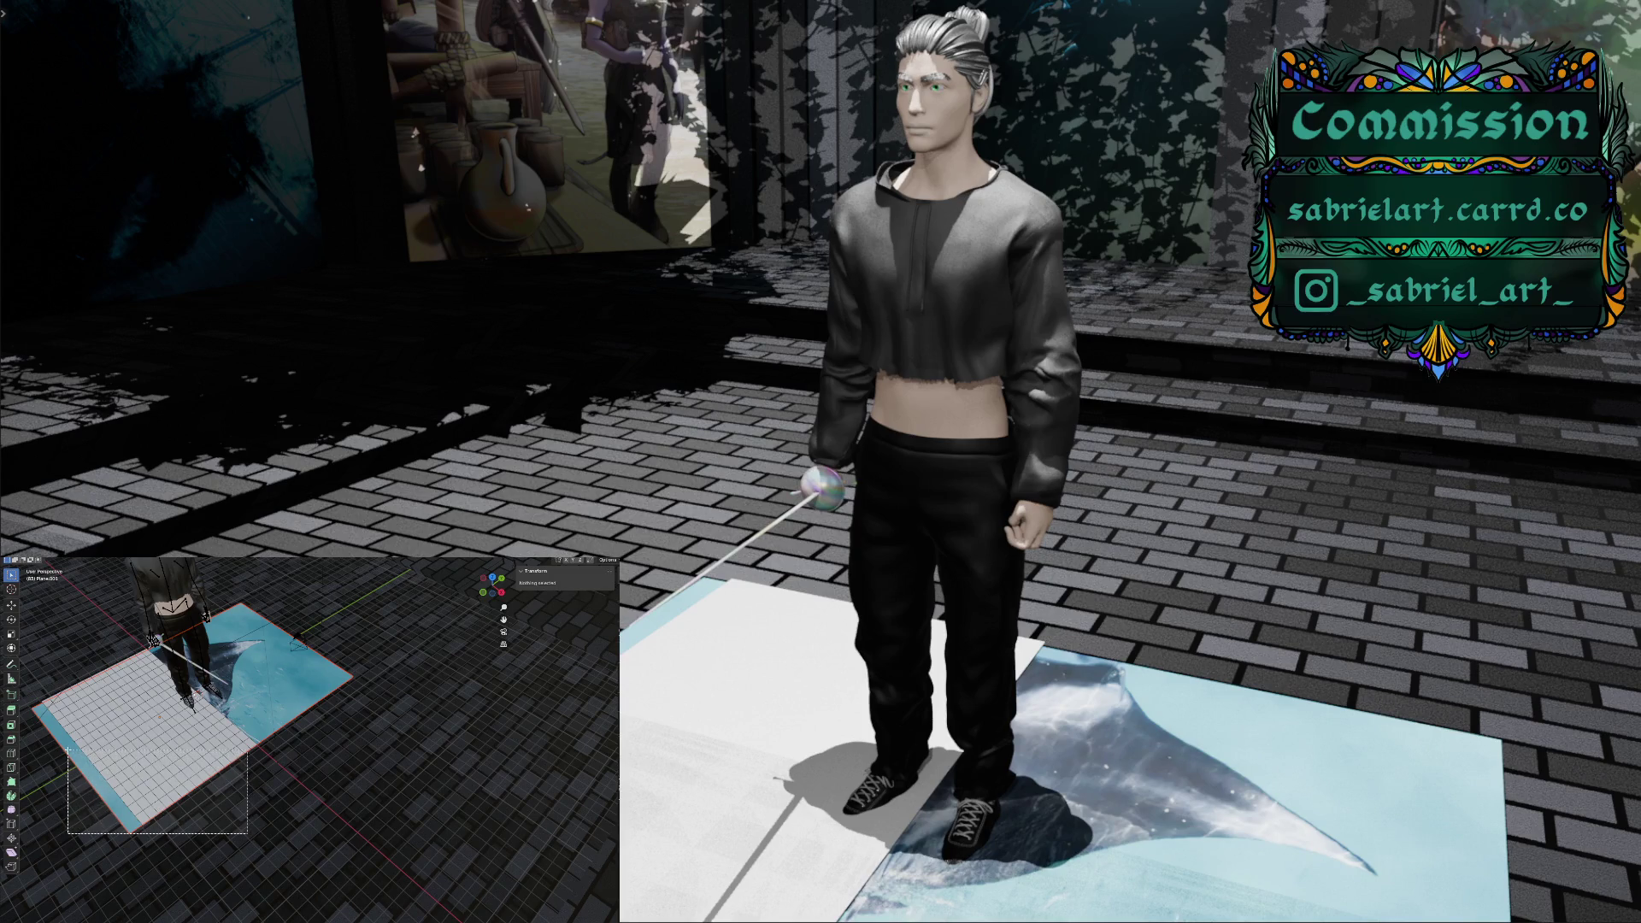
pyautogui.moveTo(68, 753); pyautogui.dragTo(62, 745)
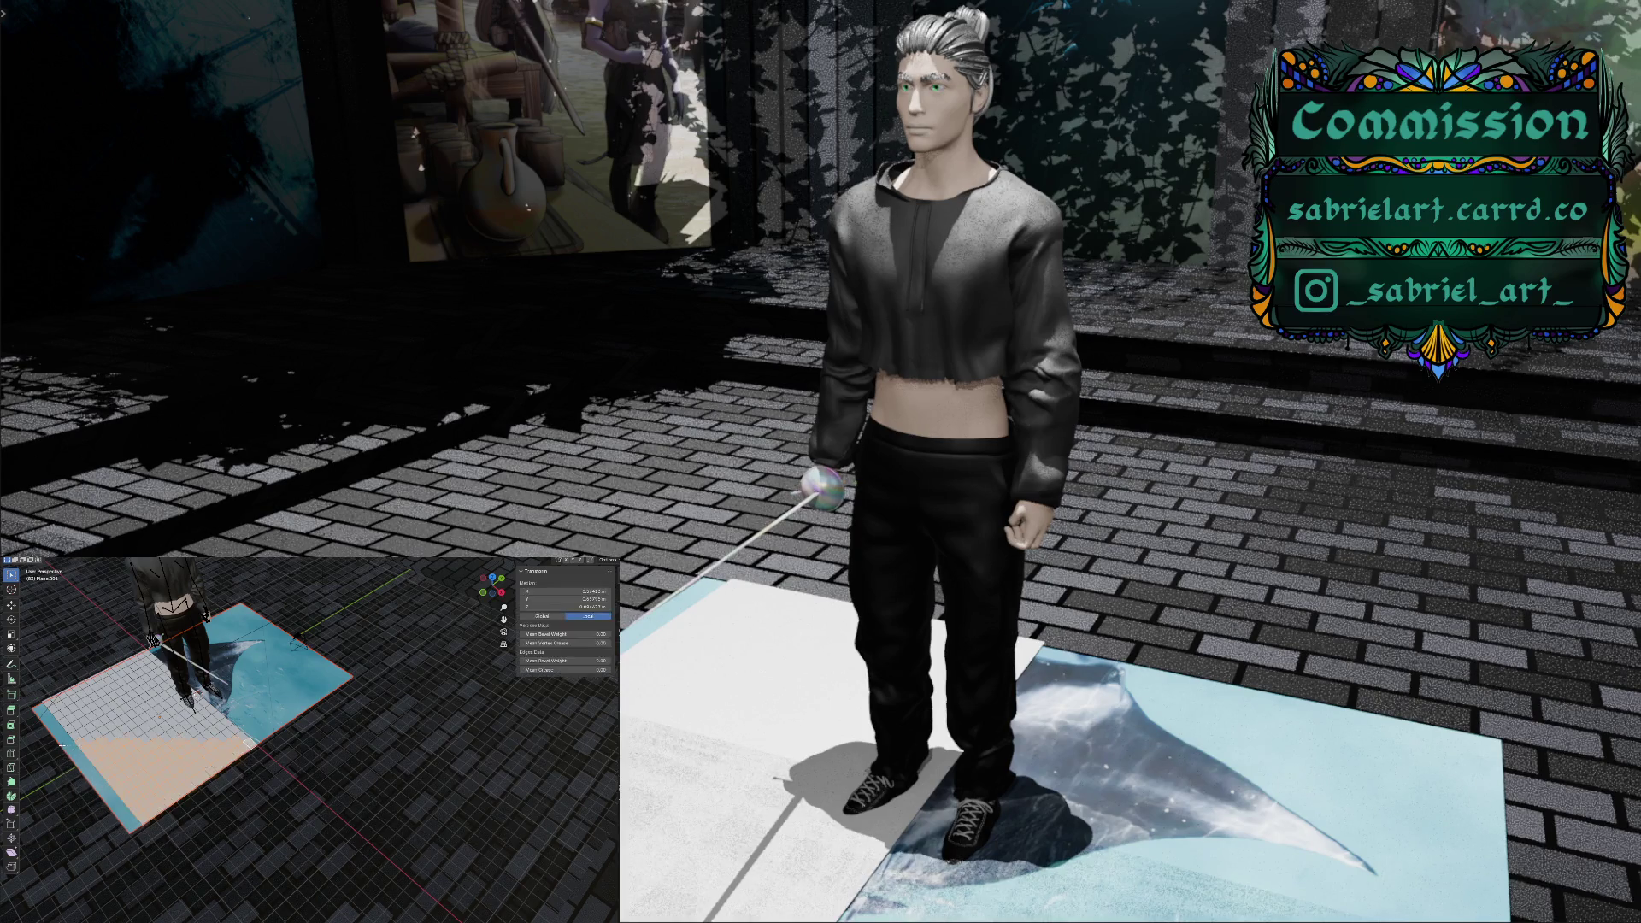
pyautogui.rightClick(136, 759)
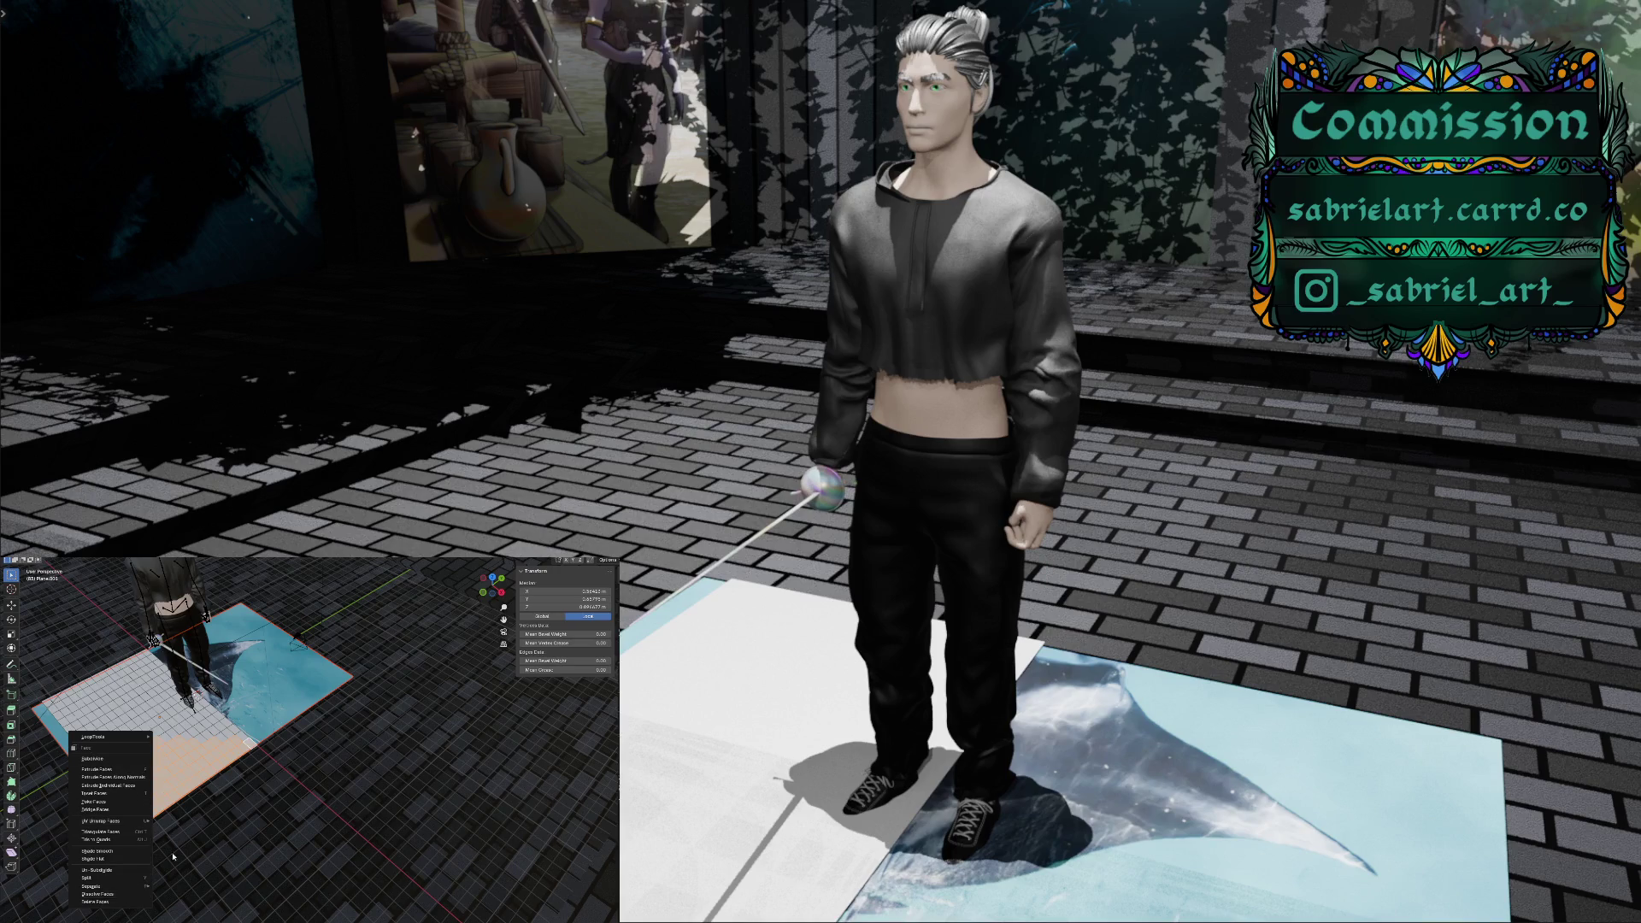
pyautogui.click(99, 895)
pyautogui.press('x')
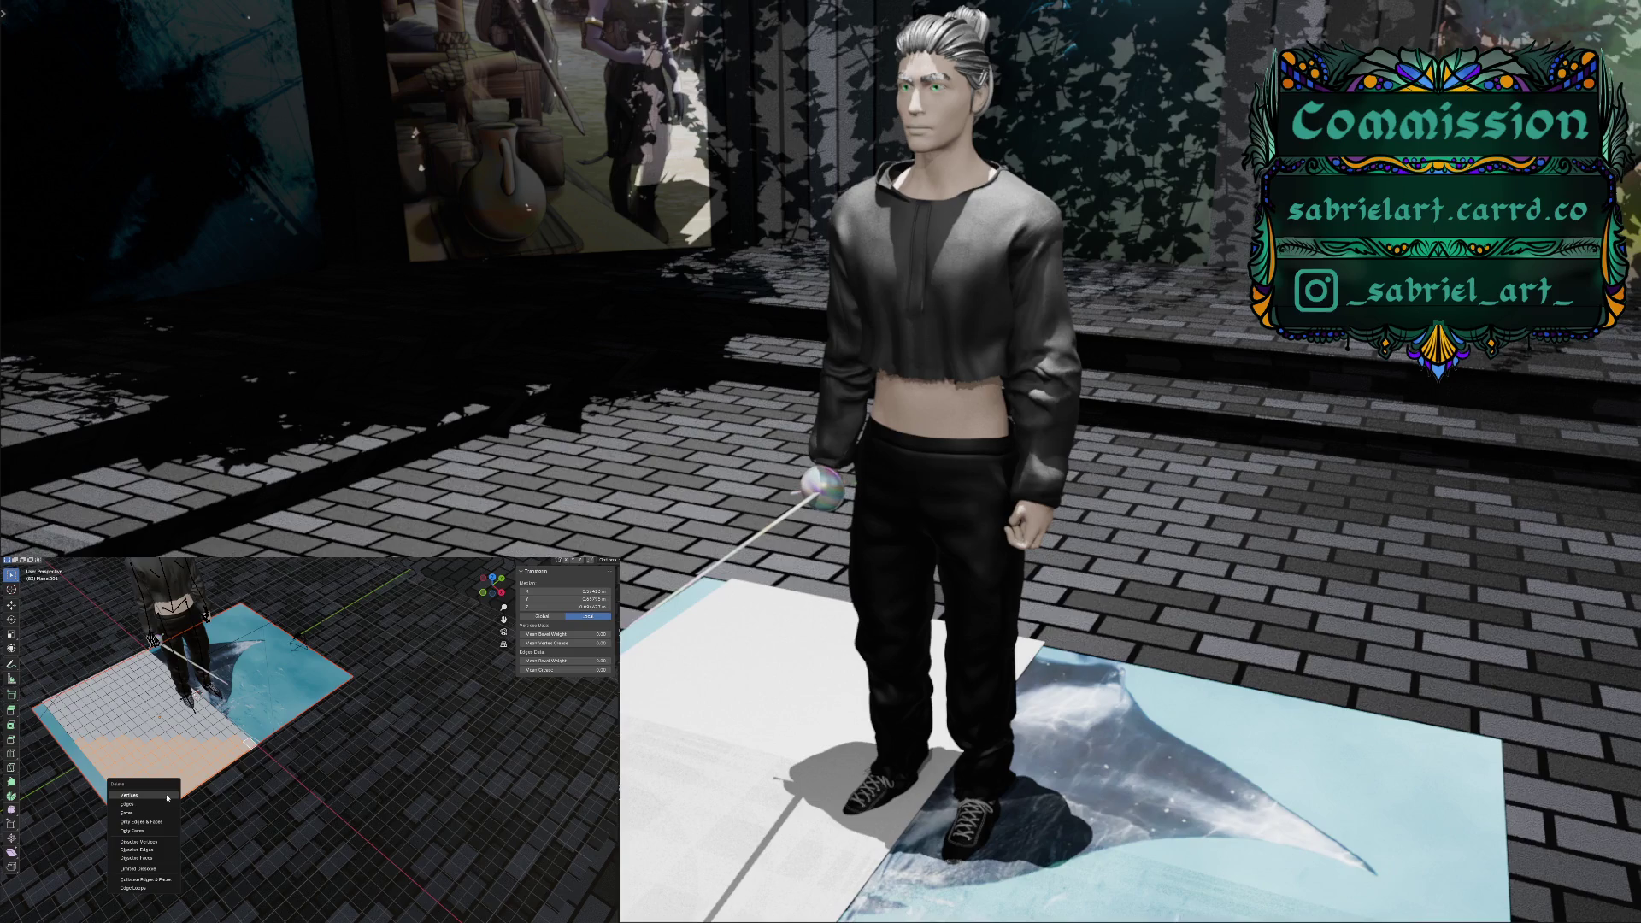
pyautogui.click(168, 798)
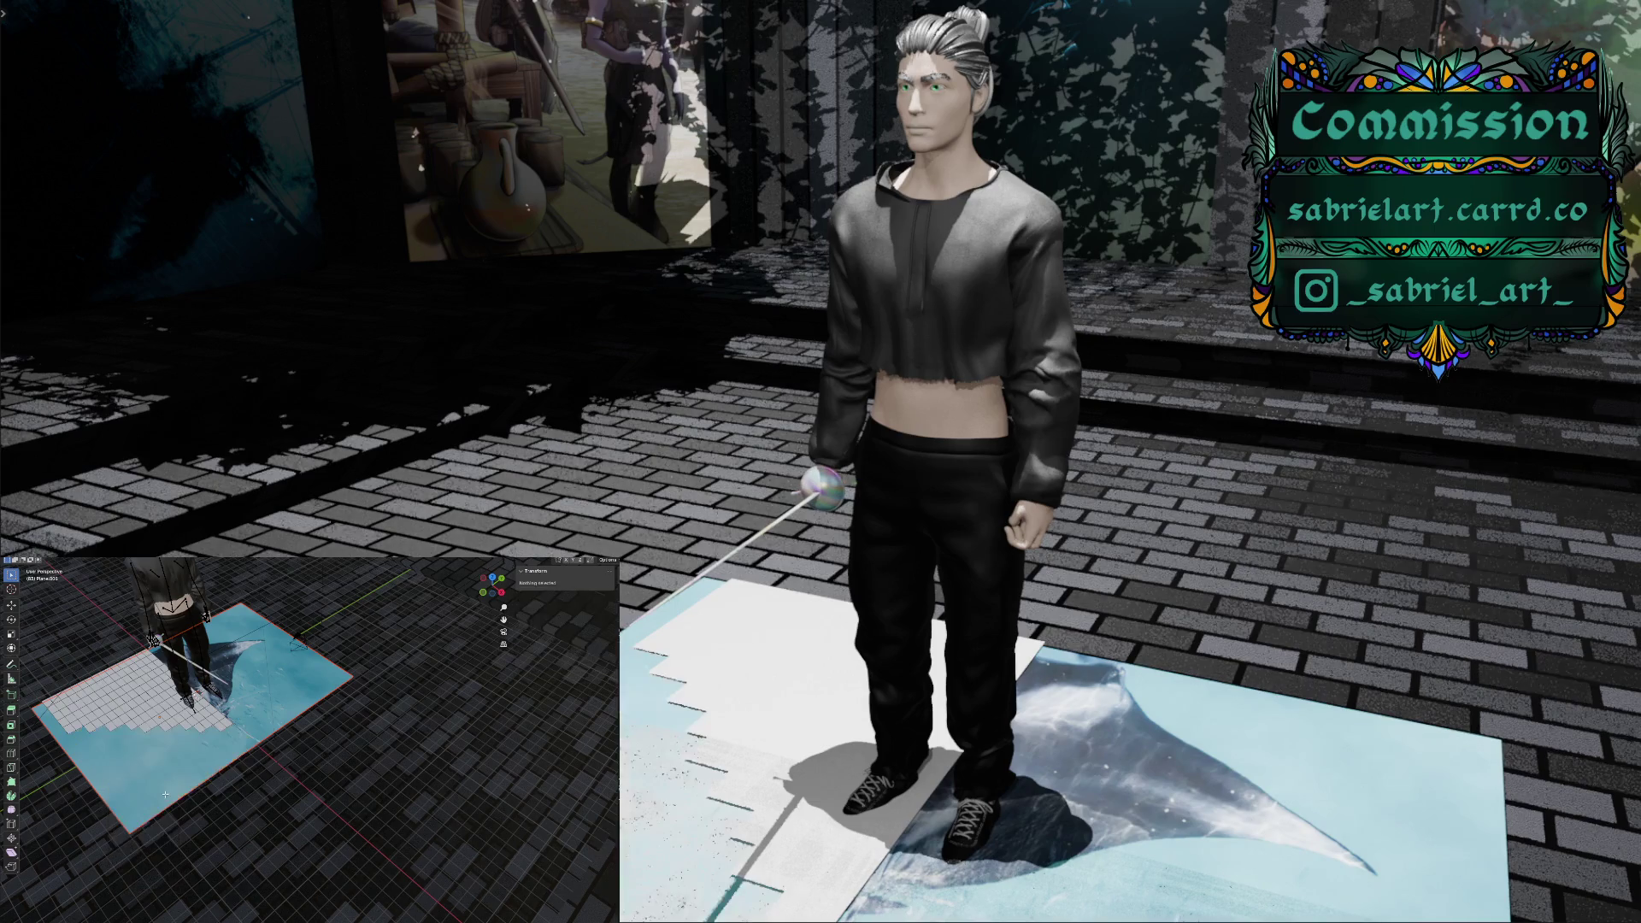
# Delete two individual vertices along the plane's jagged edge
pyautogui.moveTo(165, 753)
pyautogui.mouseDown(button='middle')
pyautogui.moveTo(249, 735)
pyautogui.moveTo(263, 698)
pyautogui.moveTo(256, 711)
pyautogui.mouseUp(button='middle')
pyautogui.scroll(3, 263, 699)
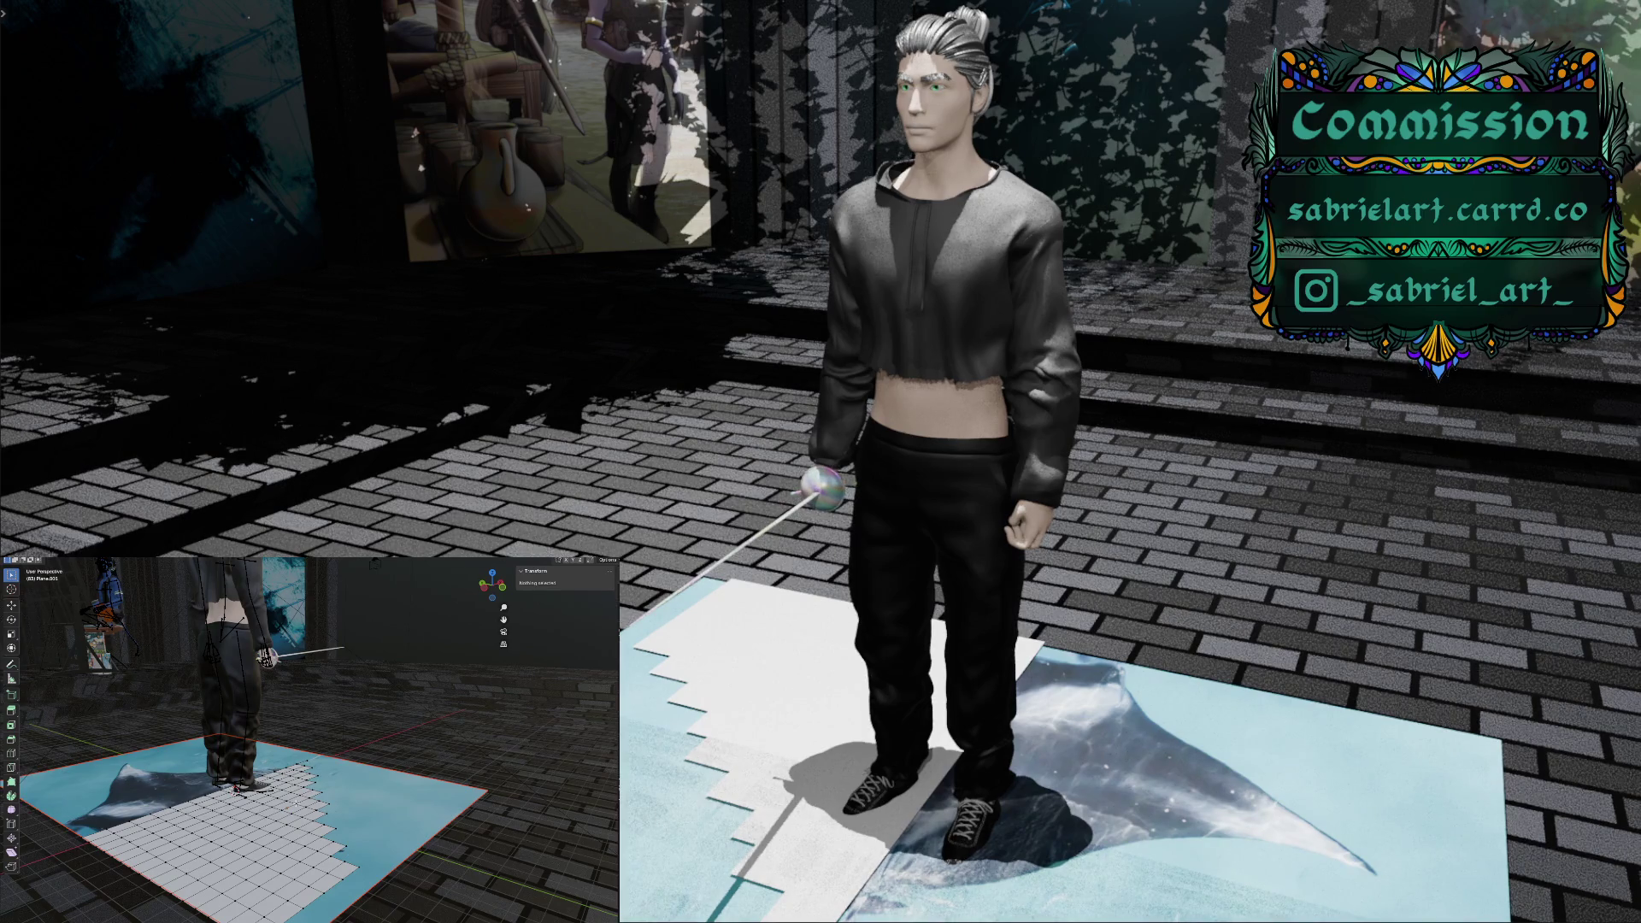
pyautogui.moveTo(290, 798); pyautogui.dragTo(233, 836, button='middle')
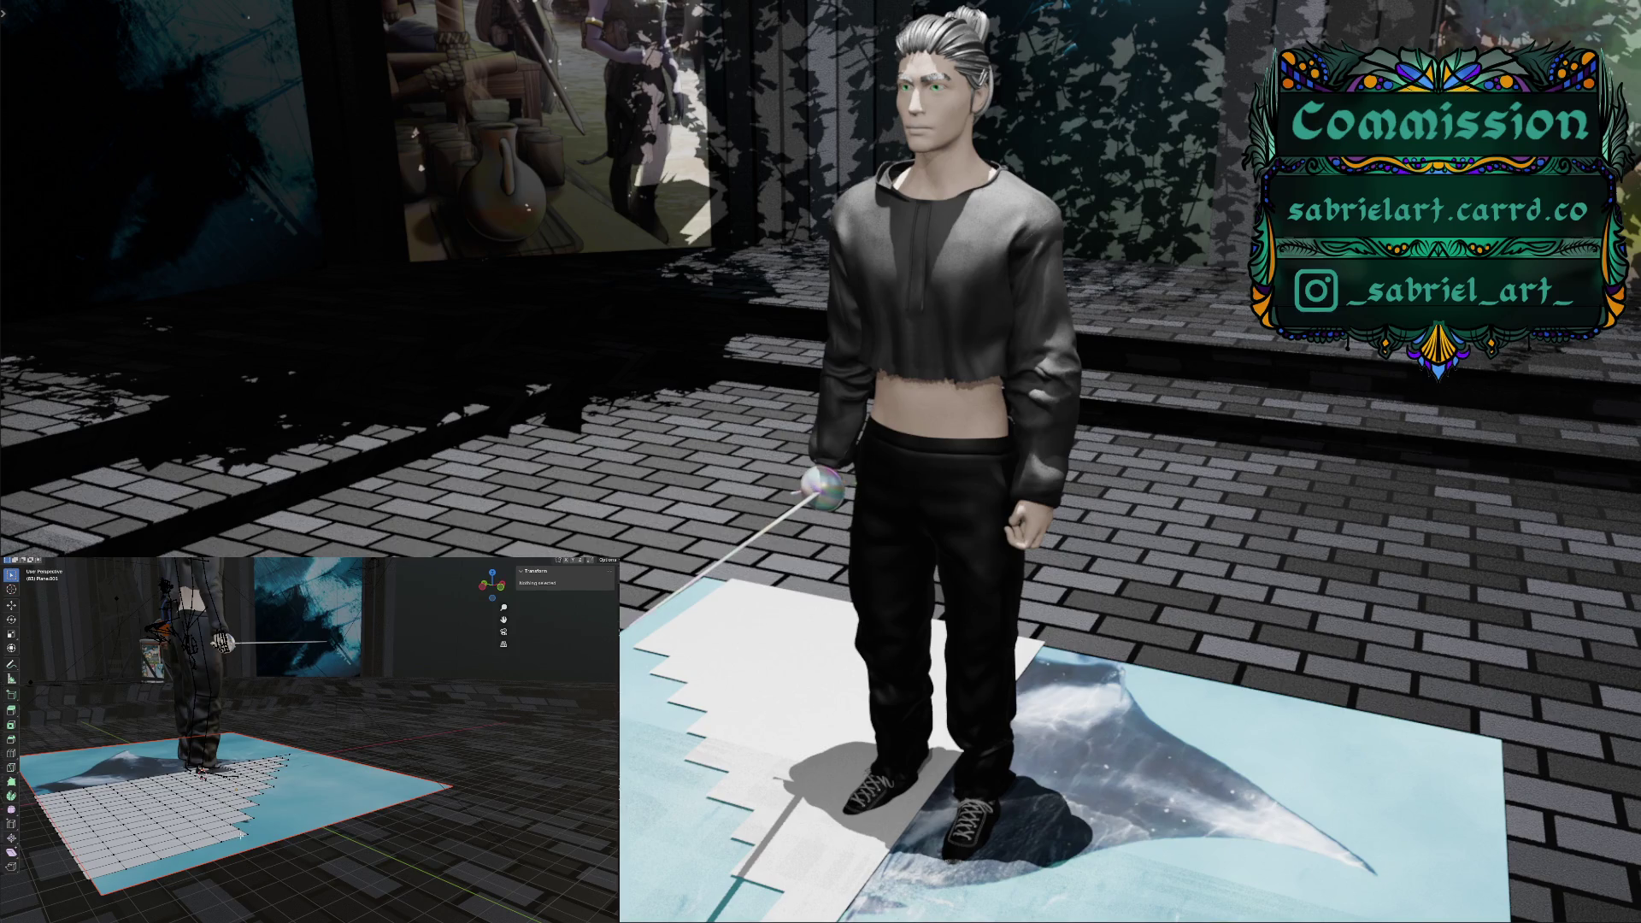
pyautogui.click(247, 833)
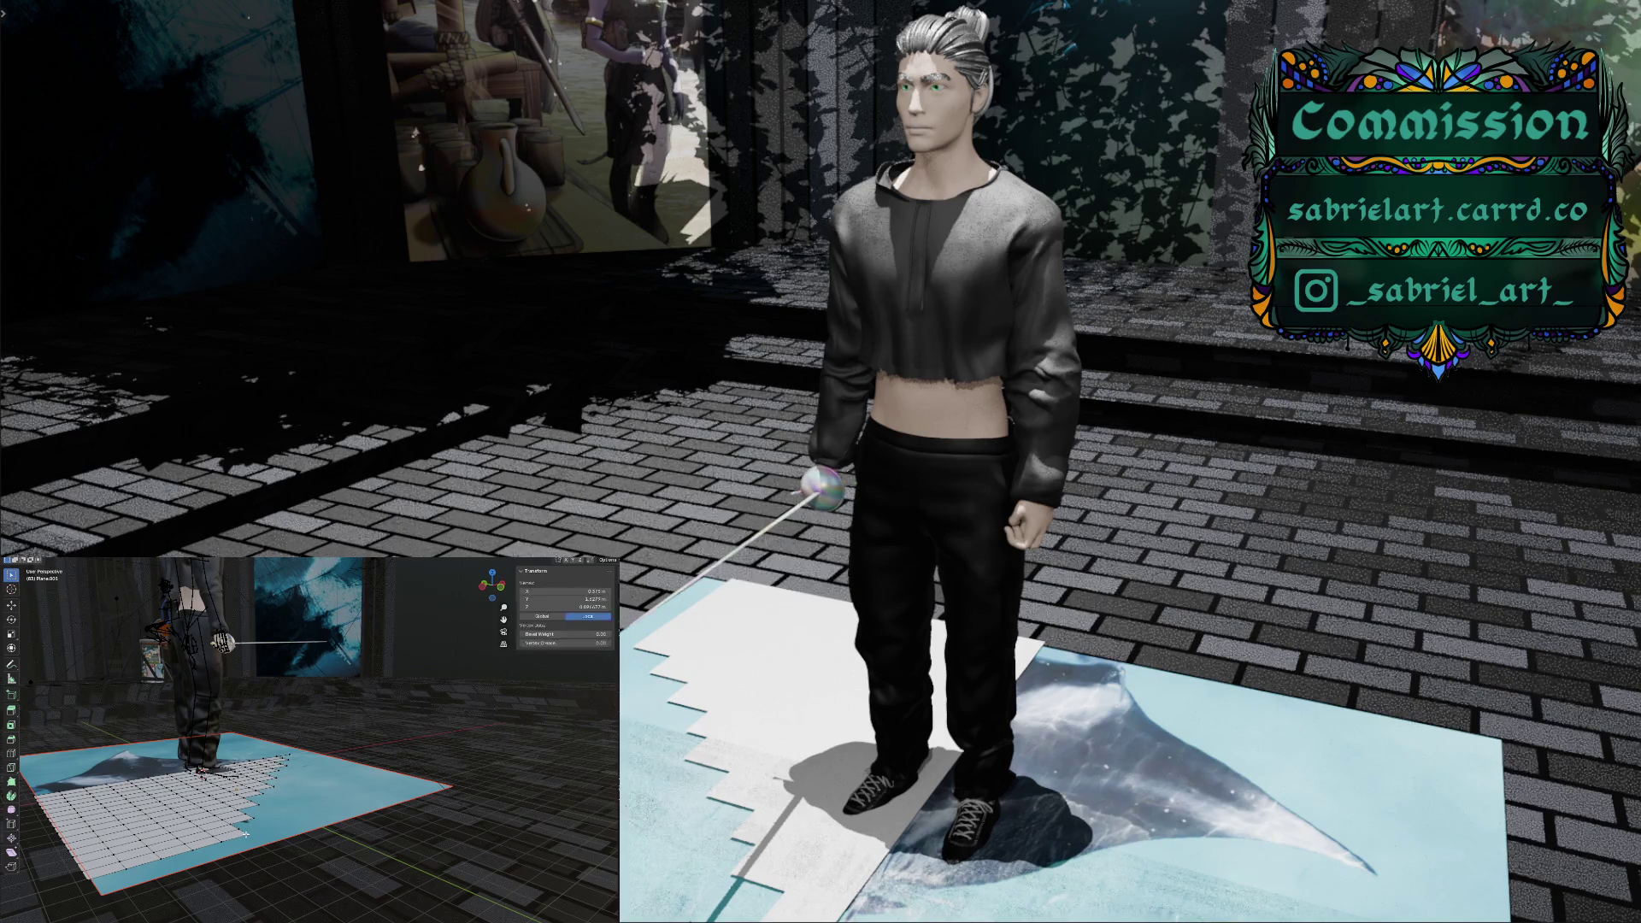
pyautogui.press('x')
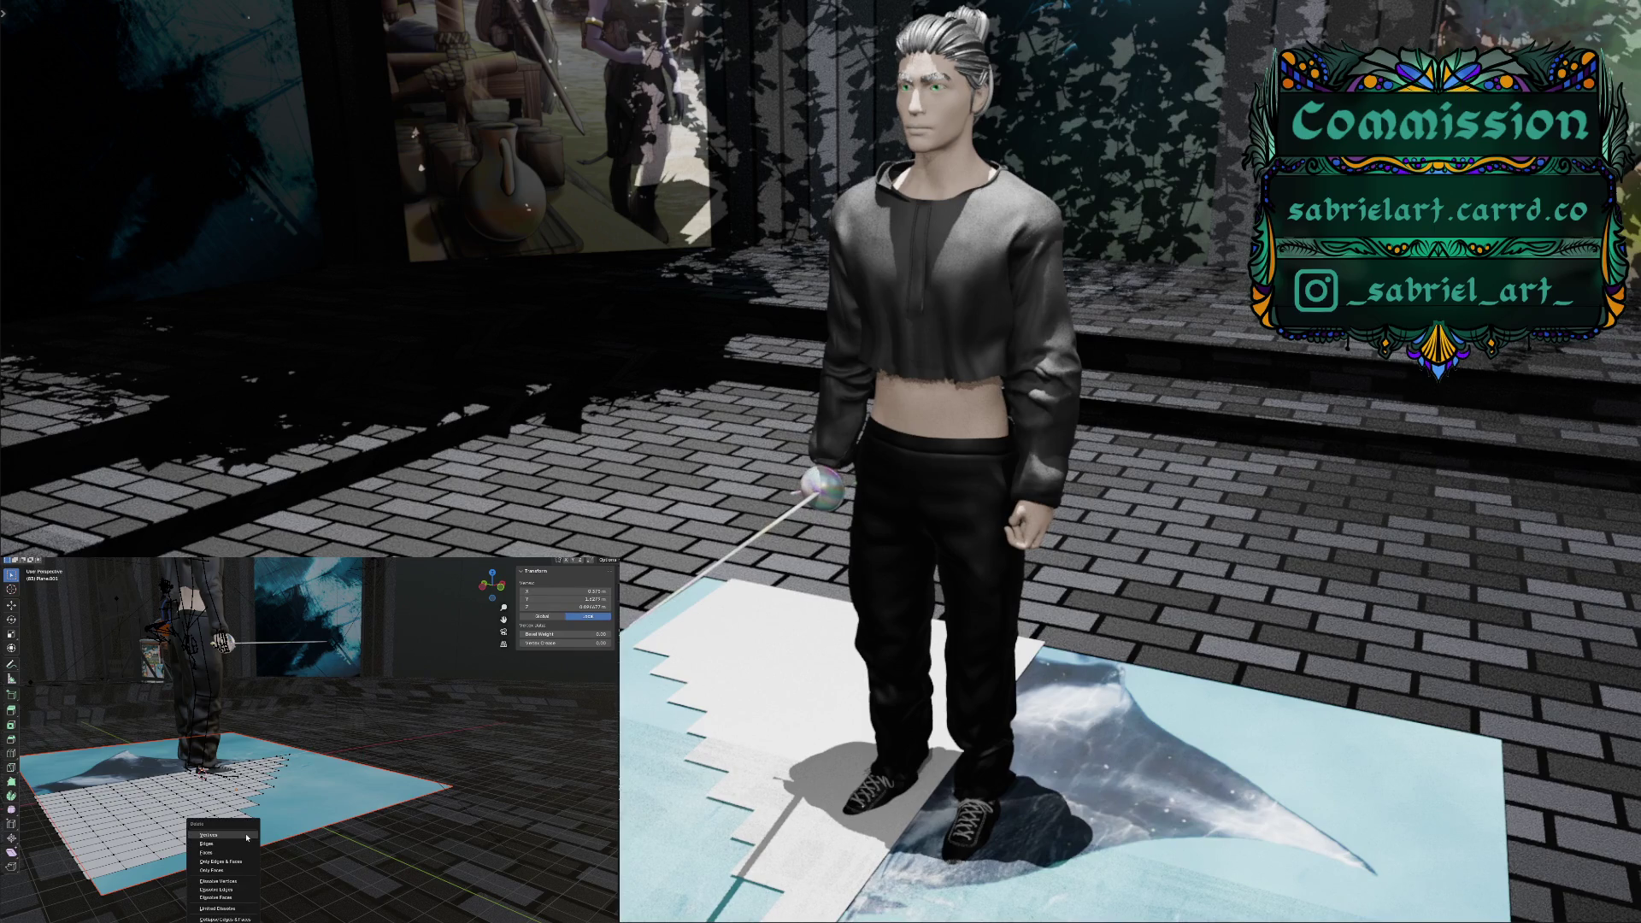
pyautogui.click(246, 836)
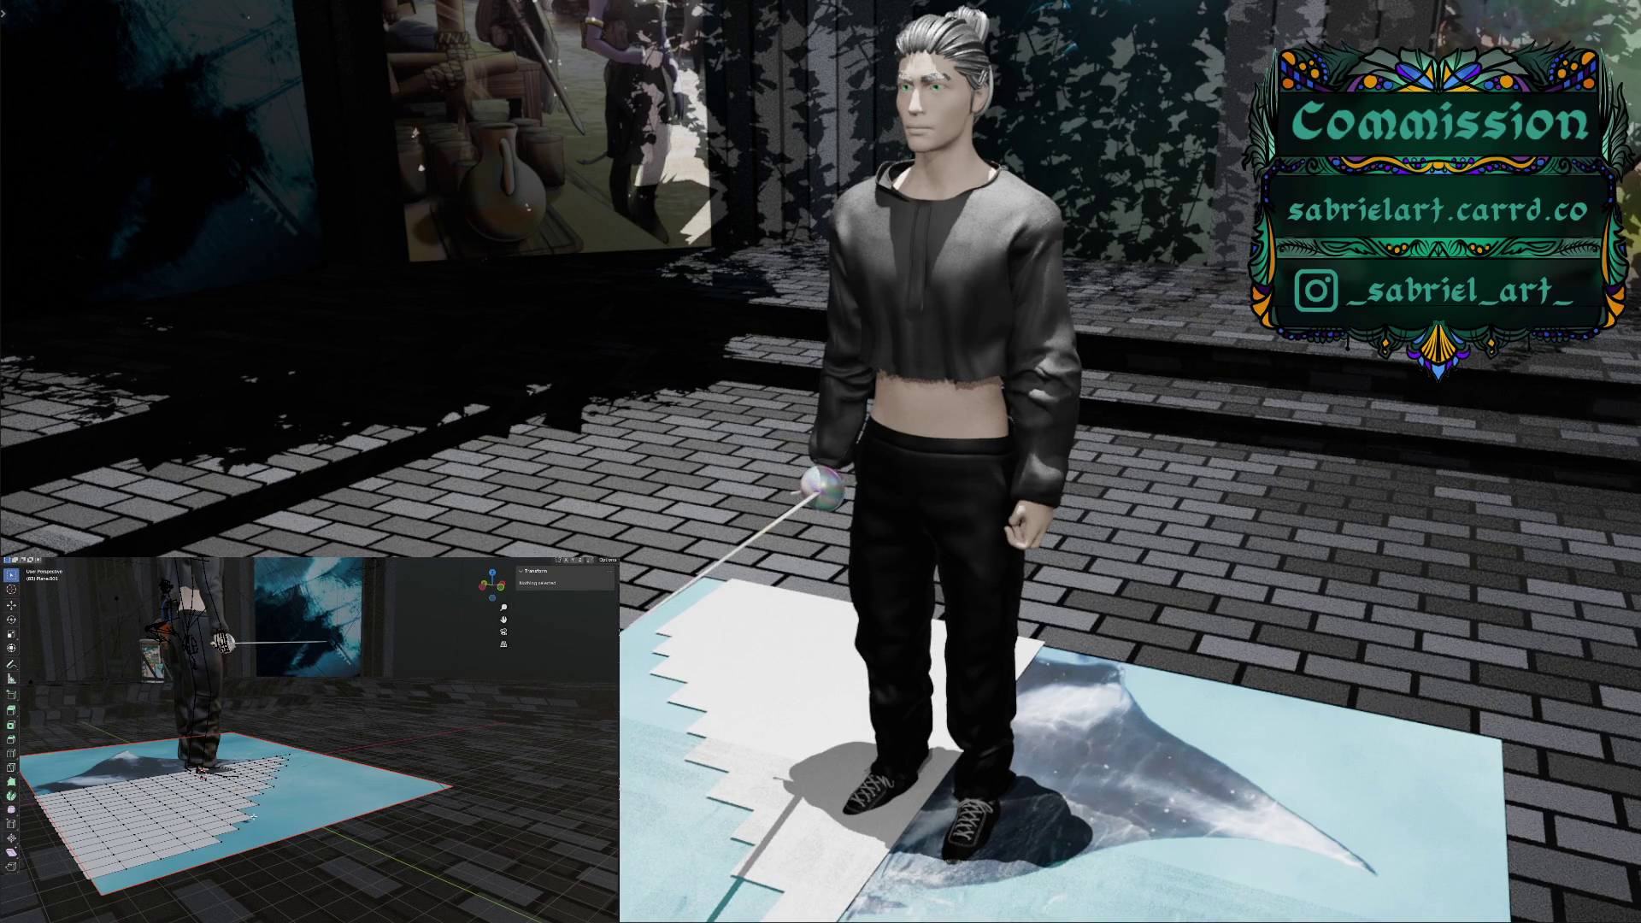
pyautogui.click(252, 819)
pyautogui.press('x')
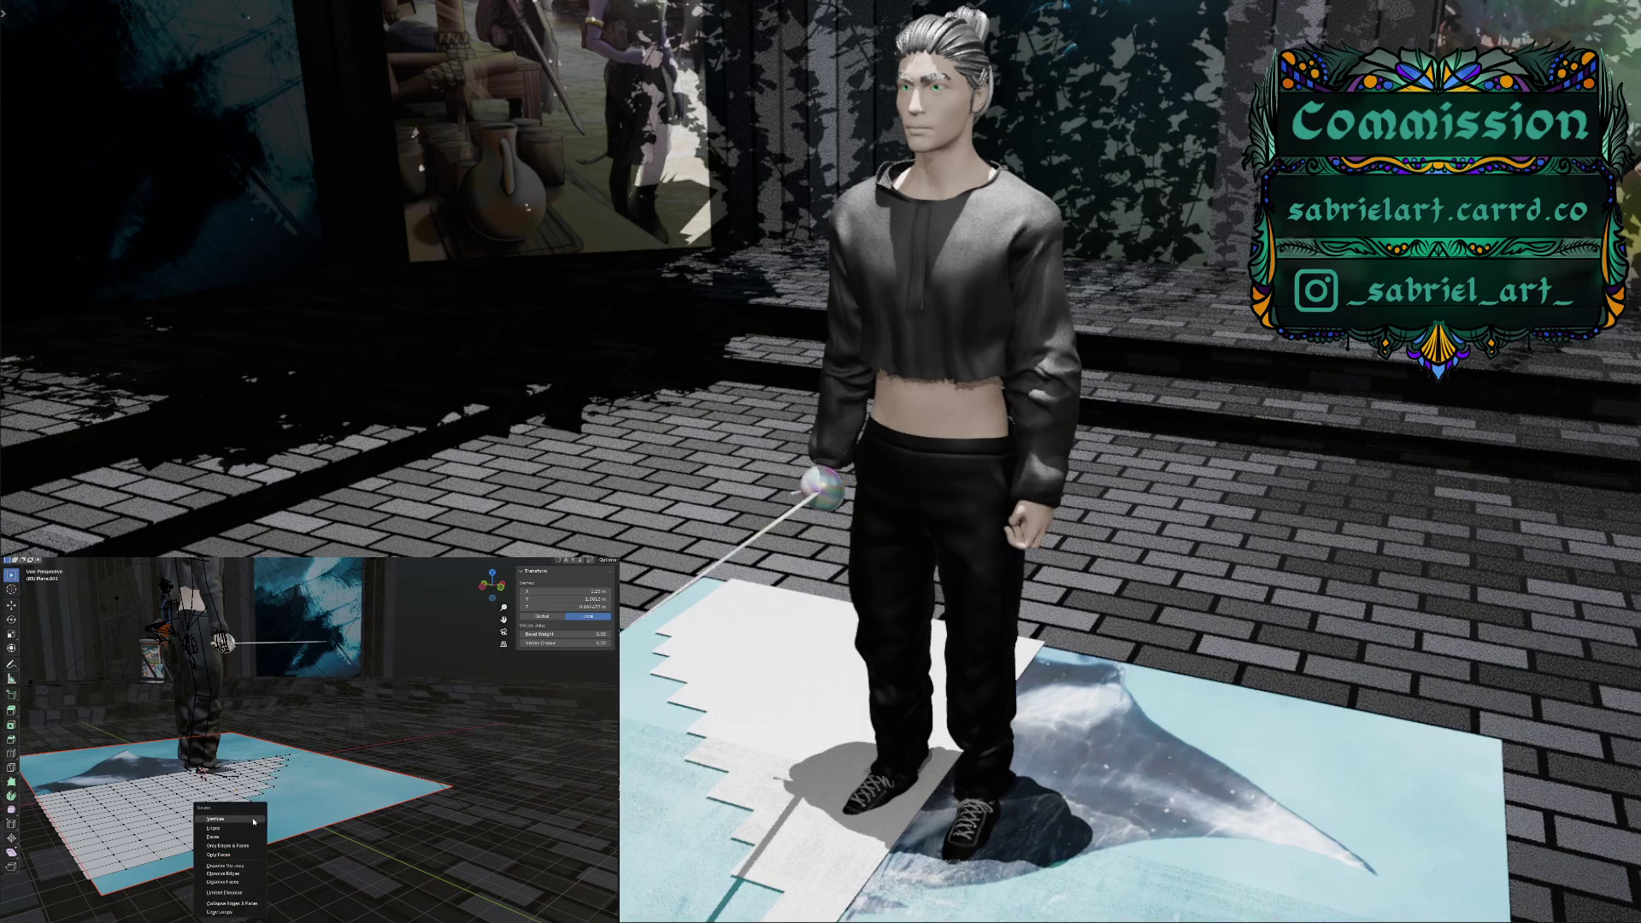
pyautogui.click(253, 821)
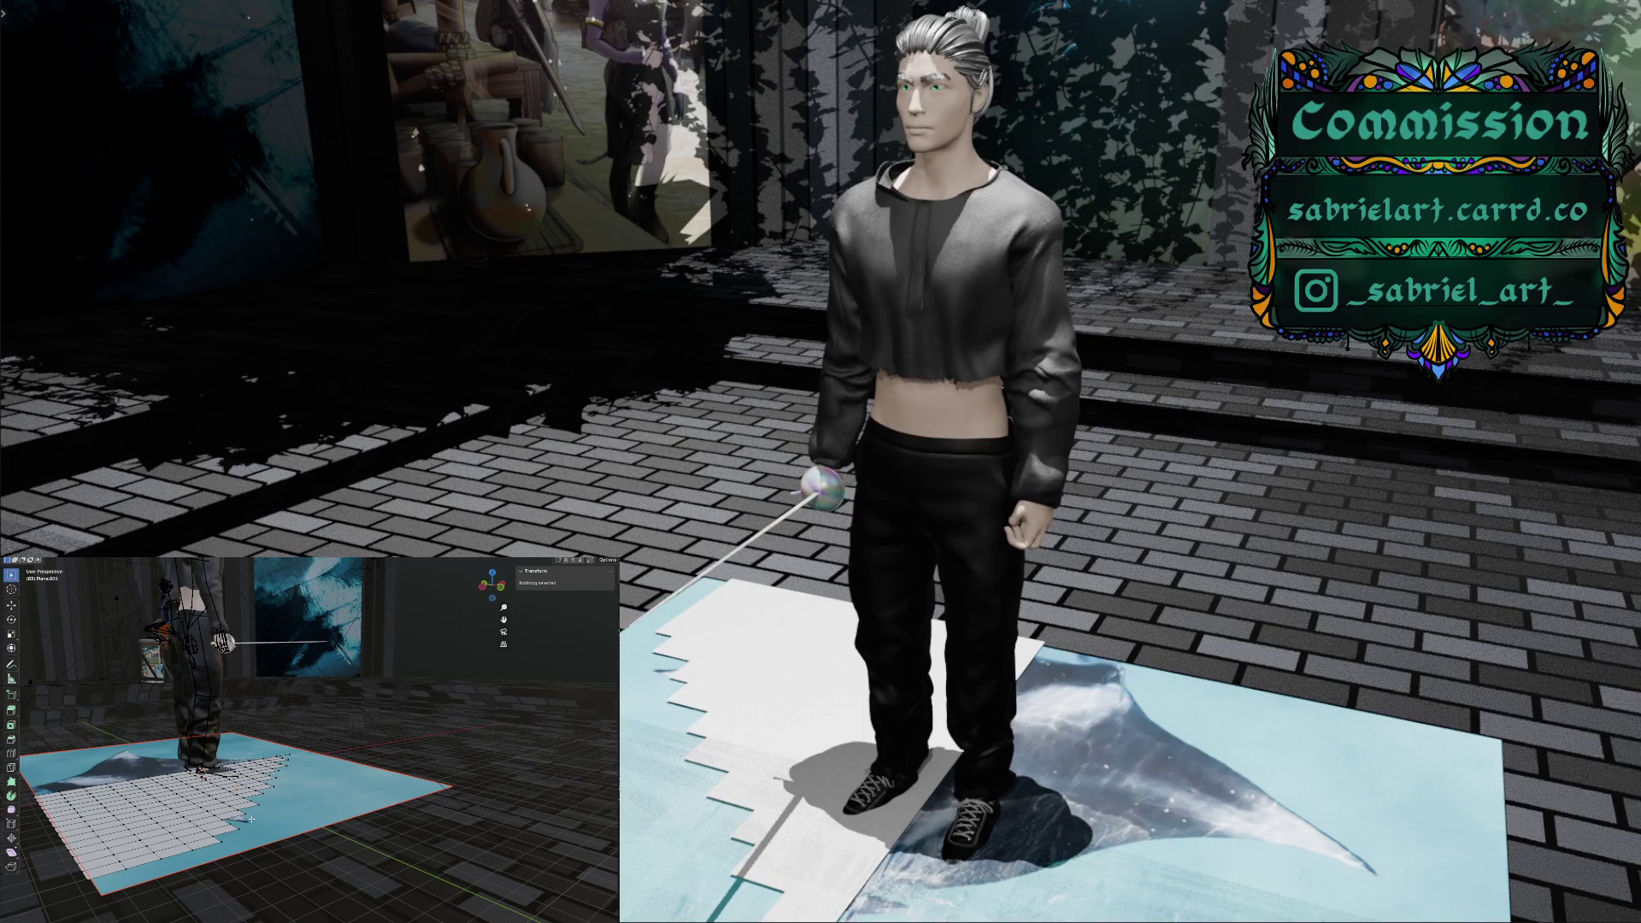
# Box-select a group of vertices near the edge and delete them
pyautogui.click(253, 819)
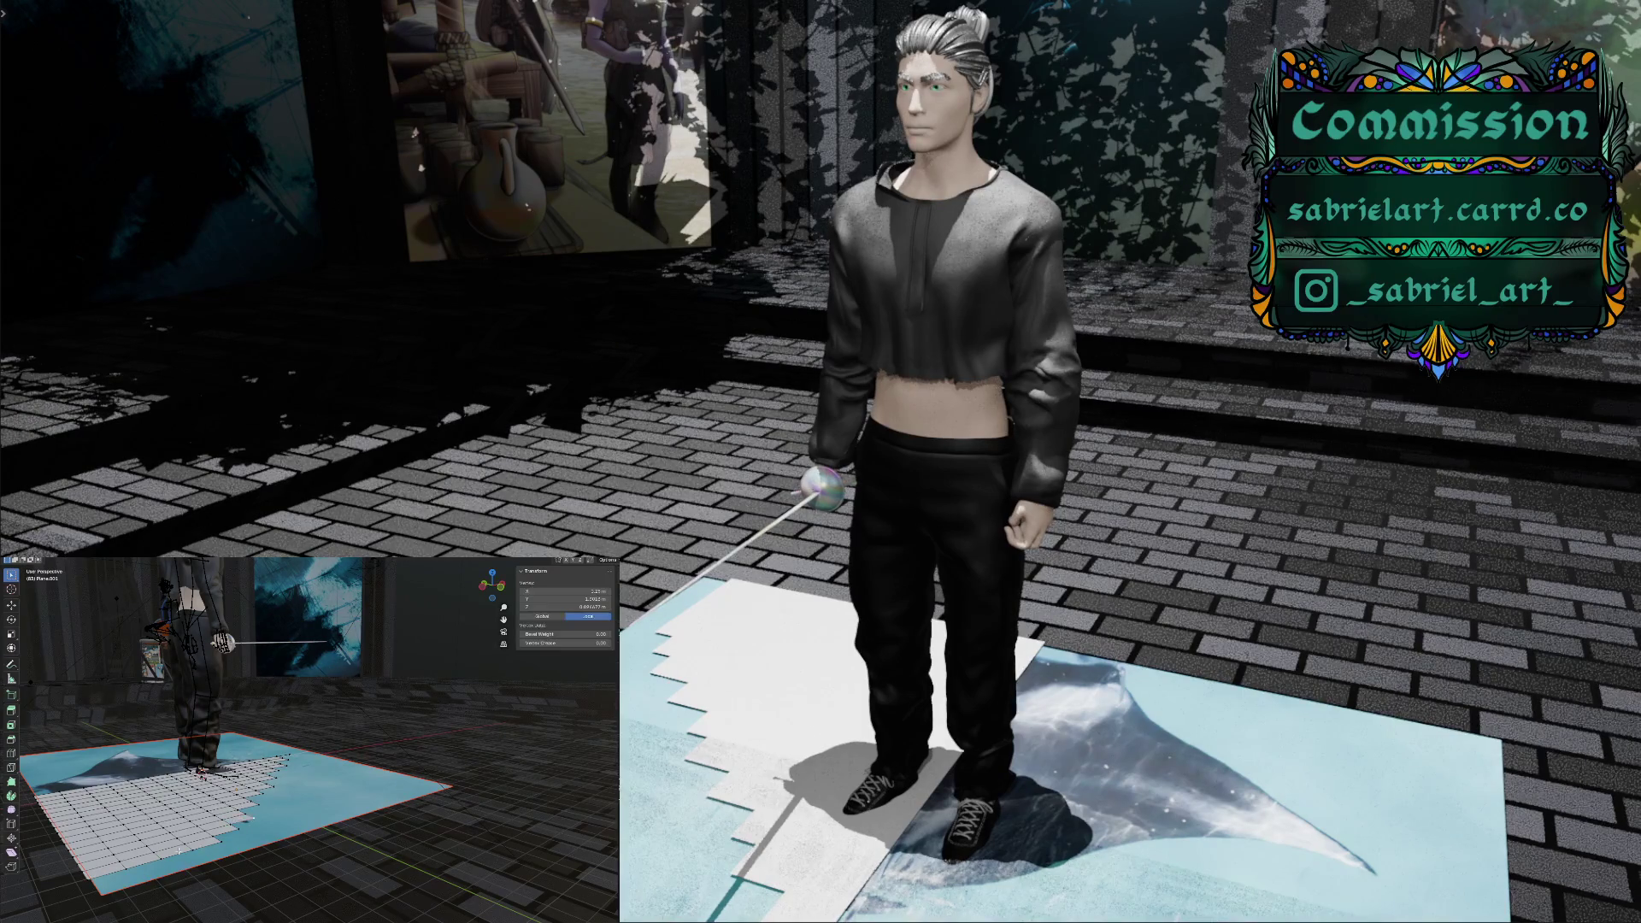
pyautogui.moveTo(47, 838); pyautogui.dragTo(232, 888)
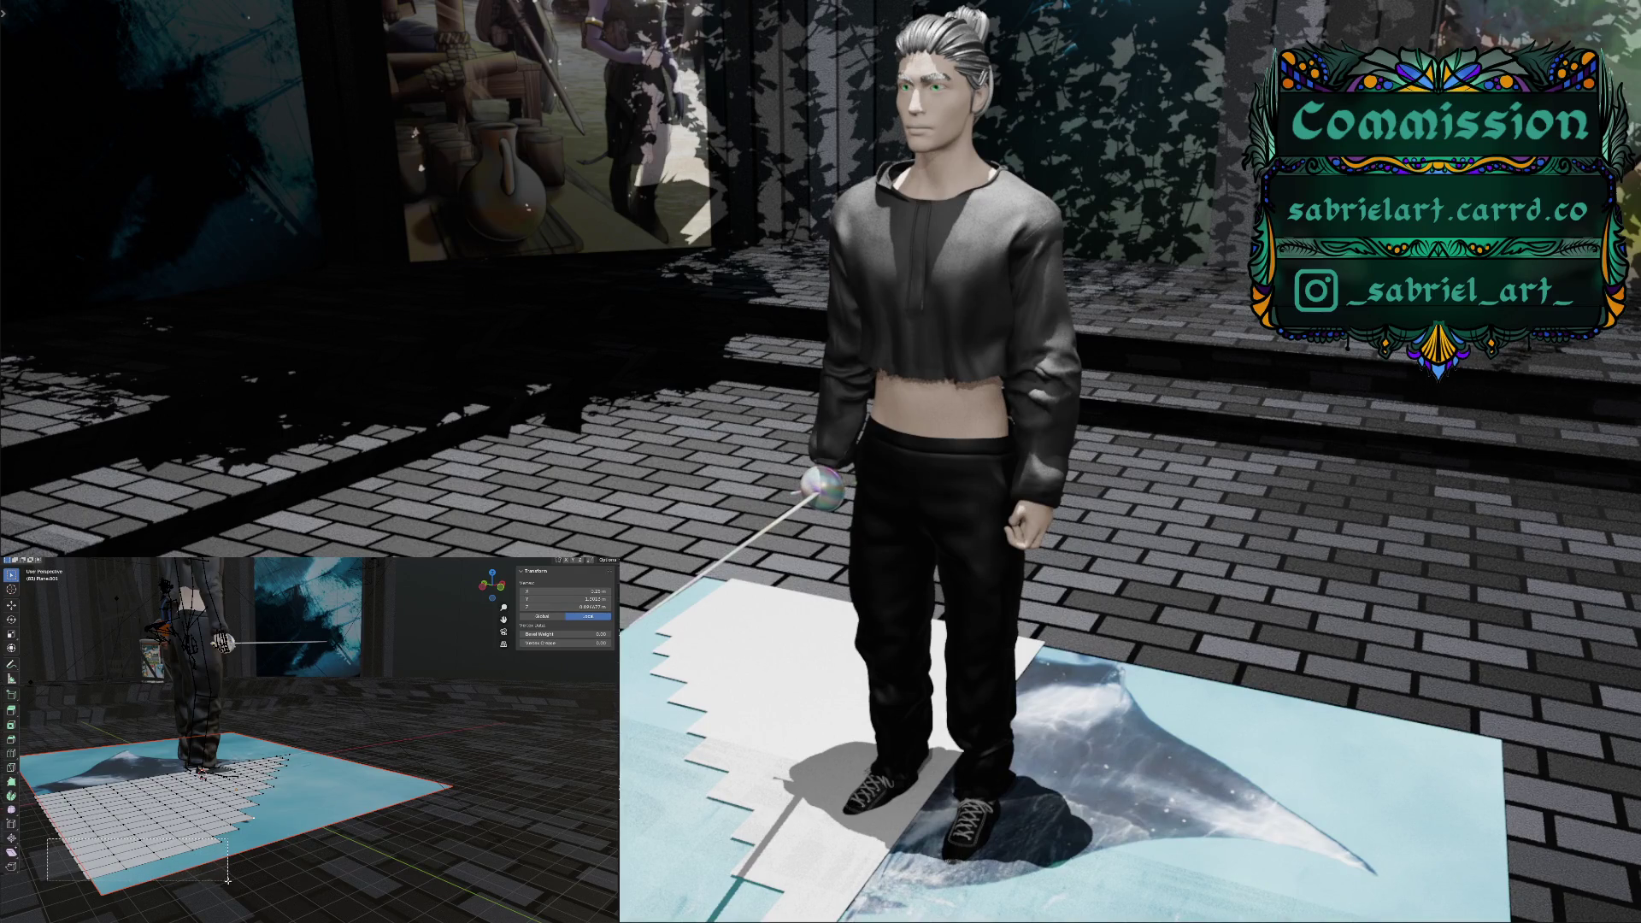
pyautogui.moveTo(232, 889); pyautogui.dragTo(232, 889)
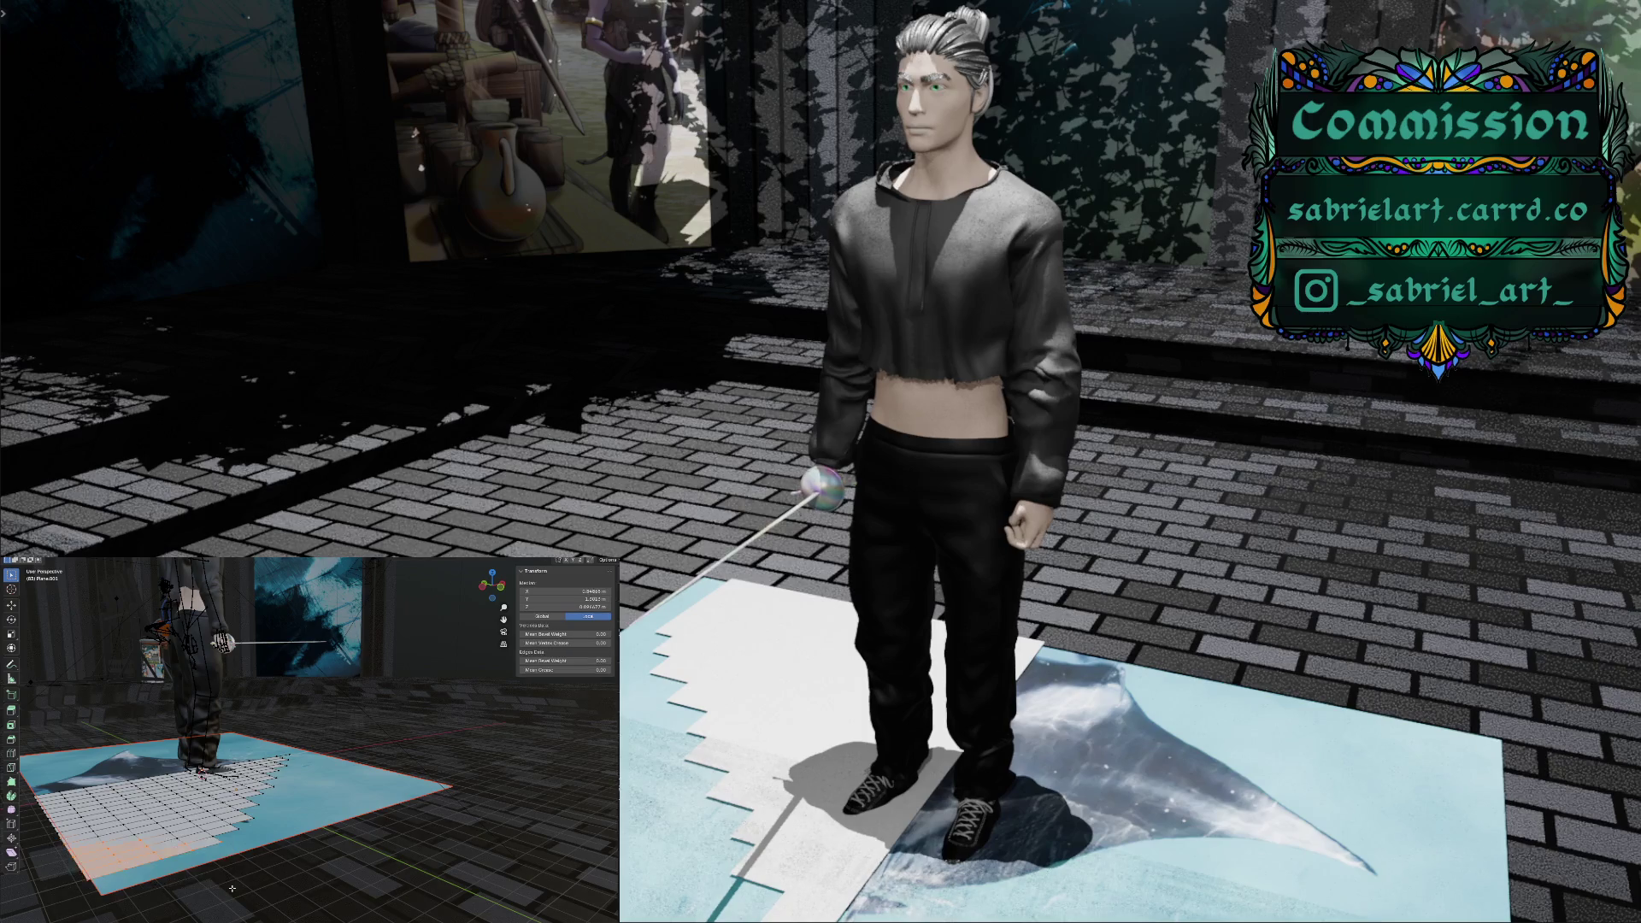
pyautogui.press('x')
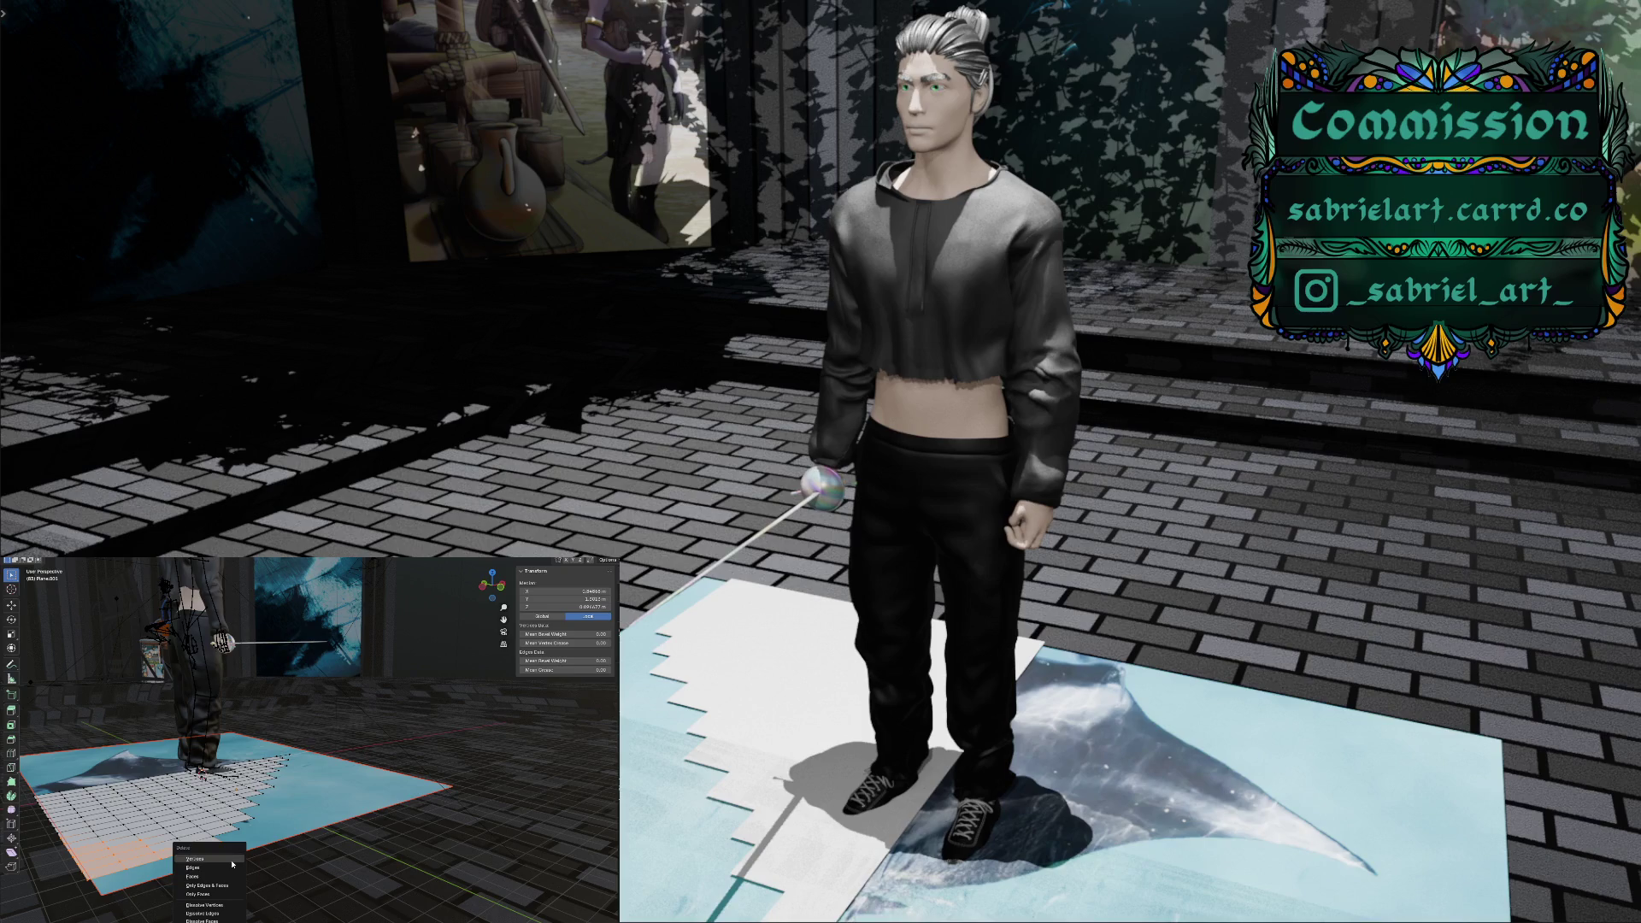
pyautogui.click(231, 860)
pyautogui.moveTo(198, 858); pyautogui.dragTo(267, 906, button='middle')
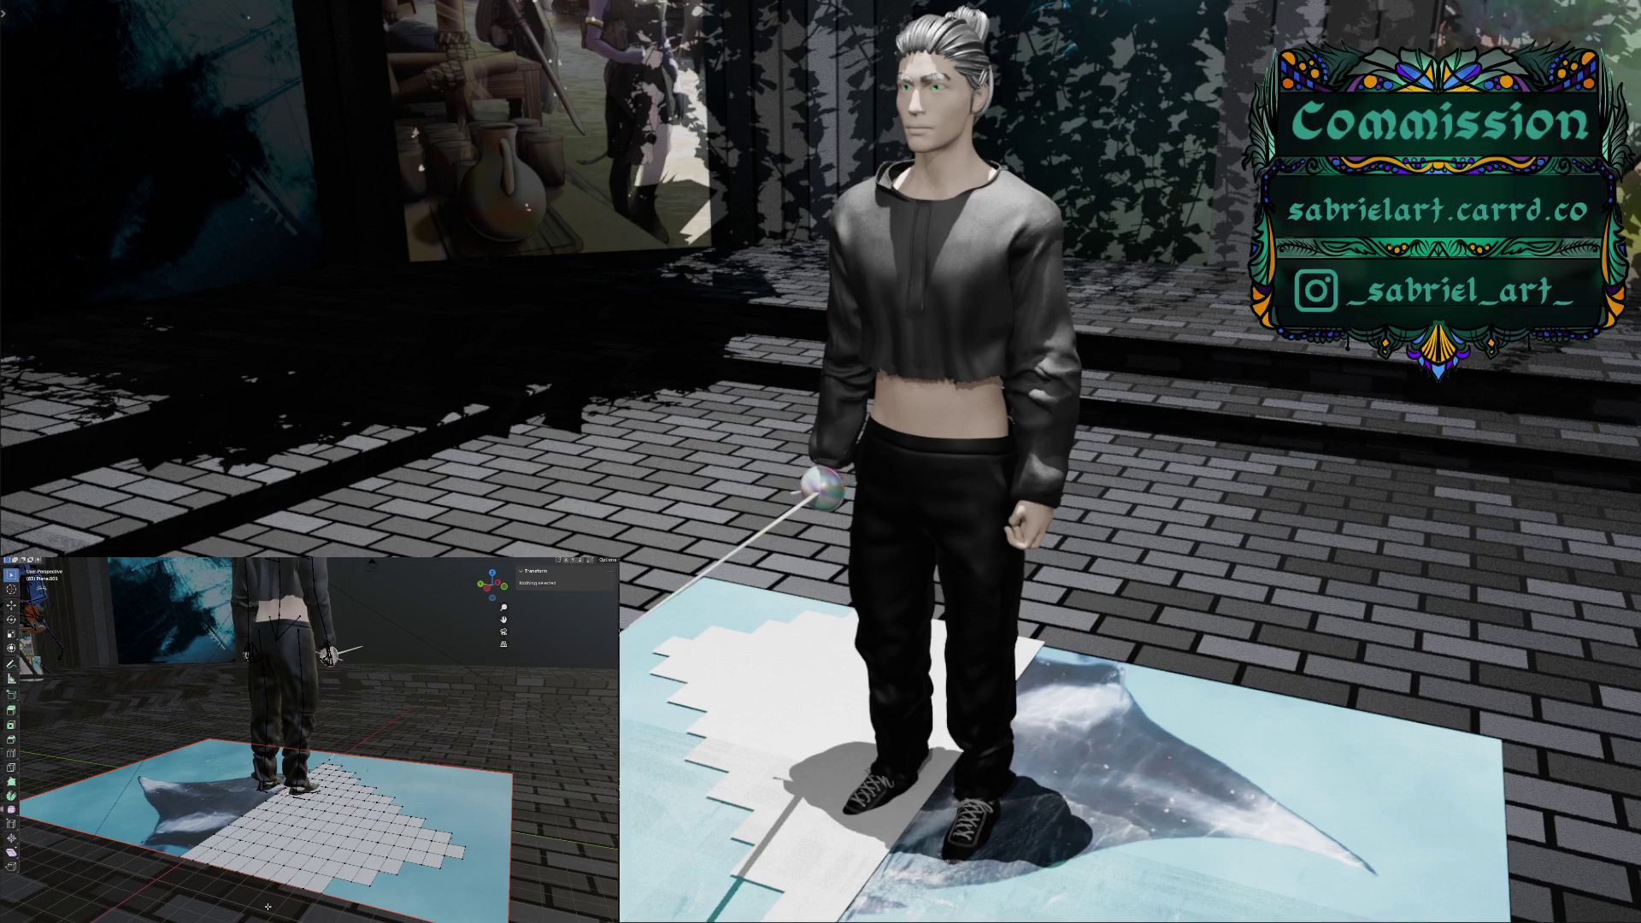
# Delete four stray vertices one by one along the cutout's stepped edge
pyautogui.click(181, 855)
pyautogui.press('x')
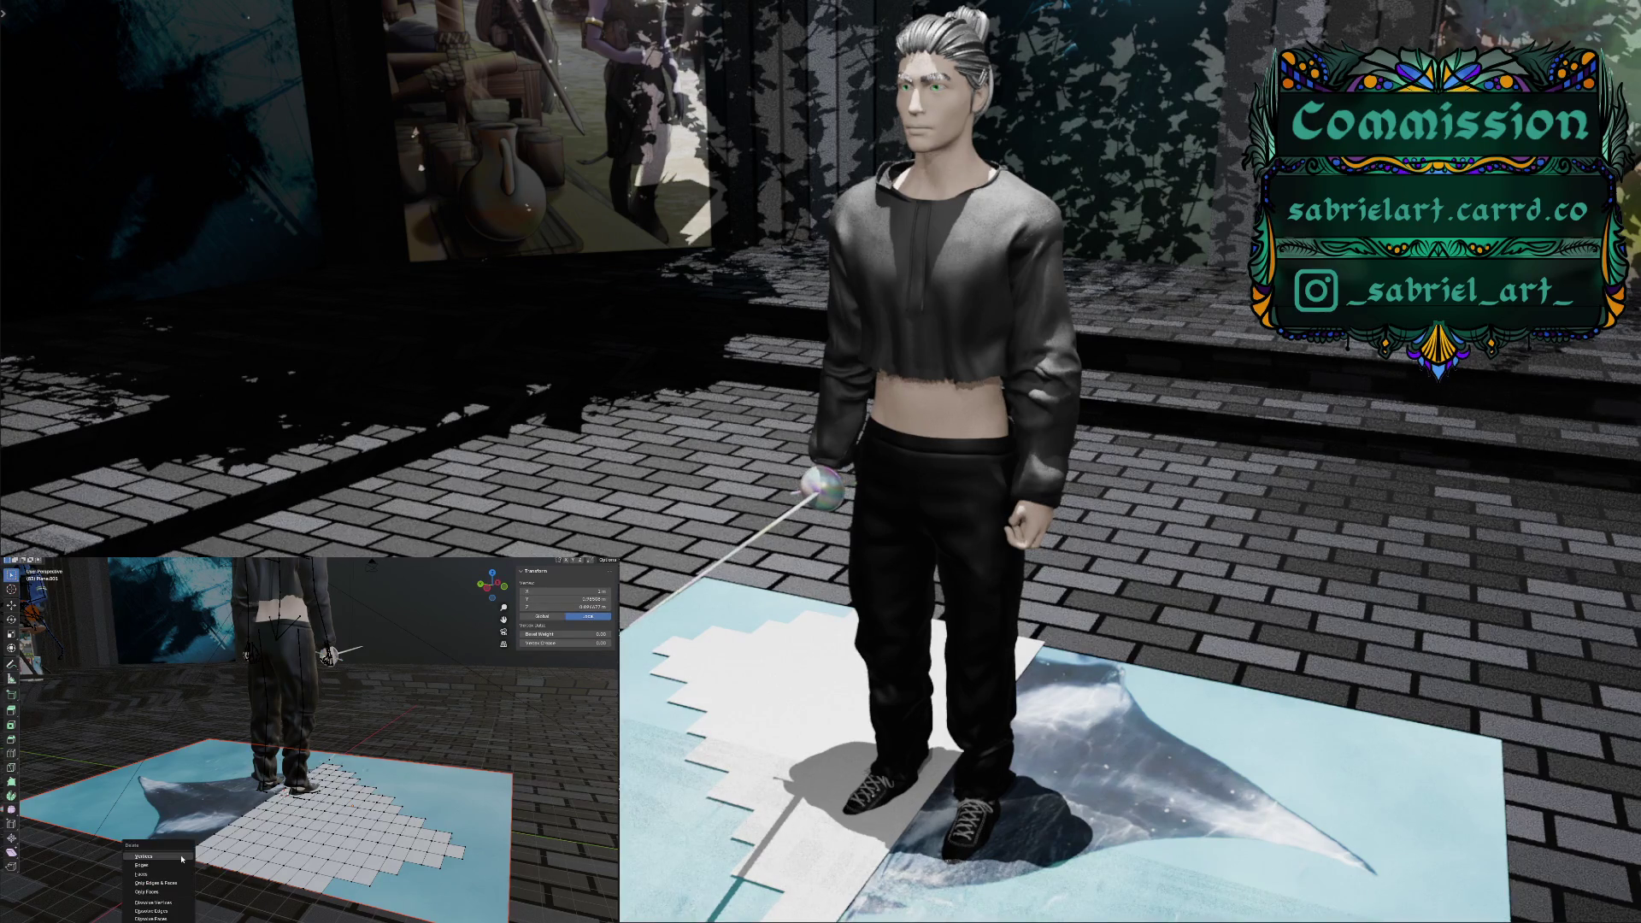
pyautogui.click(181, 856)
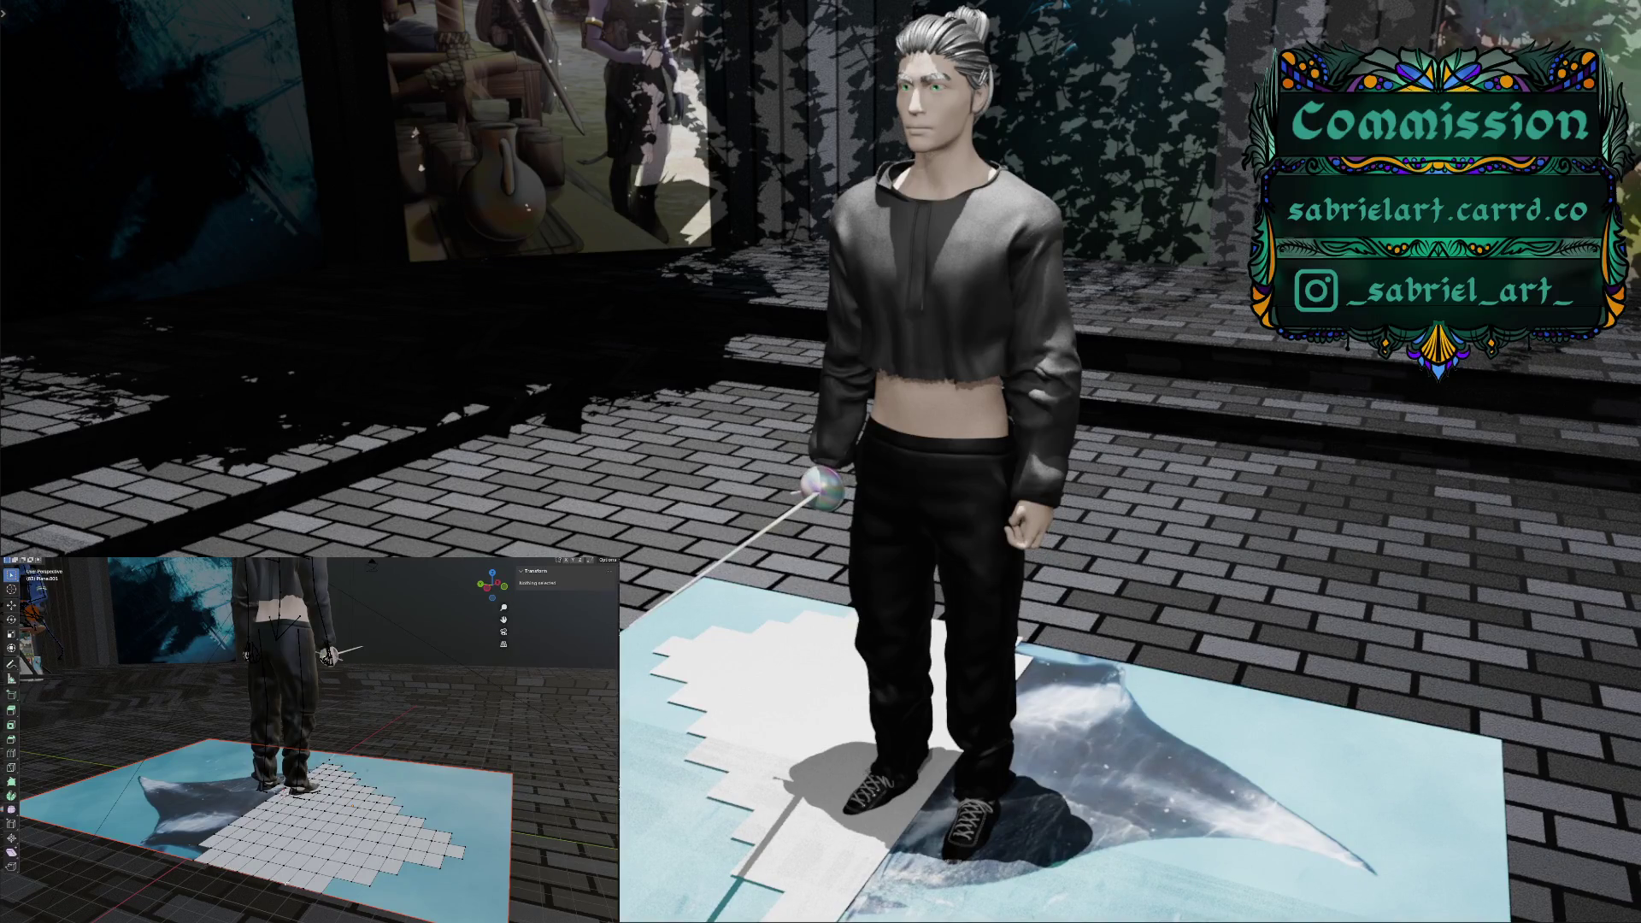
pyautogui.click(317, 850)
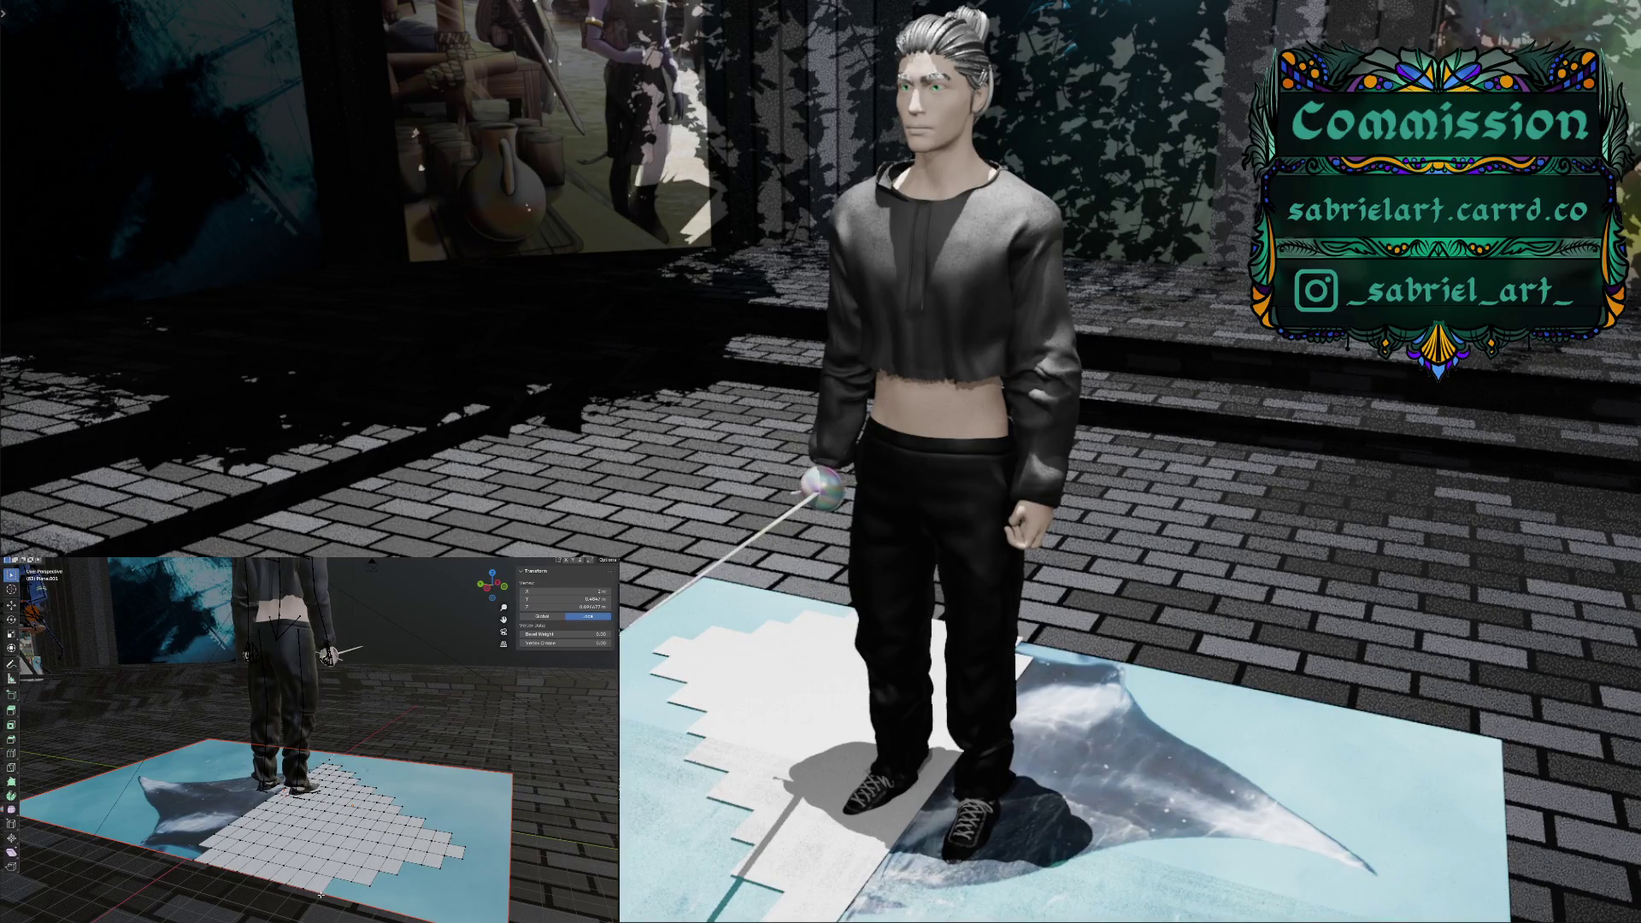
pyautogui.press('x')
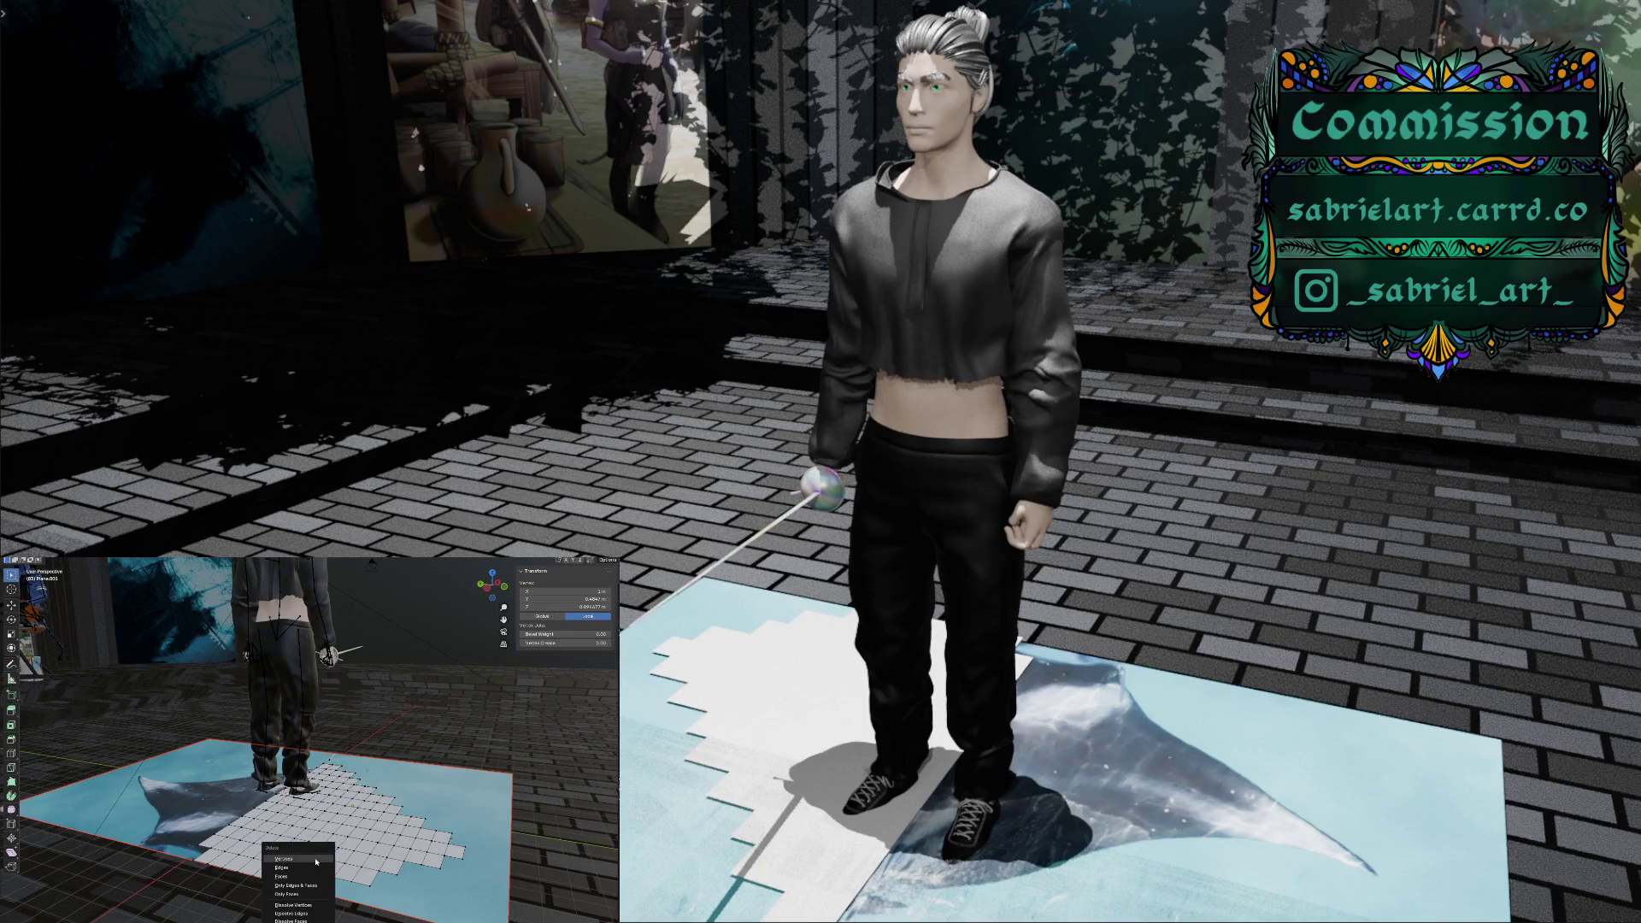
pyautogui.click(316, 859)
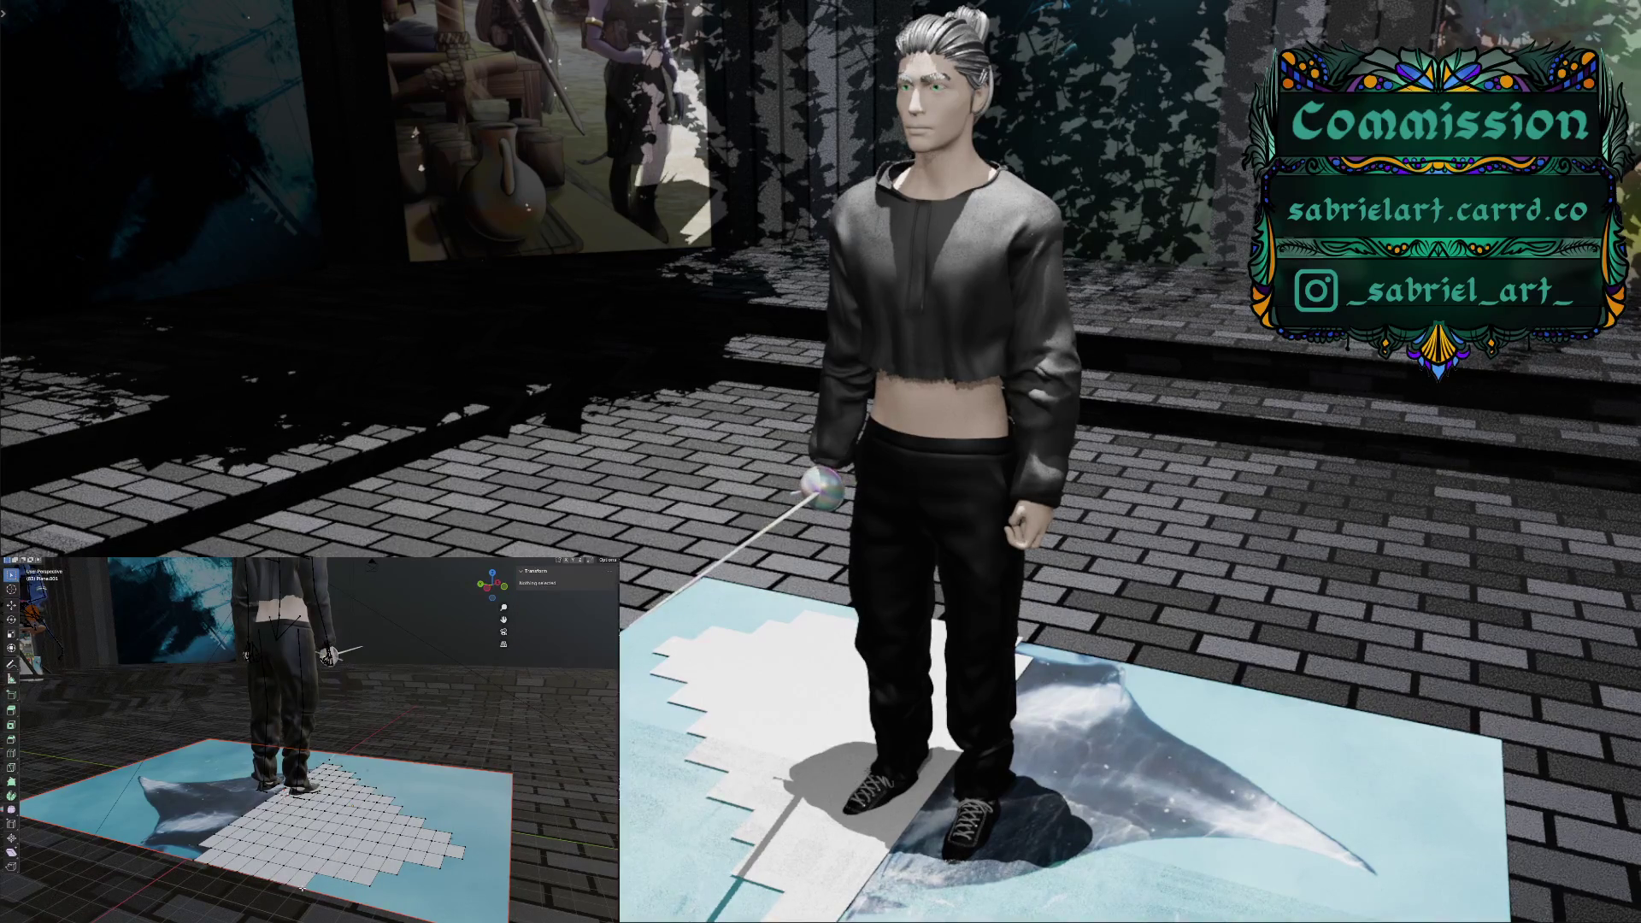
pyautogui.click(304, 865)
pyautogui.press('x')
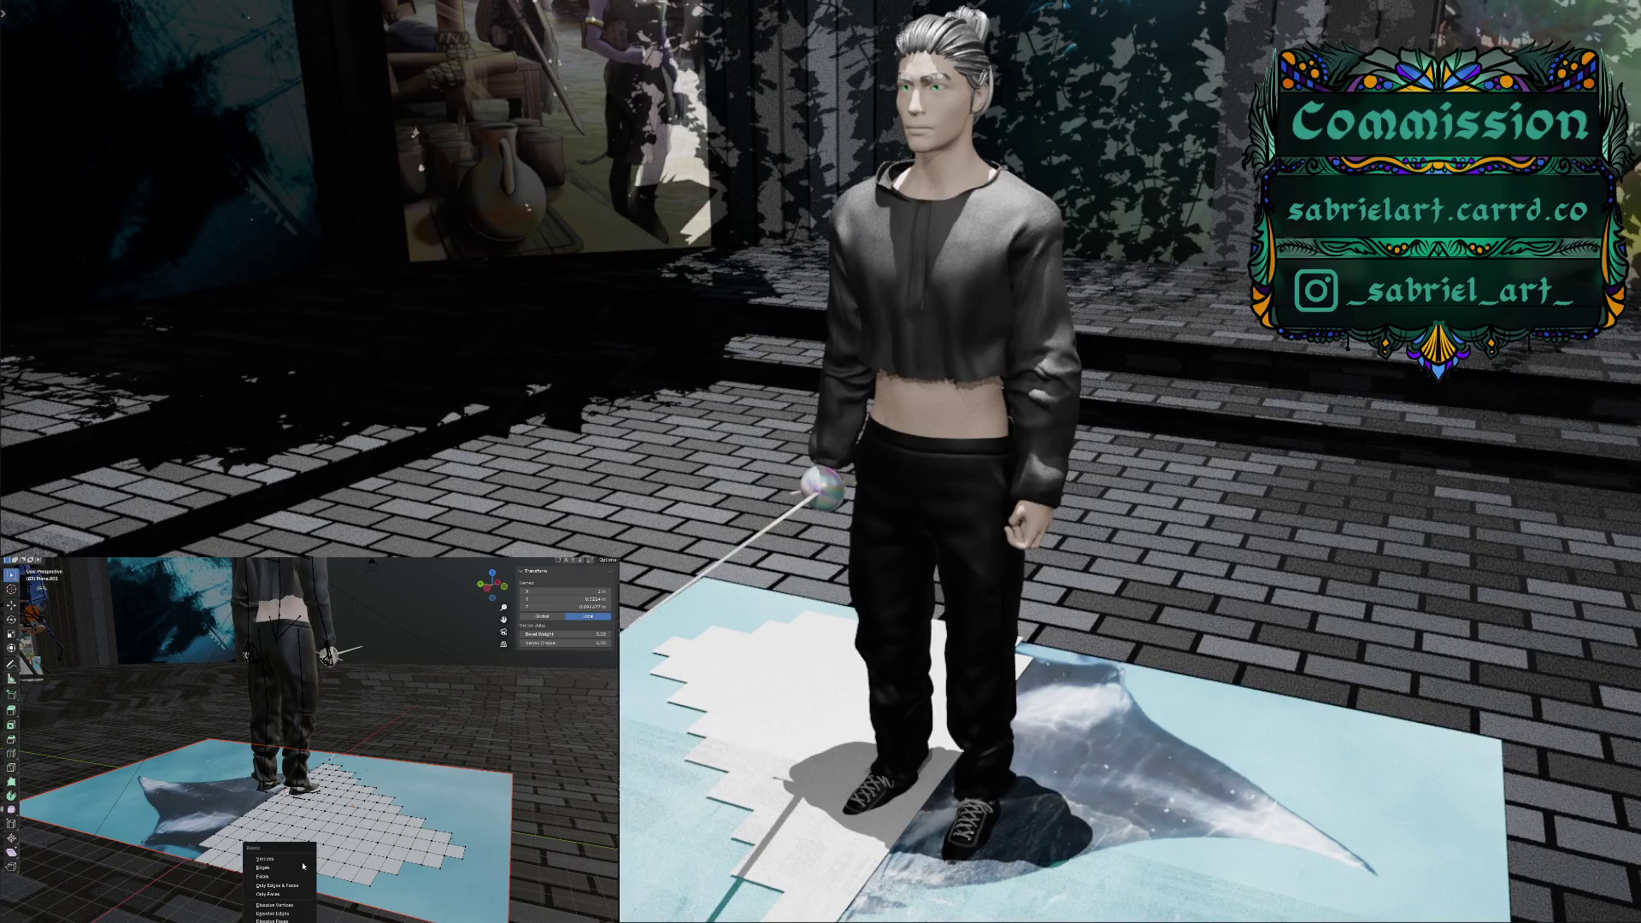
pyautogui.click(301, 859)
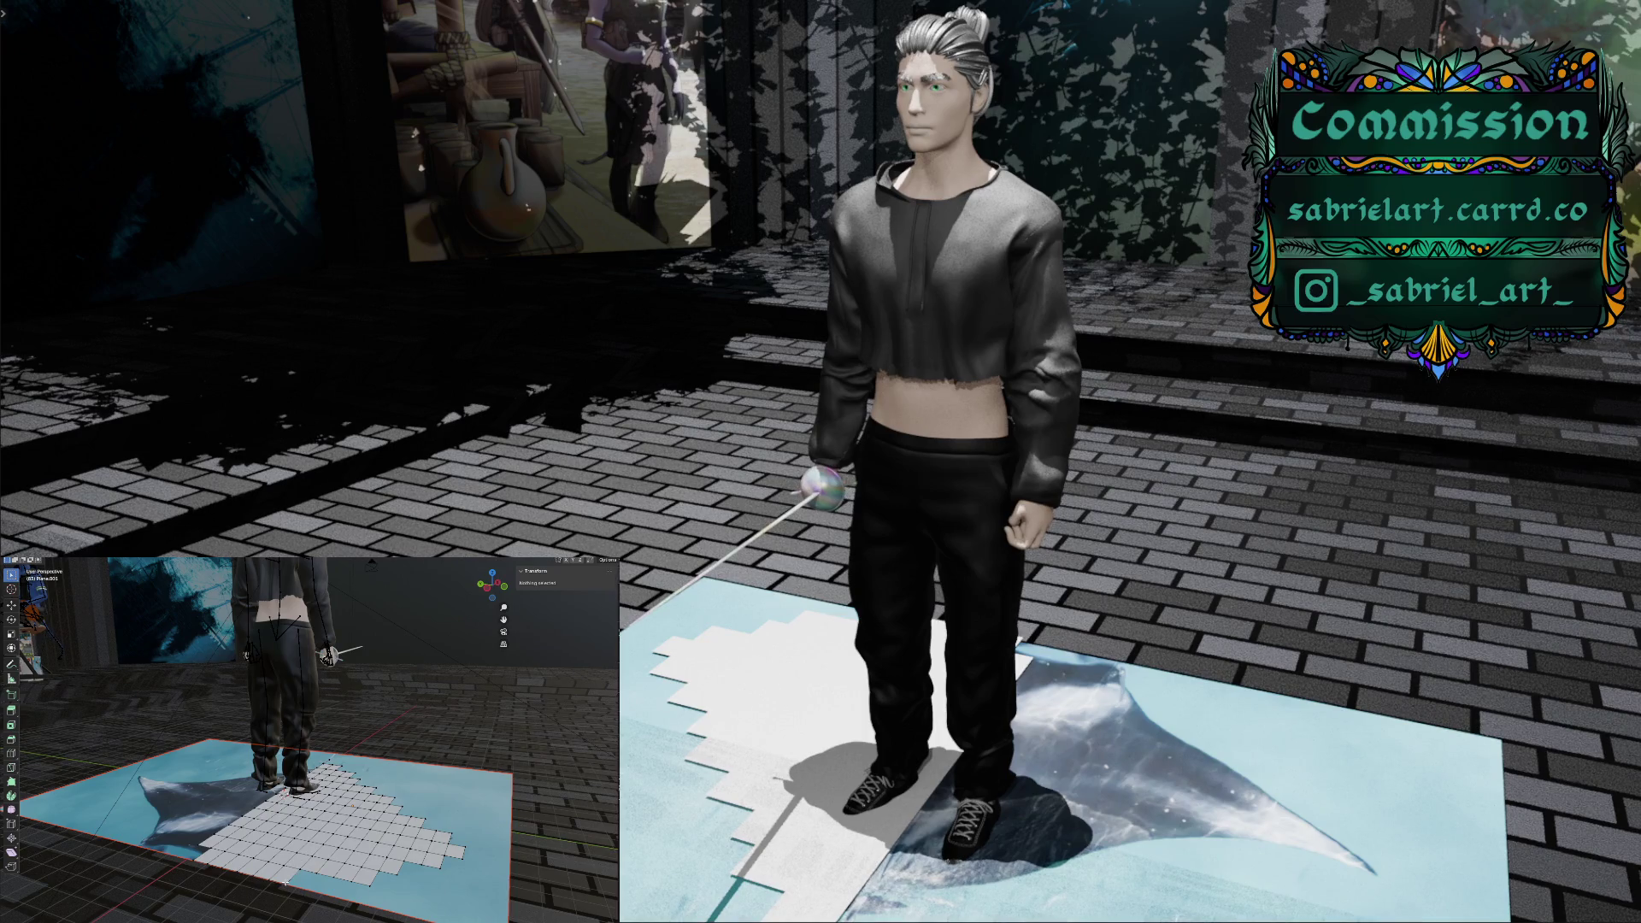
pyautogui.click(286, 882)
pyautogui.press('x')
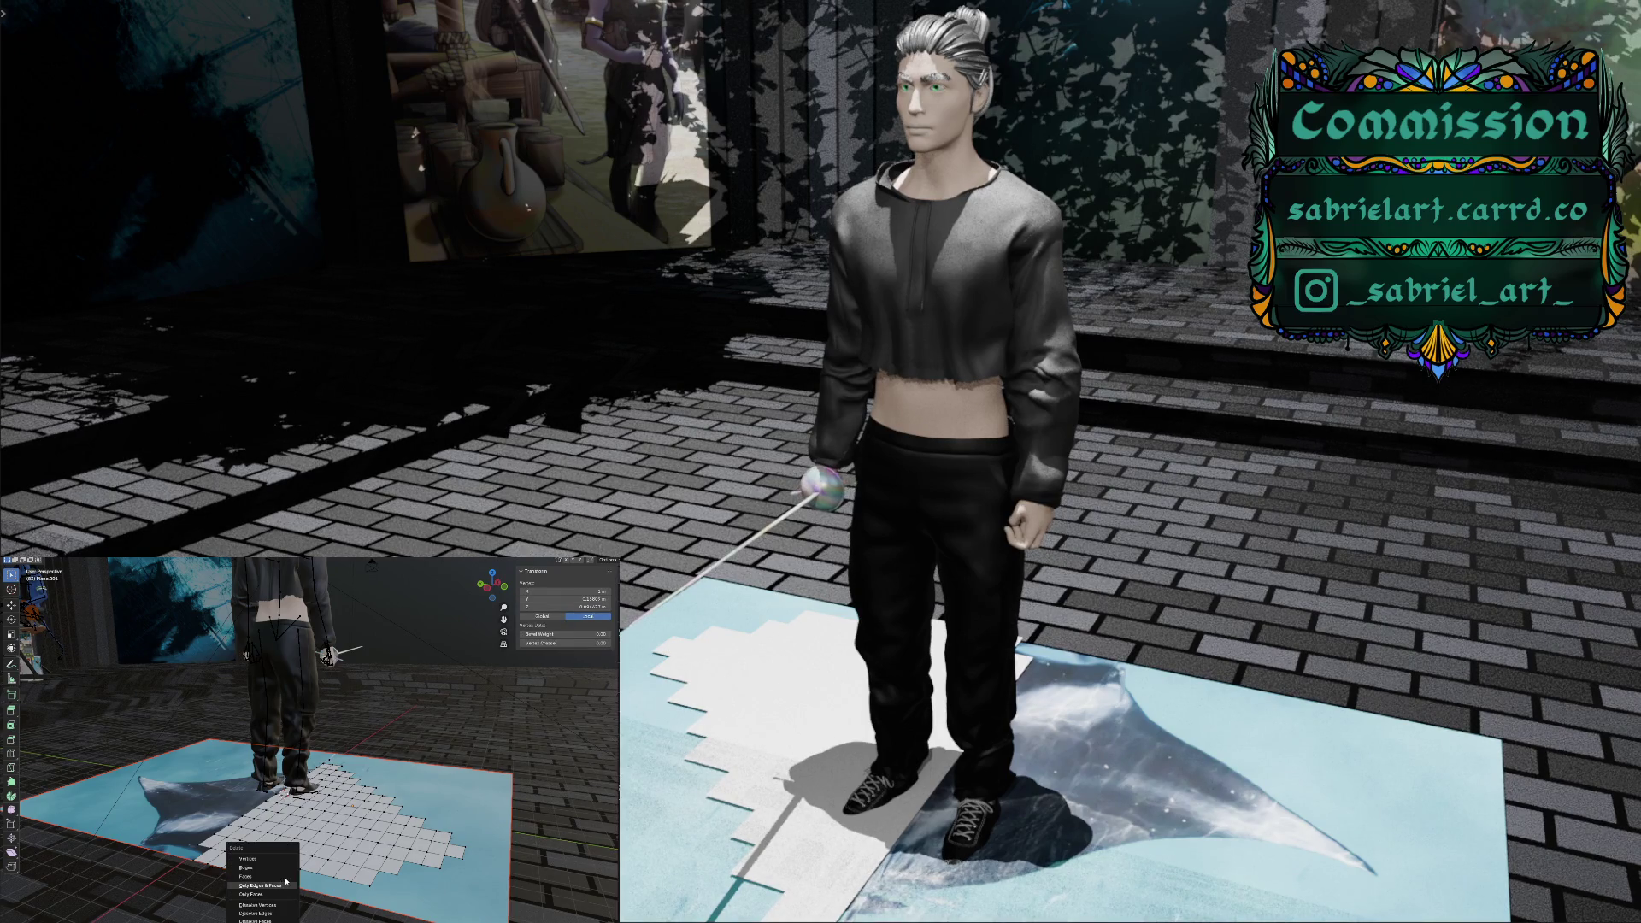
pyautogui.click(289, 859)
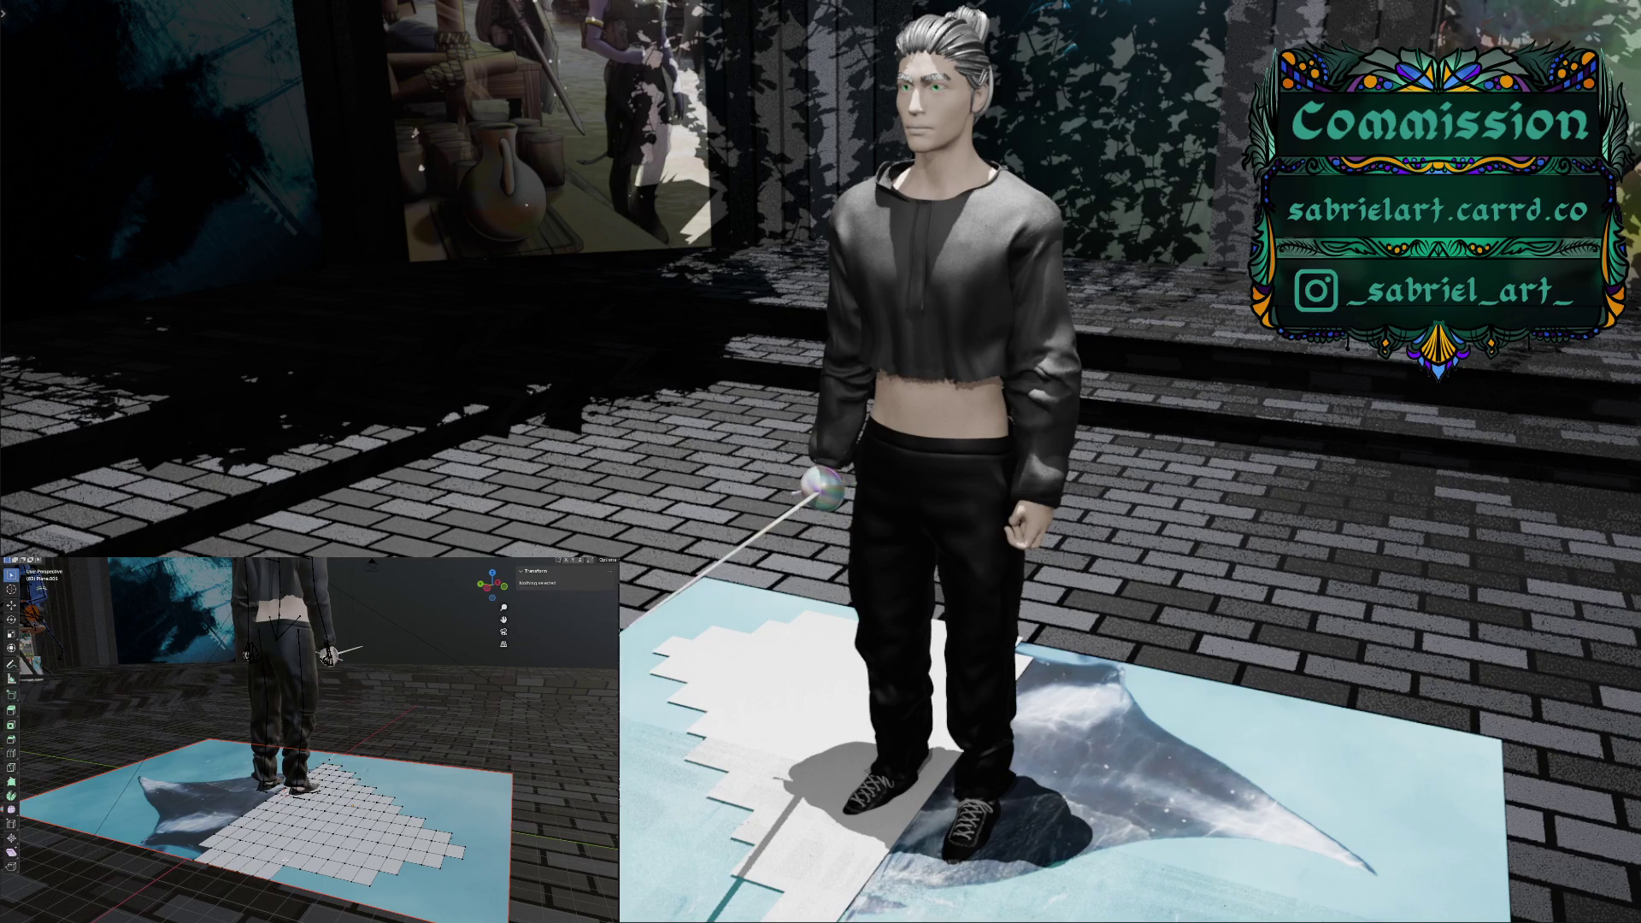
# Delete three more edge vertices, then rotate the view around the character
pyautogui.click(369, 881)
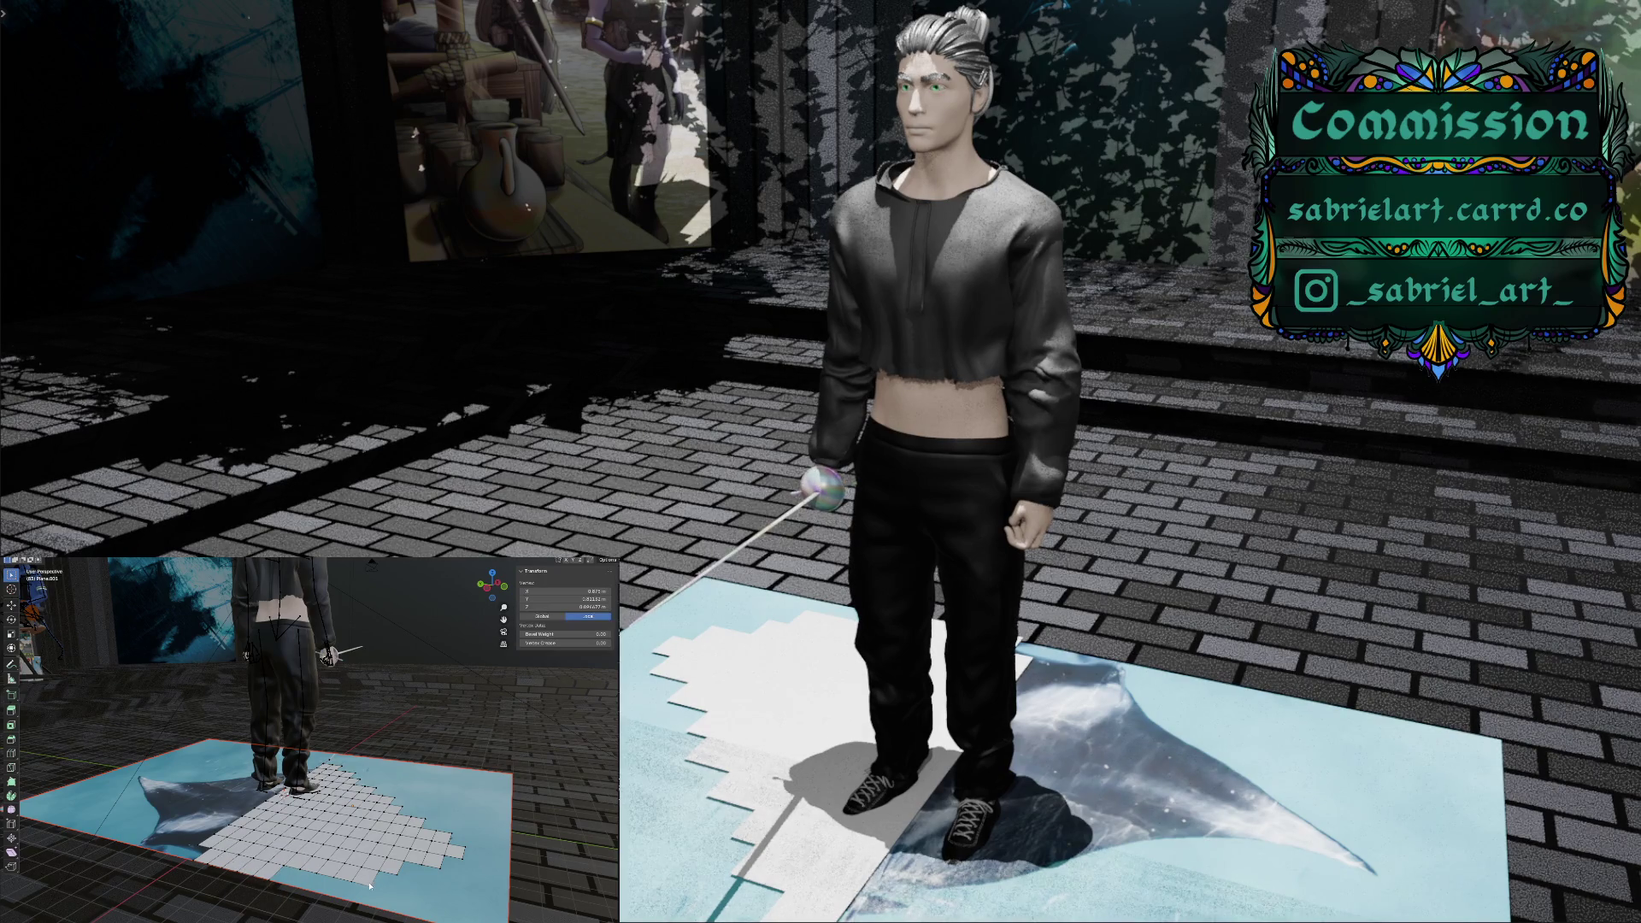
pyautogui.press('x')
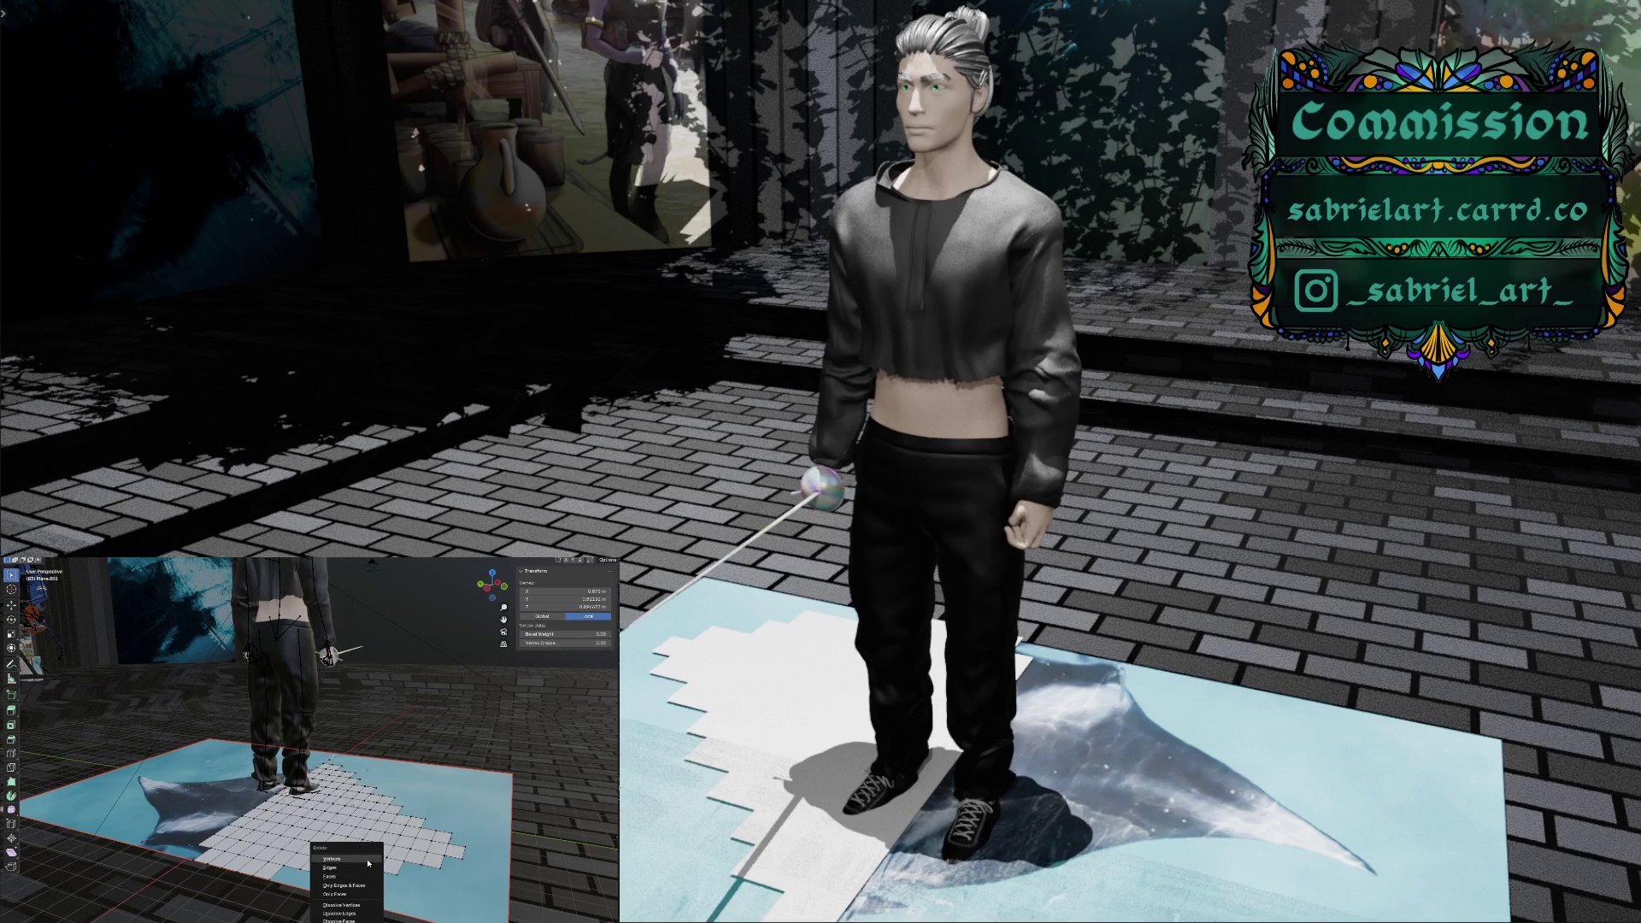
pyautogui.click(369, 861)
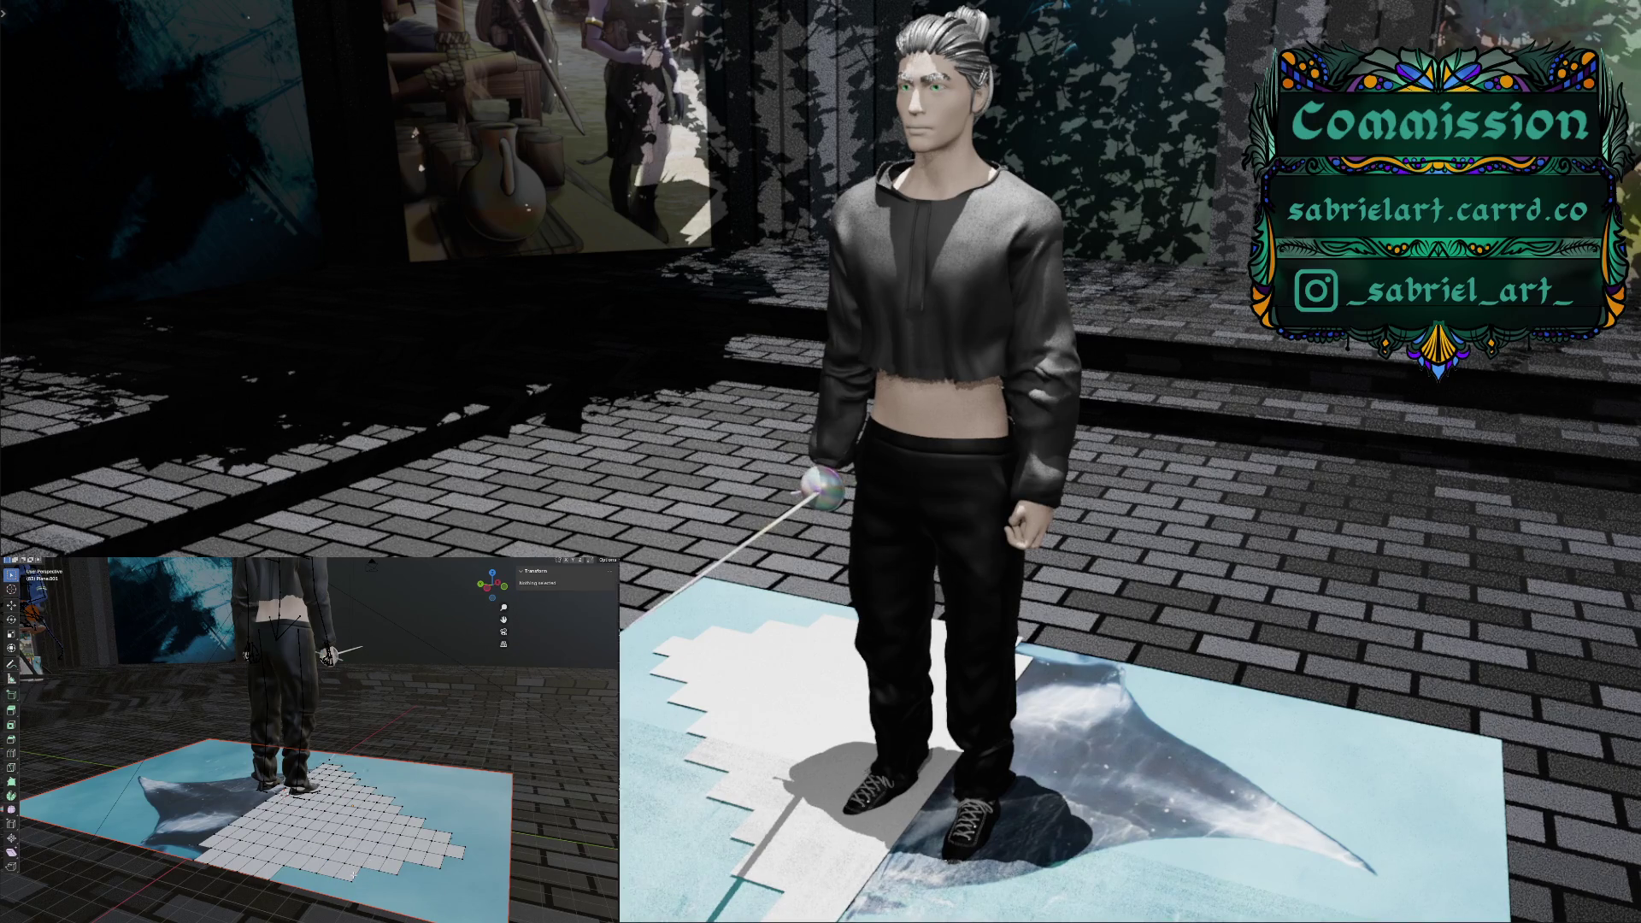
pyautogui.click(350, 879)
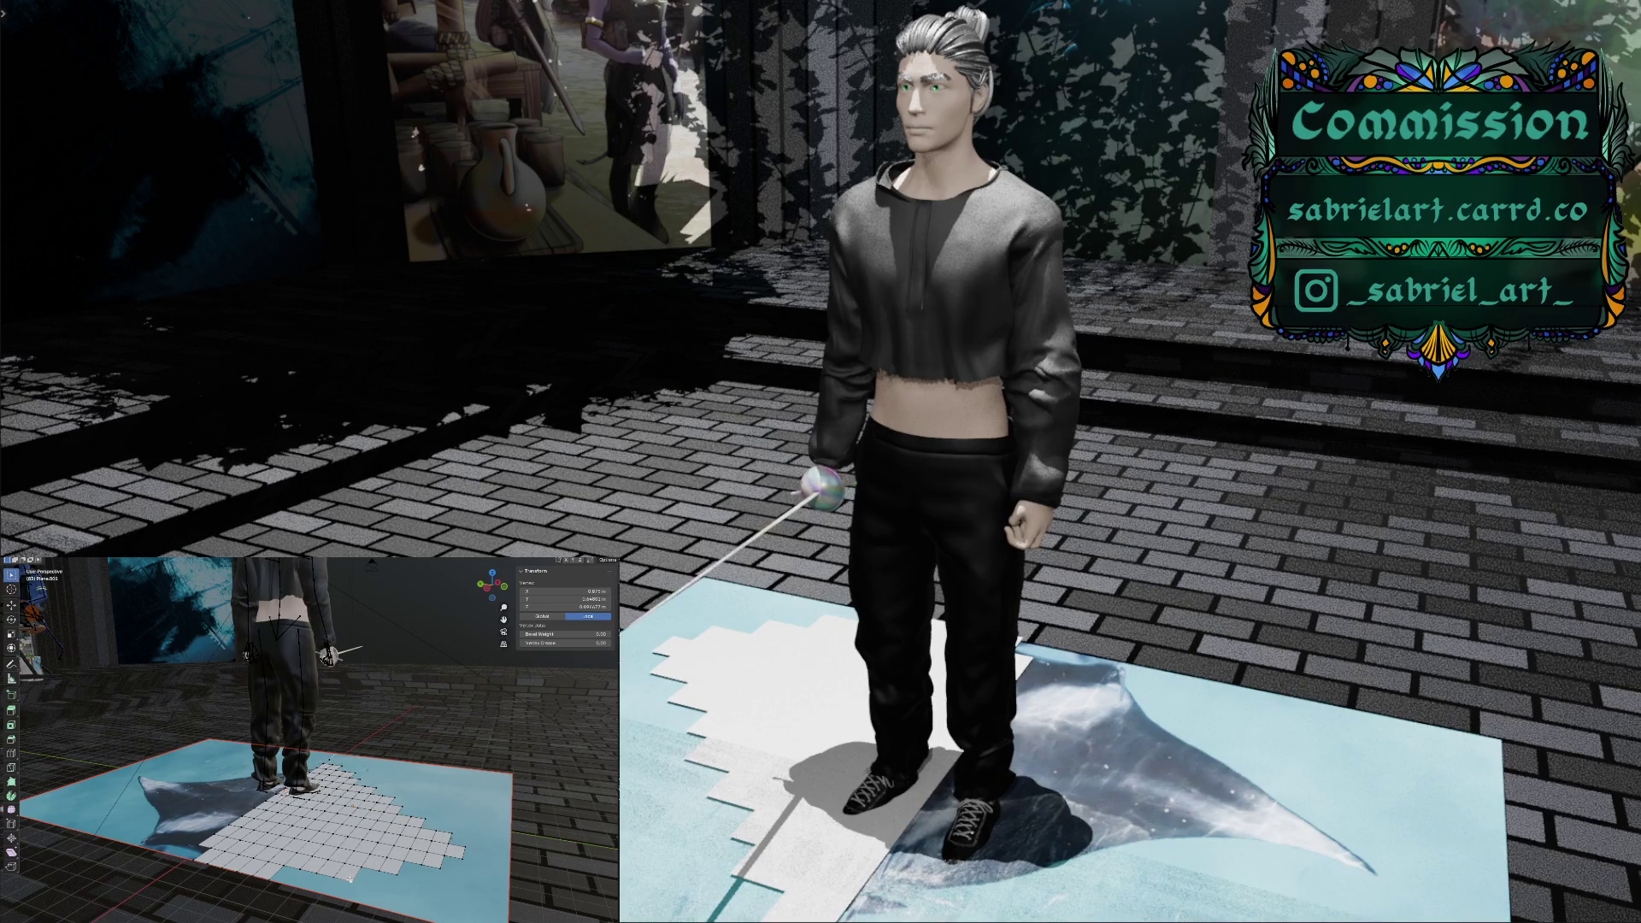
pyautogui.press('x')
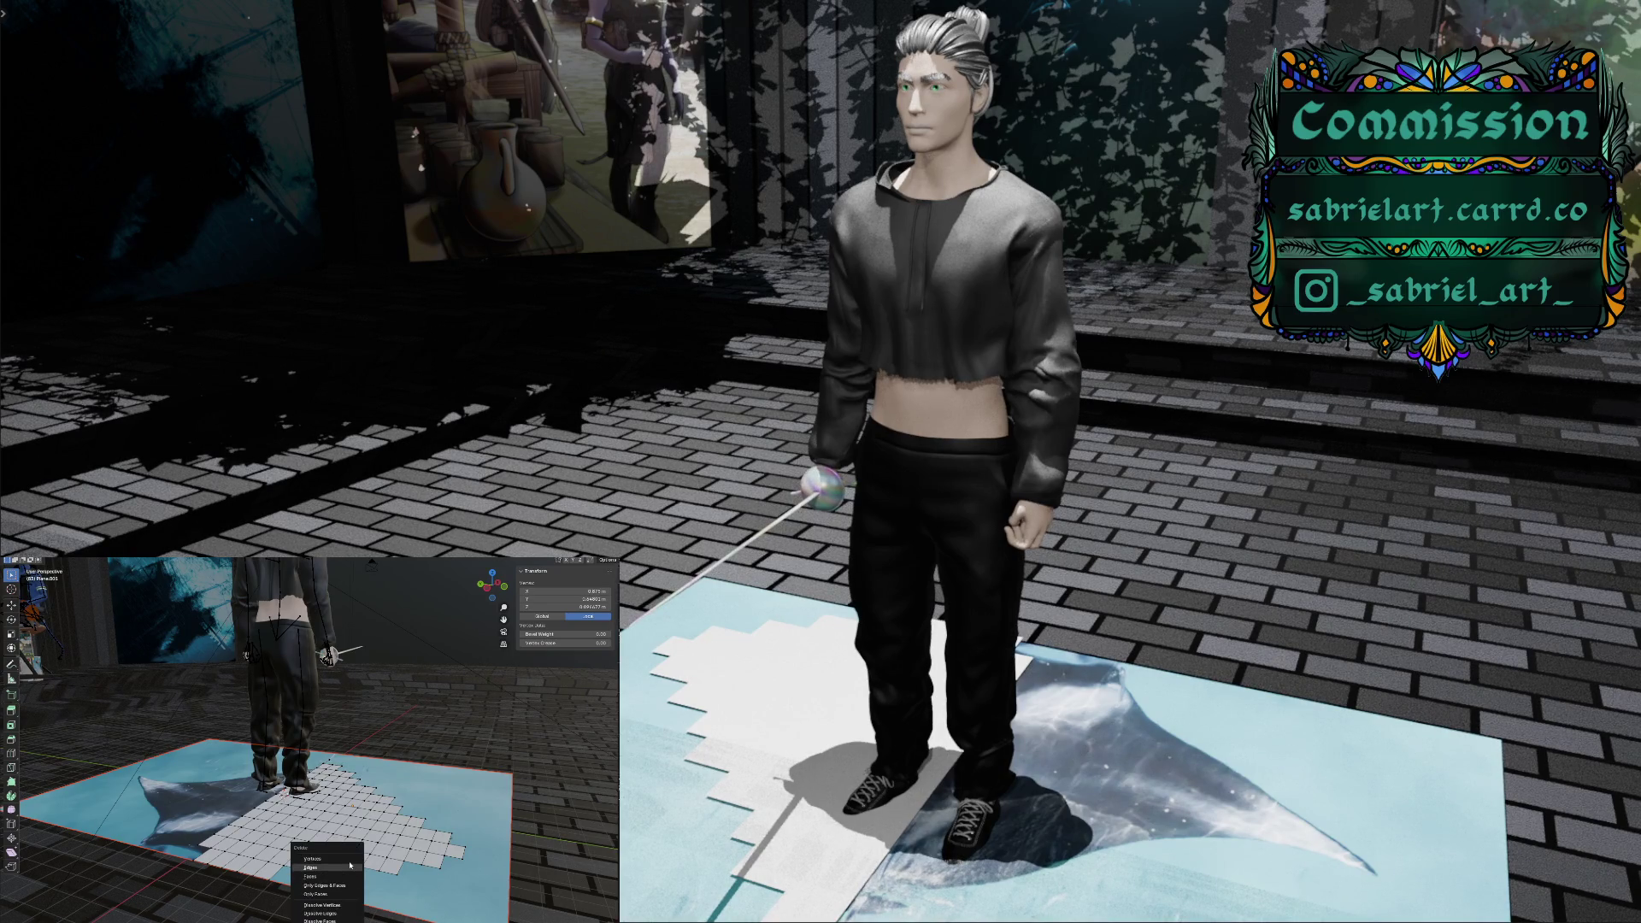
pyautogui.click(350, 867)
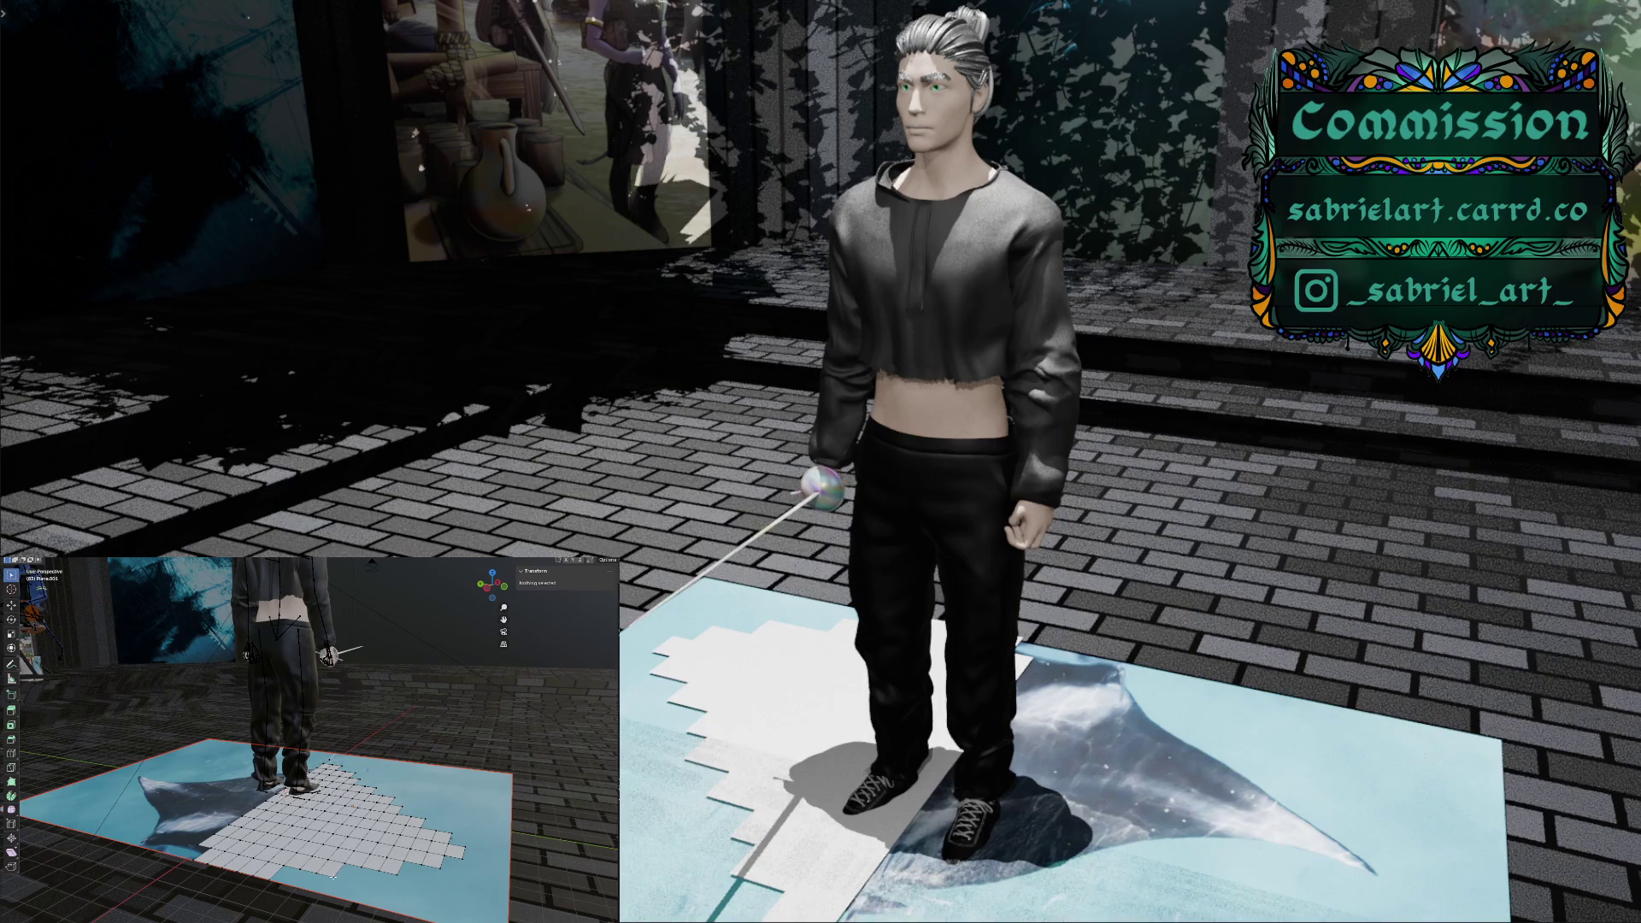
pyautogui.click(334, 877)
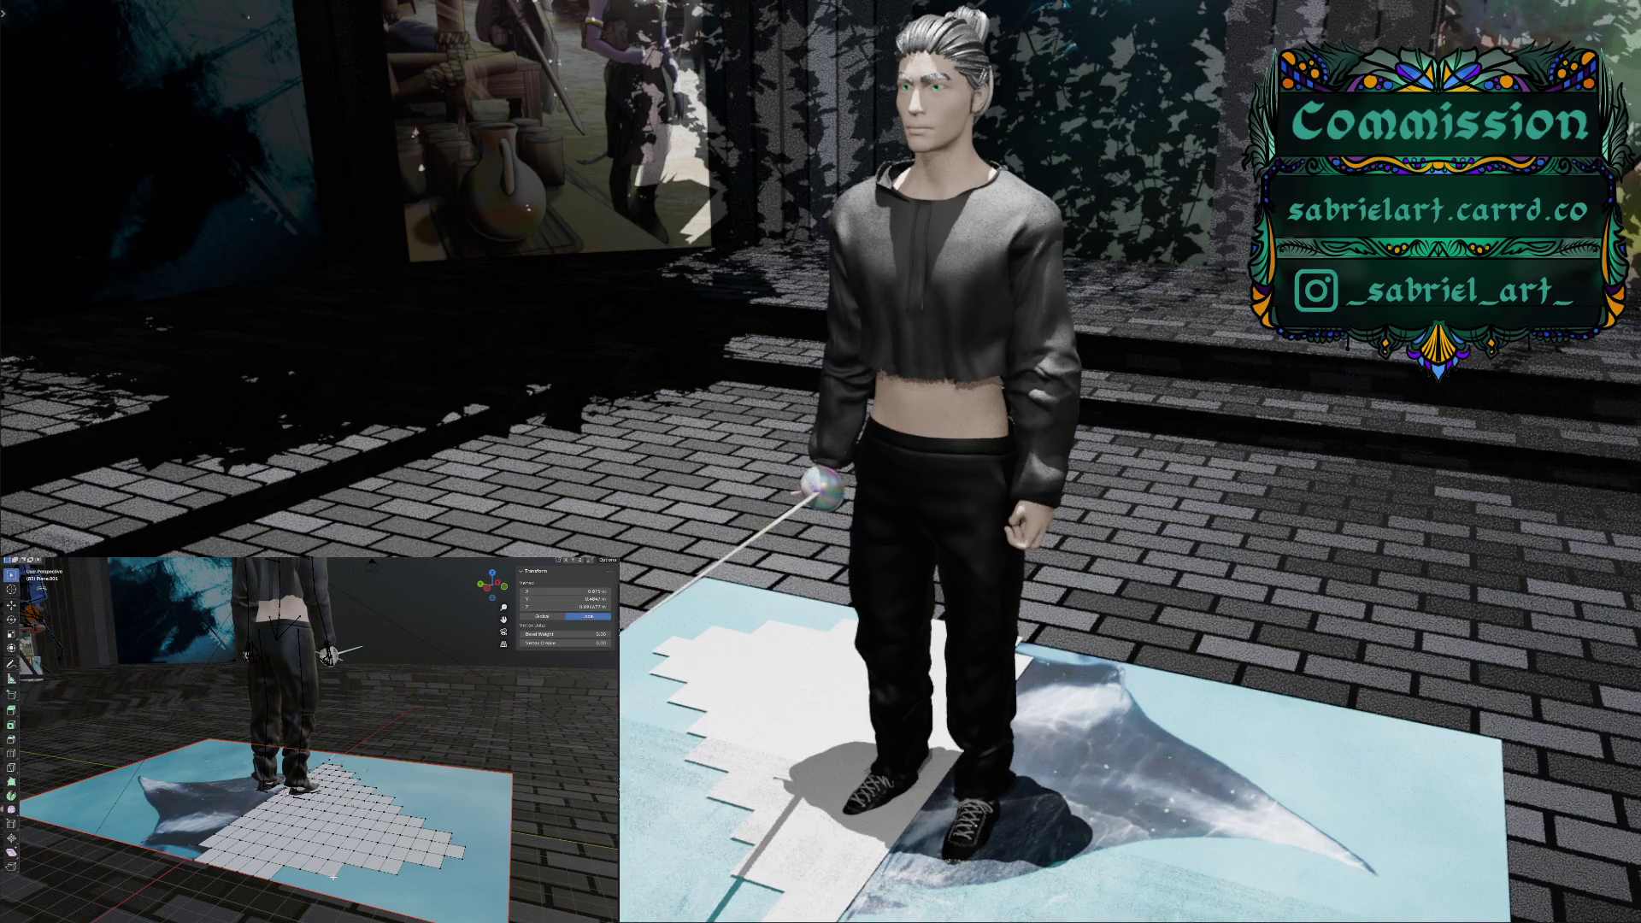
pyautogui.keyDown('shift'); pyautogui.click(393, 872); pyautogui.keyUp('shift')
pyautogui.press('x')
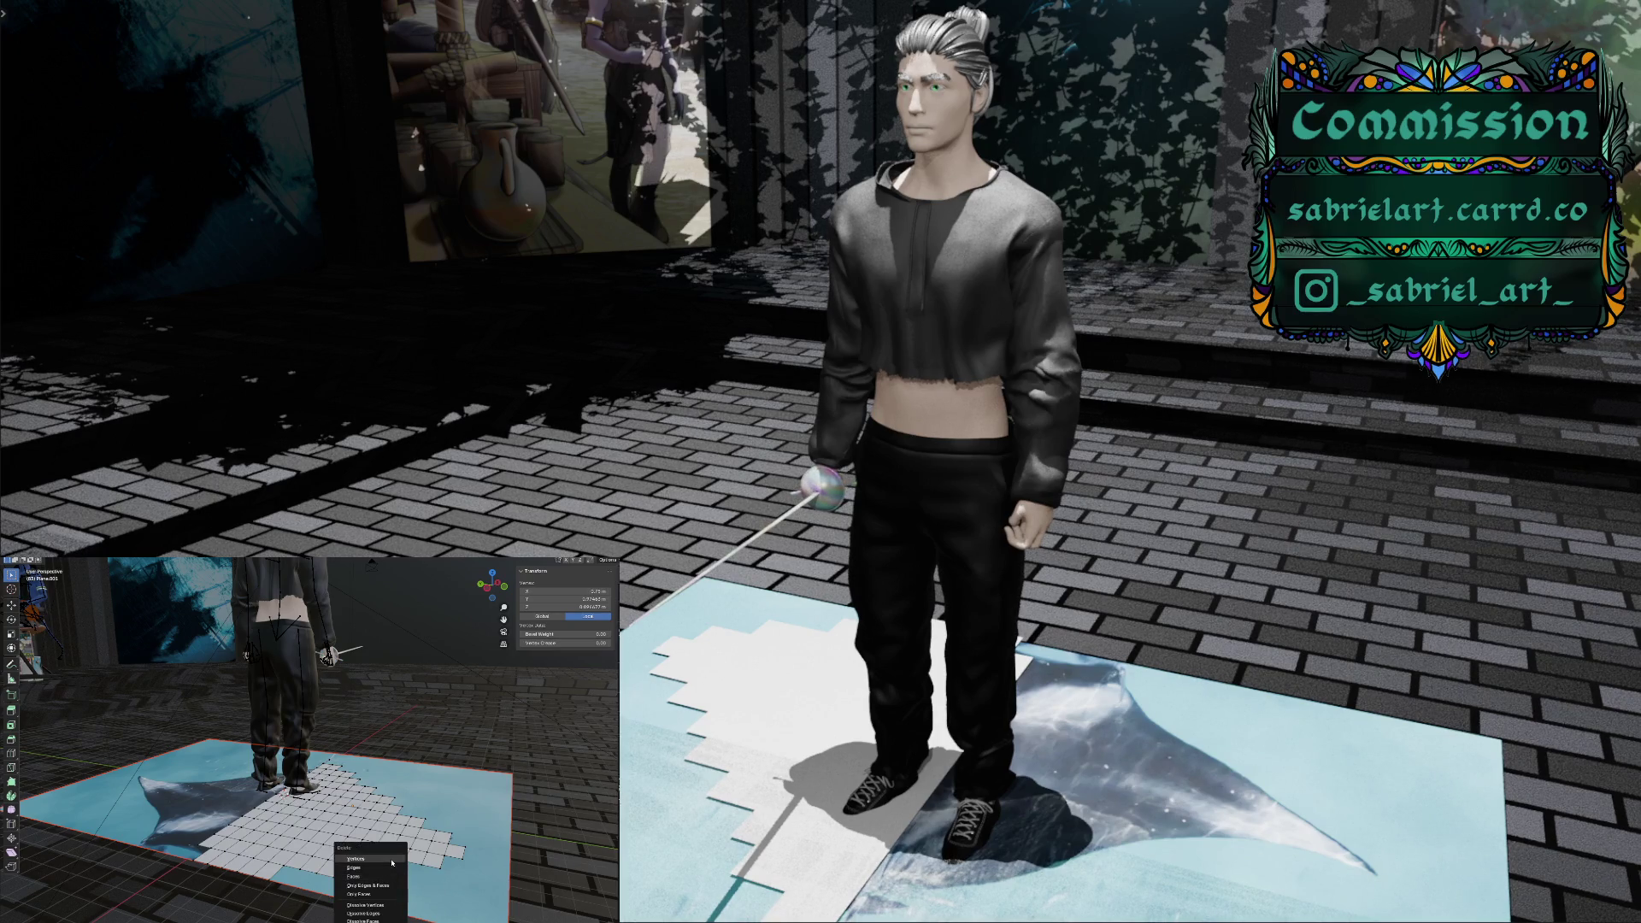
pyautogui.click(391, 860)
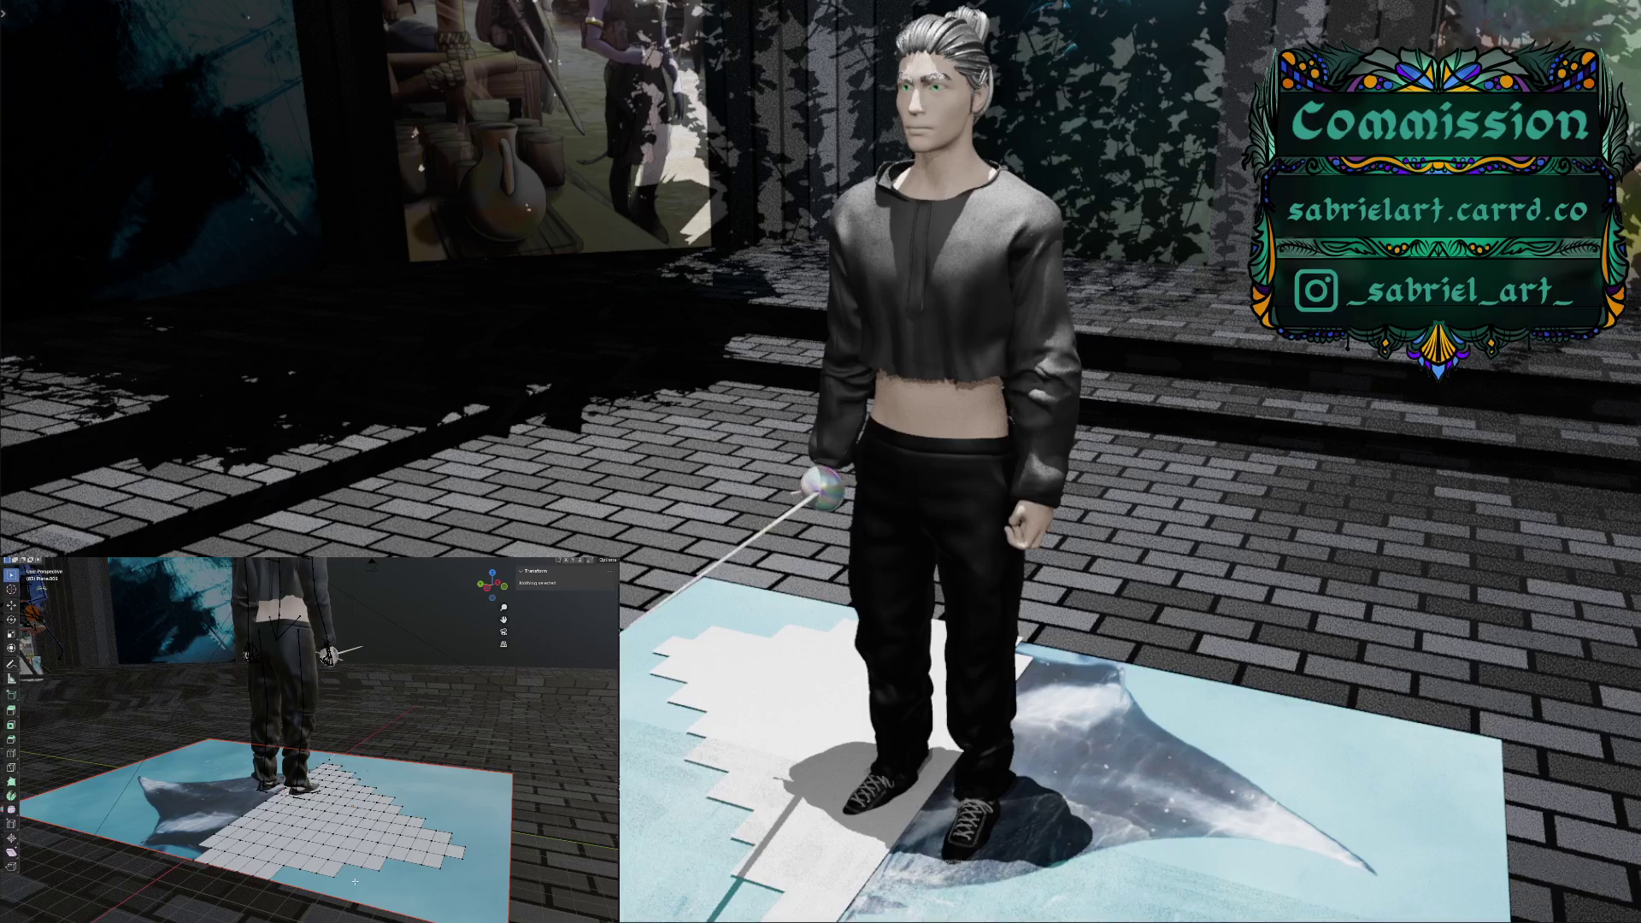
pyautogui.press('KP_4')
pyautogui.press('KP_4')
pyautogui.press('KP_4')
pyautogui.press('KP_4')
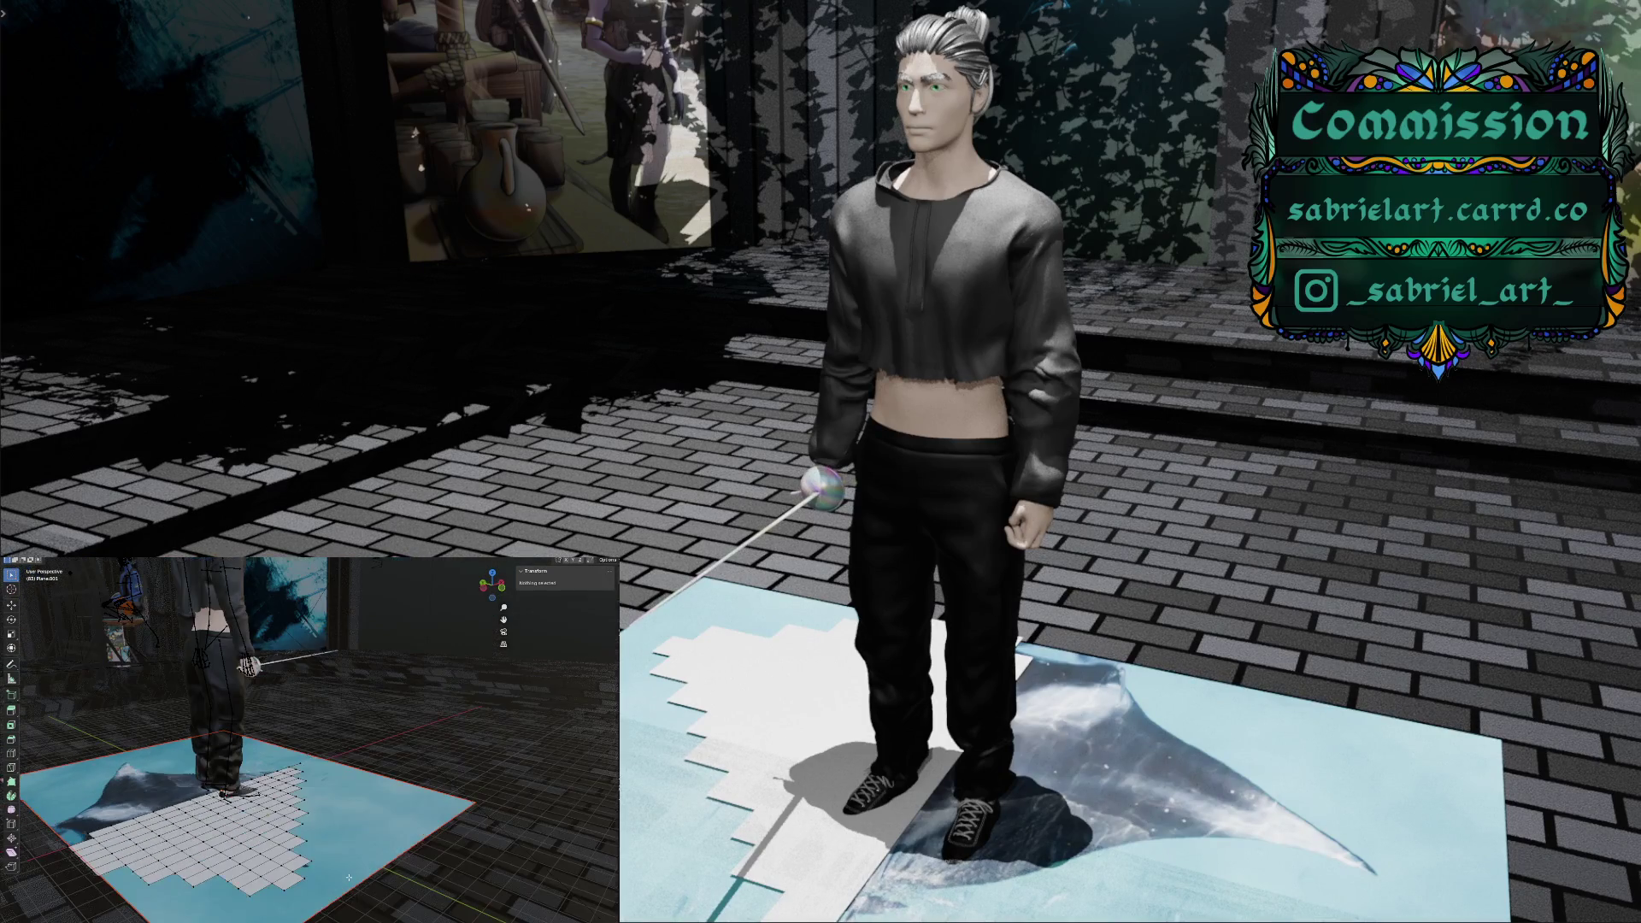
pyautogui.press('KP_4')
pyautogui.press('KP_4')
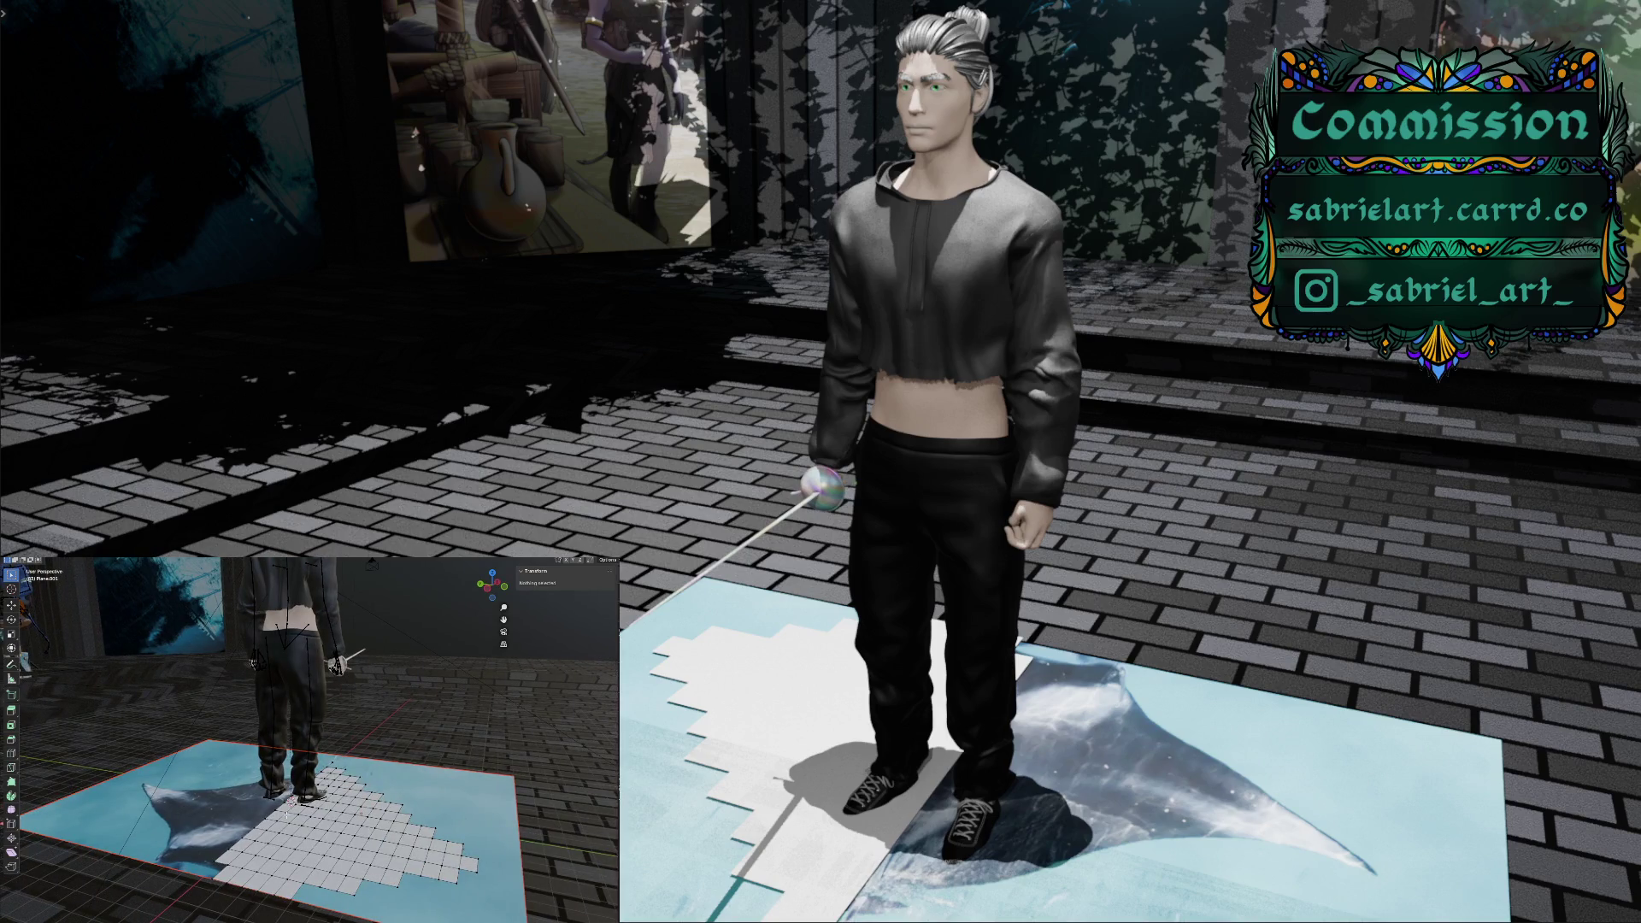
pyautogui.rightClick(303, 862)
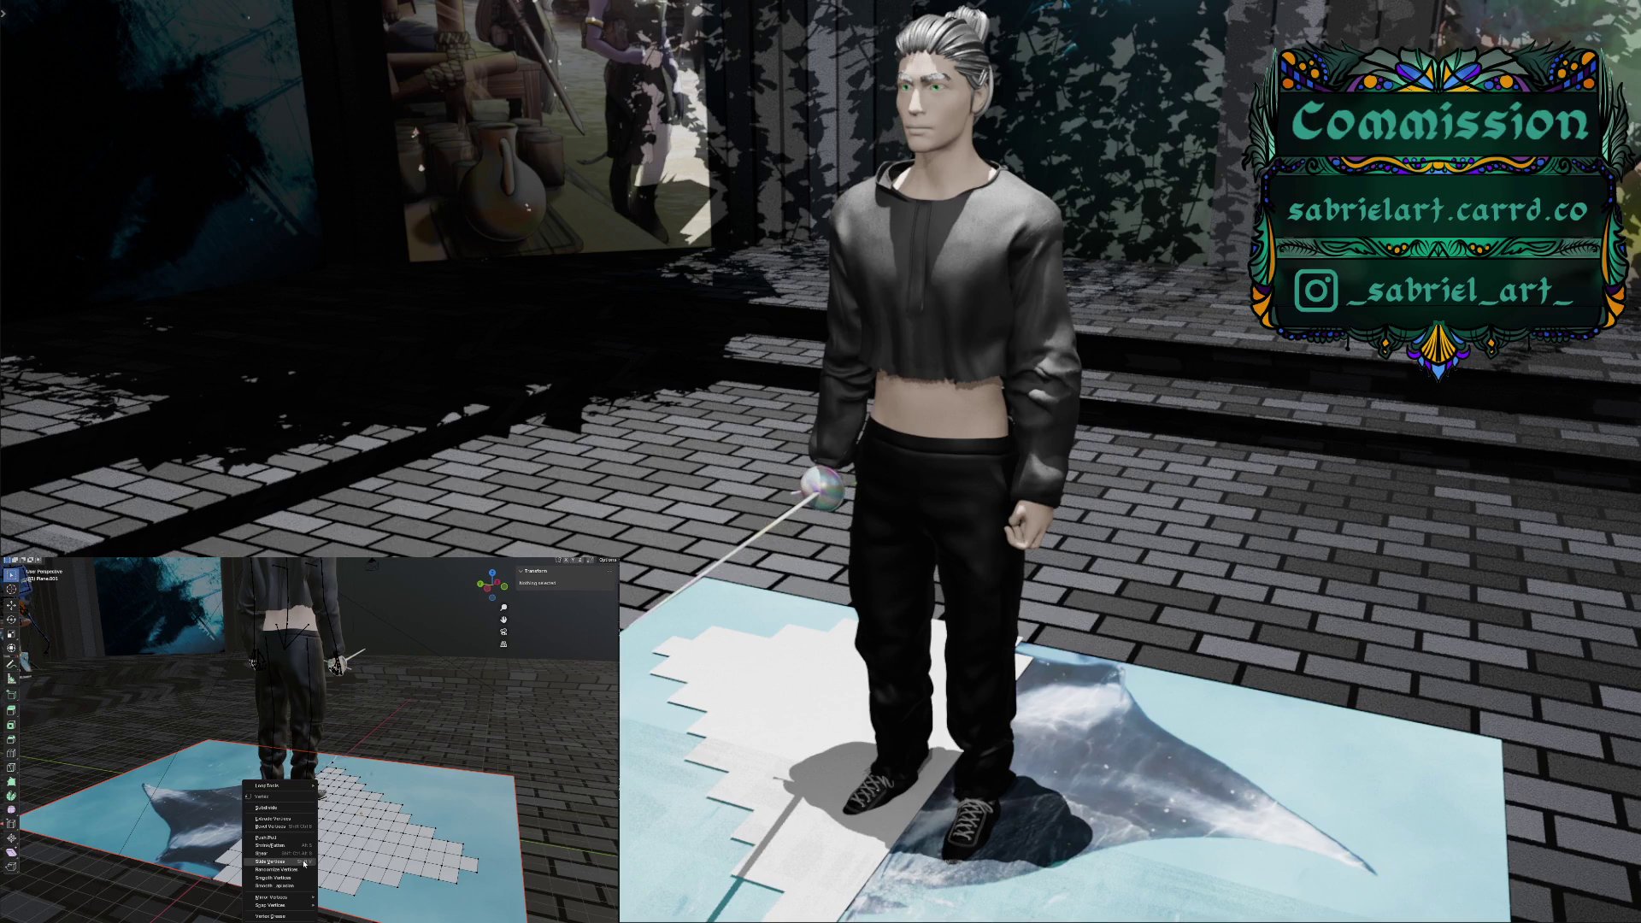
# Select all cutout vertices and apply Smooth Vertices three times to round the stepped edge
pyautogui.click(299, 870)
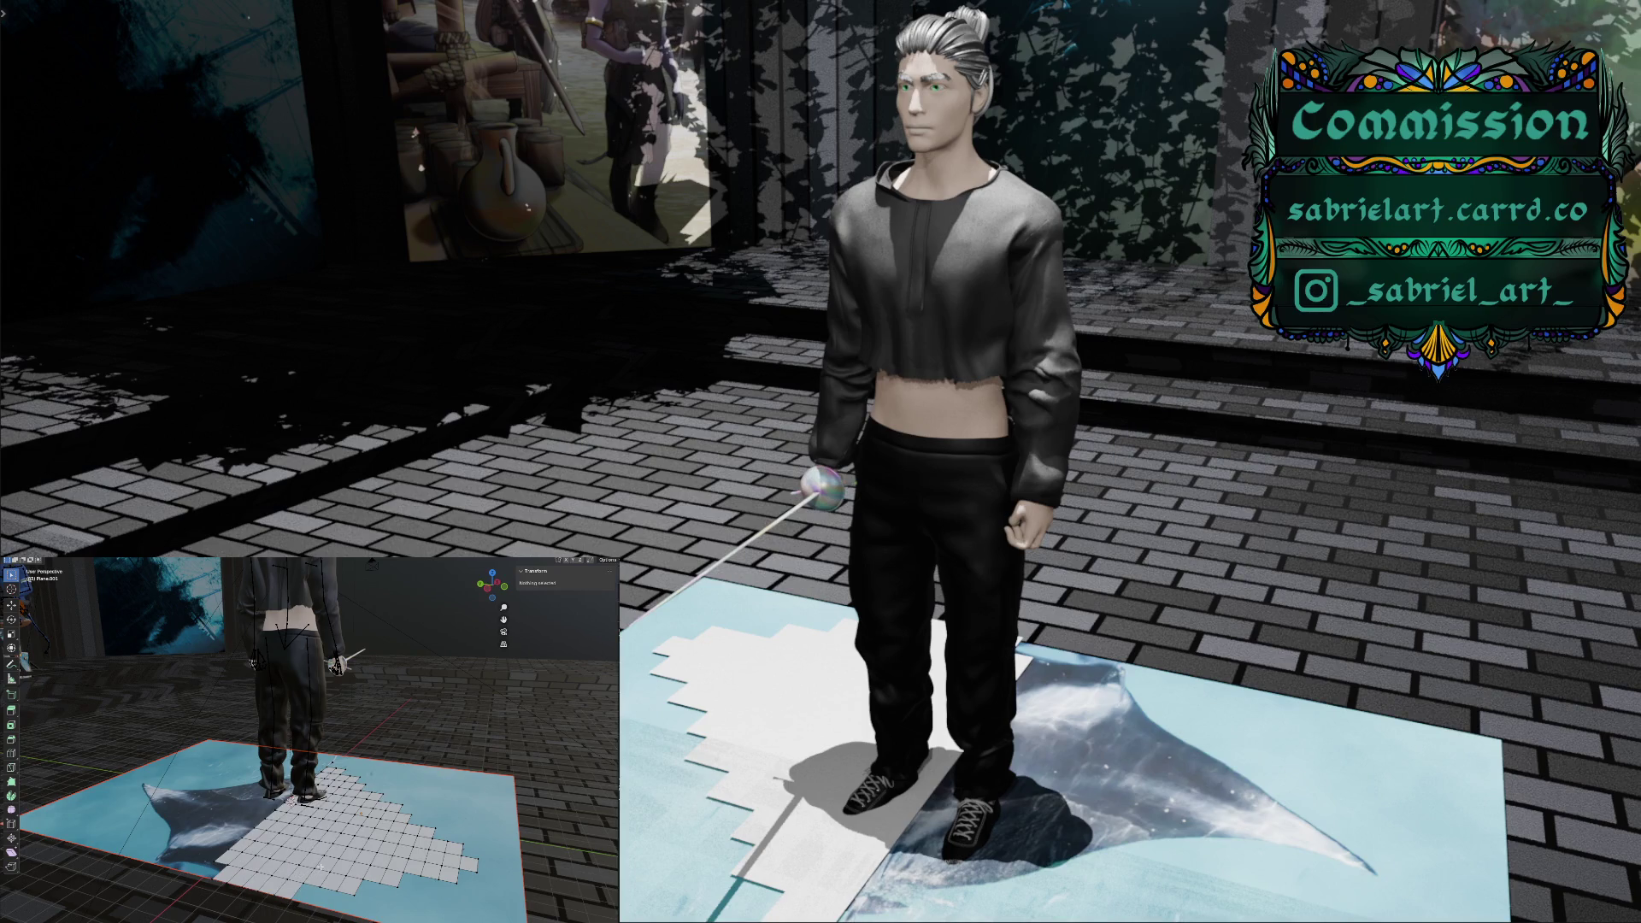
pyautogui.press('a')
pyautogui.rightClick(320, 868)
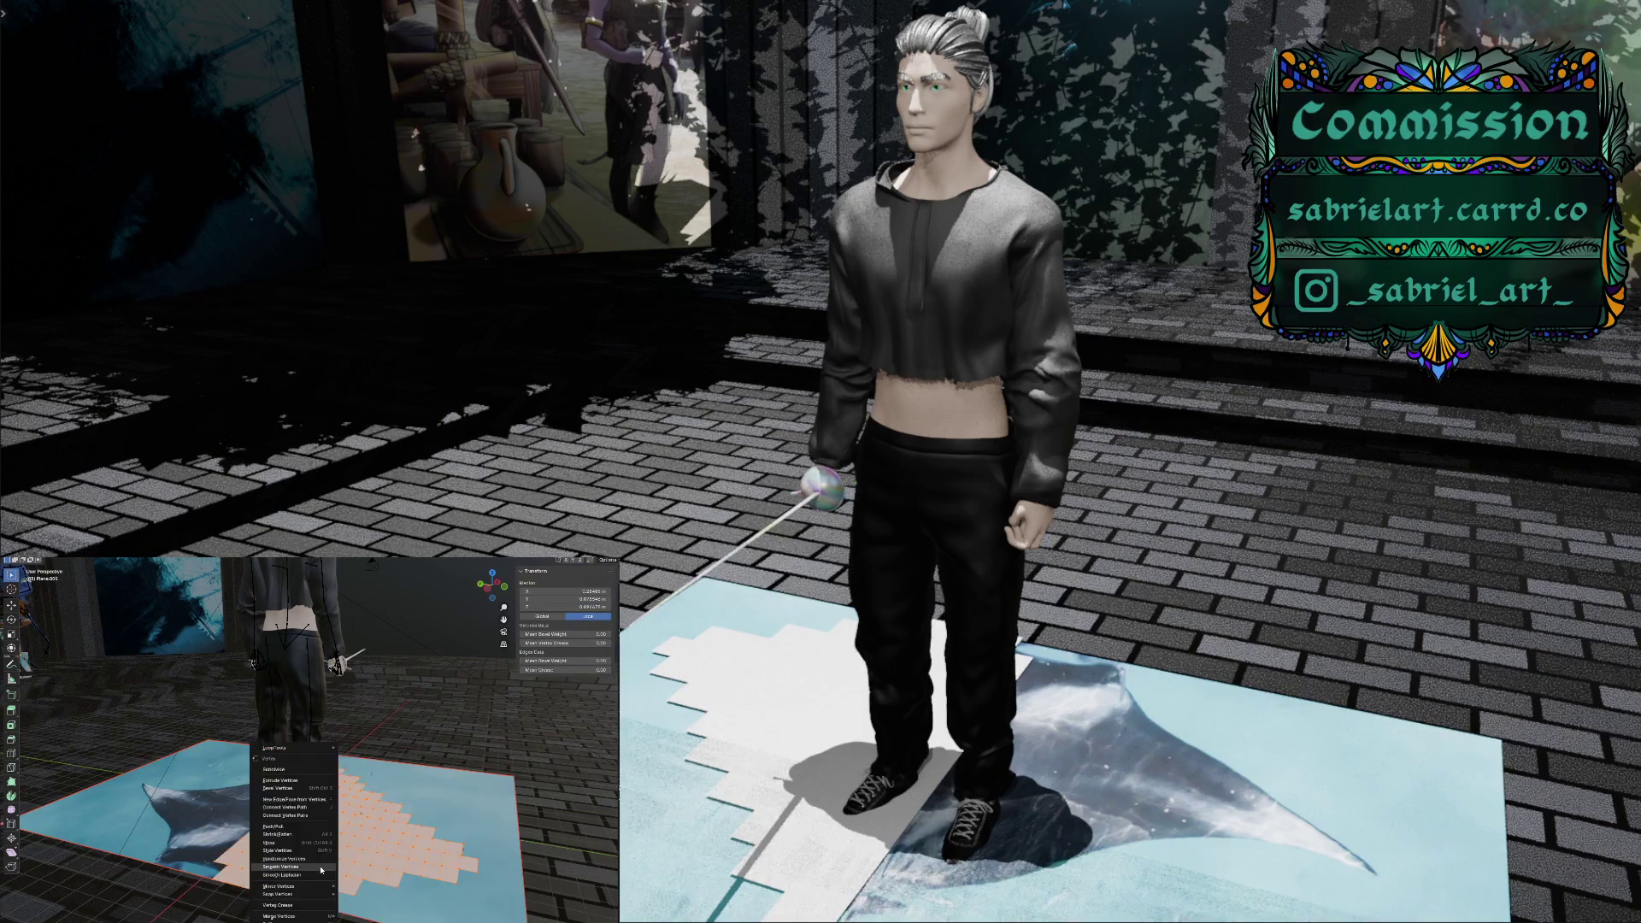
pyautogui.click(322, 867)
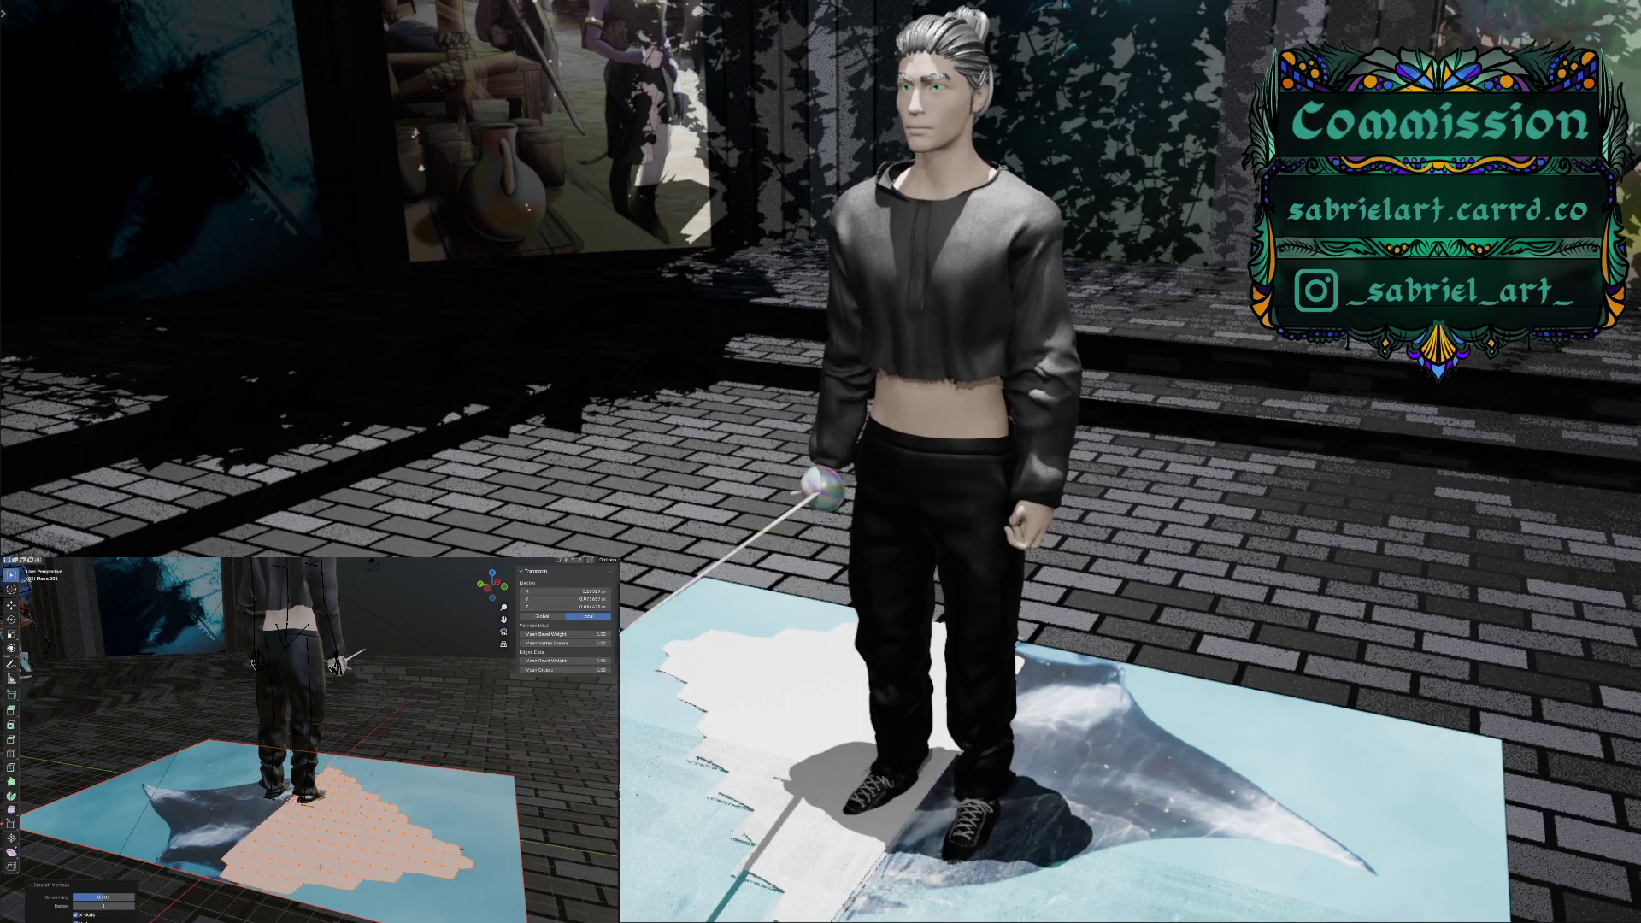
pyautogui.rightClick(321, 868)
pyautogui.click(320, 868)
pyautogui.rightClick(321, 867)
pyautogui.click(321, 867)
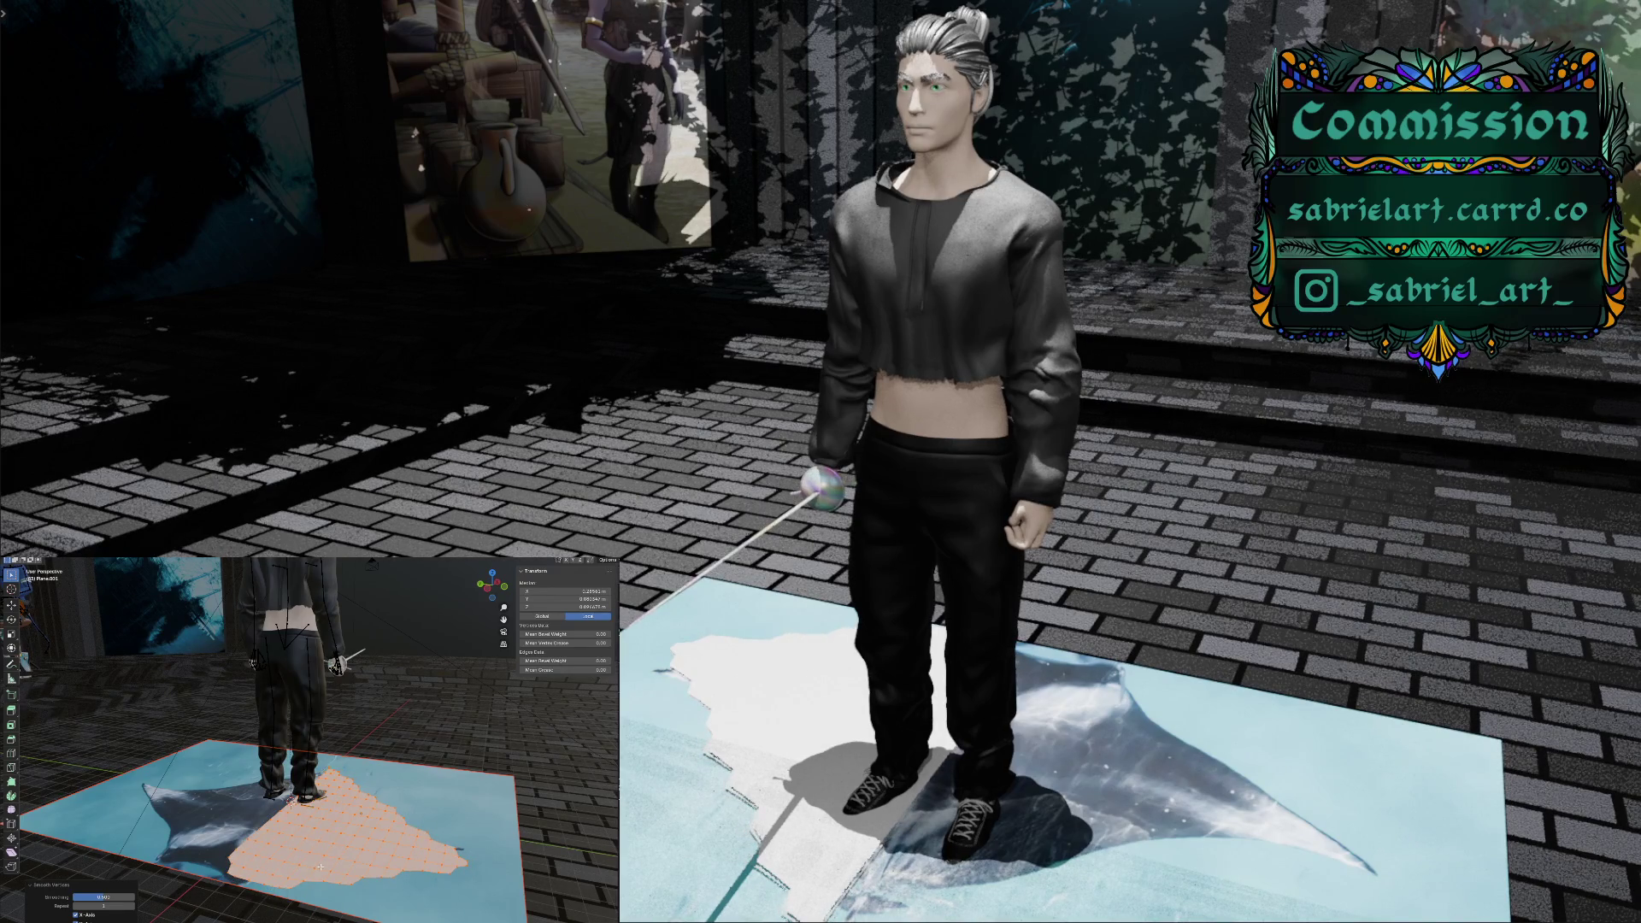
pyautogui.moveTo(383, 866)
pyautogui.mouseDown(button='middle')
pyautogui.moveTo(310, 882)
pyautogui.moveTo(370, 868)
pyautogui.mouseUp(button='middle')
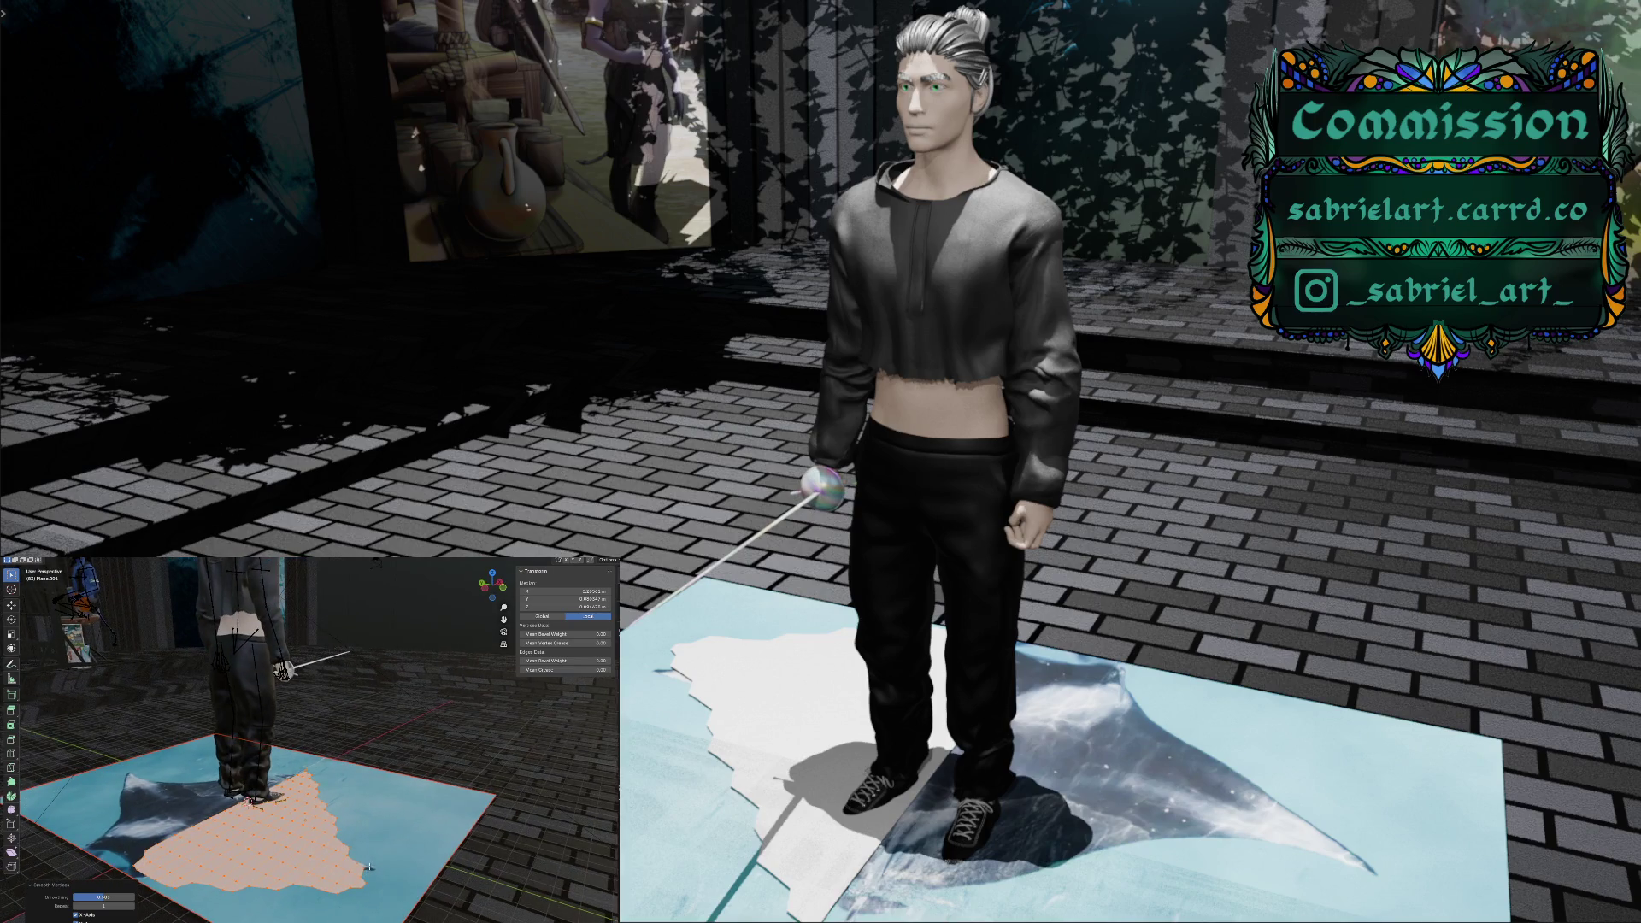
pyautogui.click(363, 878)
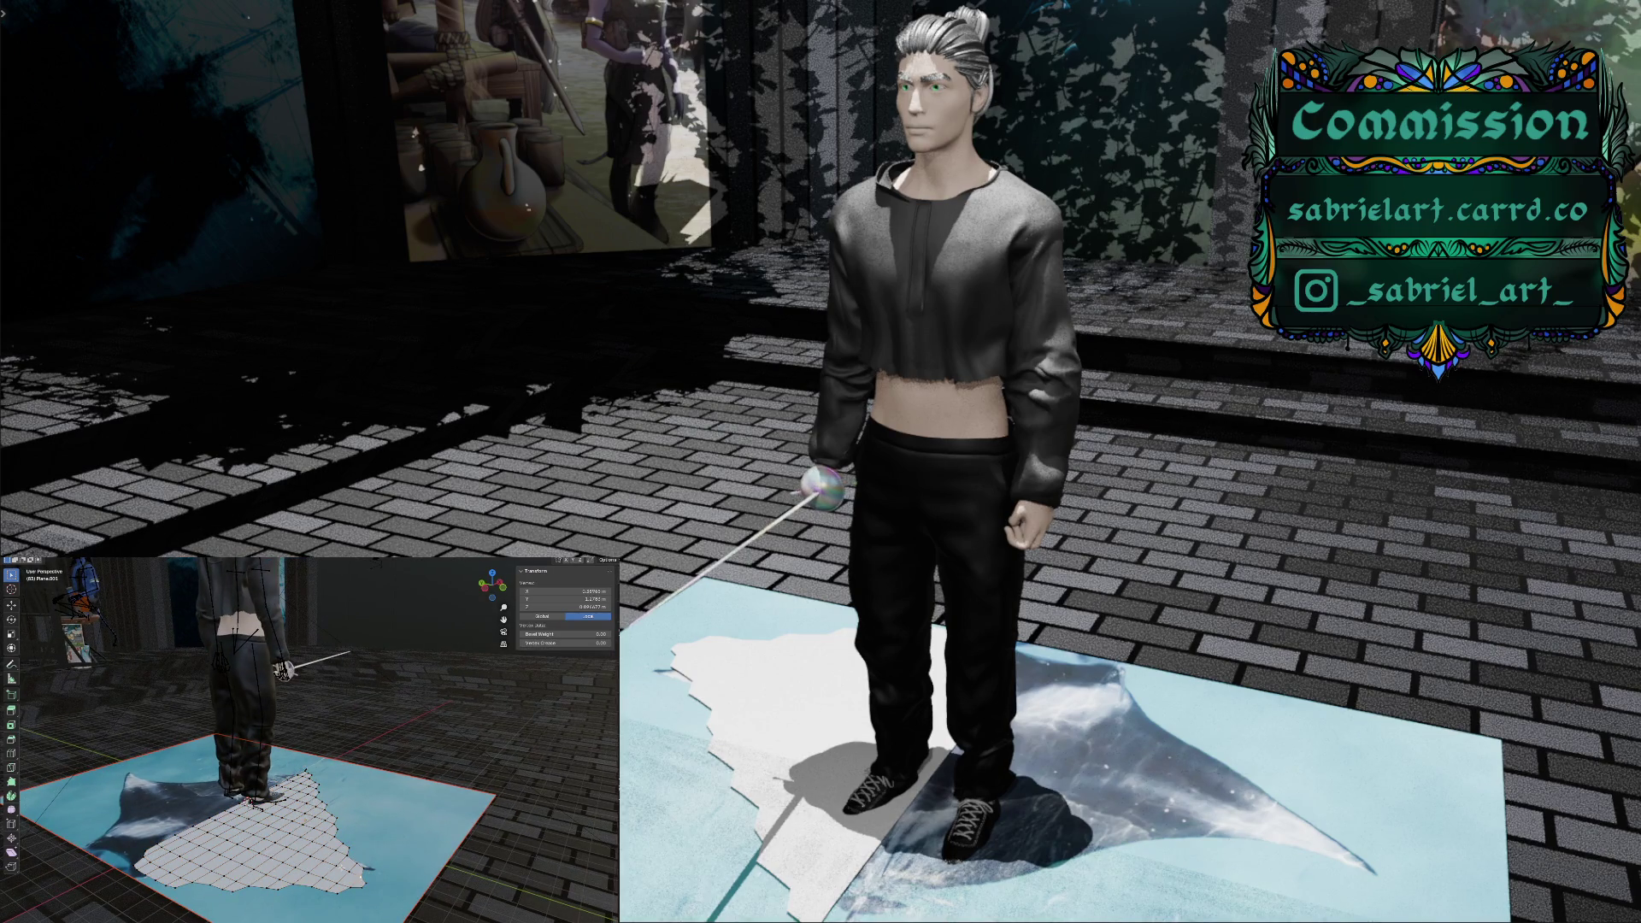
# Drag one edge vertex with the Move tool, then select four other edge vertices
pyautogui.click(12, 606)
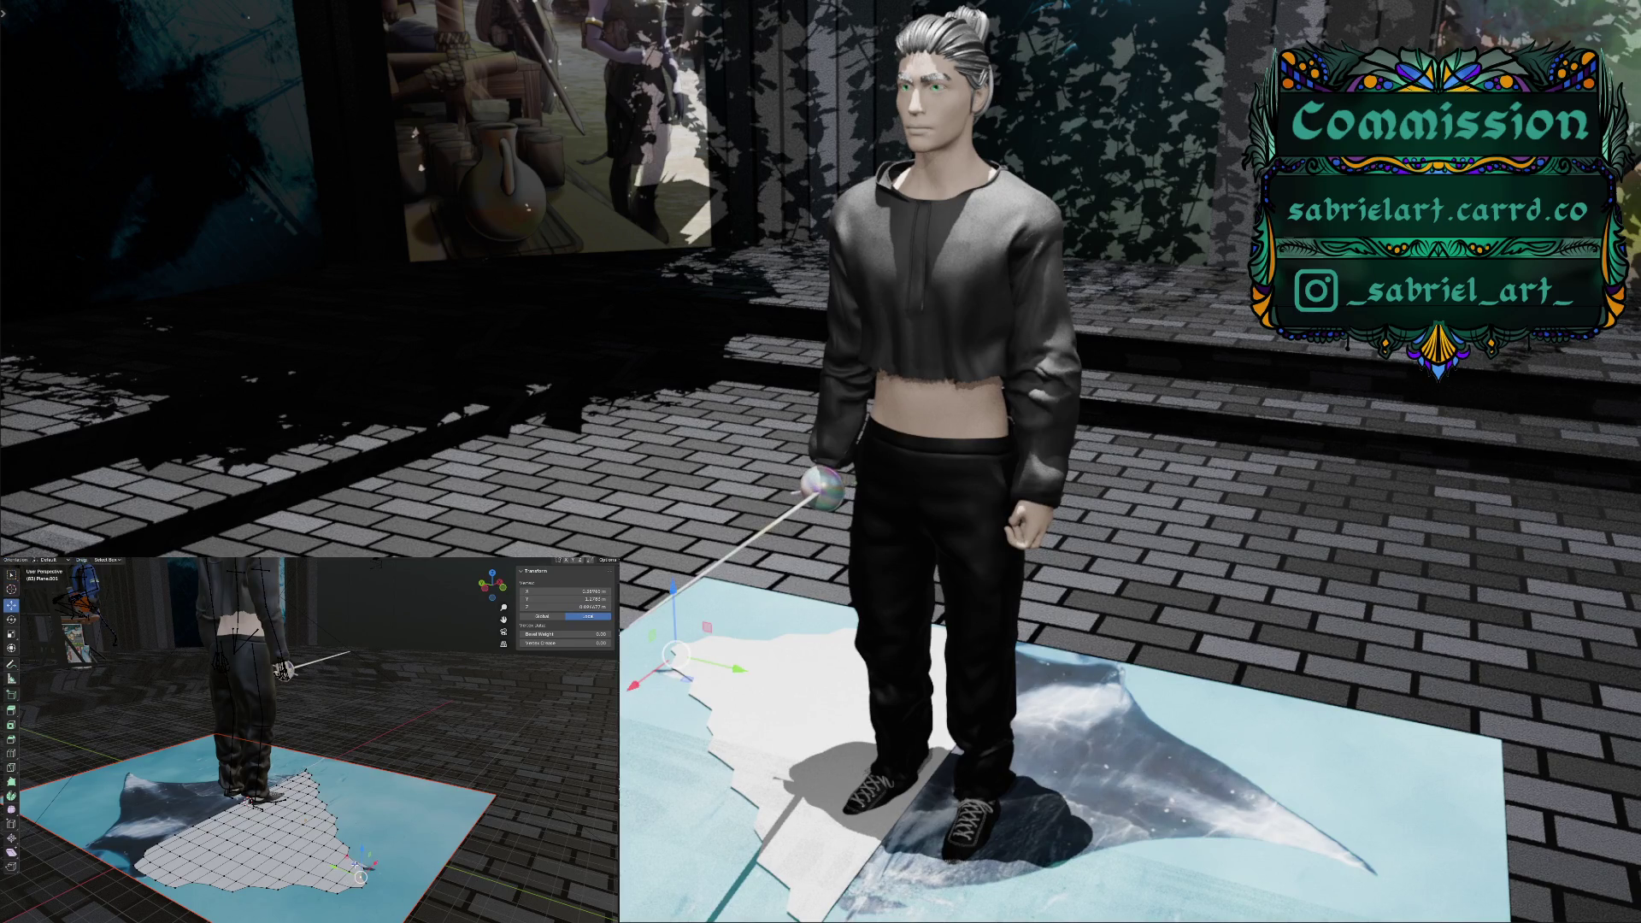
pyautogui.moveTo(355, 866)
pyautogui.mouseDown()
pyautogui.moveTo(390, 861)
pyautogui.moveTo(366, 850)
pyautogui.moveTo(371, 881)
pyautogui.mouseUp()
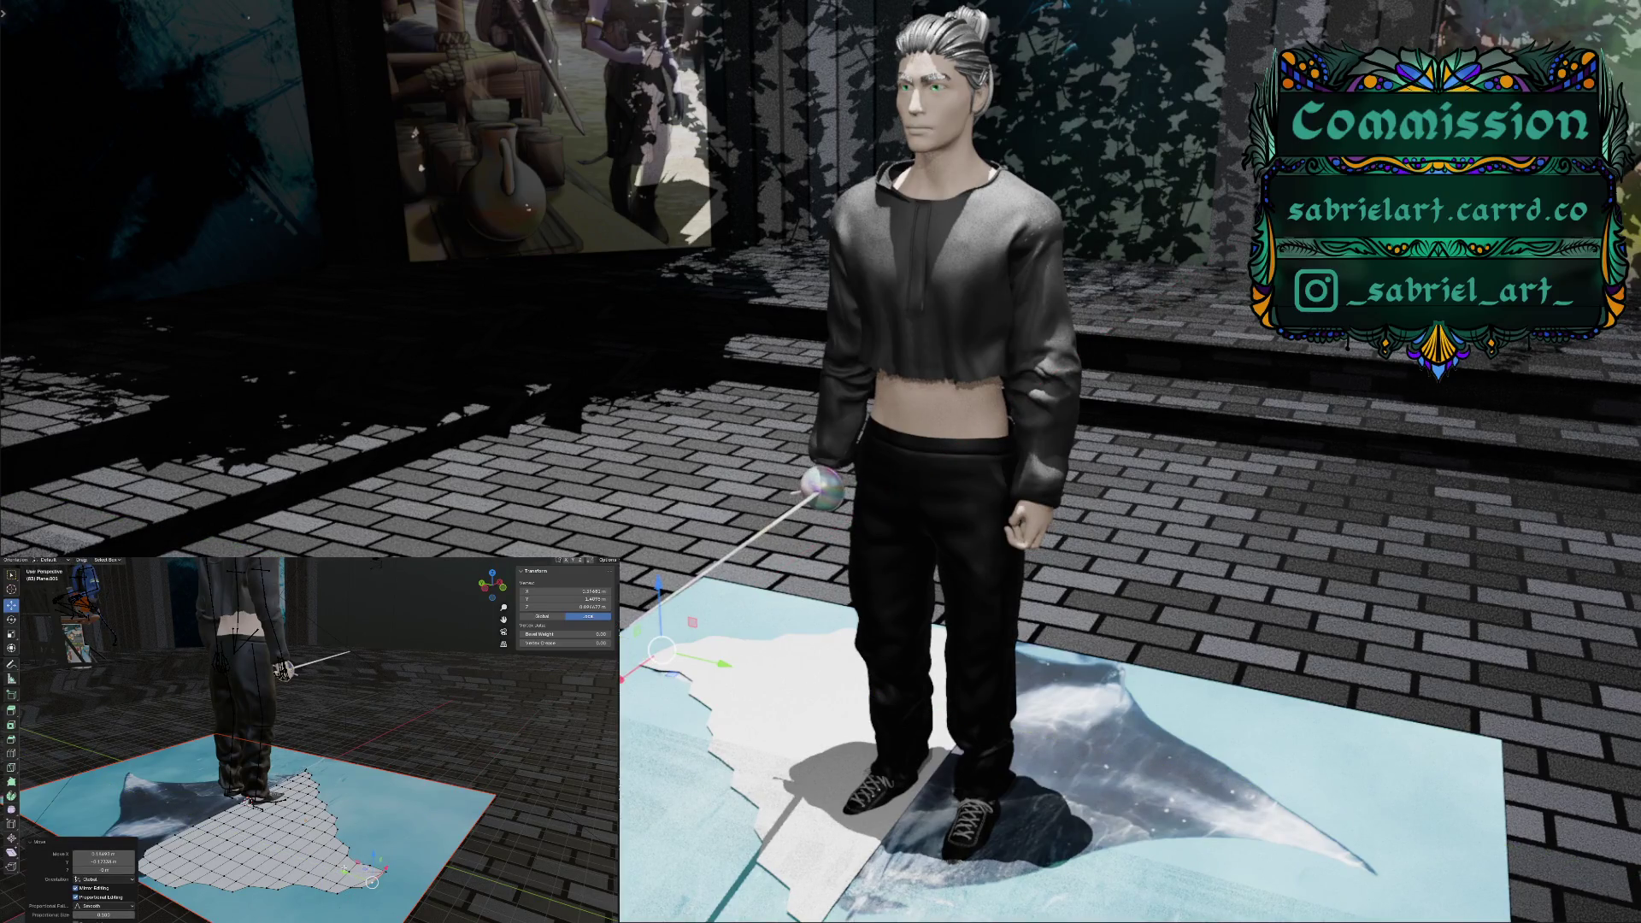
pyautogui.click(327, 804)
pyautogui.keyDown('shift'); pyautogui.click(337, 830); pyautogui.keyUp('shift')
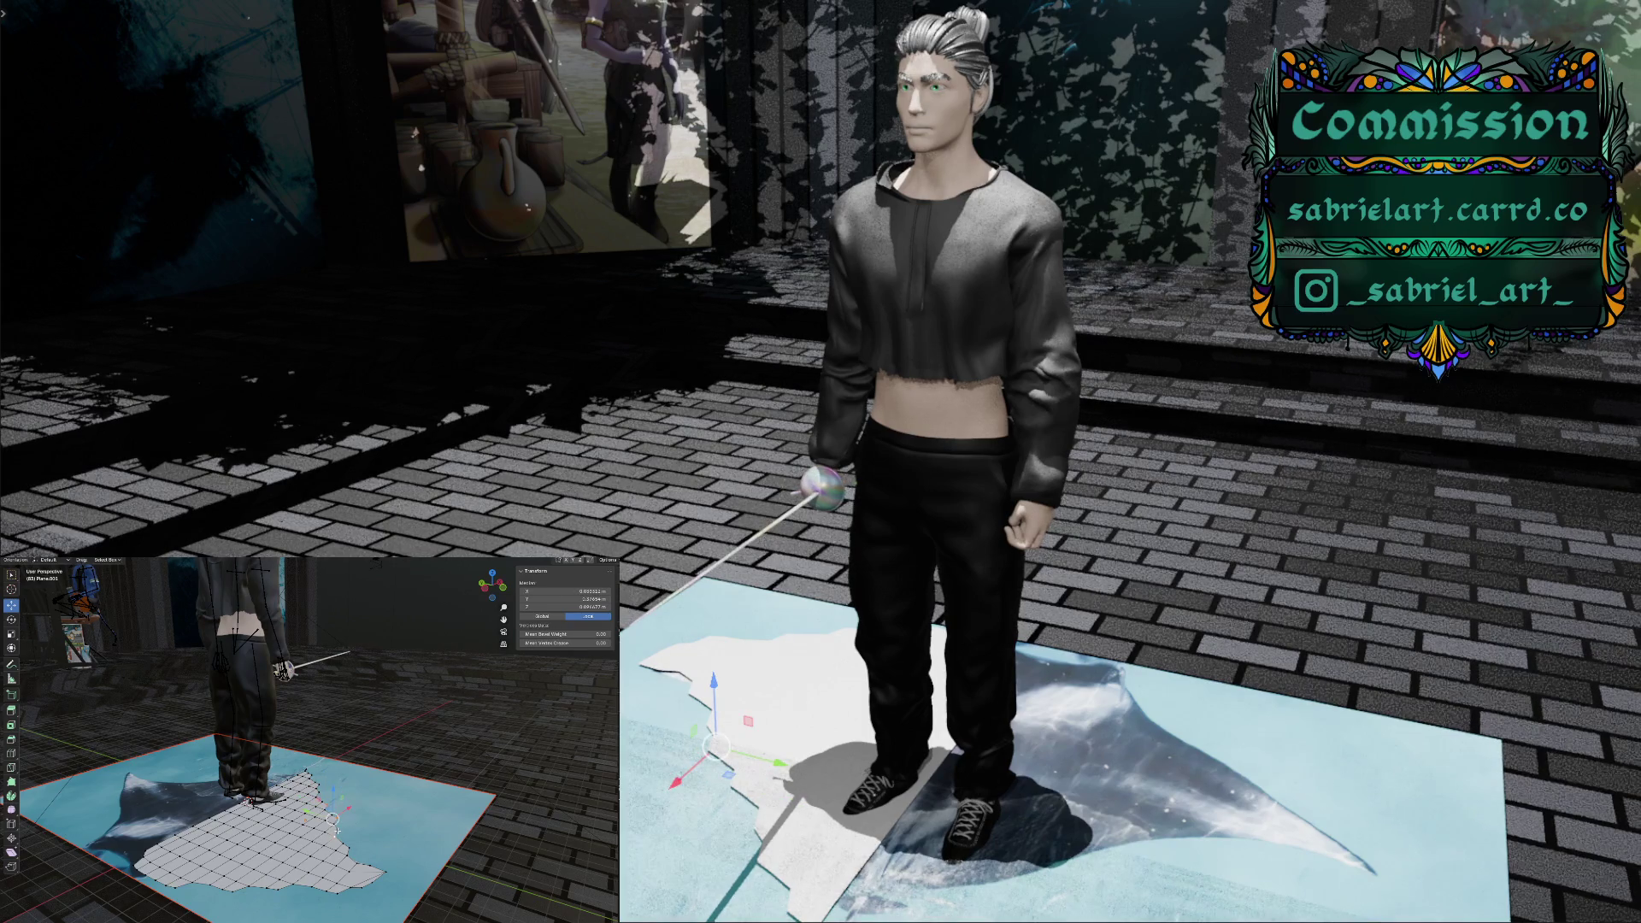
pyautogui.keyDown('shift'); pyautogui.click(335, 836); pyautogui.keyUp('shift')
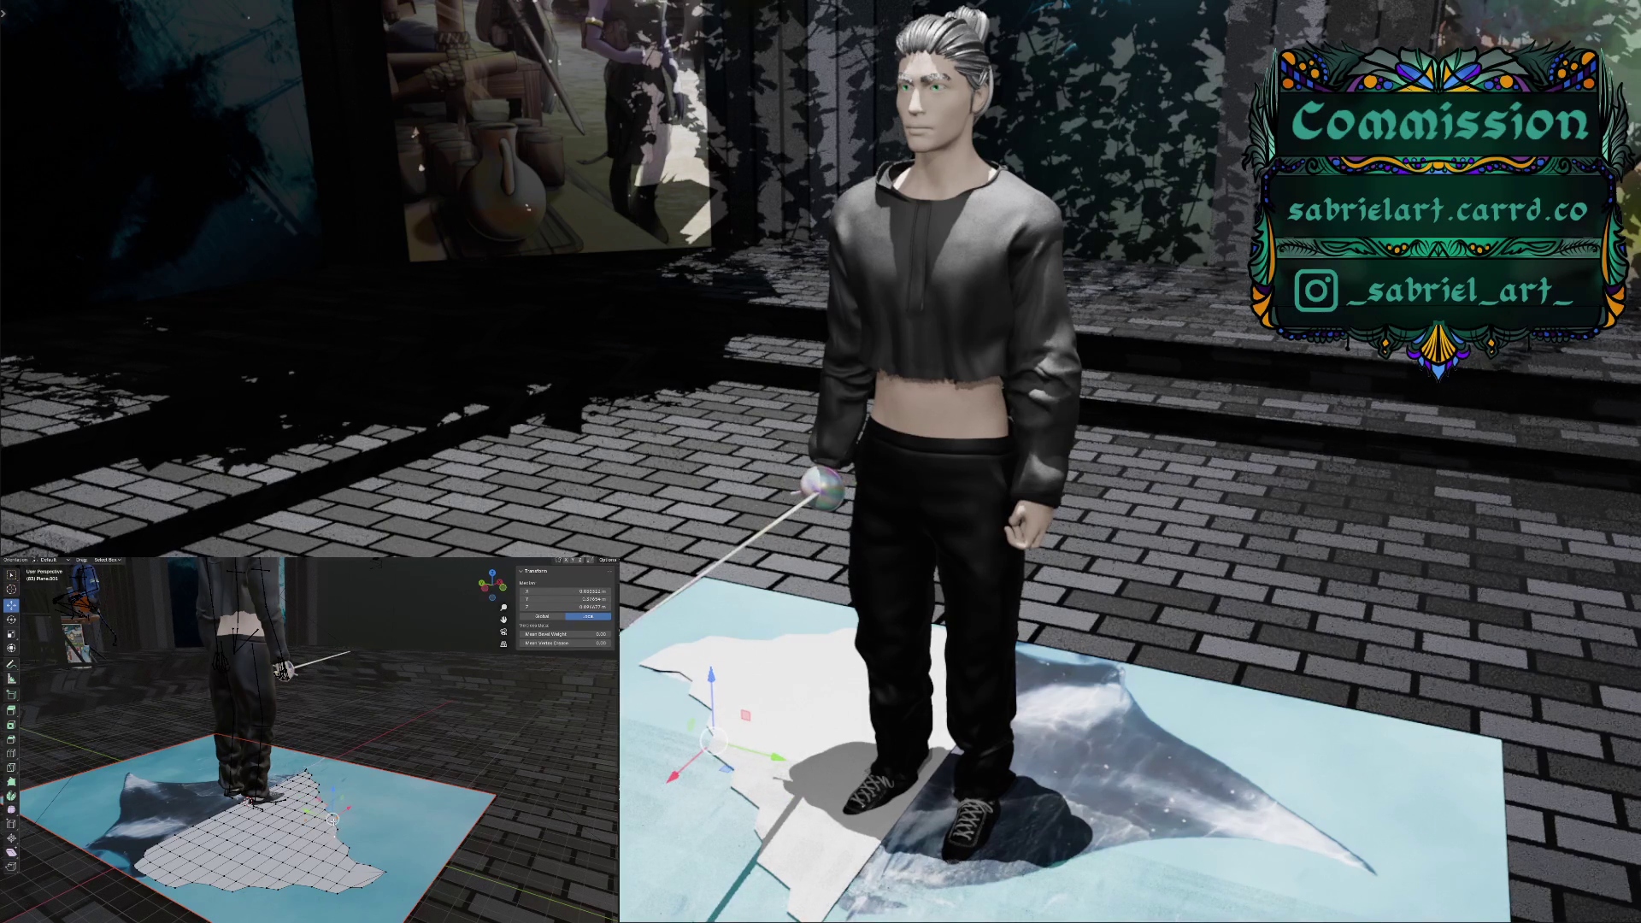
pyautogui.keyDown('shift'); pyautogui.click(324, 811); pyautogui.keyUp('shift')
# Smooth the four selected edge vertices twice and view the cutout edge-on from ground level
pyautogui.rightClick(324, 810)
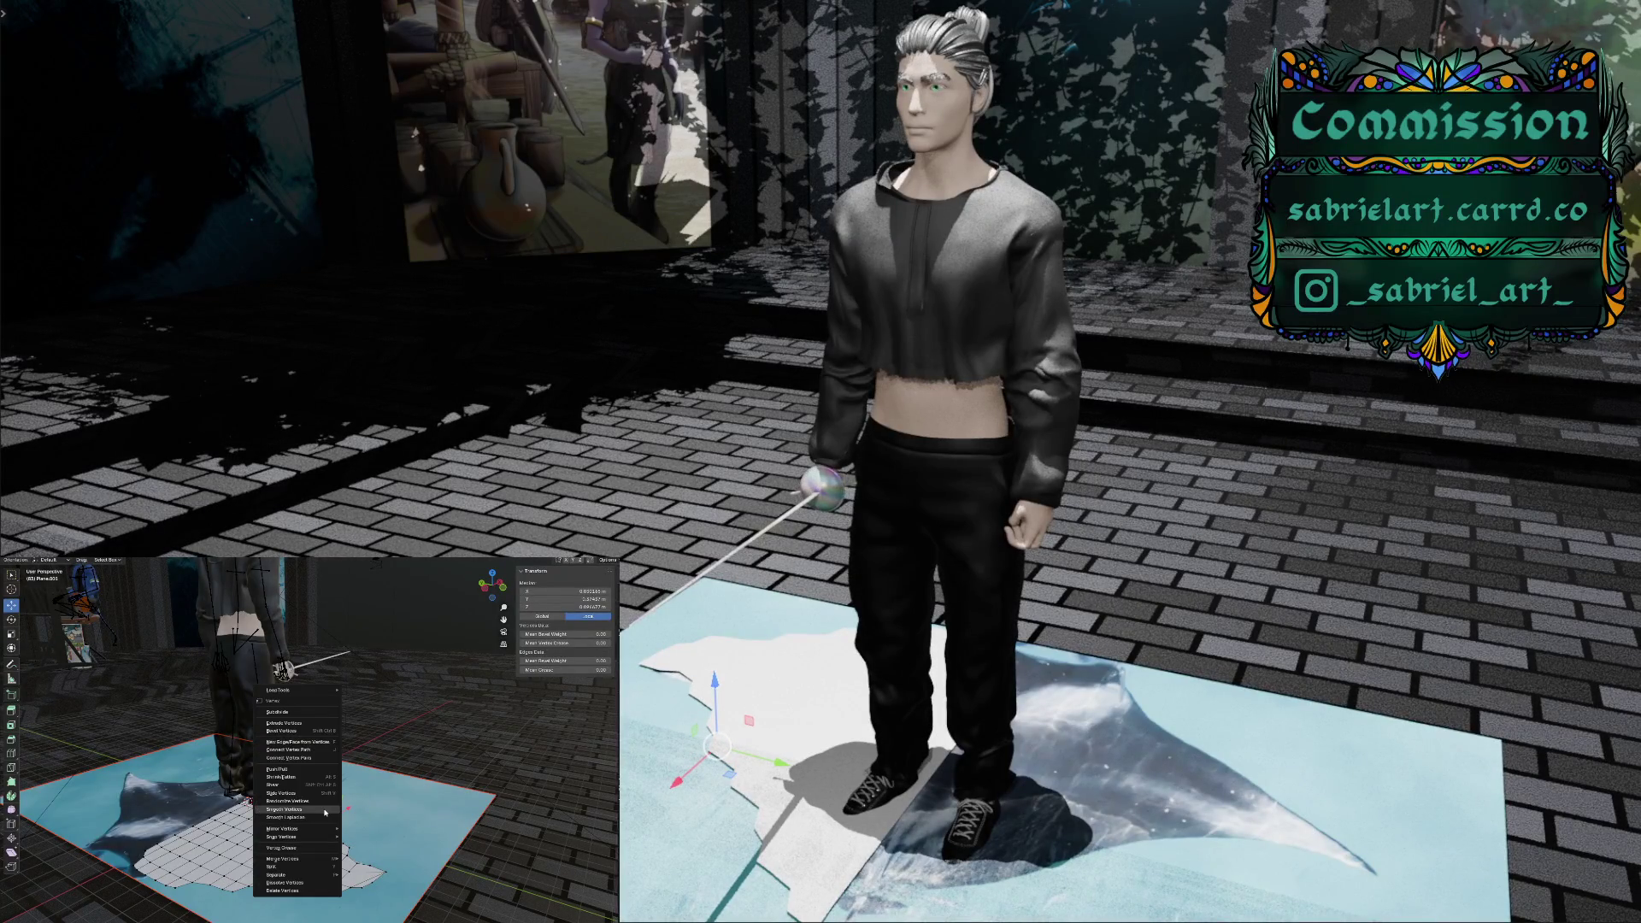
pyautogui.click(324, 811)
pyautogui.rightClick(324, 811)
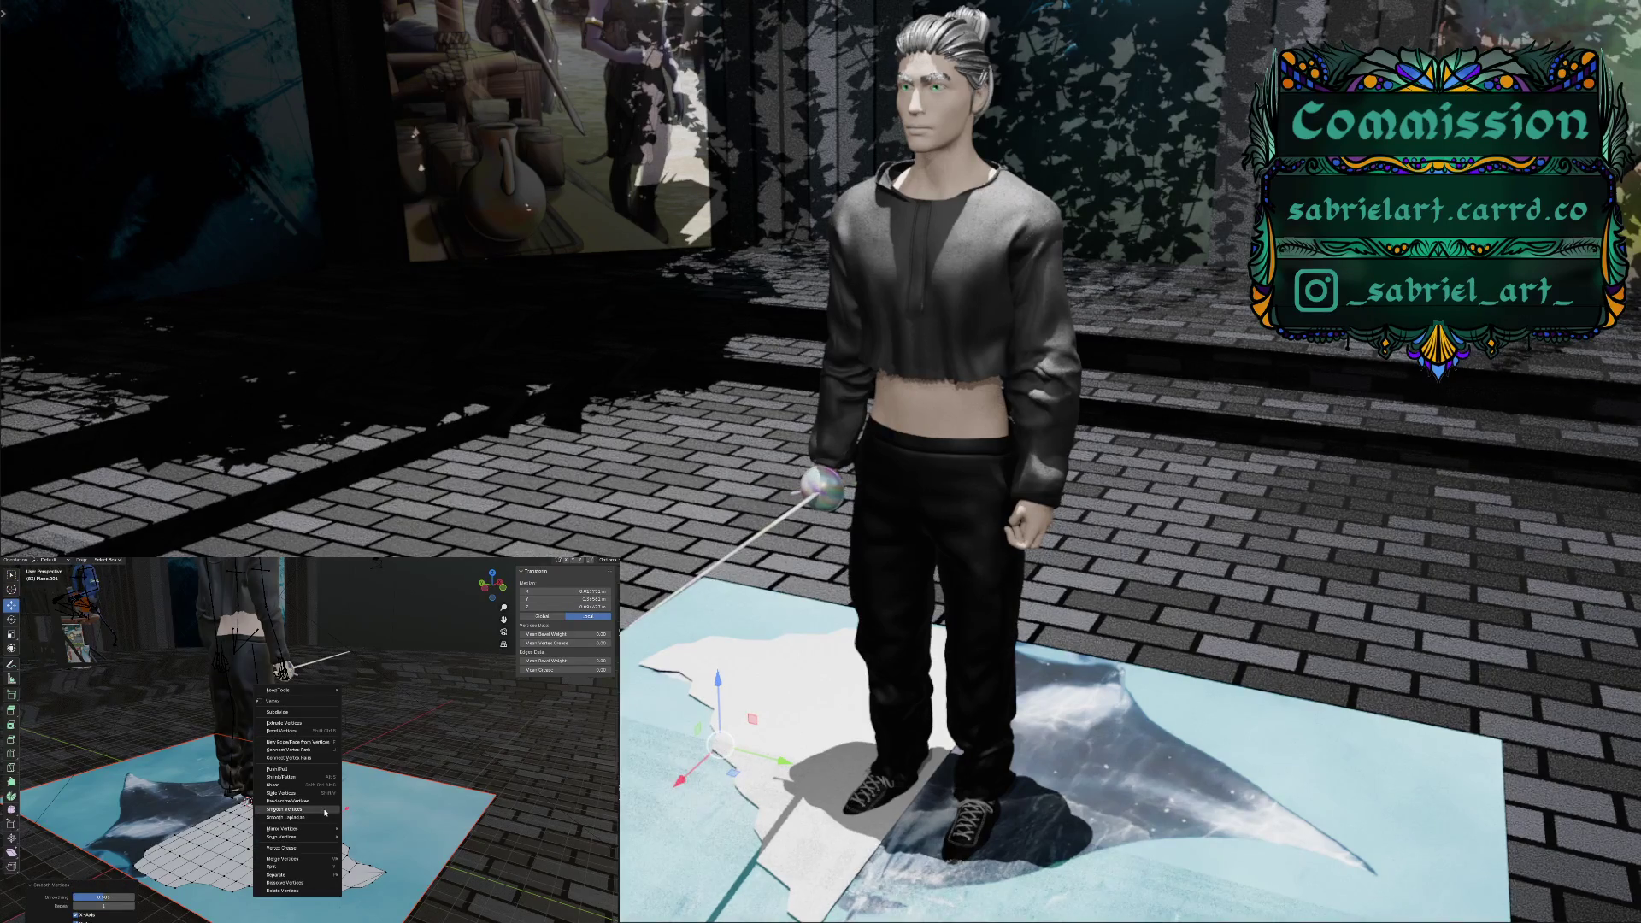
pyautogui.click(324, 812)
pyautogui.moveTo(324, 812)
pyautogui.mouseDown(button='middle')
pyautogui.moveTo(294, 830)
pyautogui.moveTo(351, 791)
pyautogui.moveTo(352, 828)
pyautogui.mouseUp(button='middle')
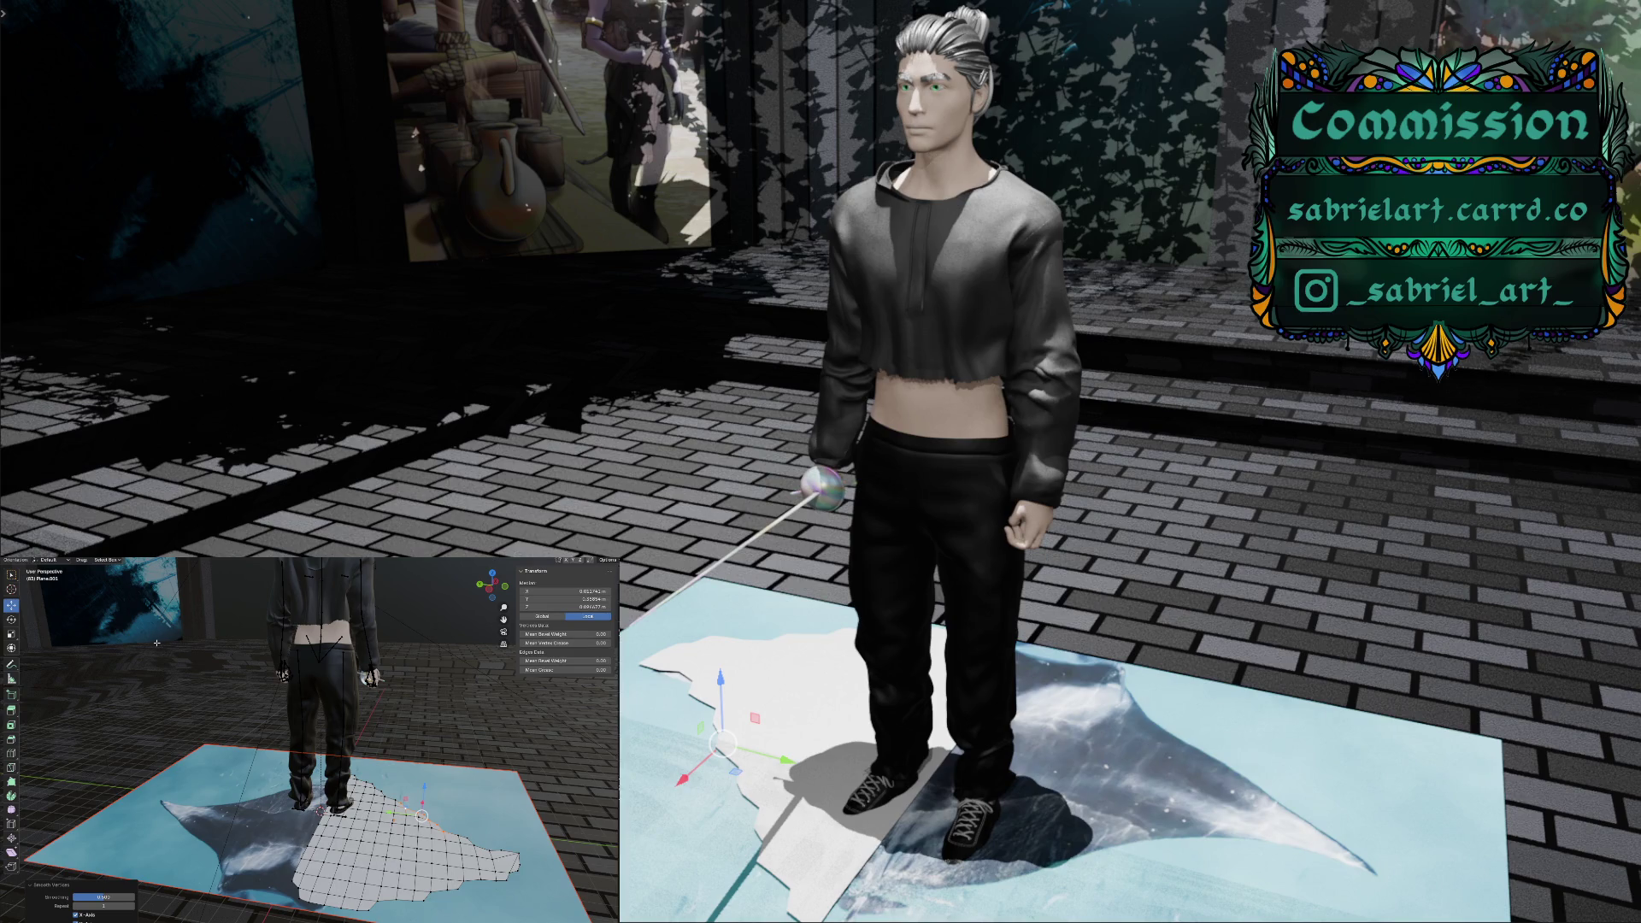
pyautogui.moveTo(186, 699); pyautogui.dragTo(193, 681, button='middle')
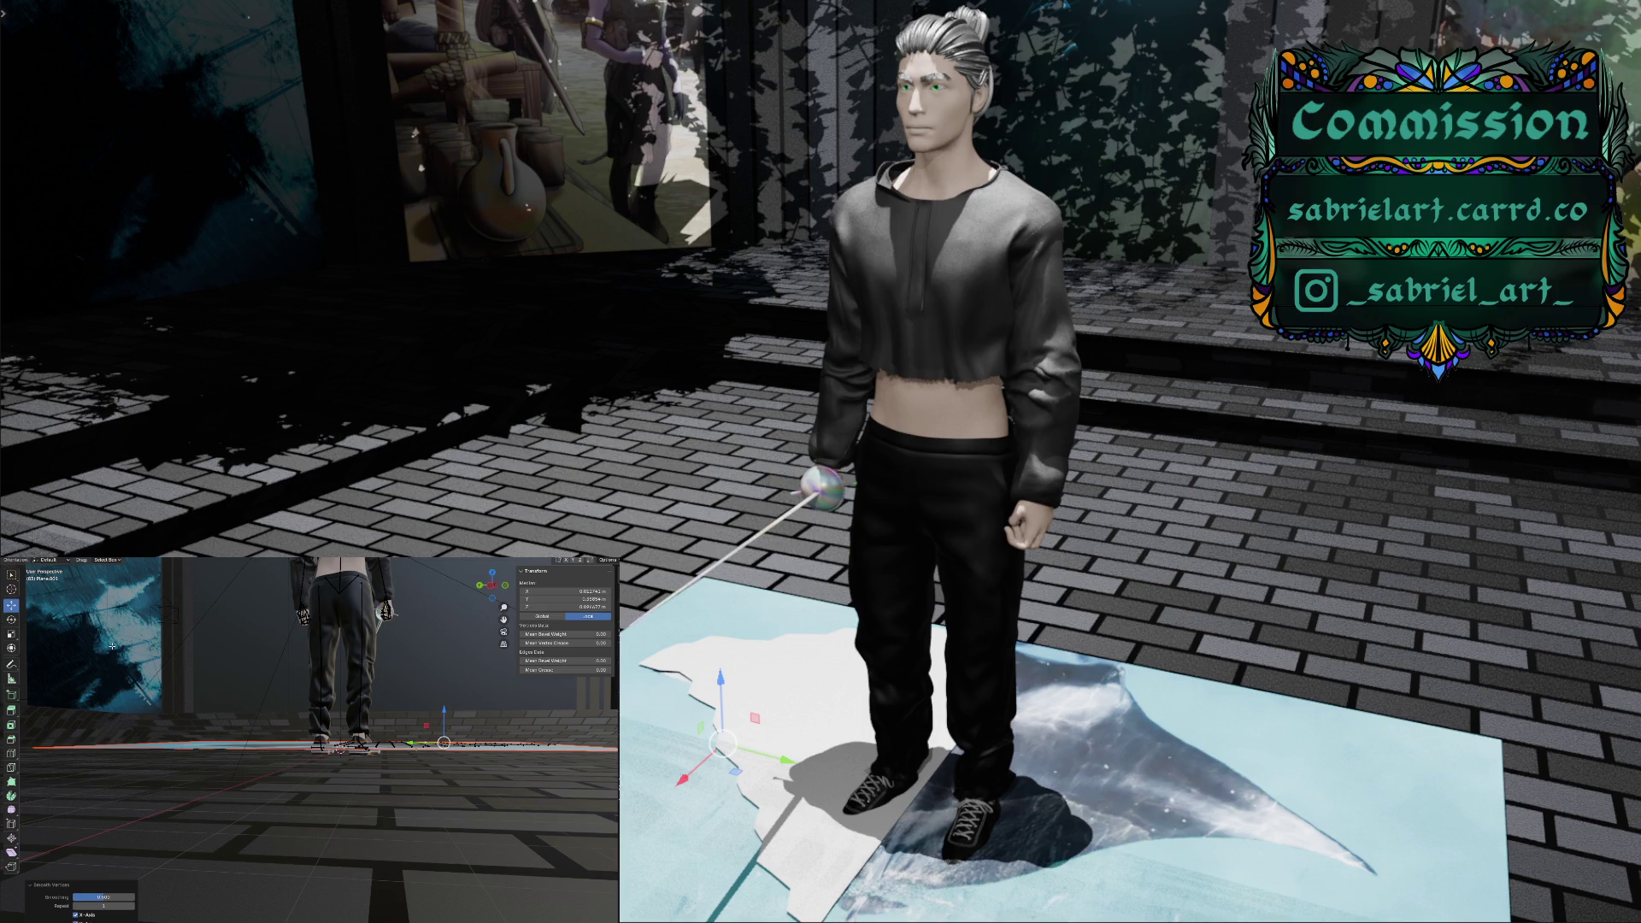
# Extend the cutout's vertex selection and extrude those vertices straight up along Z
pyautogui.keyDown('ctrl'); pyautogui.click(410, 759); pyautogui.keyUp('ctrl')
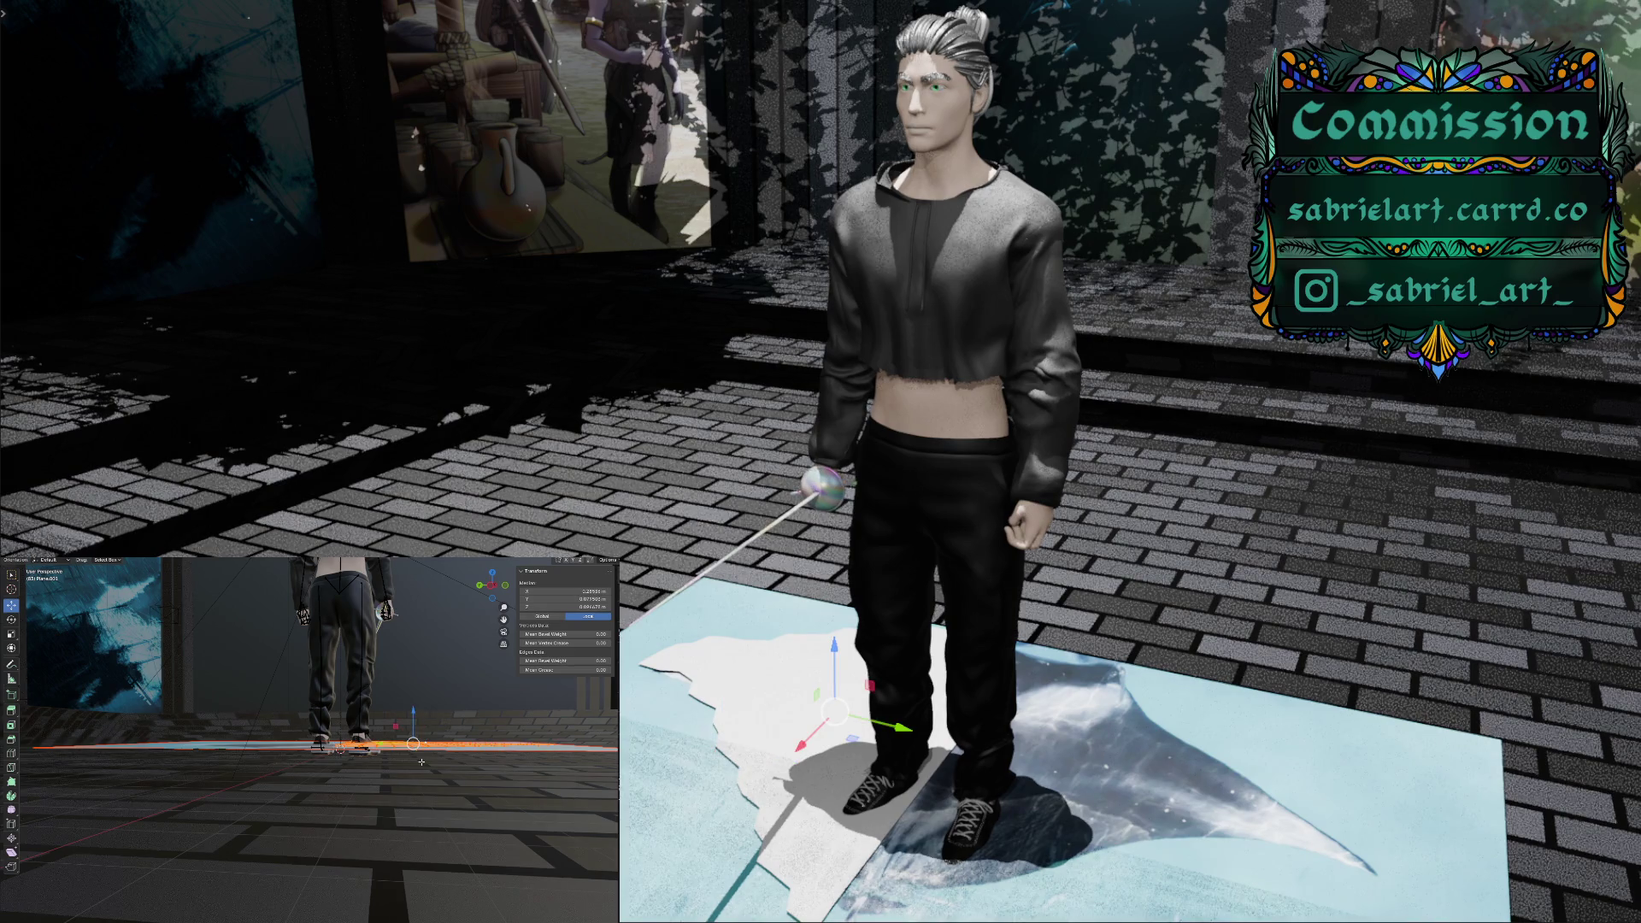
pyautogui.press('g')
pyautogui.press('z')
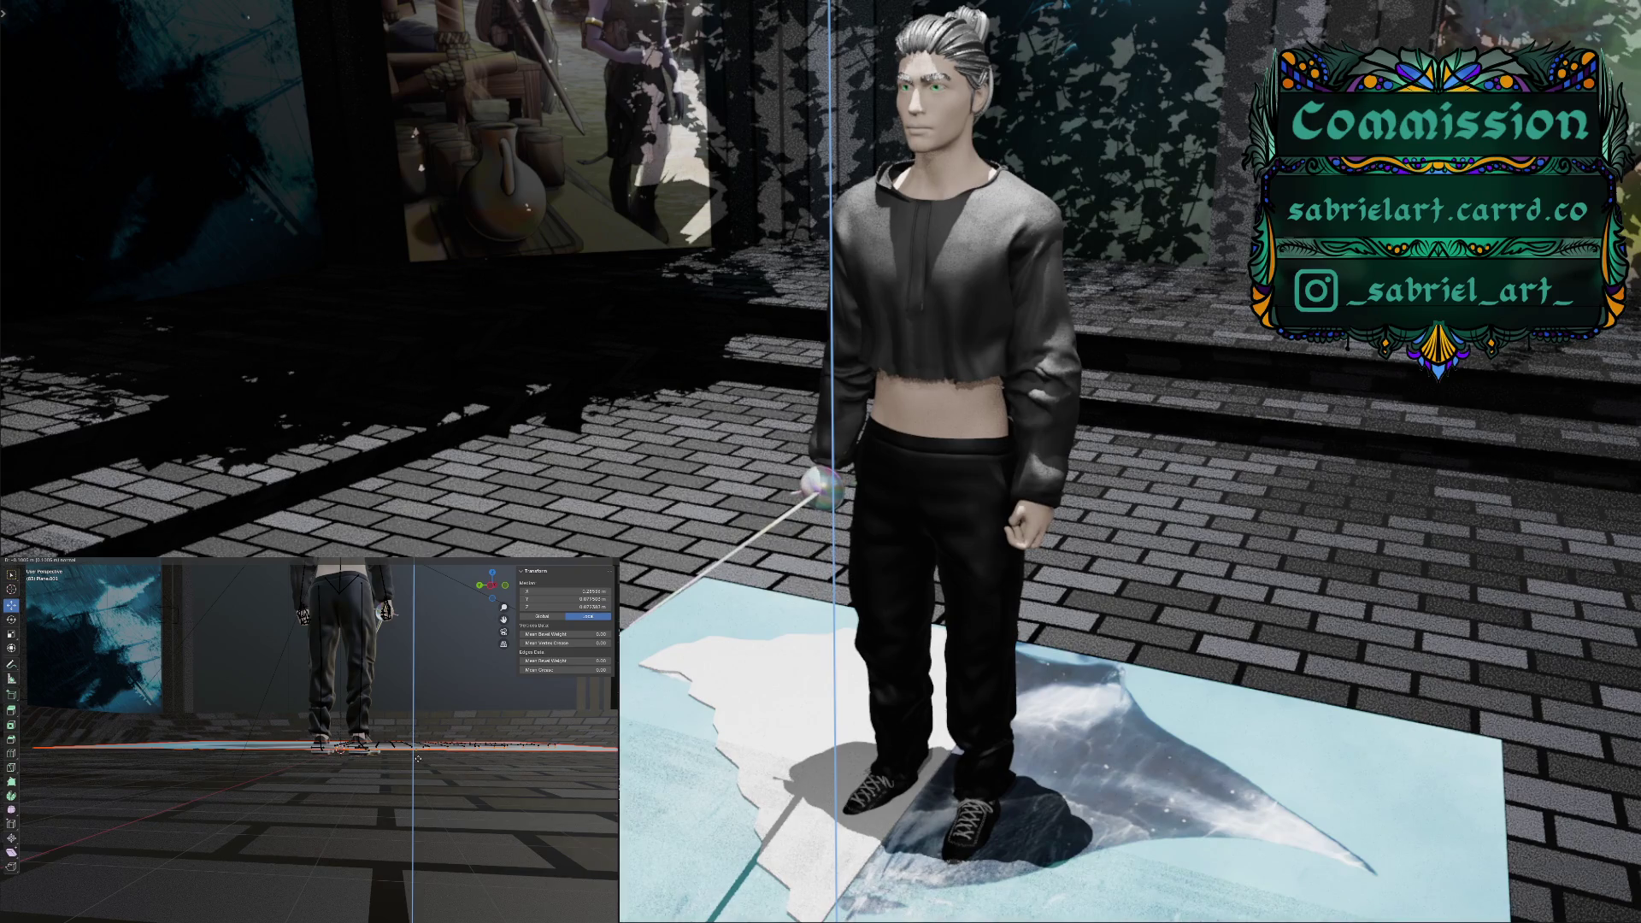
pyautogui.click(418, 759)
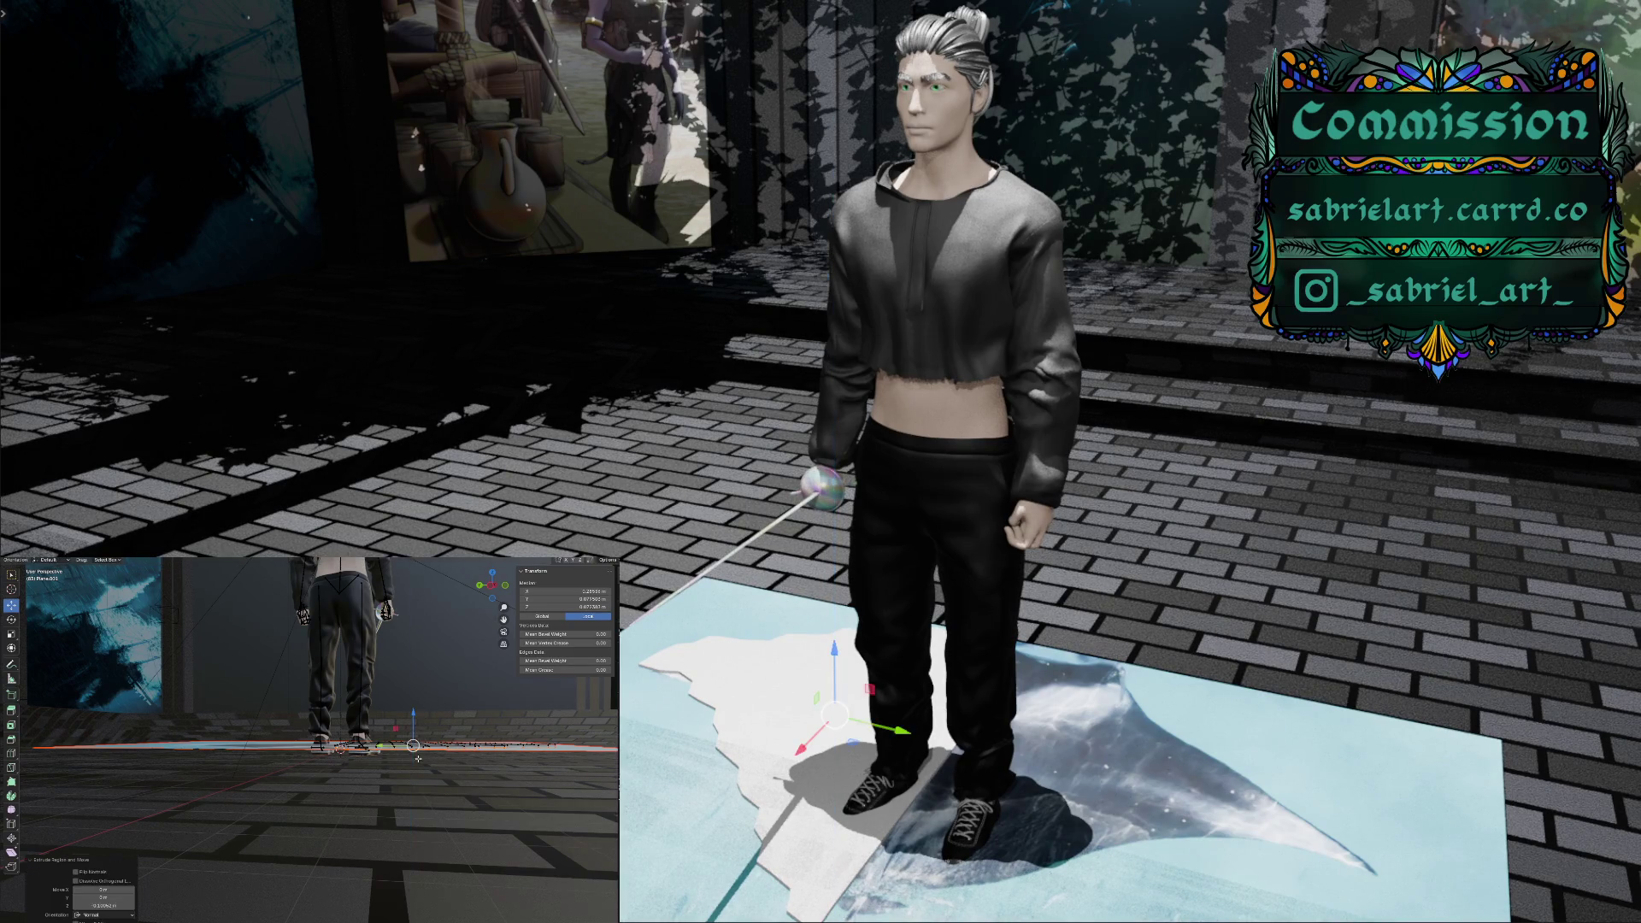
pyautogui.moveTo(418, 758); pyautogui.dragTo(404, 780, button='middle')
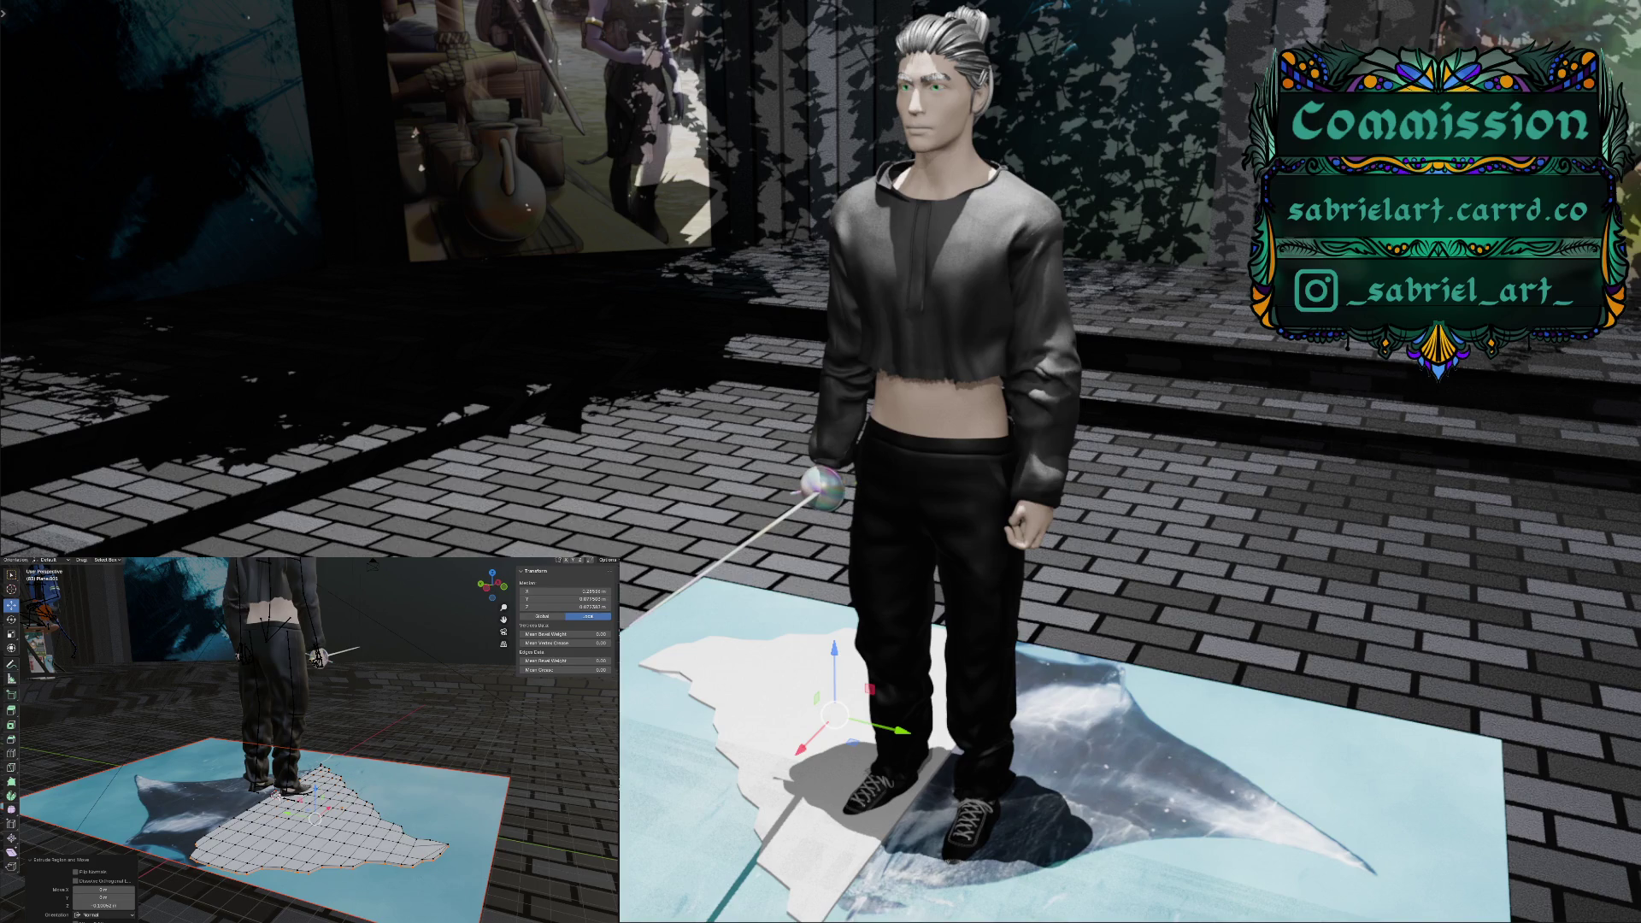
pyautogui.click(51, 560)
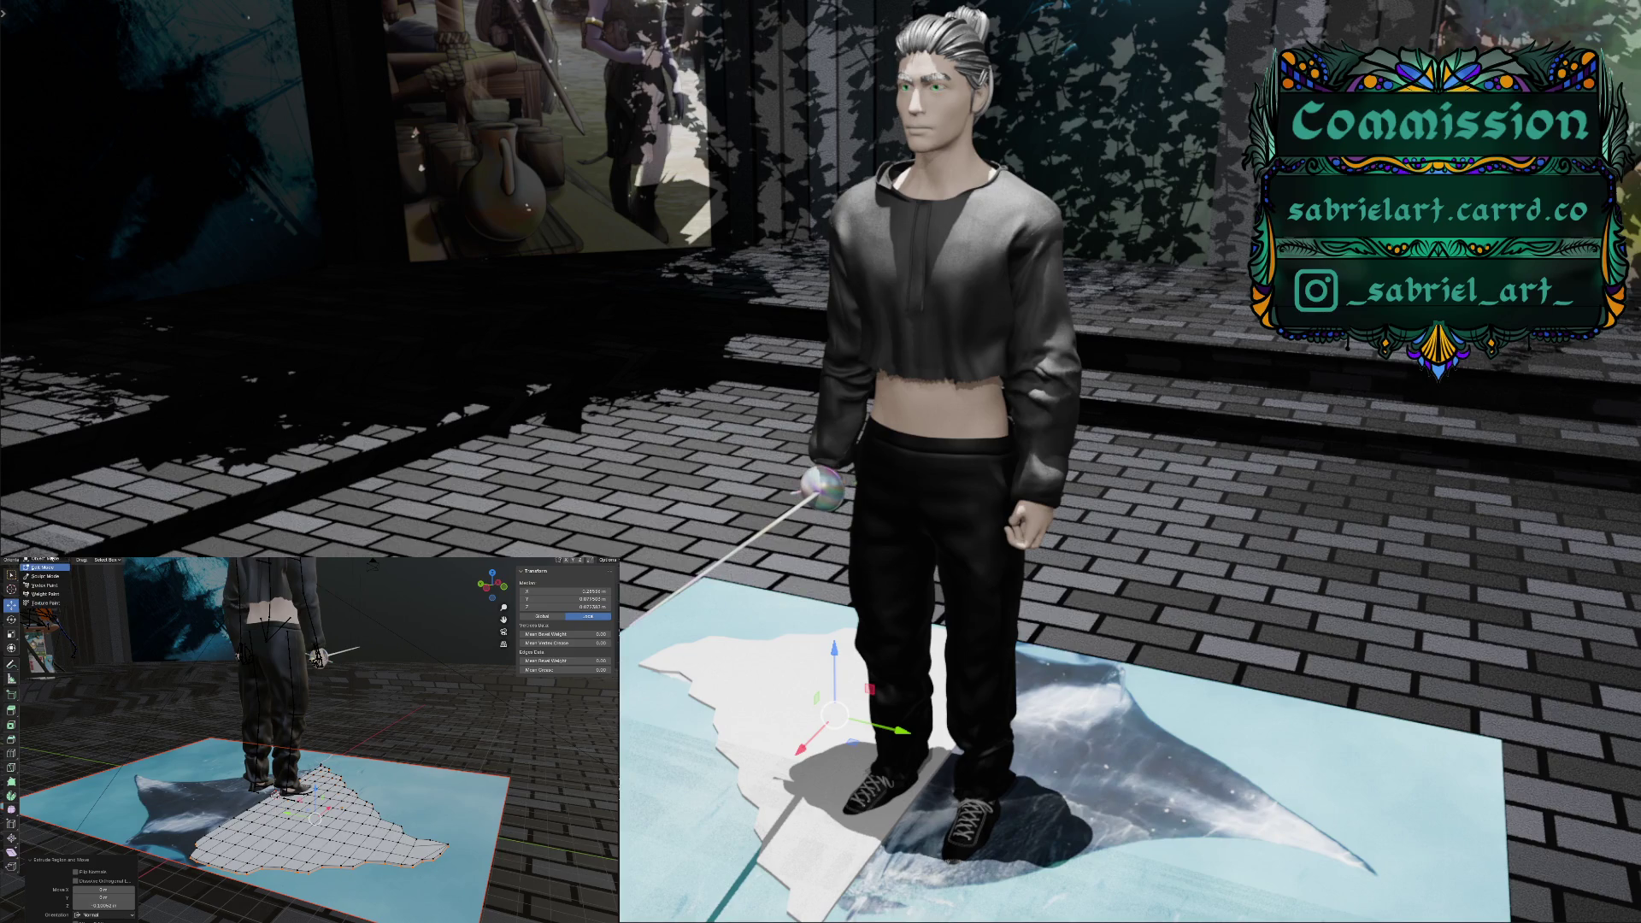
# Return to Object Mode and apply Shade Smooth to the white torn-edged cutout
pyautogui.click(45, 560)
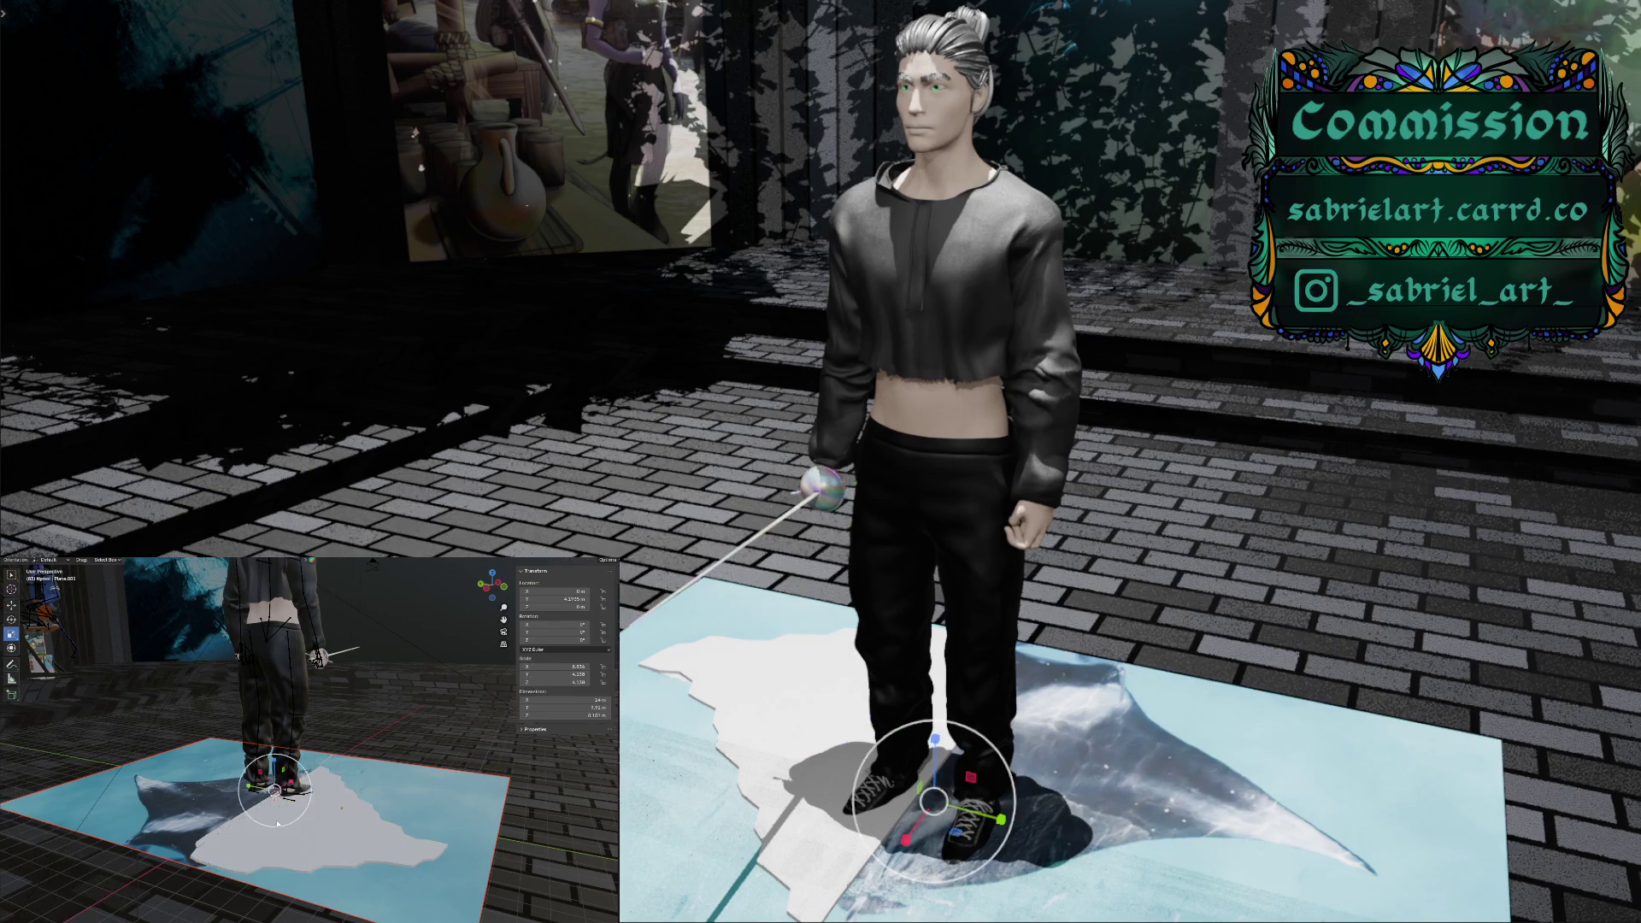
pyautogui.keyDown('shift'); pyautogui.click(288, 849); pyautogui.keyUp('shift')
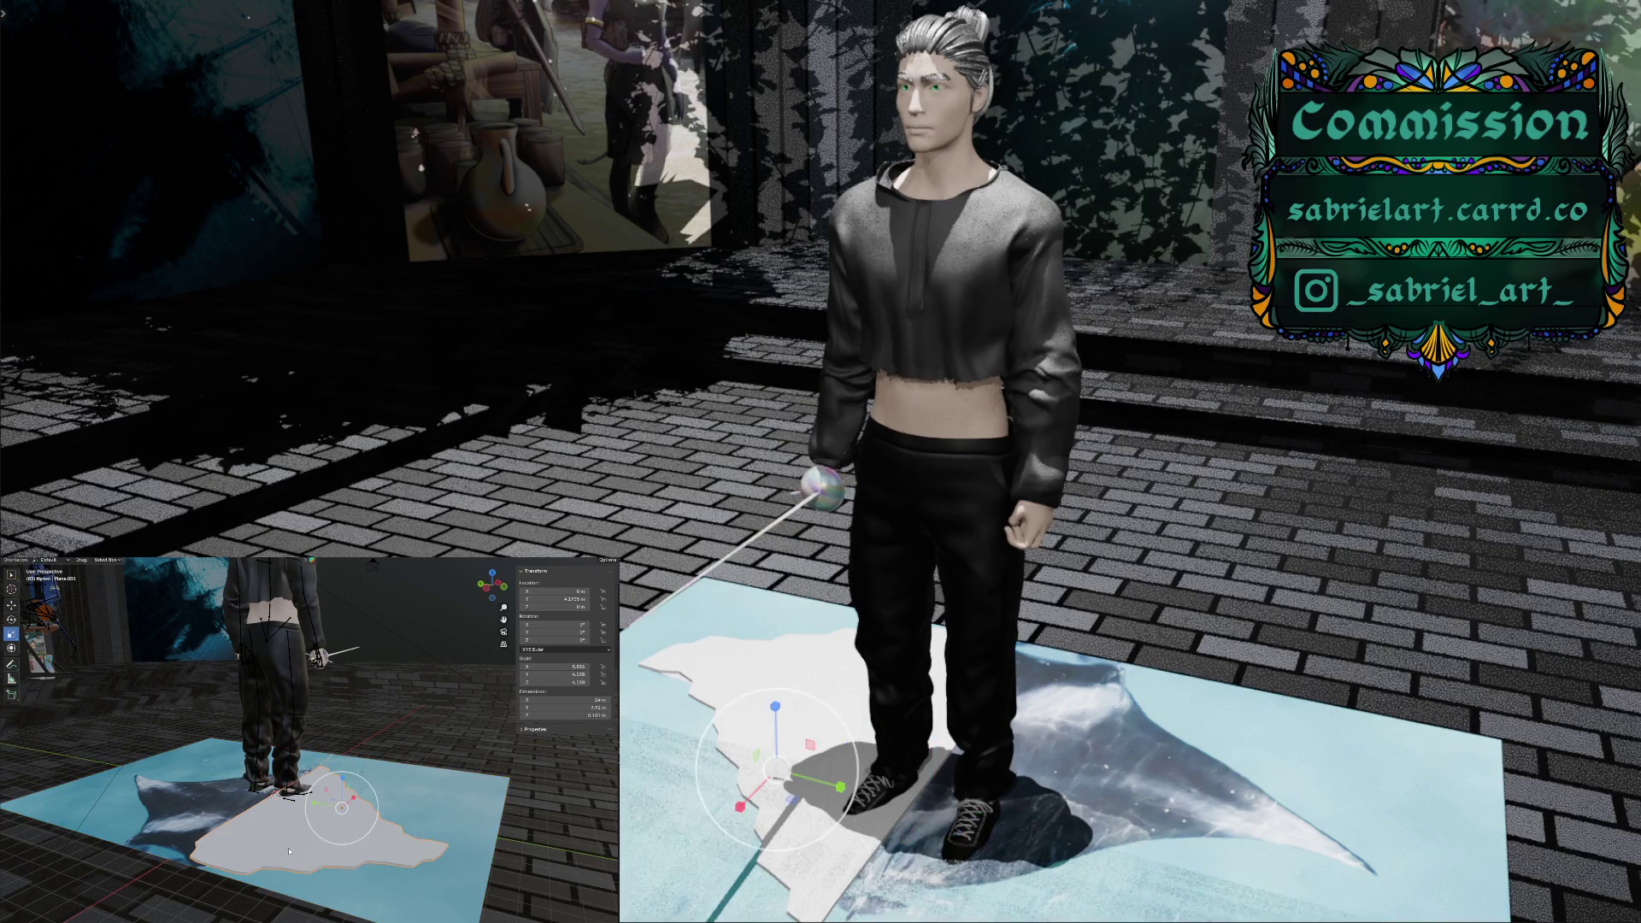
pyautogui.rightClick(290, 849)
pyautogui.moveTo(290, 852)
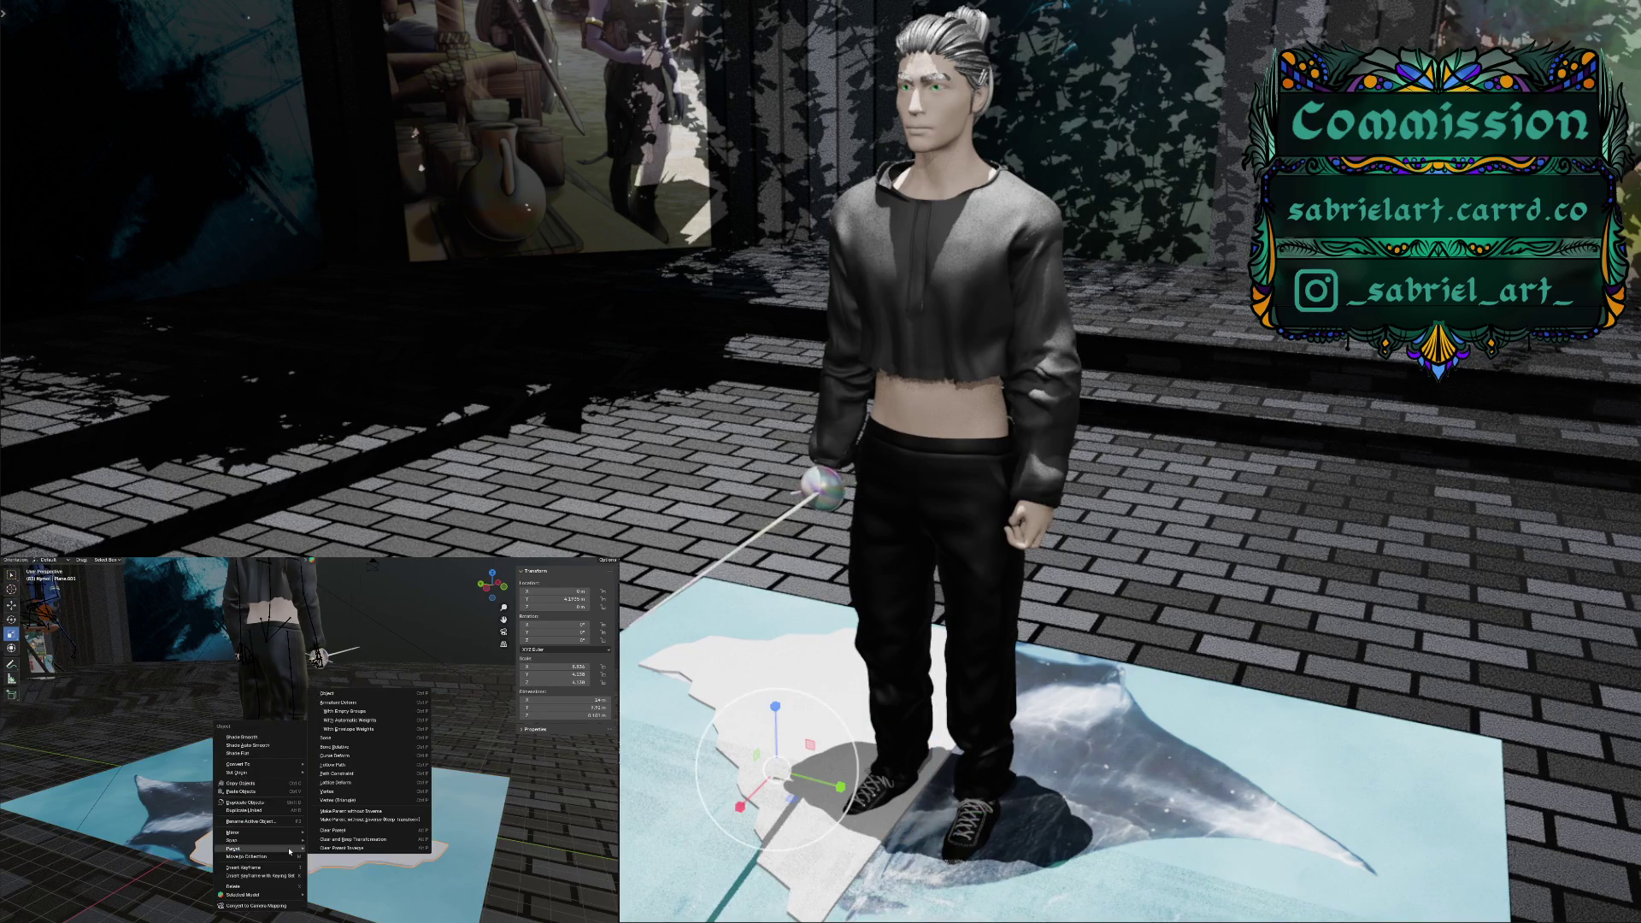
pyautogui.click(283, 742)
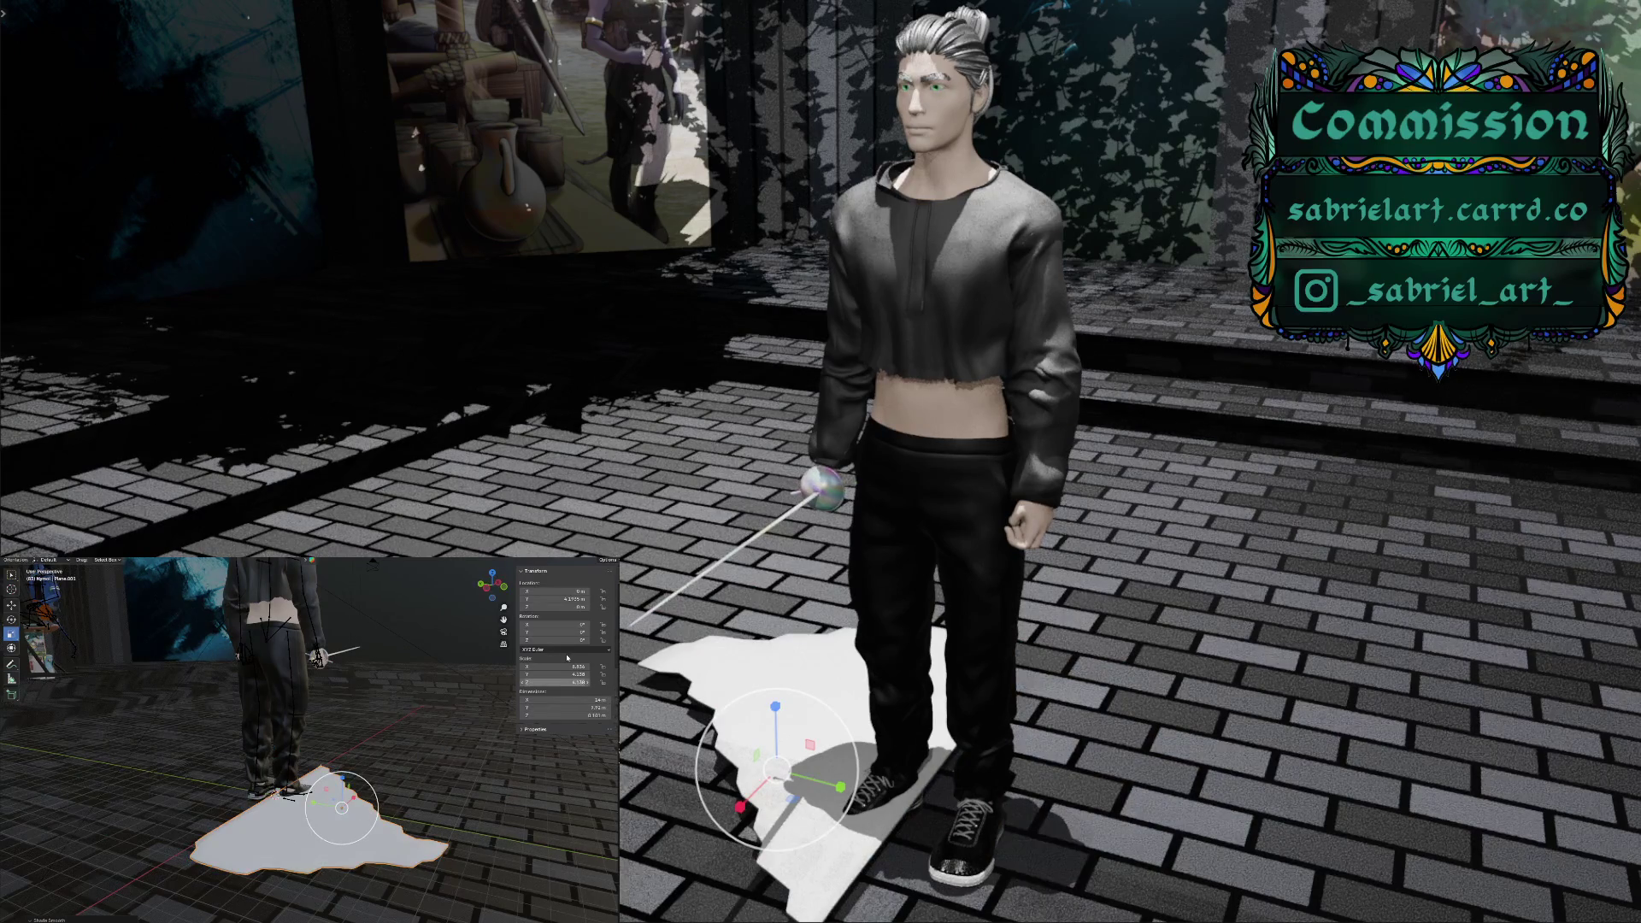
pyautogui.click(582, 630)
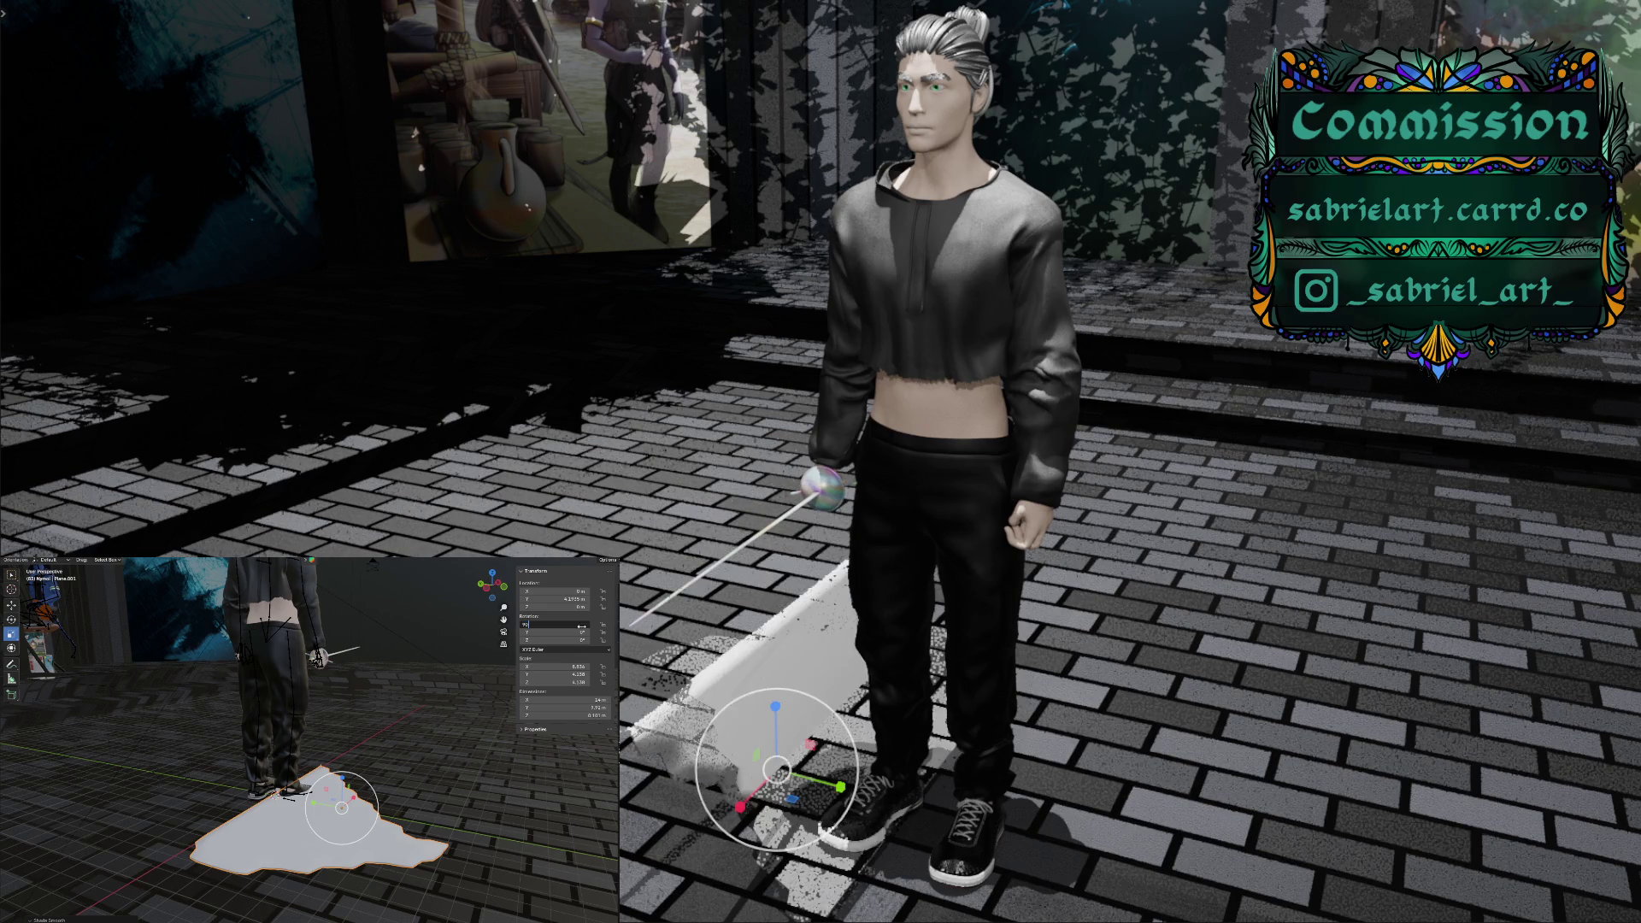
# Set the cutout's Y rotation to 90° so it stands upright
pyautogui.press('Return')
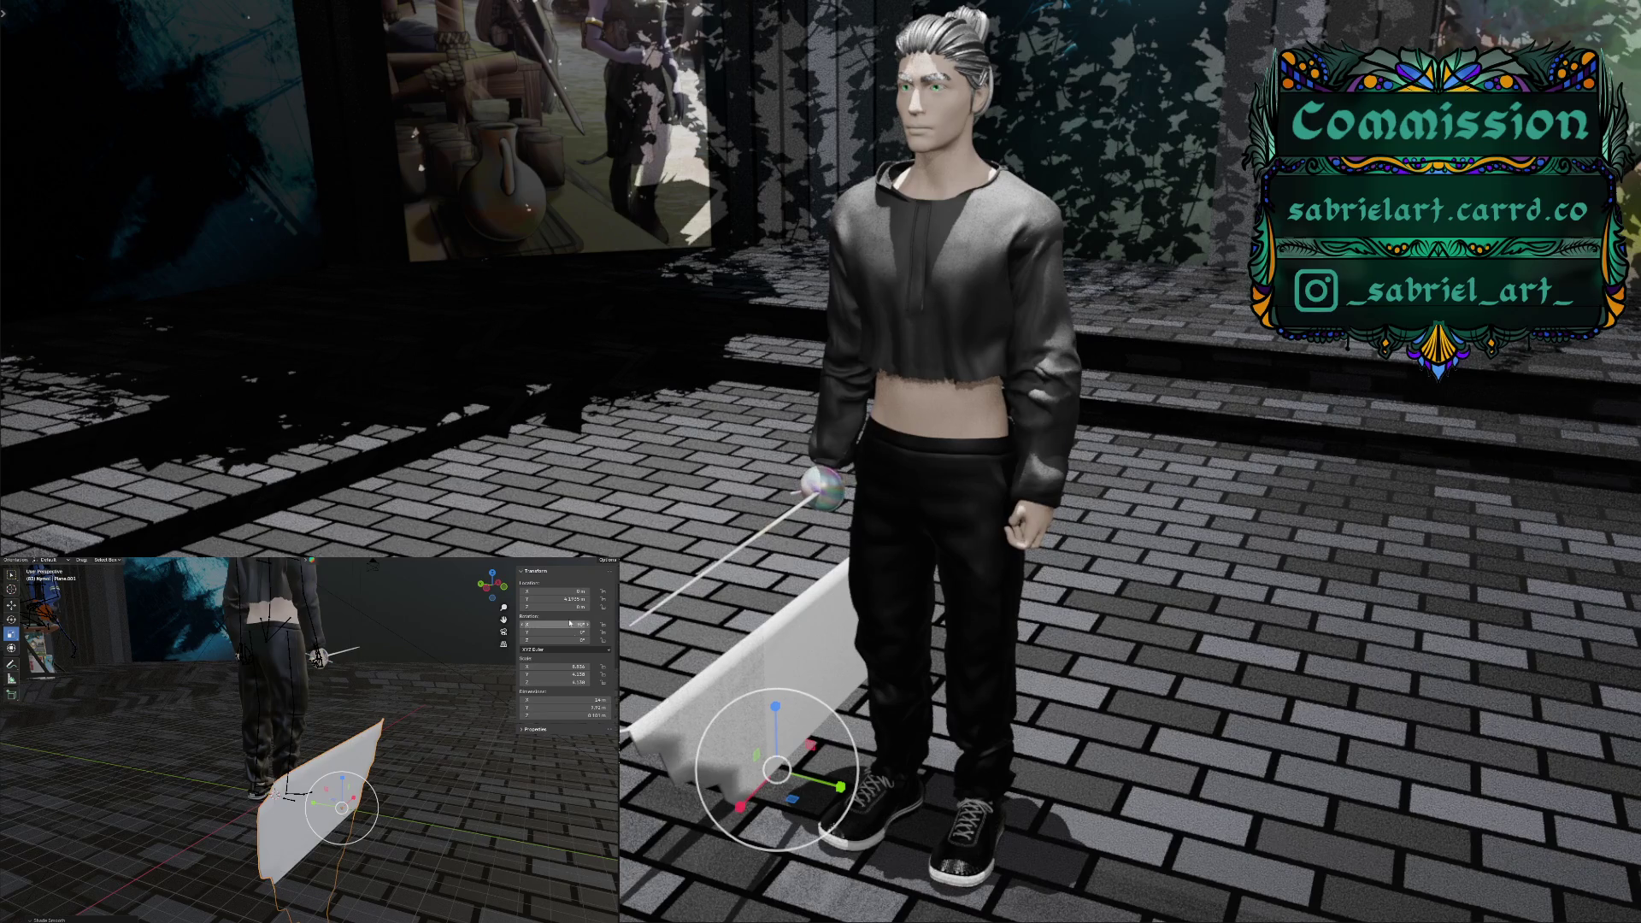
pyautogui.click(573, 633)
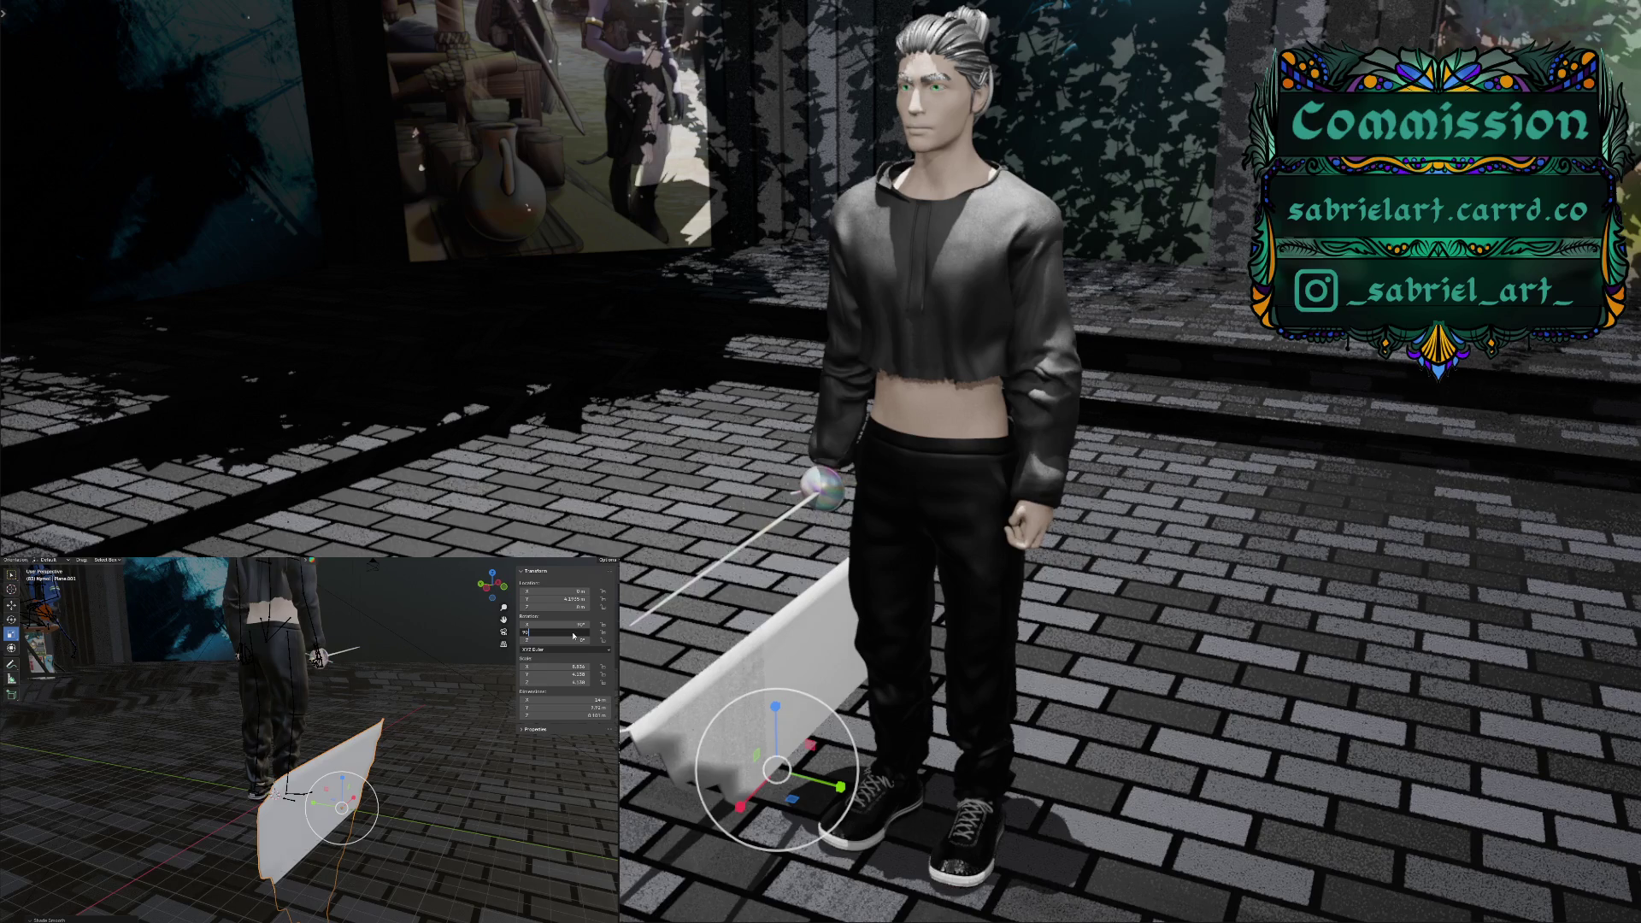
pyautogui.press('Return')
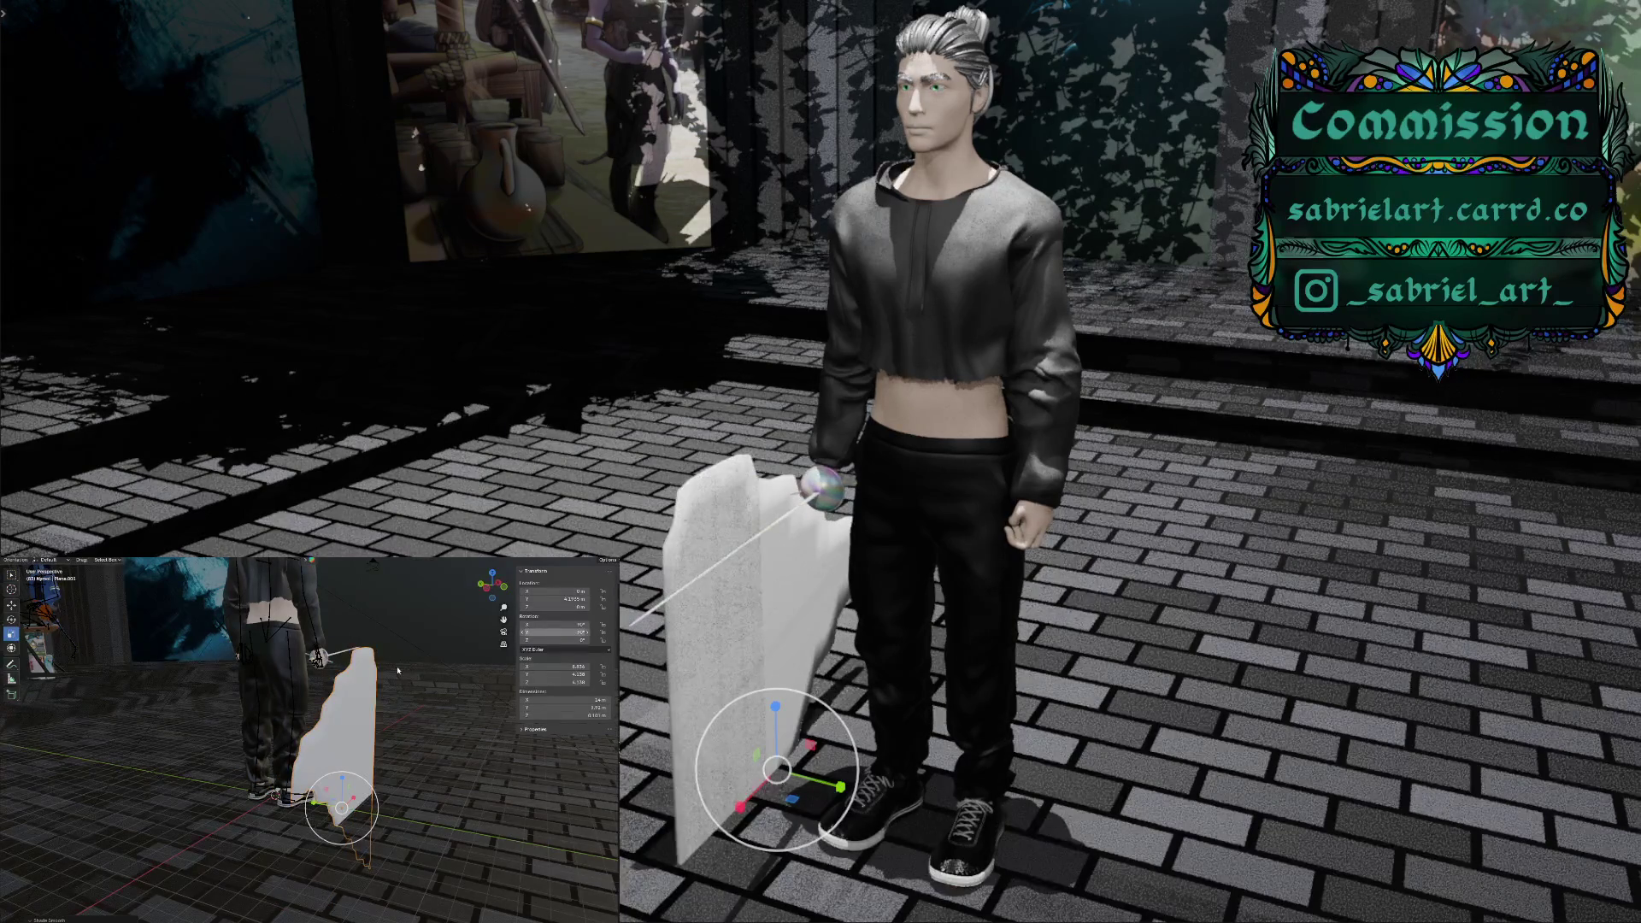
pyautogui.moveTo(344, 780); pyautogui.dragTo(380, 772, button='middle')
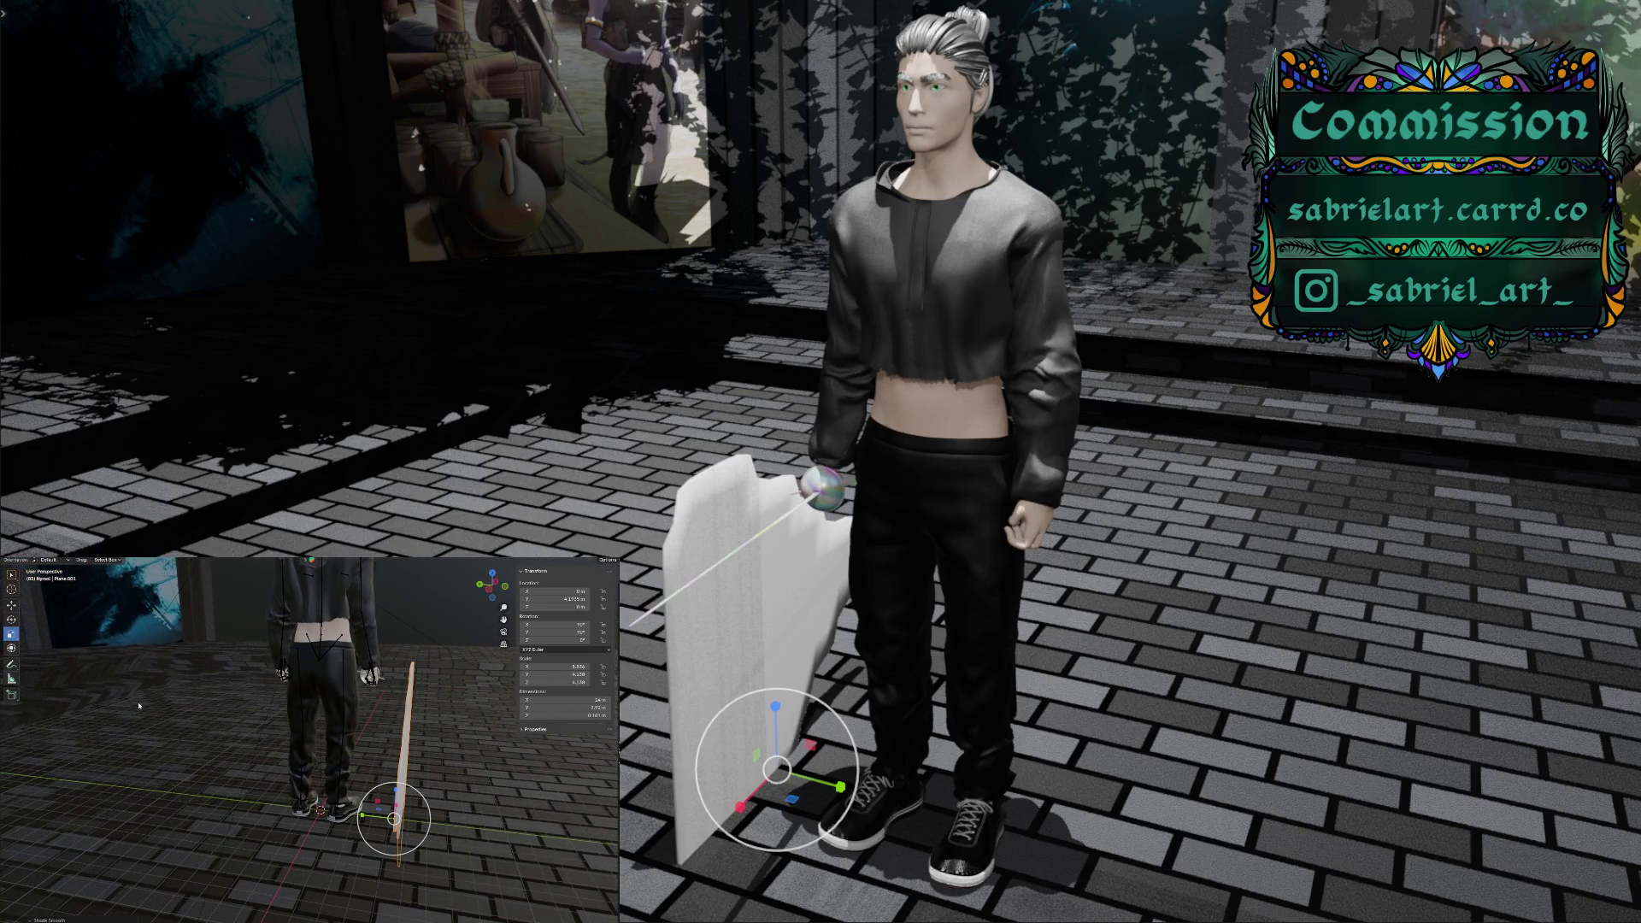
# Raise the upright plane about 1.17 m straight up along Z
pyautogui.click(12, 605)
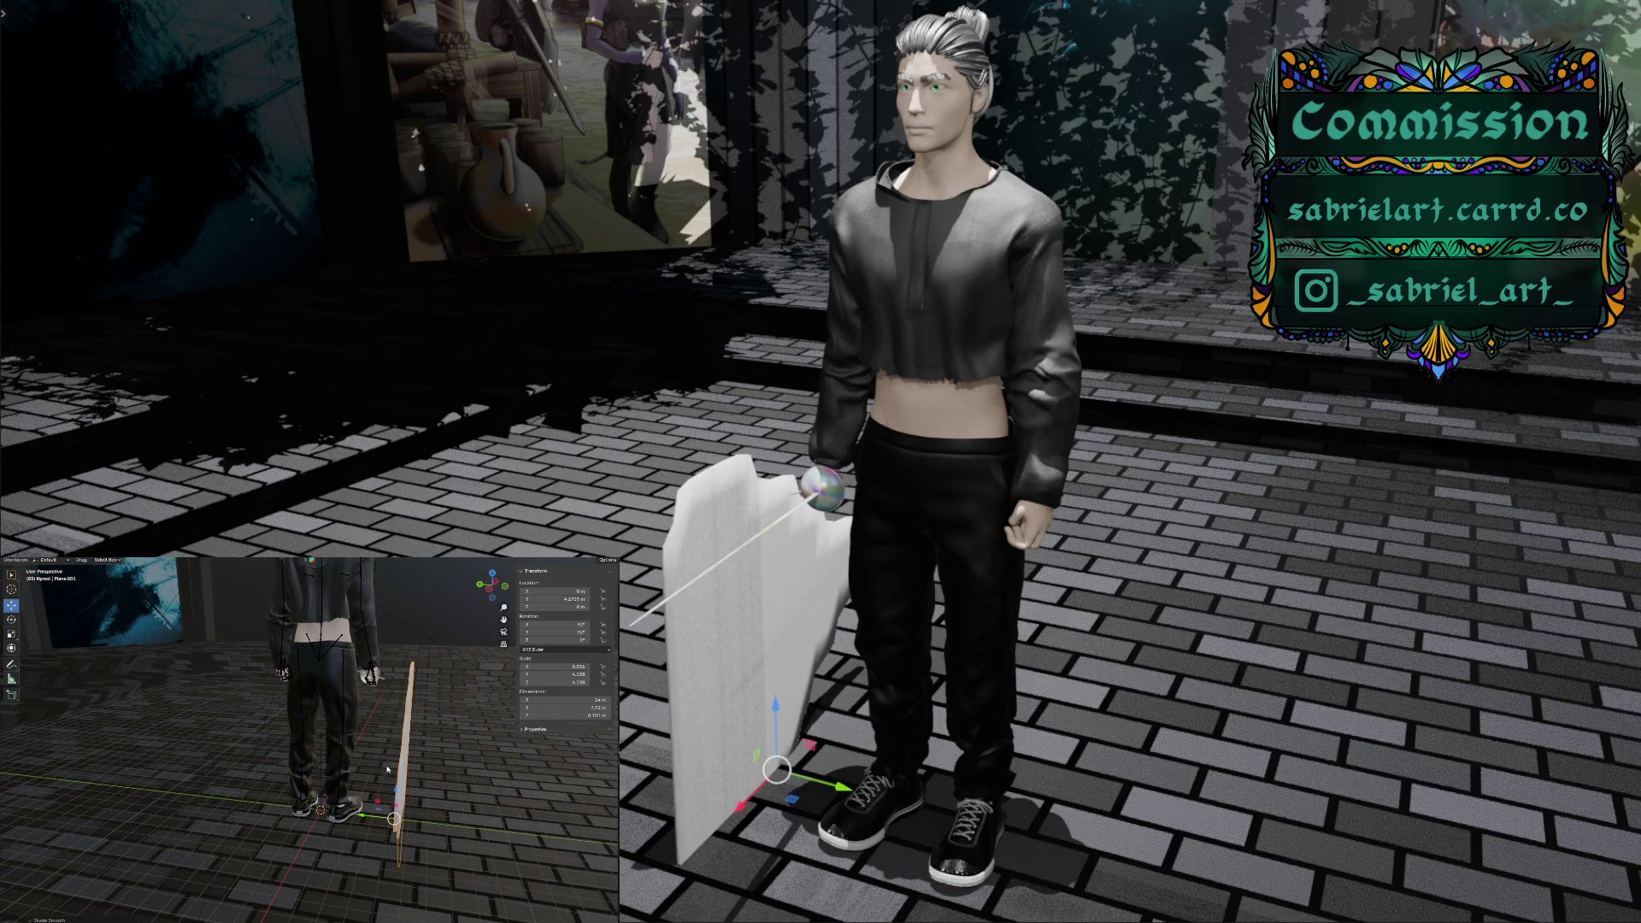
pyautogui.moveTo(397, 792); pyautogui.dragTo(413, 619)
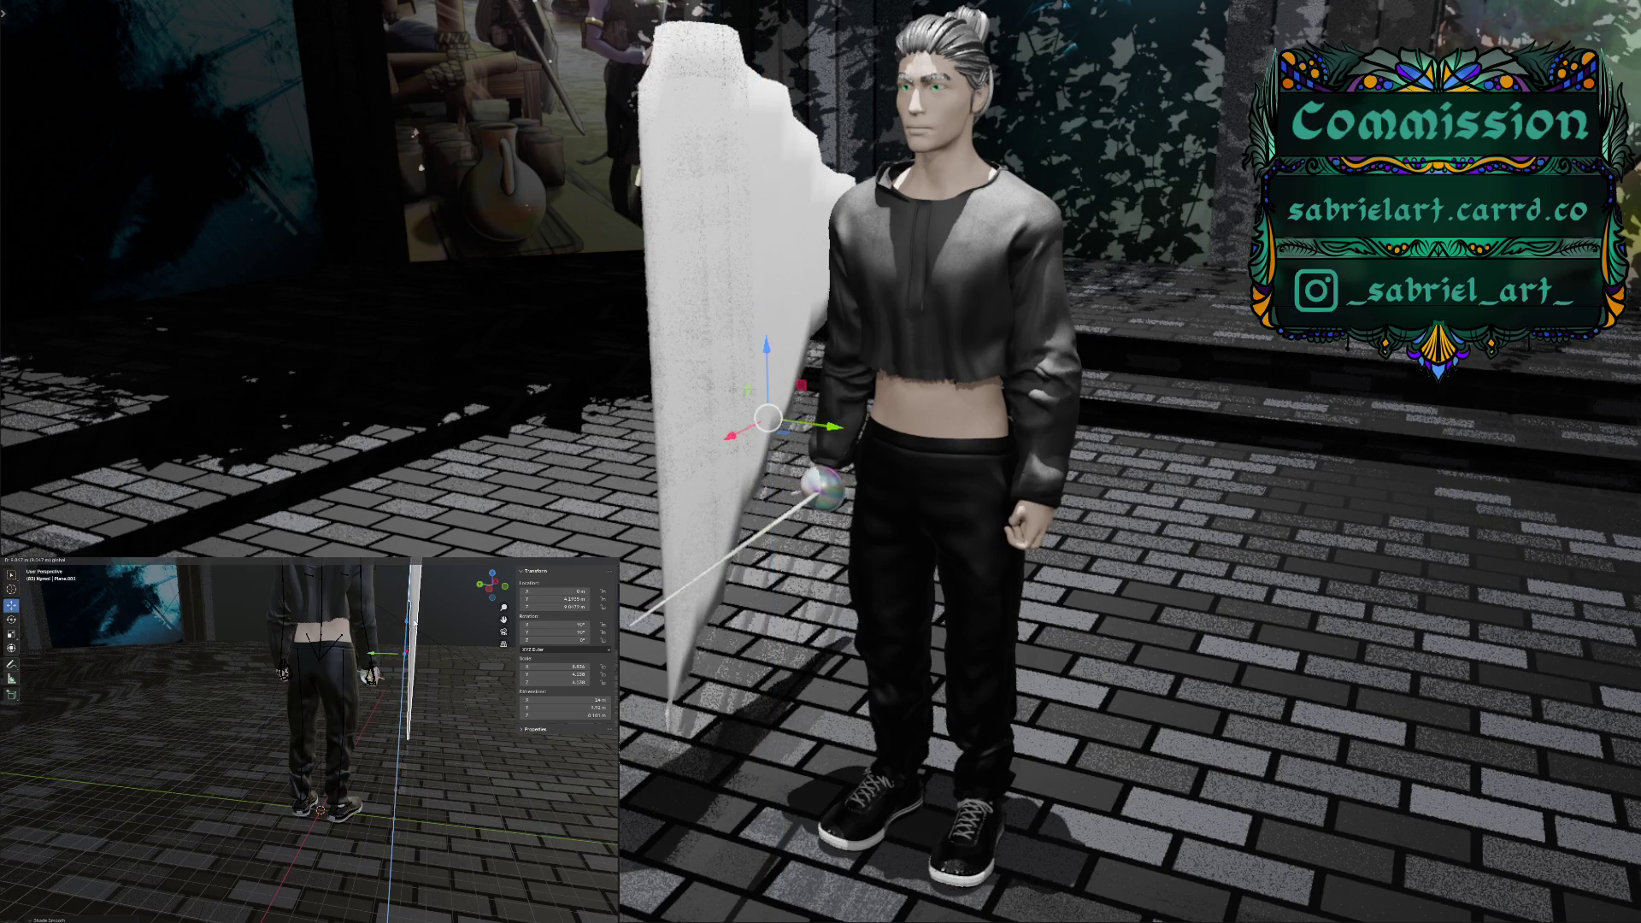
pyautogui.moveTo(389, 698)
pyautogui.mouseDown(button='middle')
pyautogui.moveTo(410, 721)
pyautogui.moveTo(396, 720)
pyautogui.mouseUp(button='middle')
# Turn the plane around Z and slide it behind the character's back
pyautogui.click(11, 619)
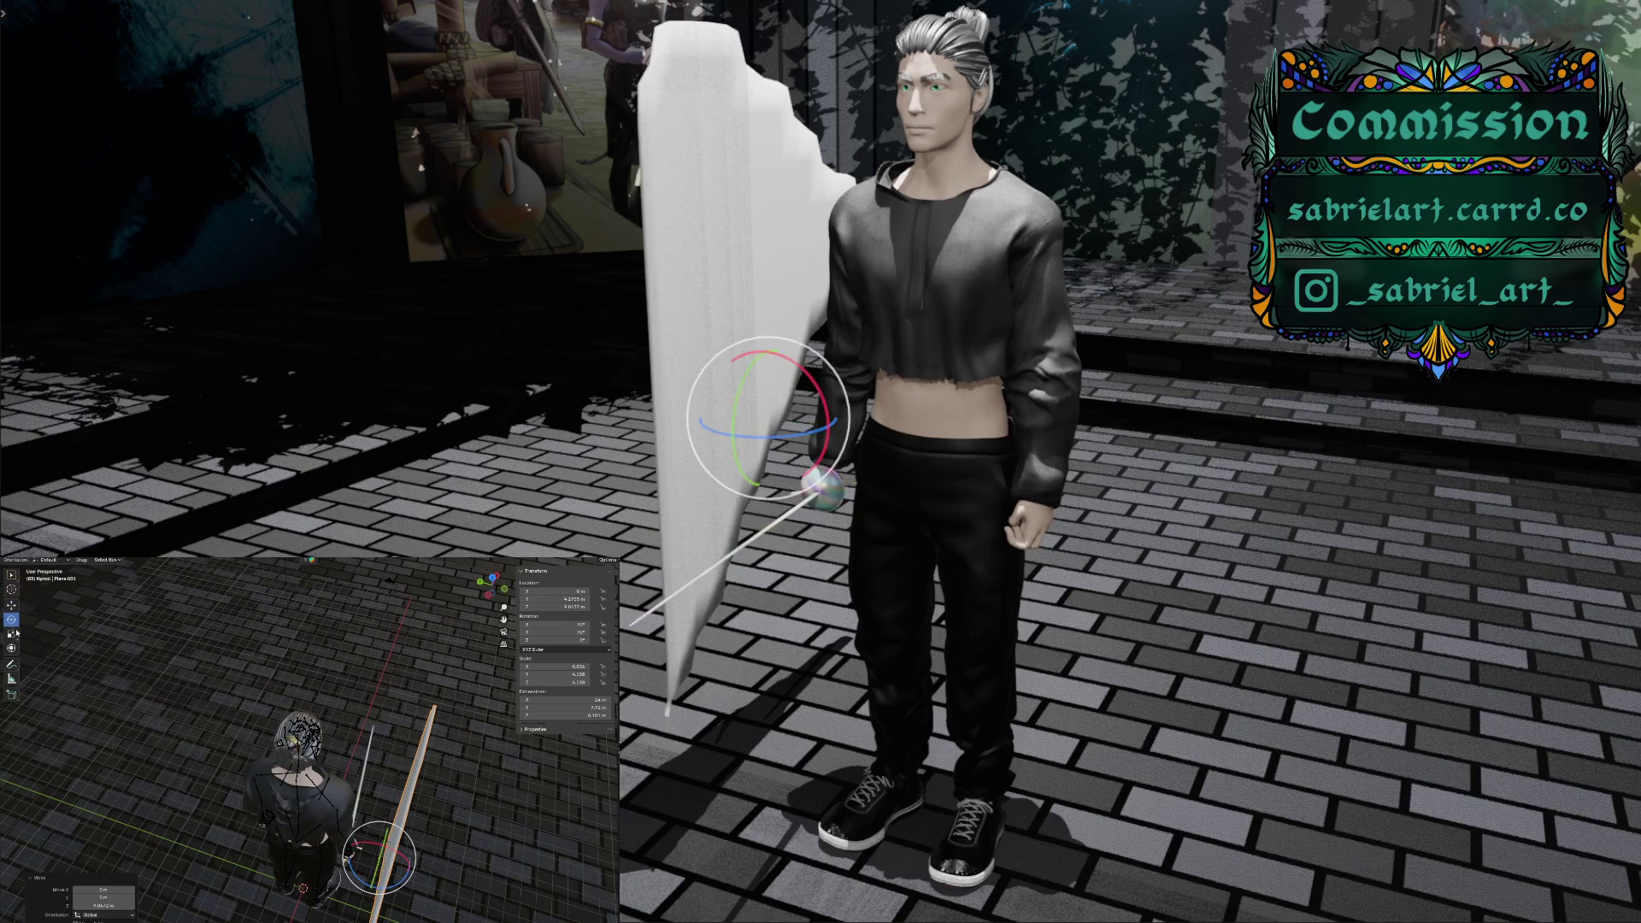
pyautogui.moveTo(369, 888); pyautogui.dragTo(379, 878)
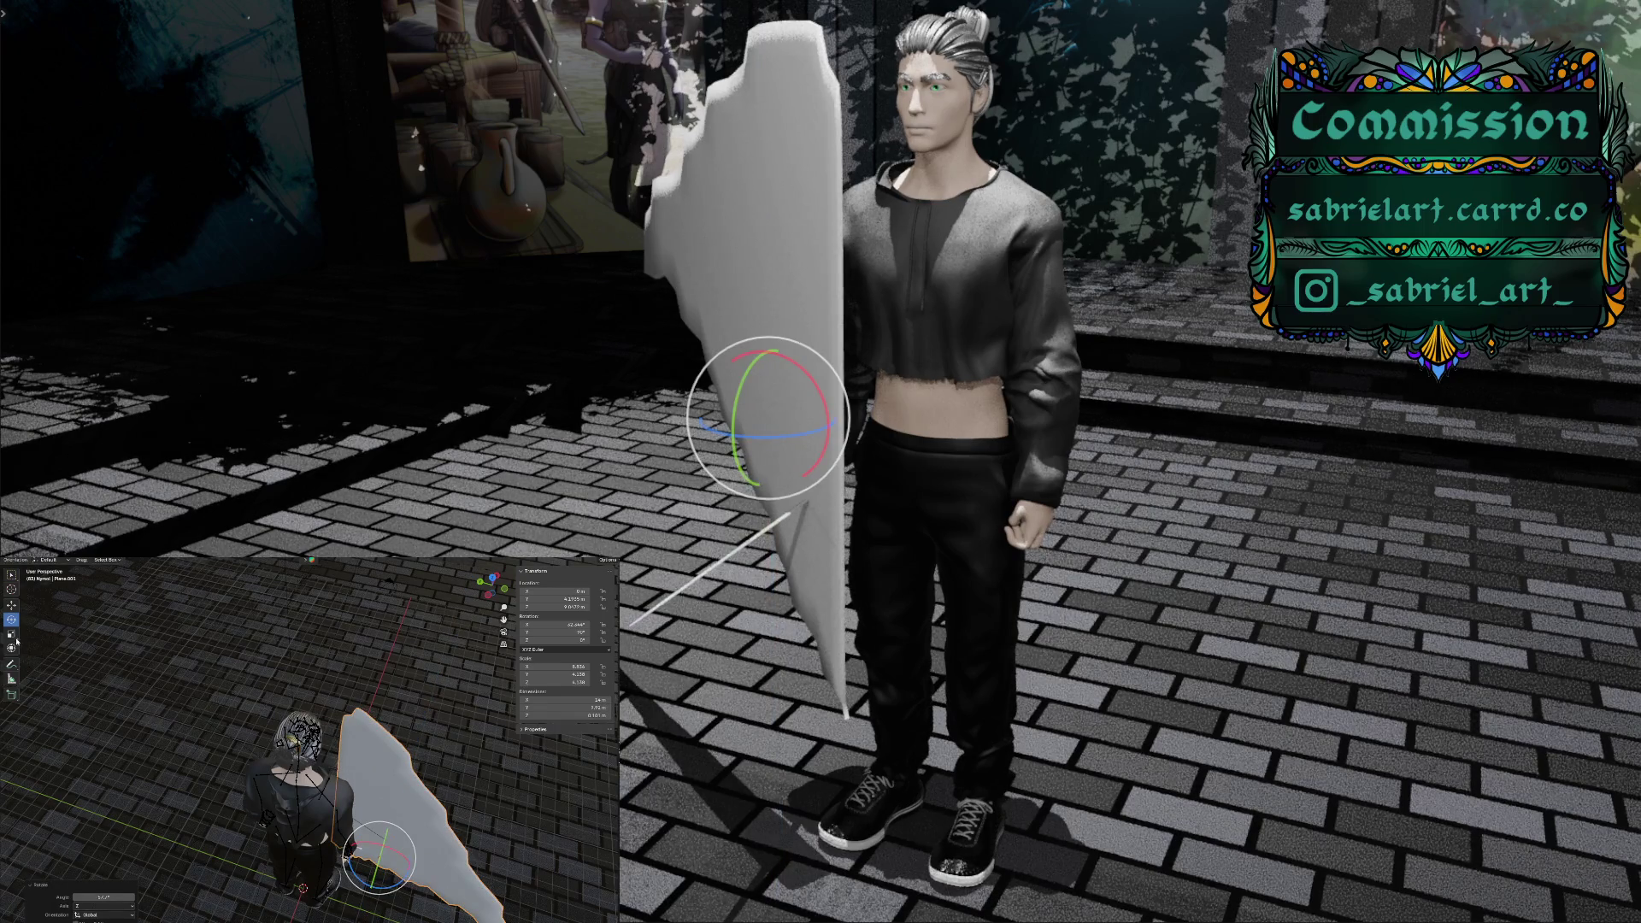
pyautogui.click(12, 606)
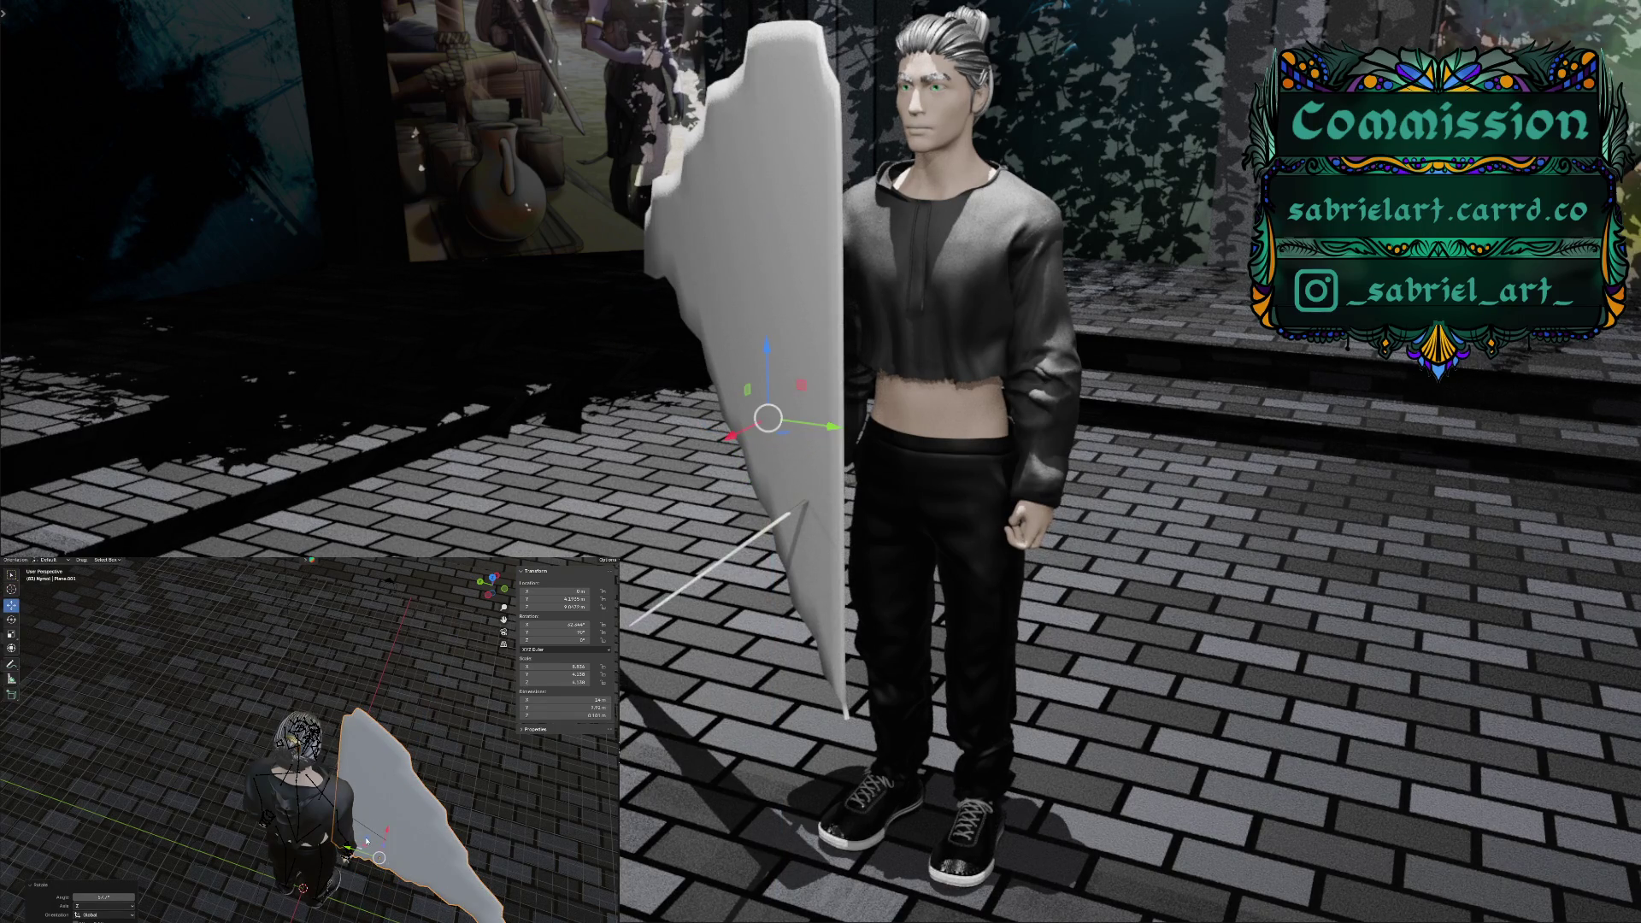
pyautogui.moveTo(369, 842); pyautogui.dragTo(329, 903)
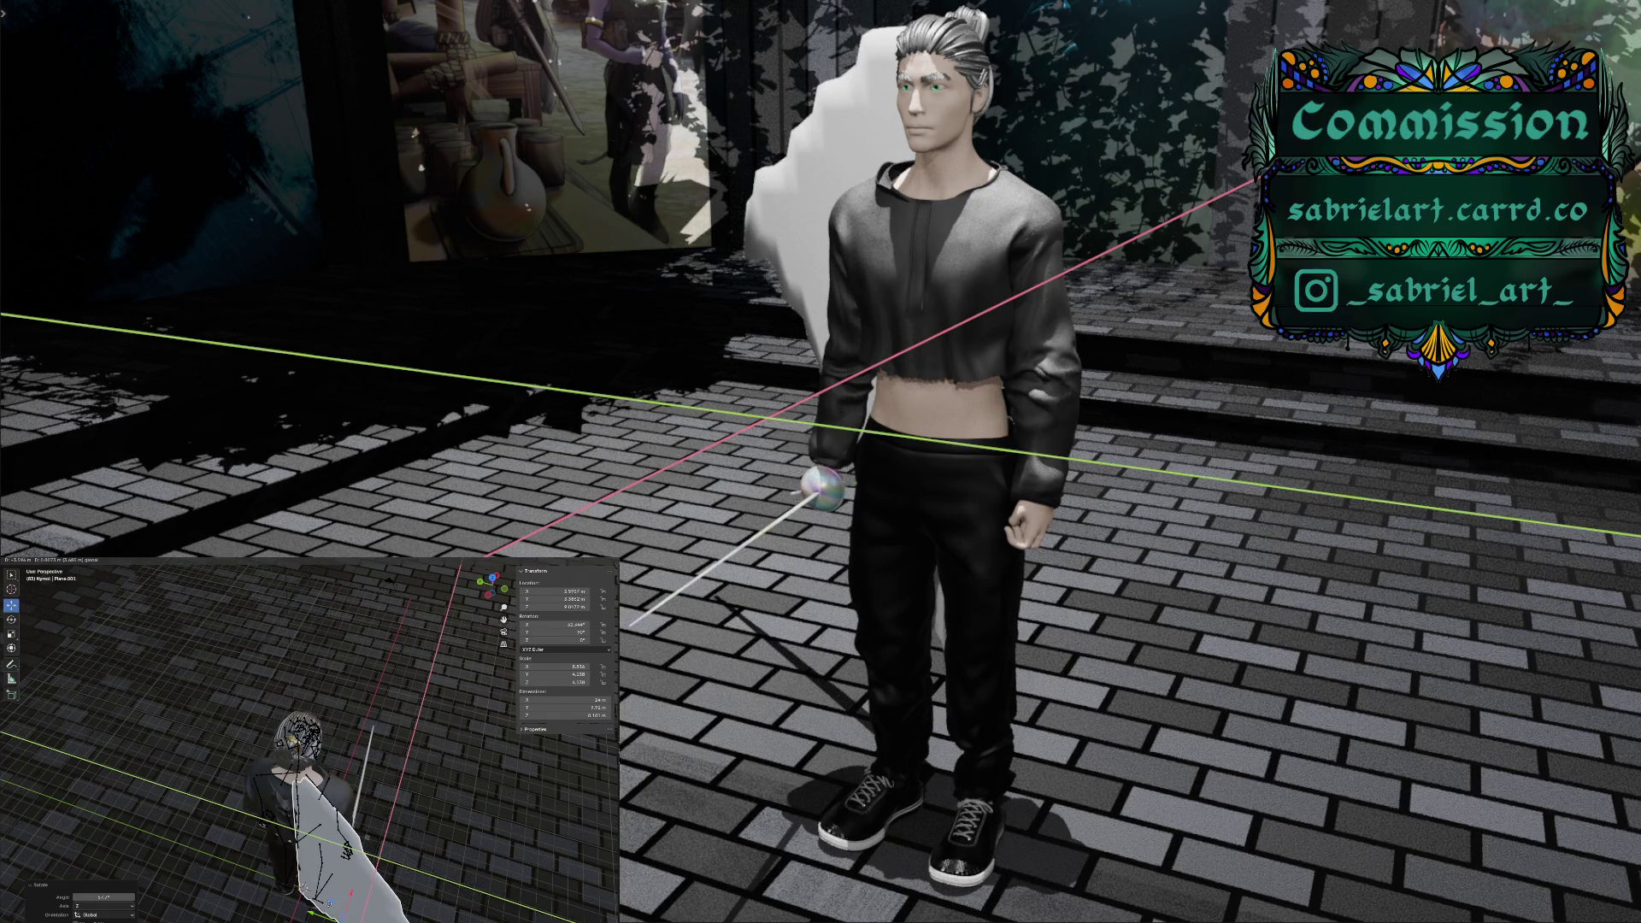
# Confirm the wing's position and add a Mirror modifier to create the pair
pyautogui.click(328, 902)
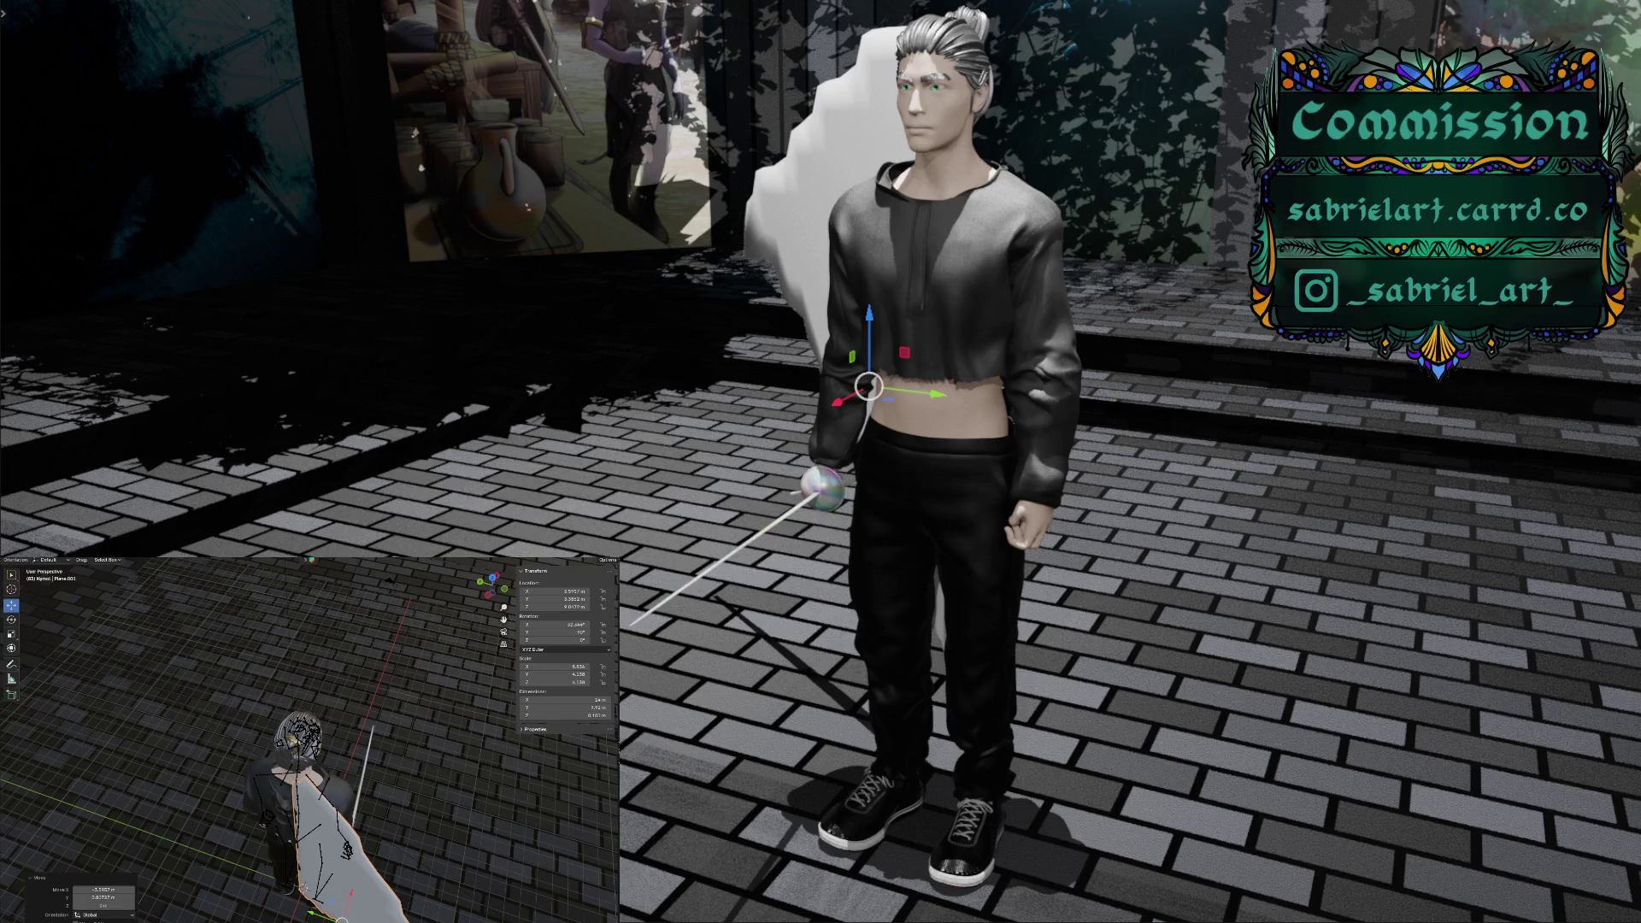
pyautogui.moveTo(619, 760)
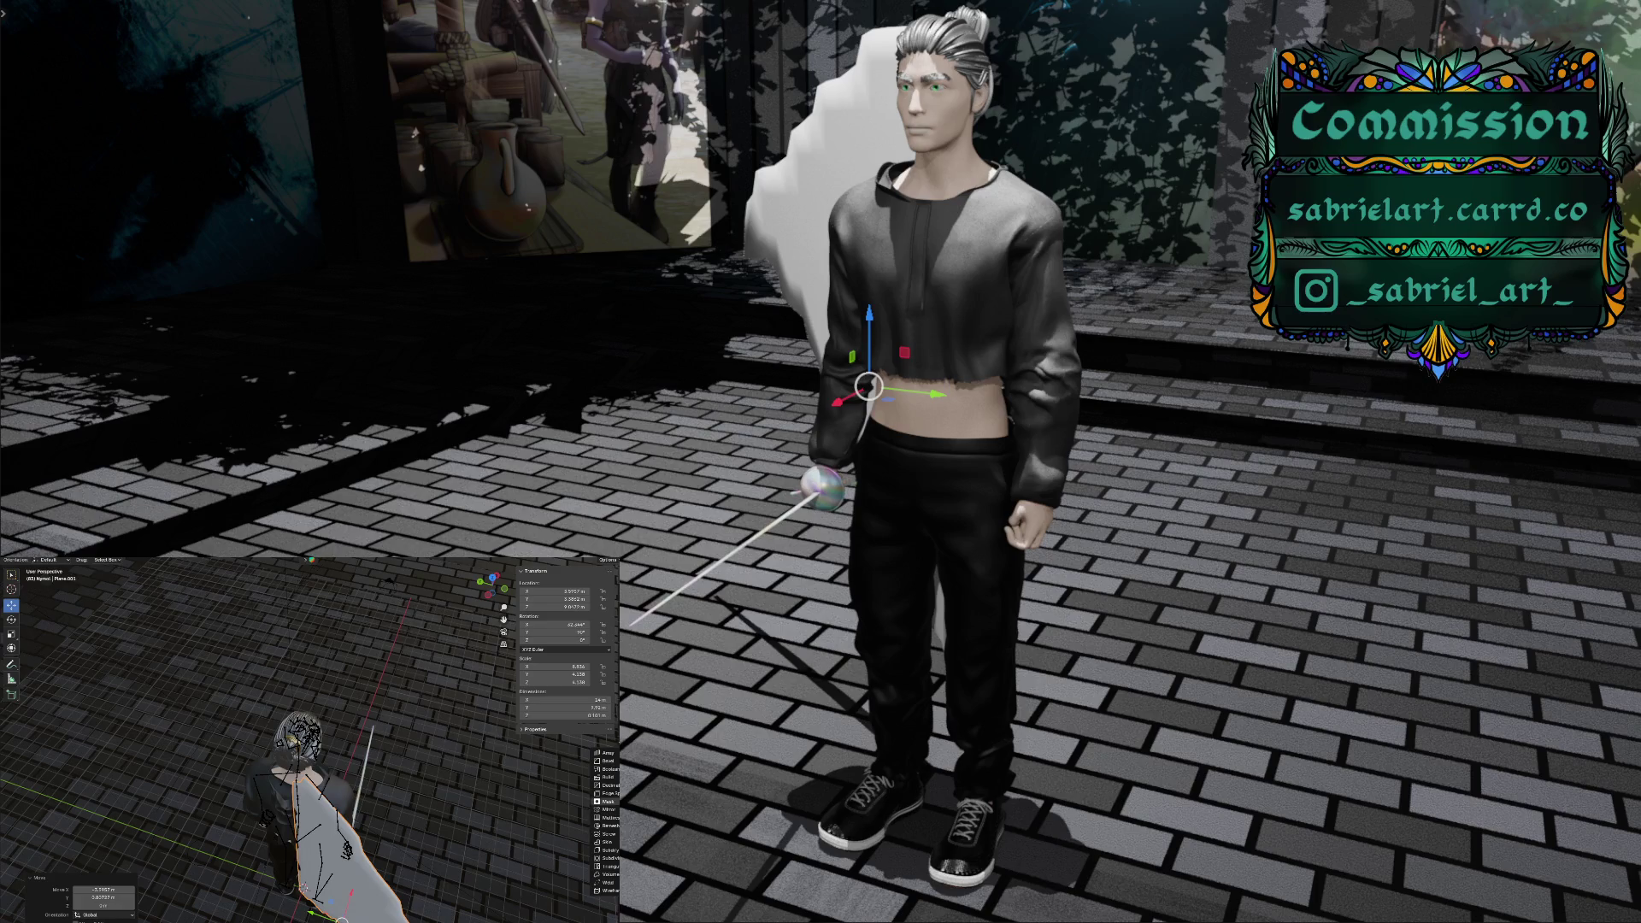
pyautogui.click(609, 810)
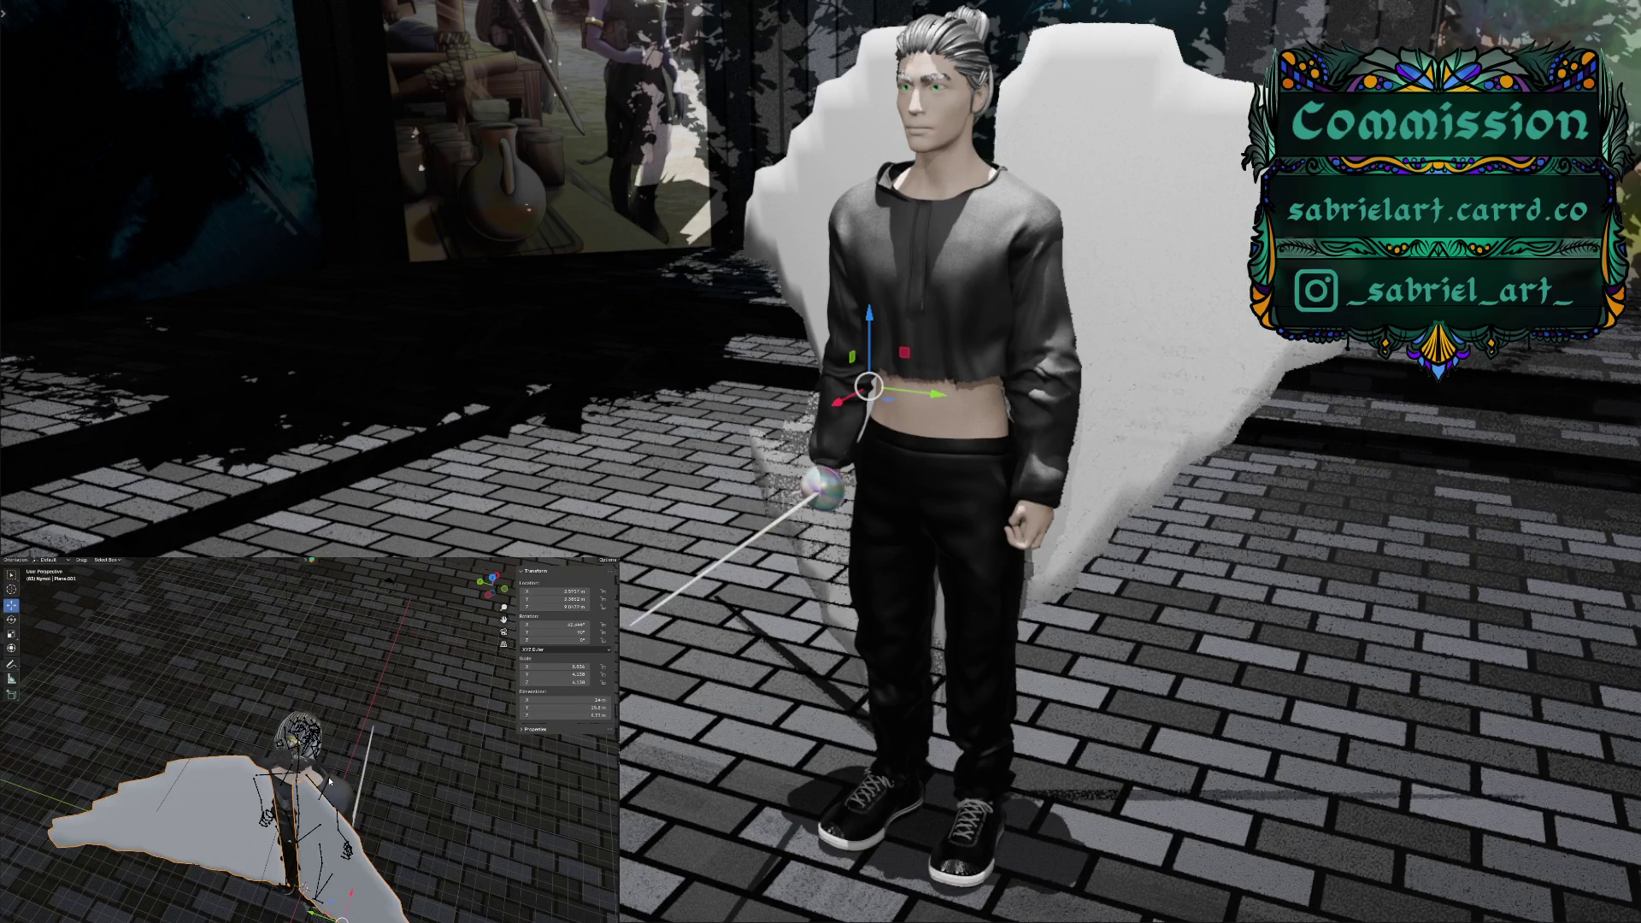
pyautogui.moveTo(465, 752)
pyautogui.mouseDown(button='middle')
pyautogui.moveTo(323, 737)
pyautogui.moveTo(304, 718)
pyautogui.mouseUp(button='middle')
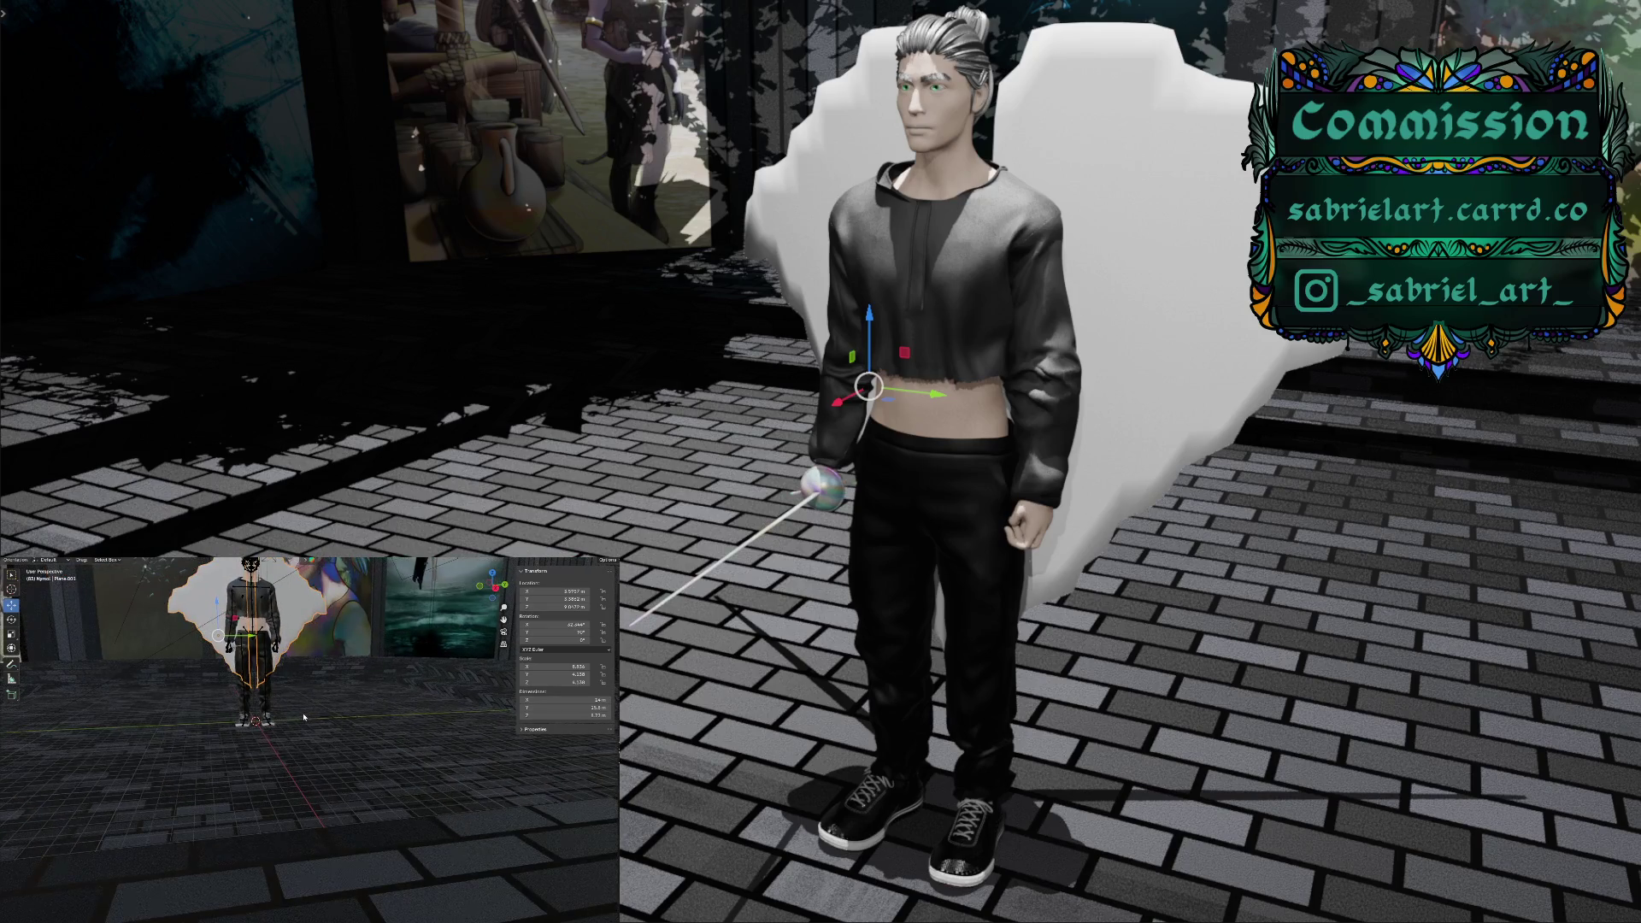
pyautogui.moveTo(458, 669); pyautogui.dragTo(462, 633, button='middle')
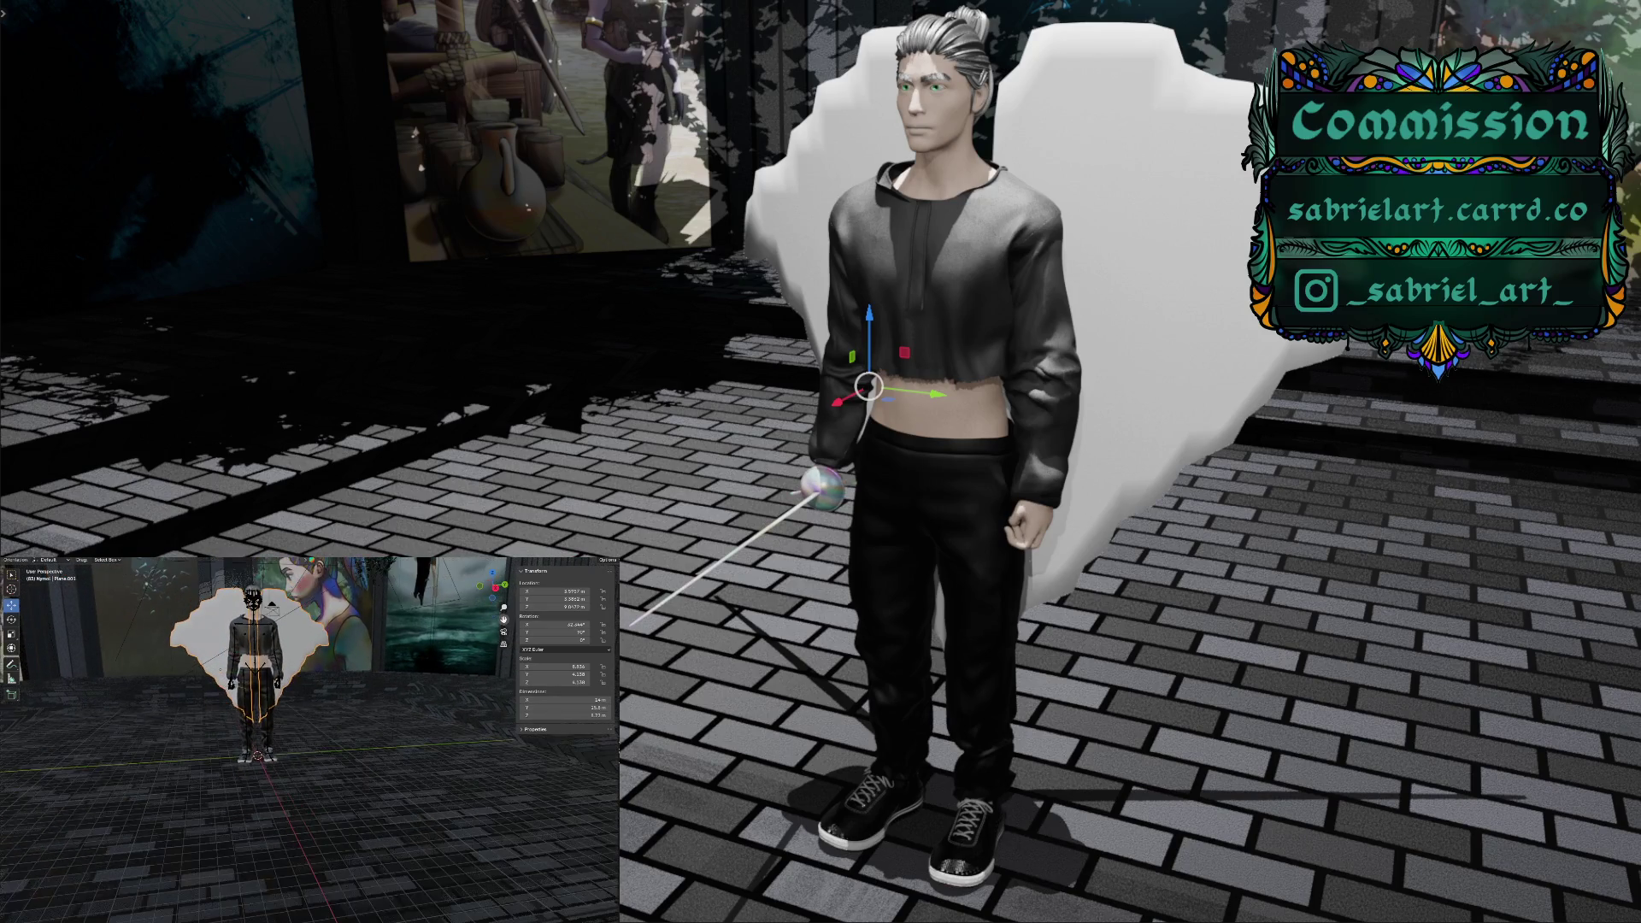
pyautogui.scroll(2, 276, 764)
pyautogui.scroll(2, 276, 764)
pyautogui.scroll(1, 276, 763)
pyautogui.scroll(-2, 276, 763)
pyautogui.moveTo(276, 763)
pyautogui.mouseDown(button='middle')
pyautogui.moveTo(258, 745)
pyautogui.moveTo(340, 757)
pyautogui.mouseUp(button='middle')
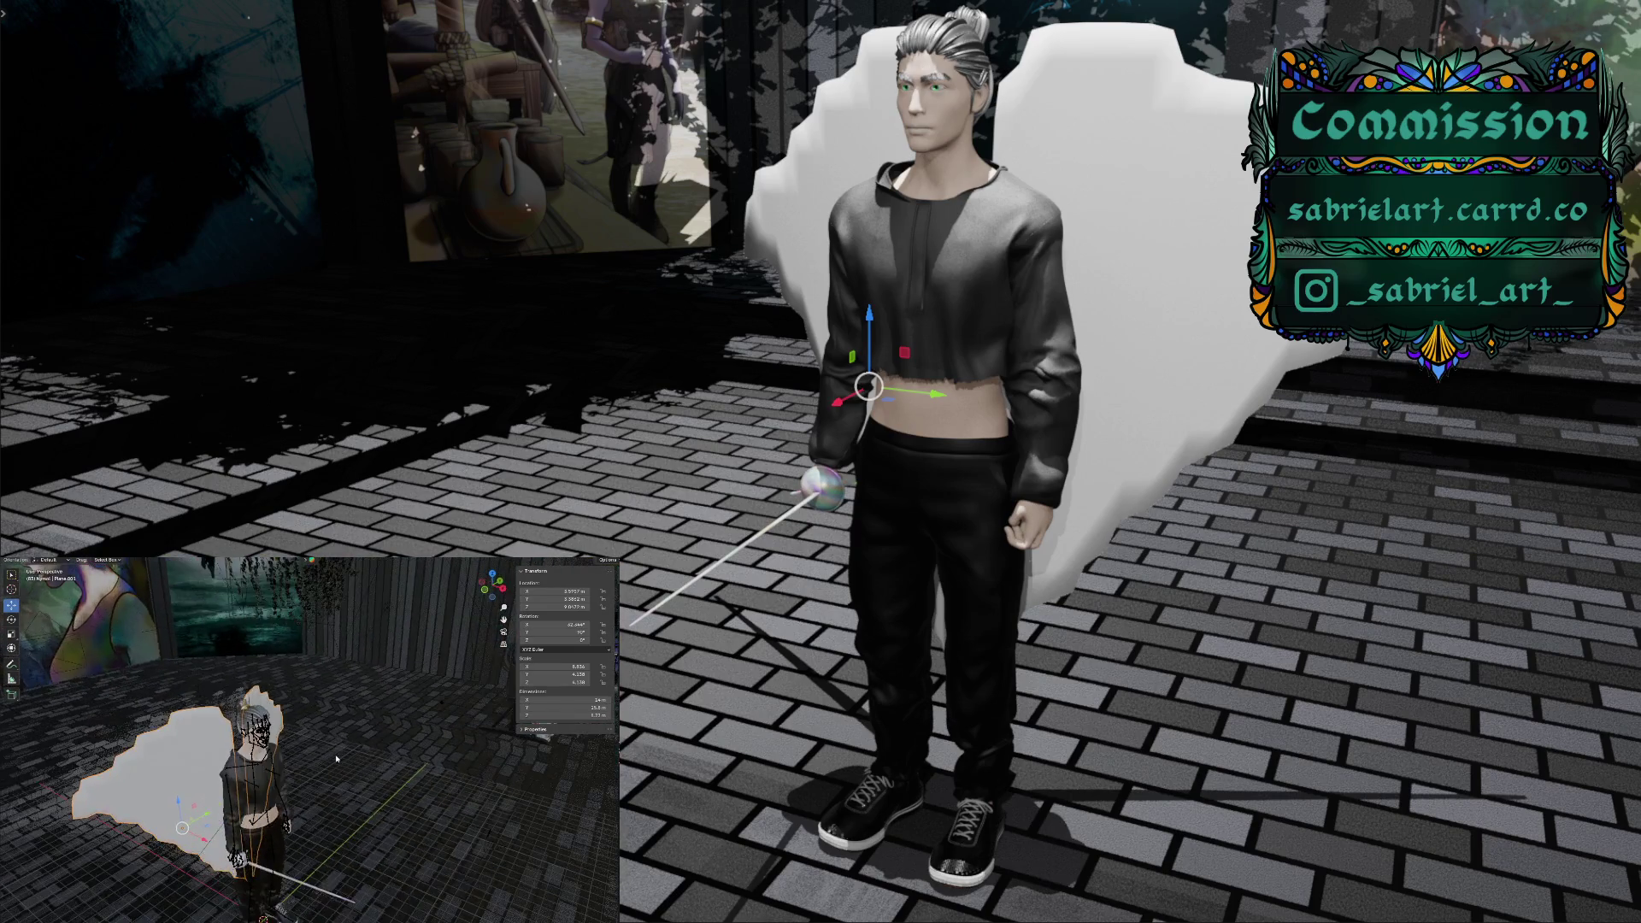
pyautogui.moveTo(339, 757); pyautogui.dragTo(261, 759, button='middle')
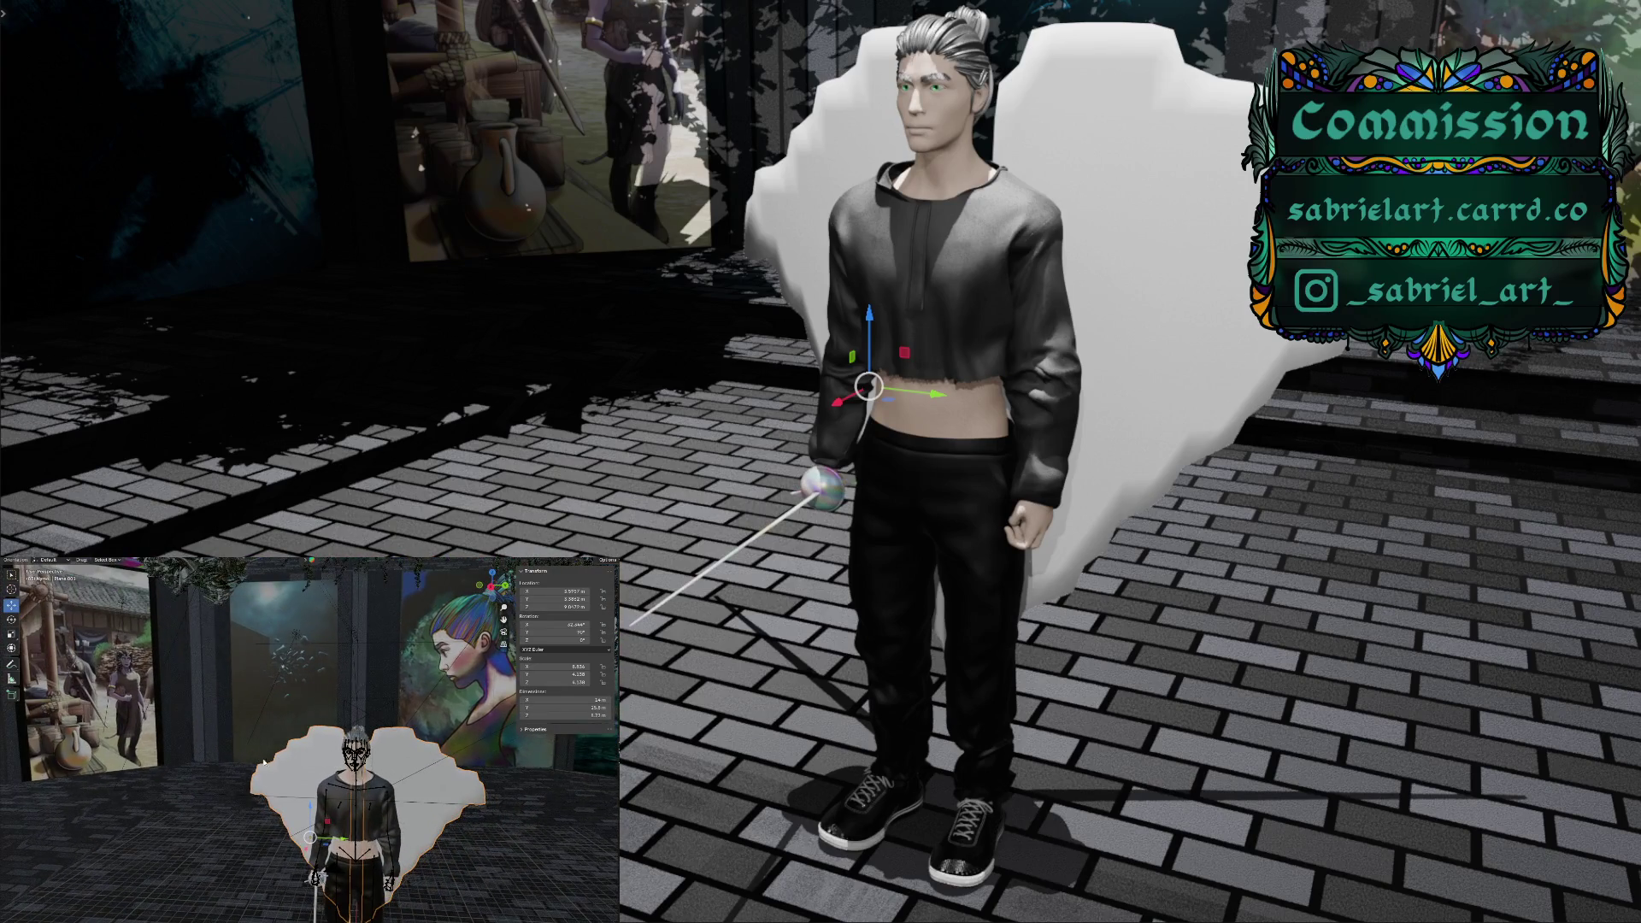
pyautogui.rightClick(292, 783)
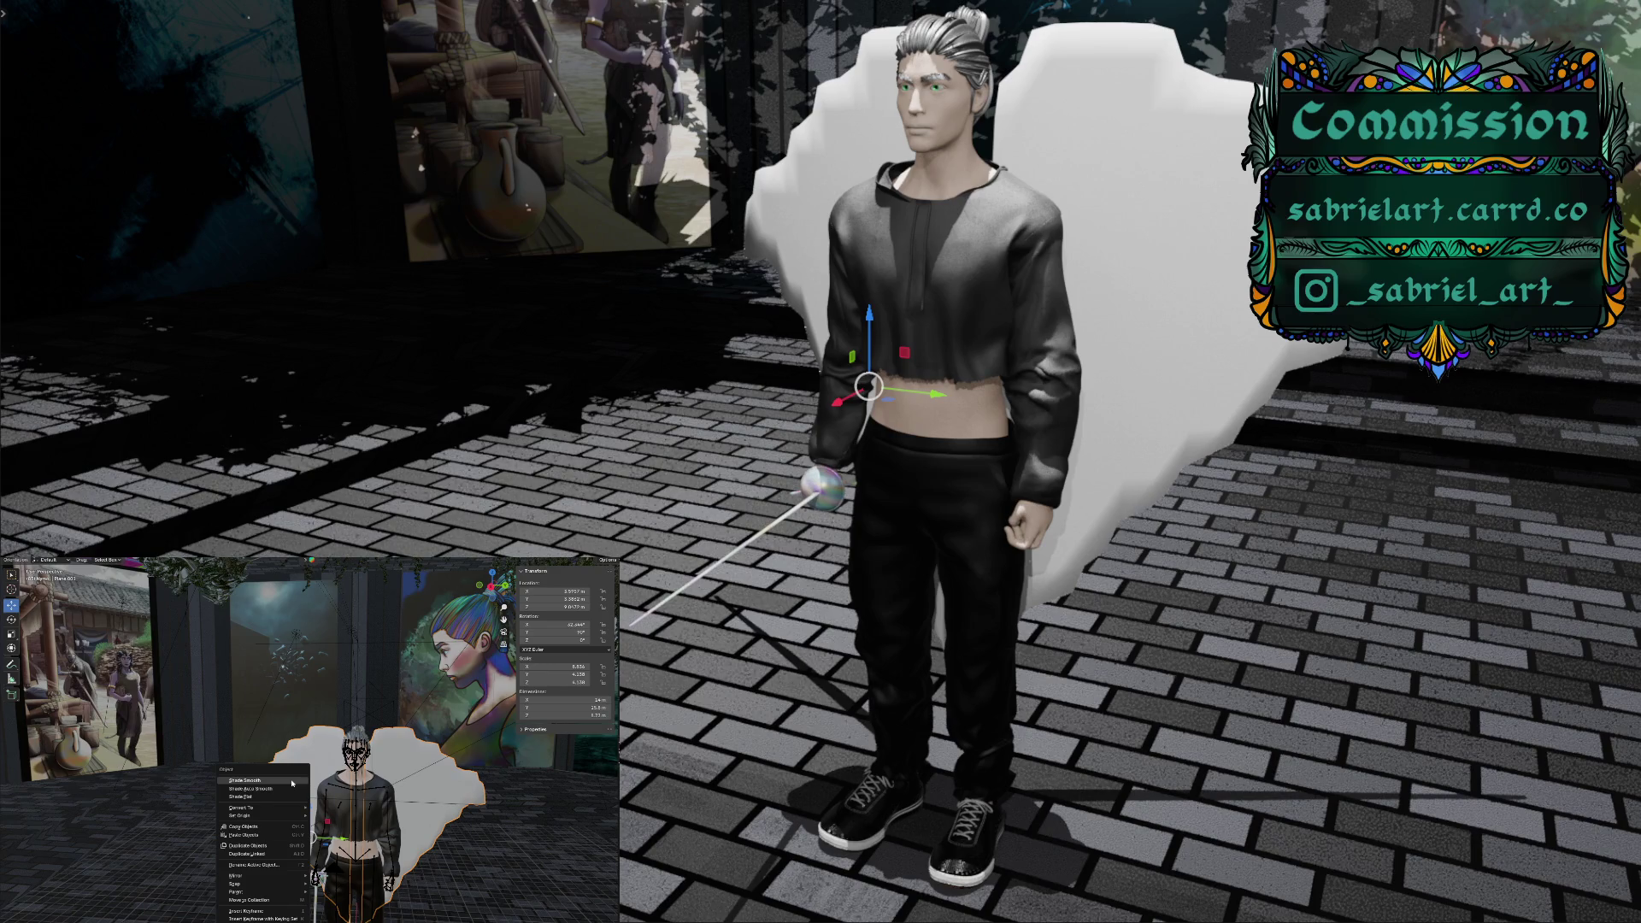
# Shade the wings smooth, try Diffuse then Sheen BSDF, and pick a translucent grainy shader
pyautogui.click(292, 783)
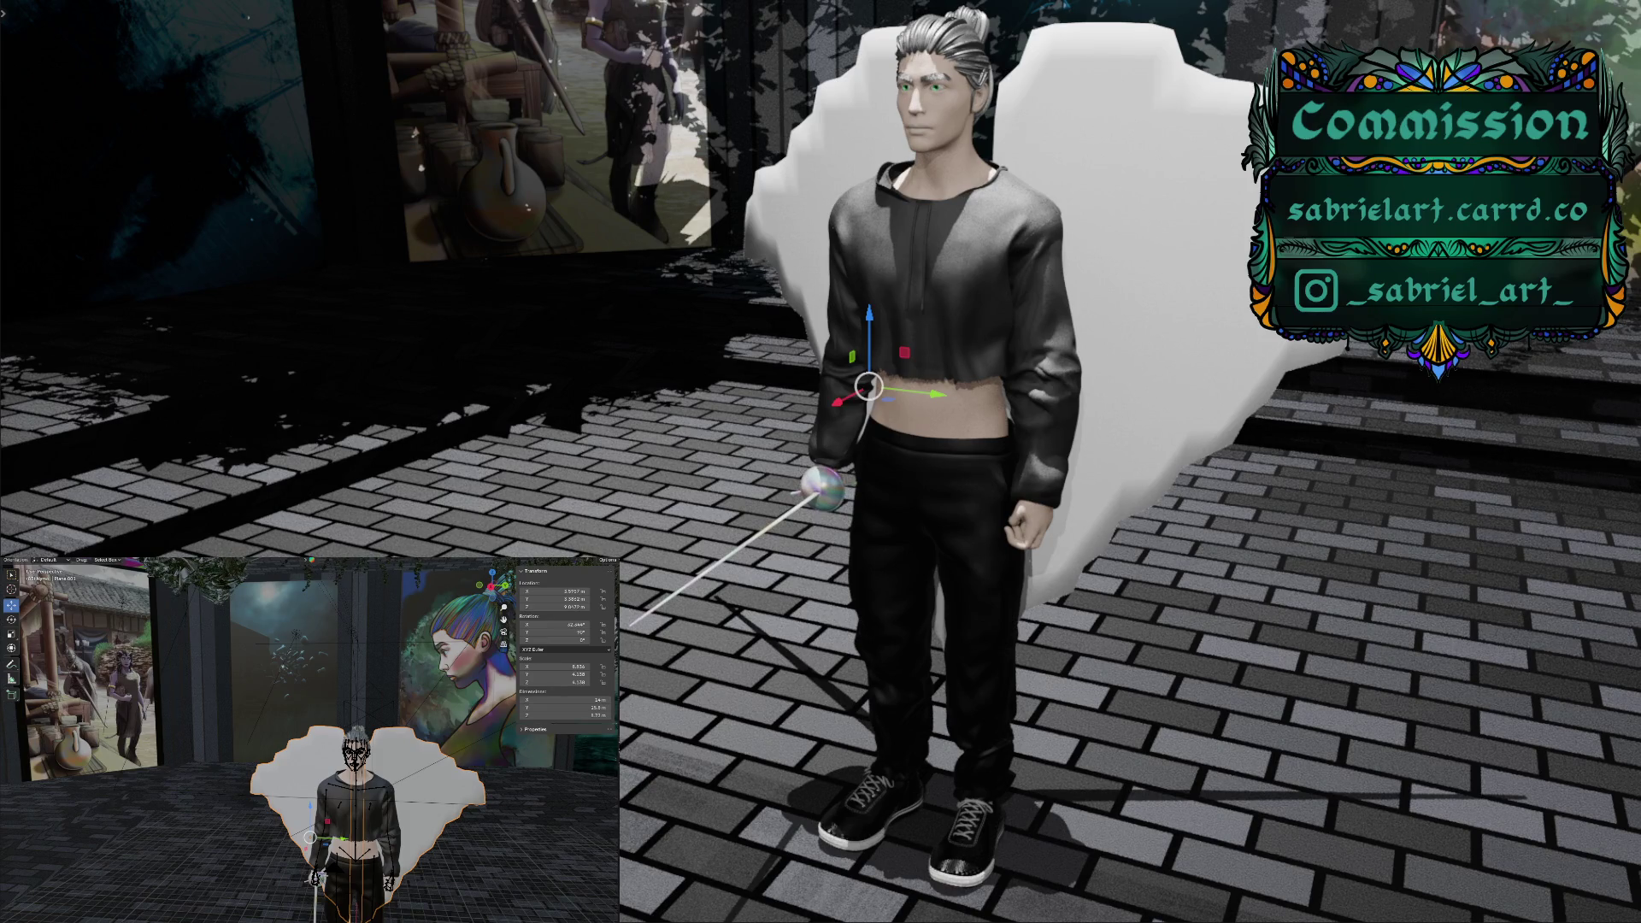
pyautogui.moveTo(619, 717)
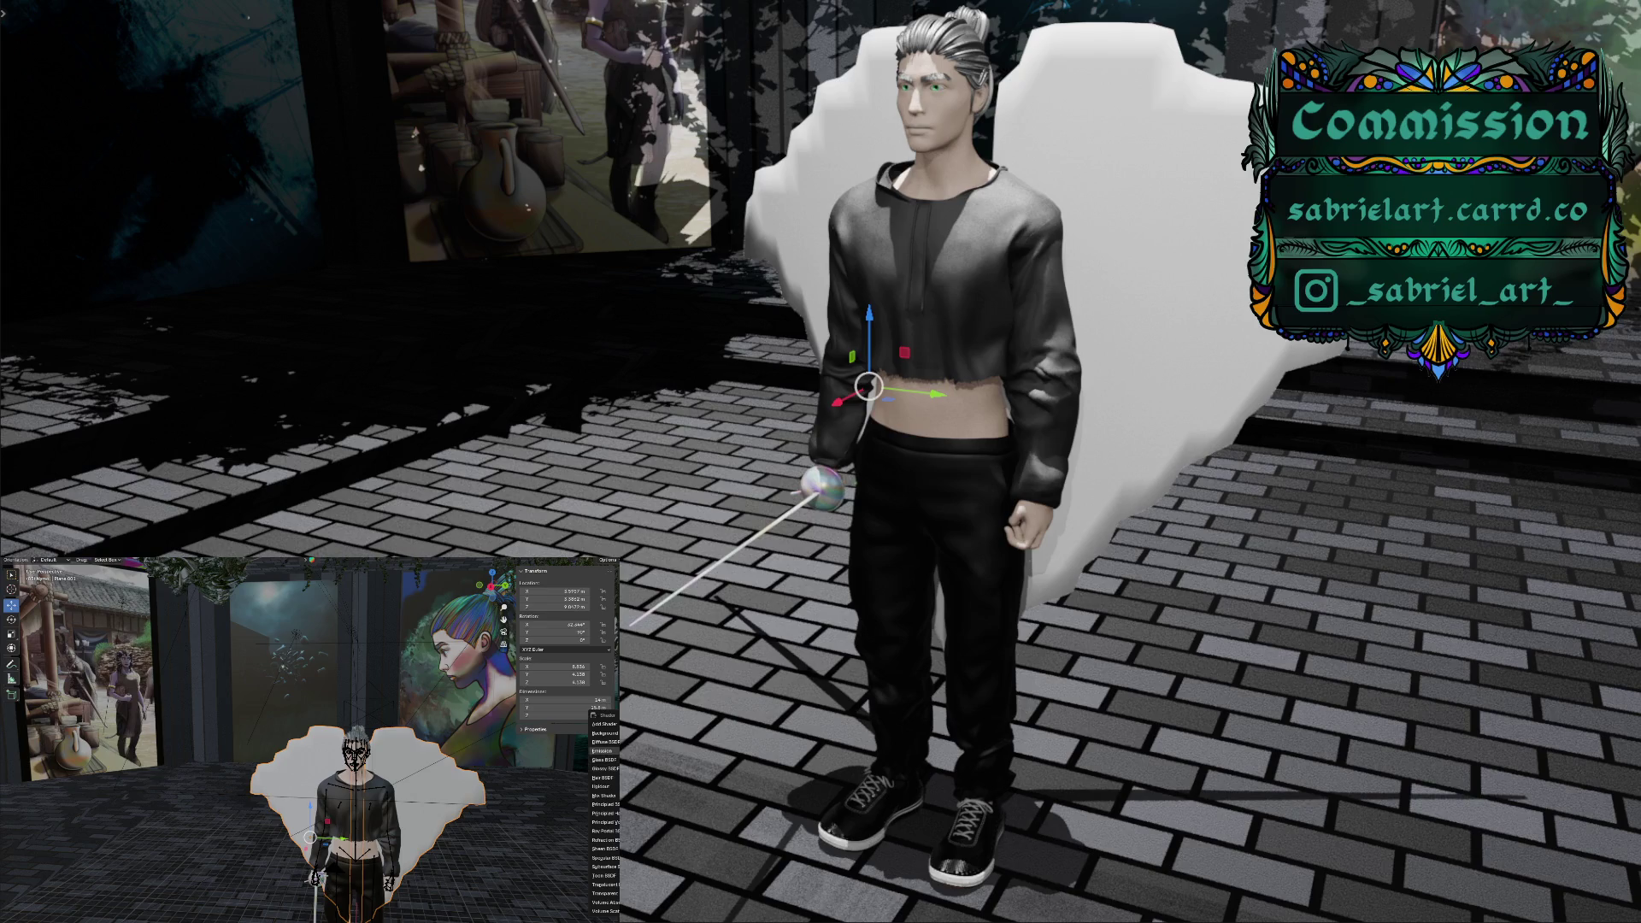
pyautogui.click(605, 742)
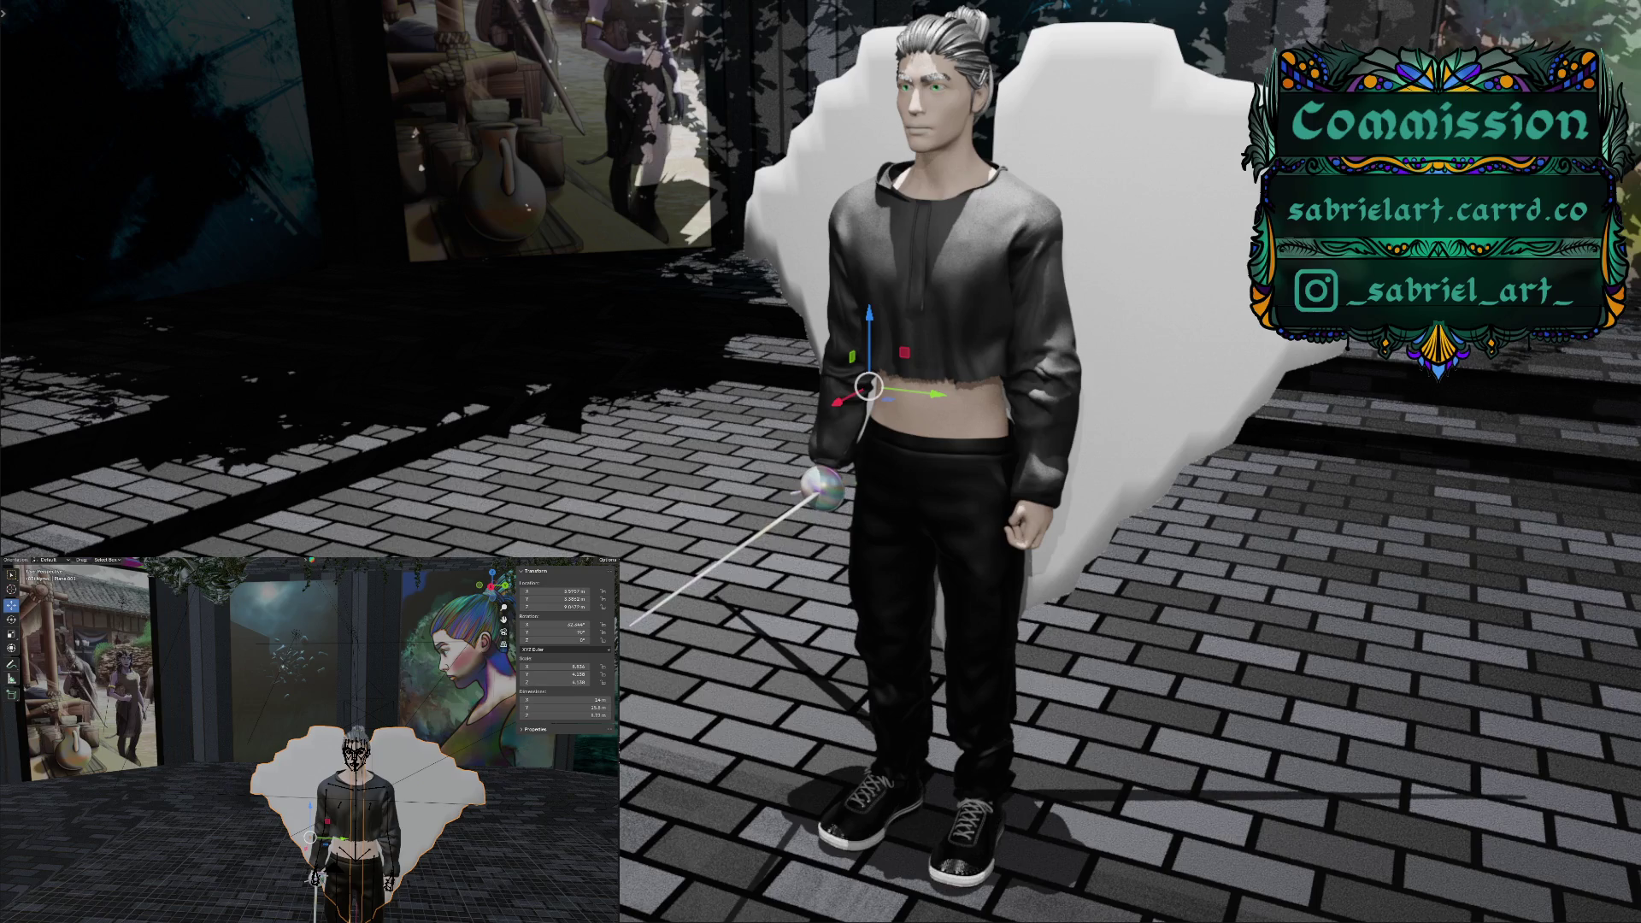
pyautogui.click(605, 742)
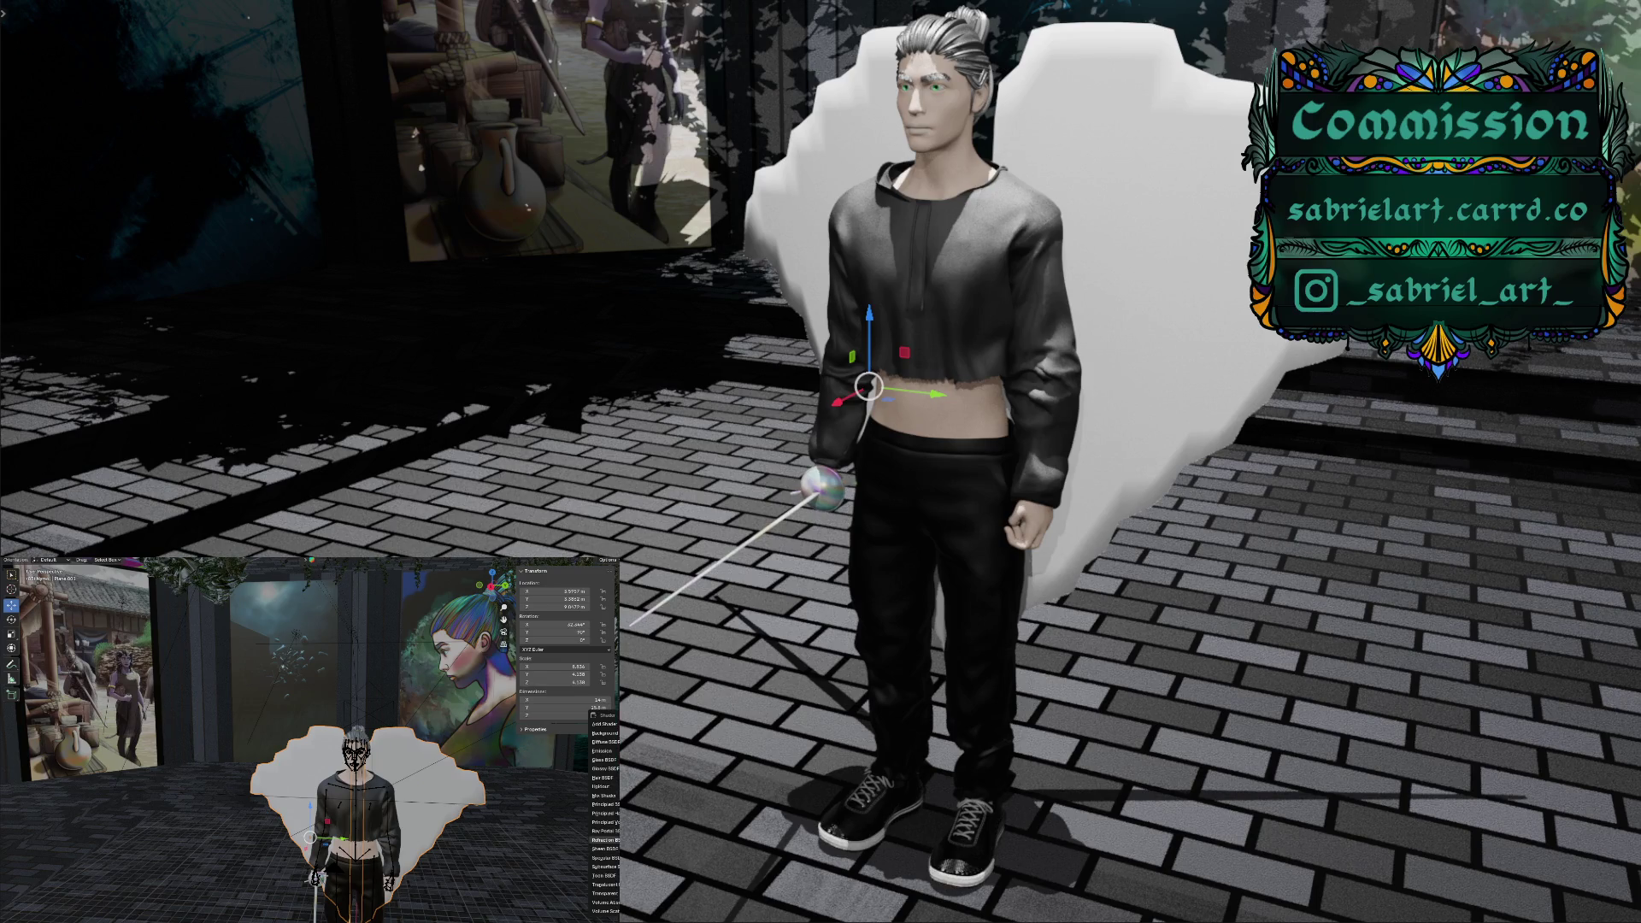
pyautogui.click(604, 849)
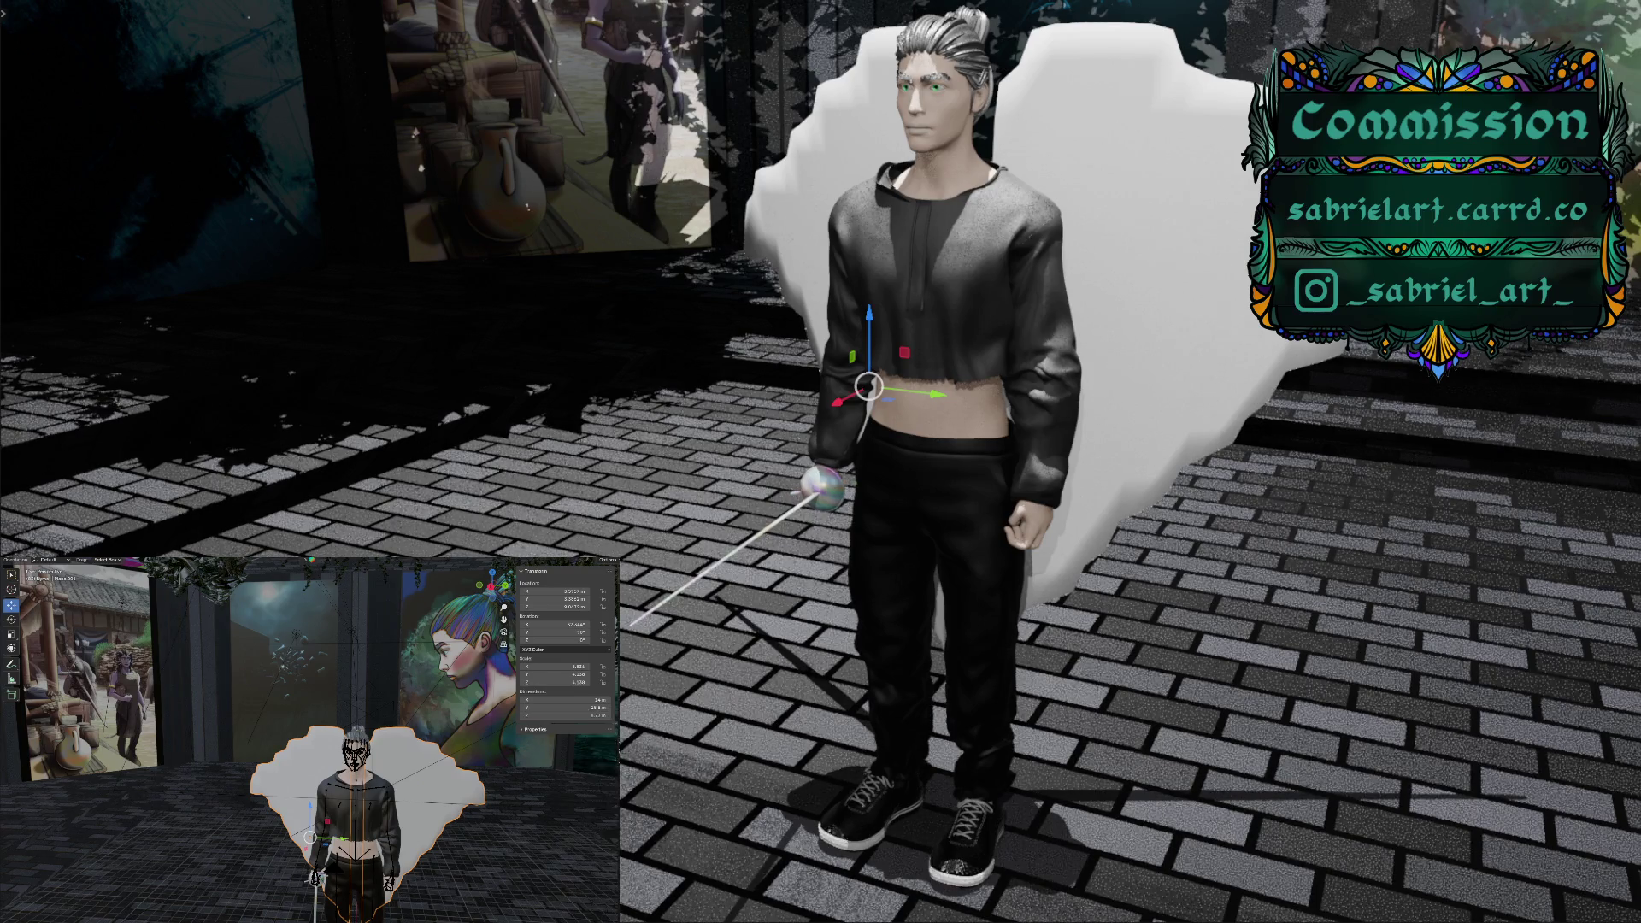
pyautogui.click(605, 849)
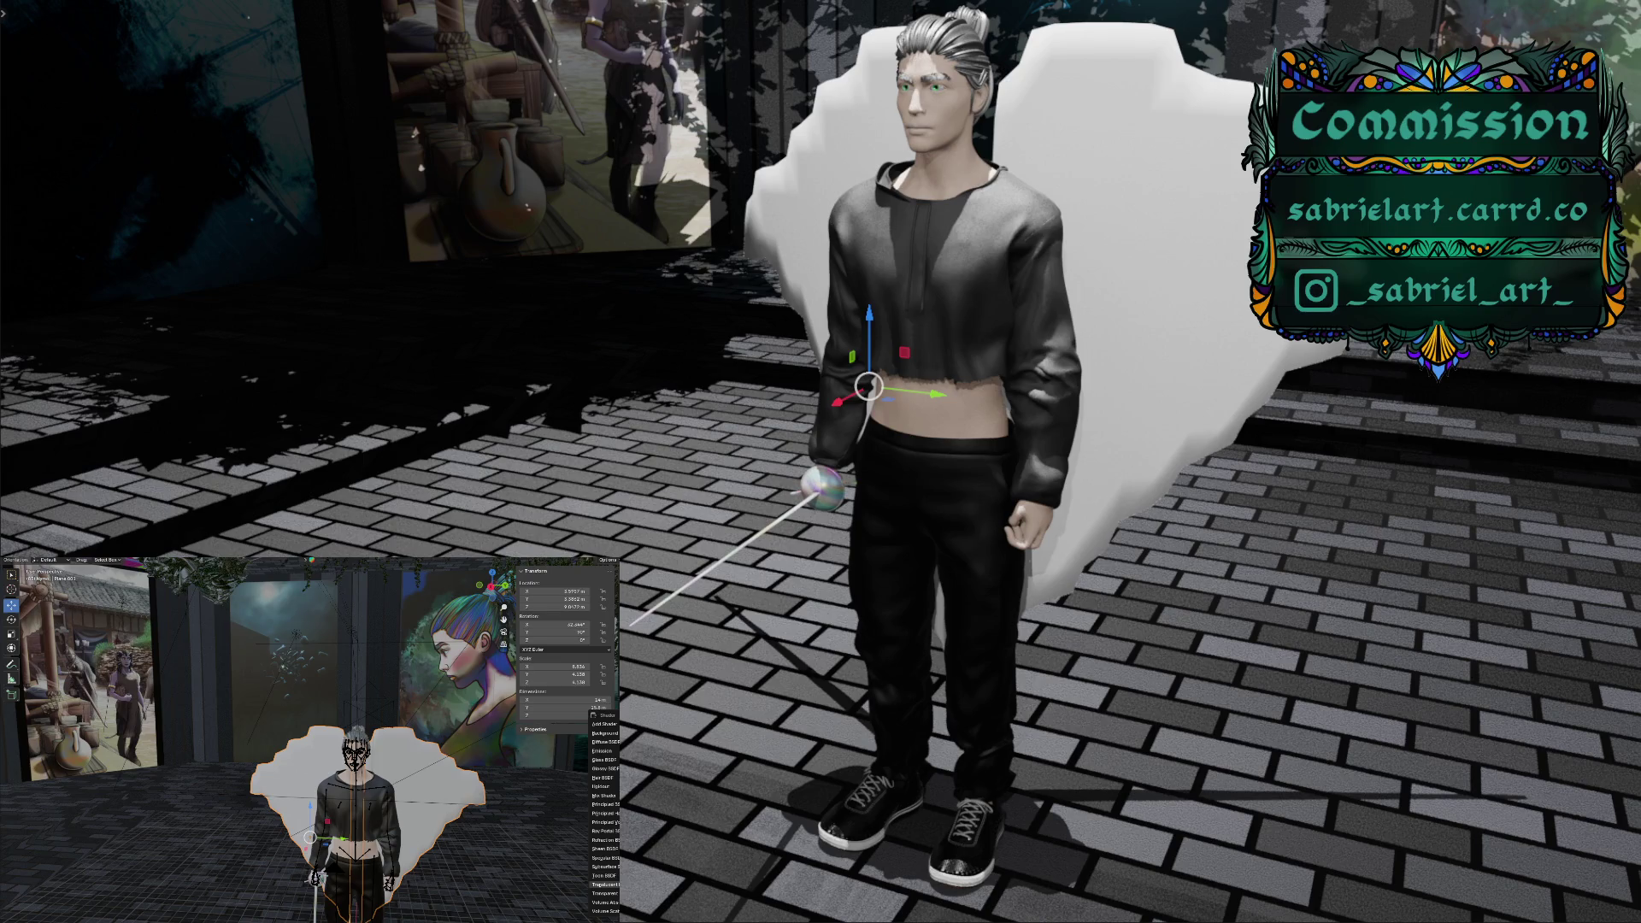
pyautogui.click(605, 885)
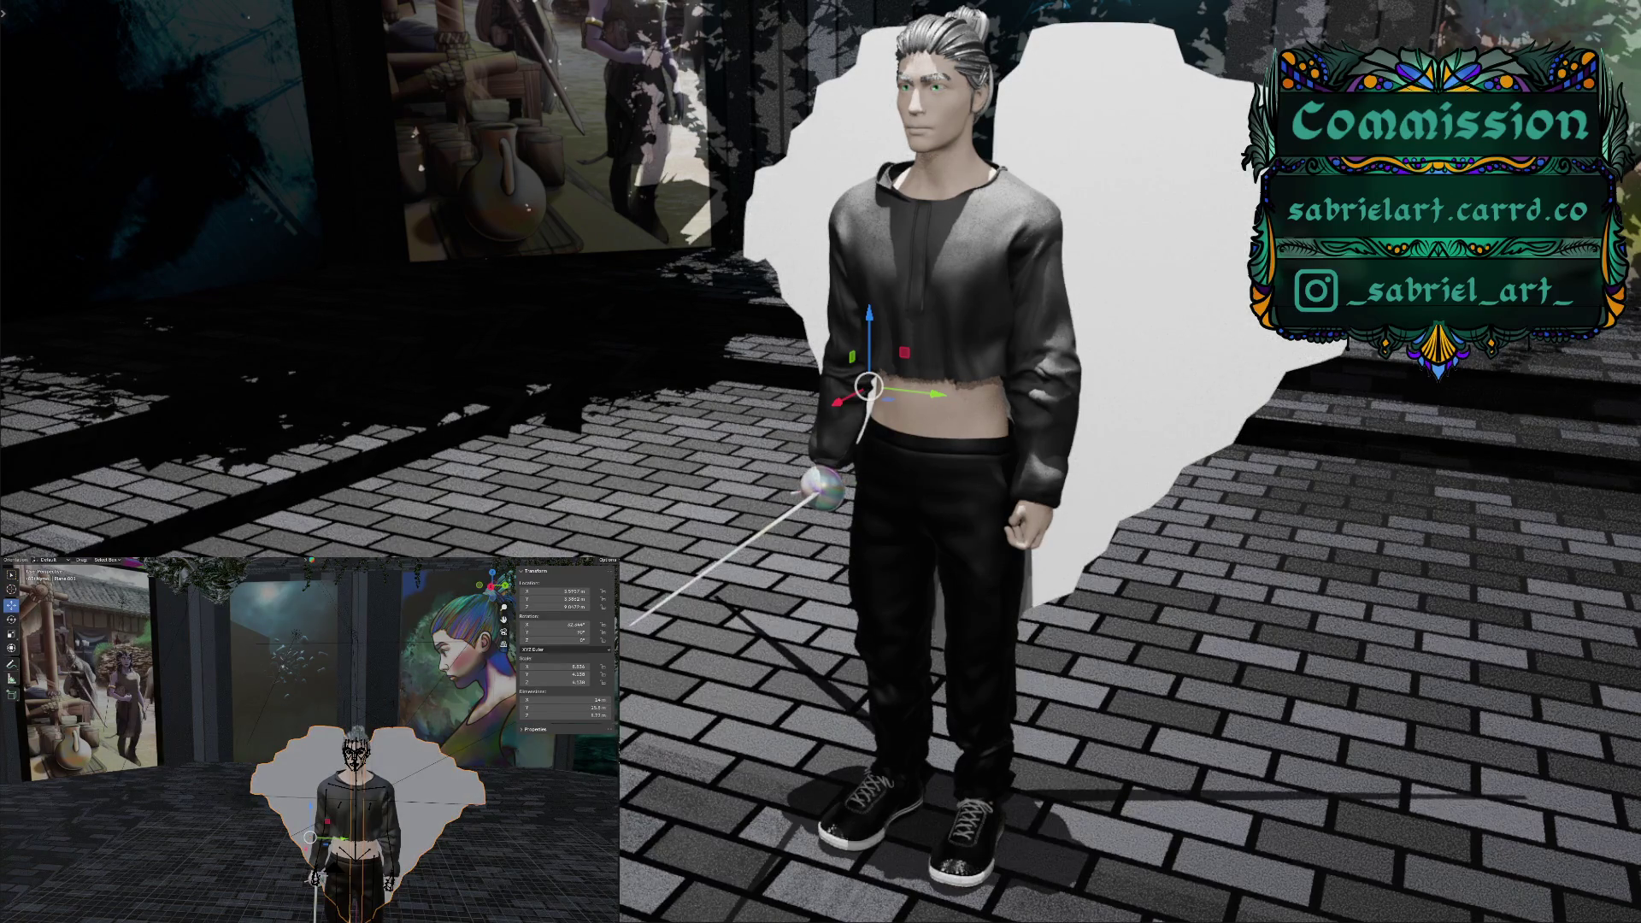
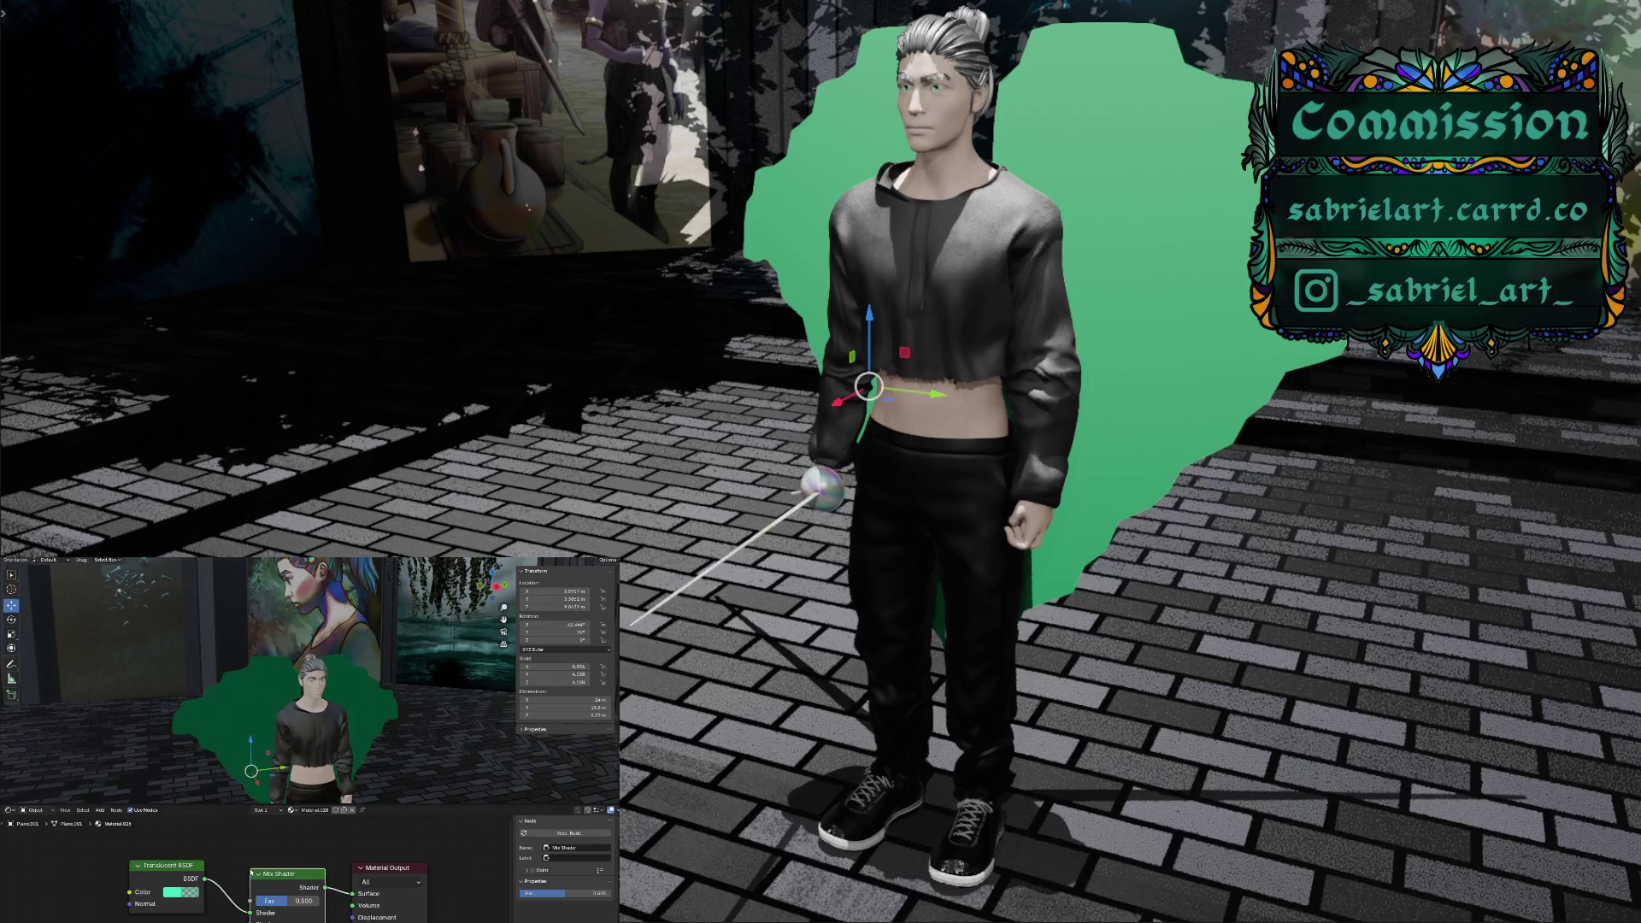
# Add a Magic Texture node and link its Color into the Translucent BSDF Color
pyautogui.click(100, 810)
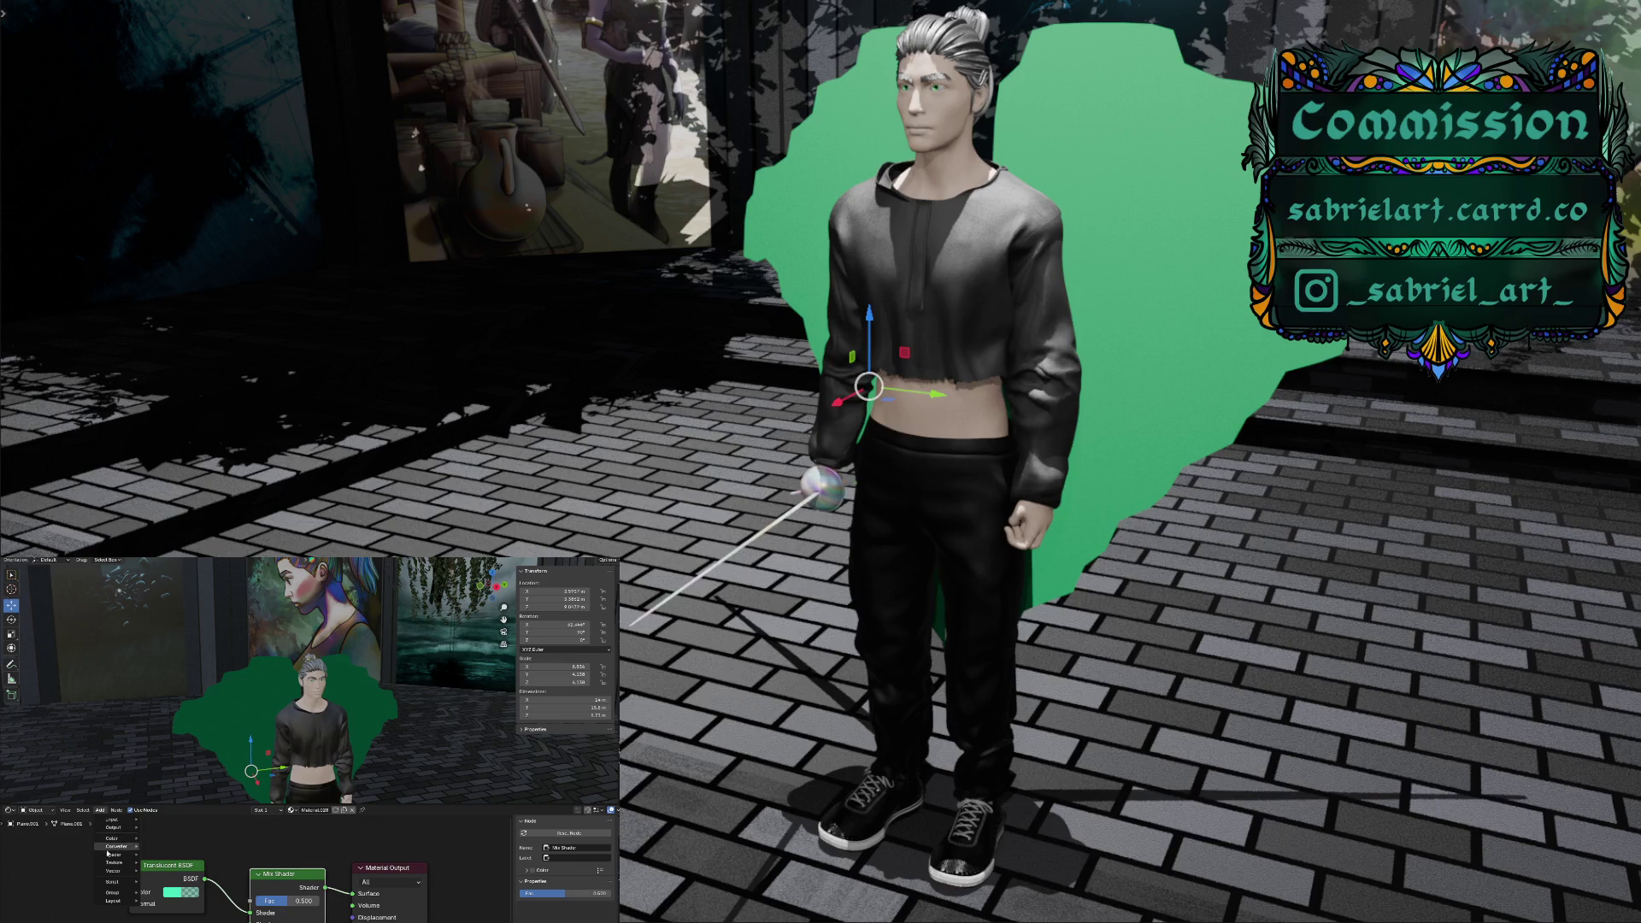
pyautogui.moveTo(107, 863)
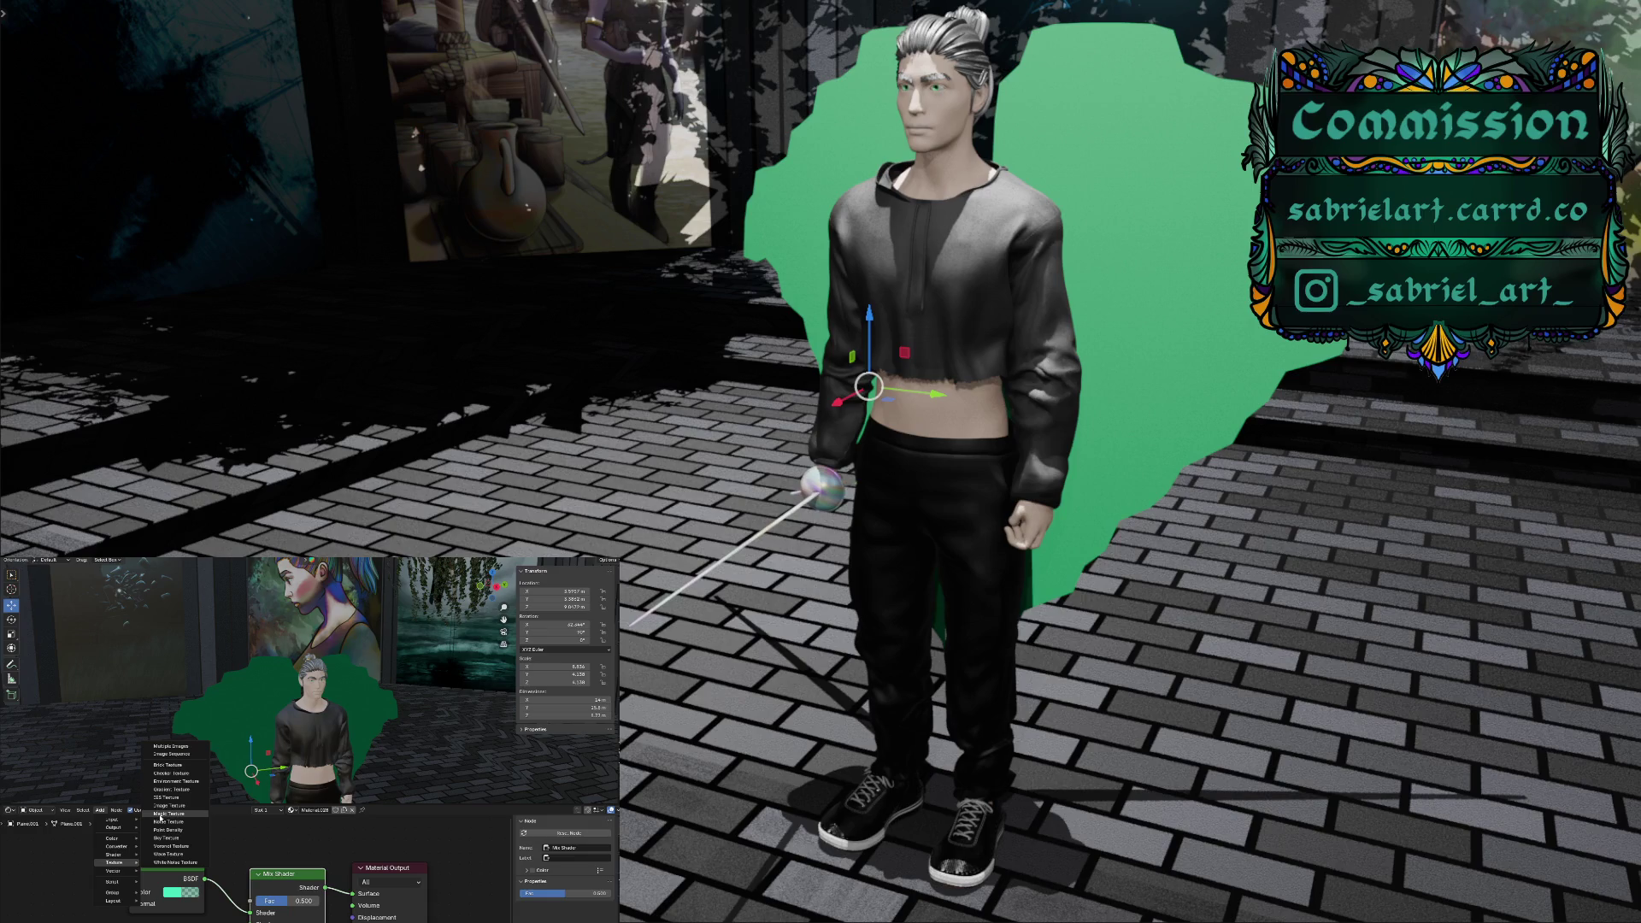
pyautogui.click(160, 814)
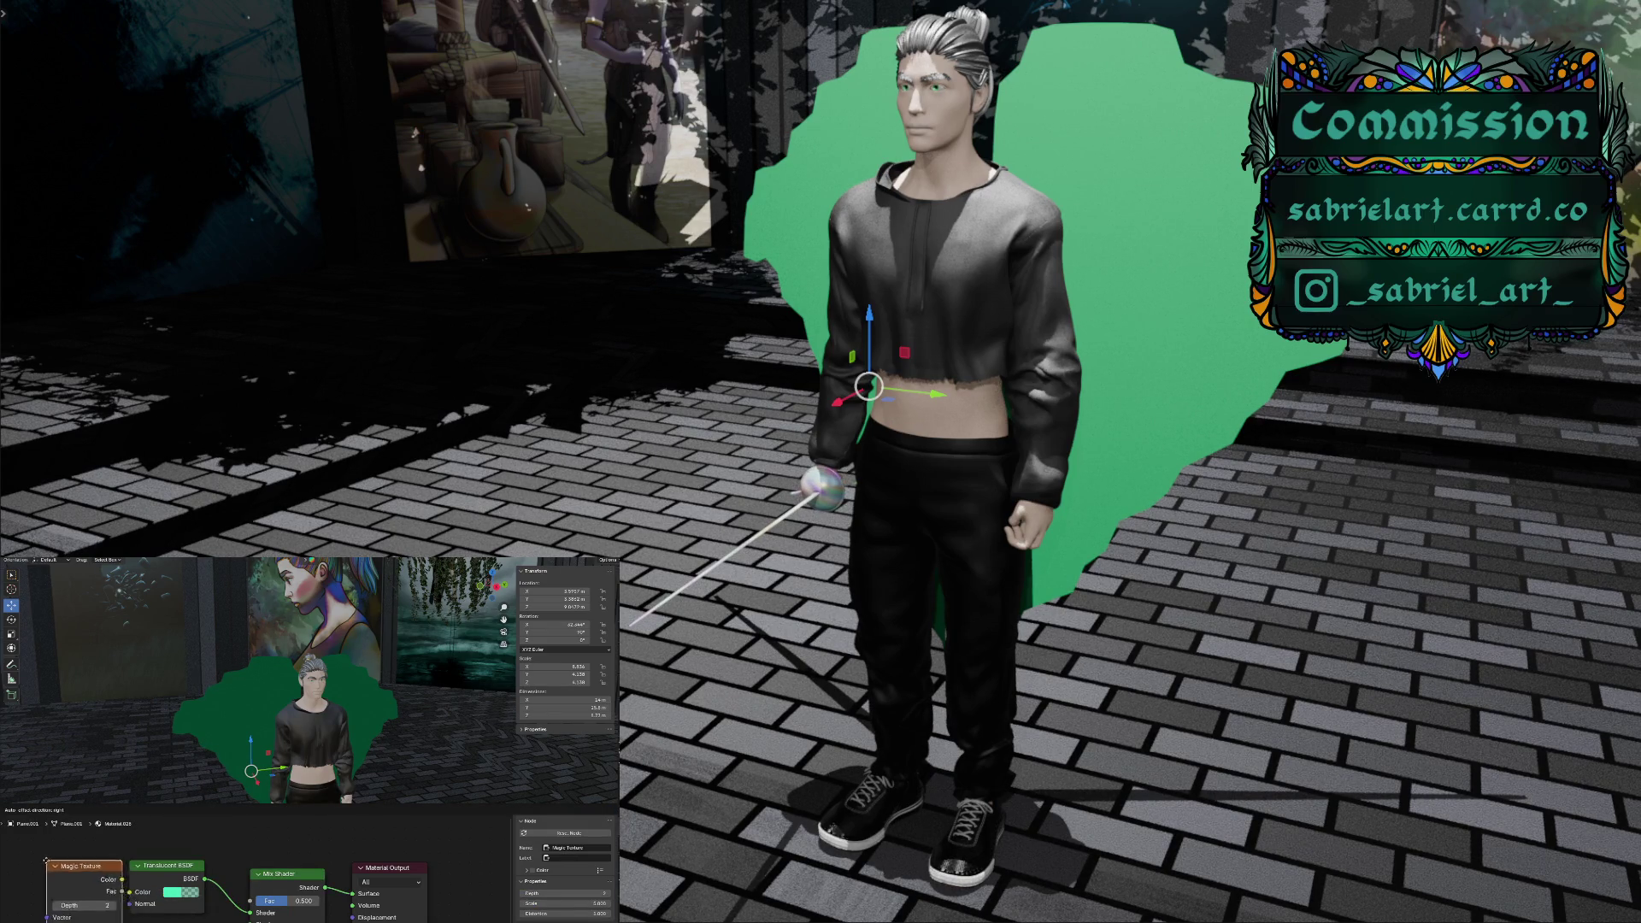
pyautogui.click(39, 854)
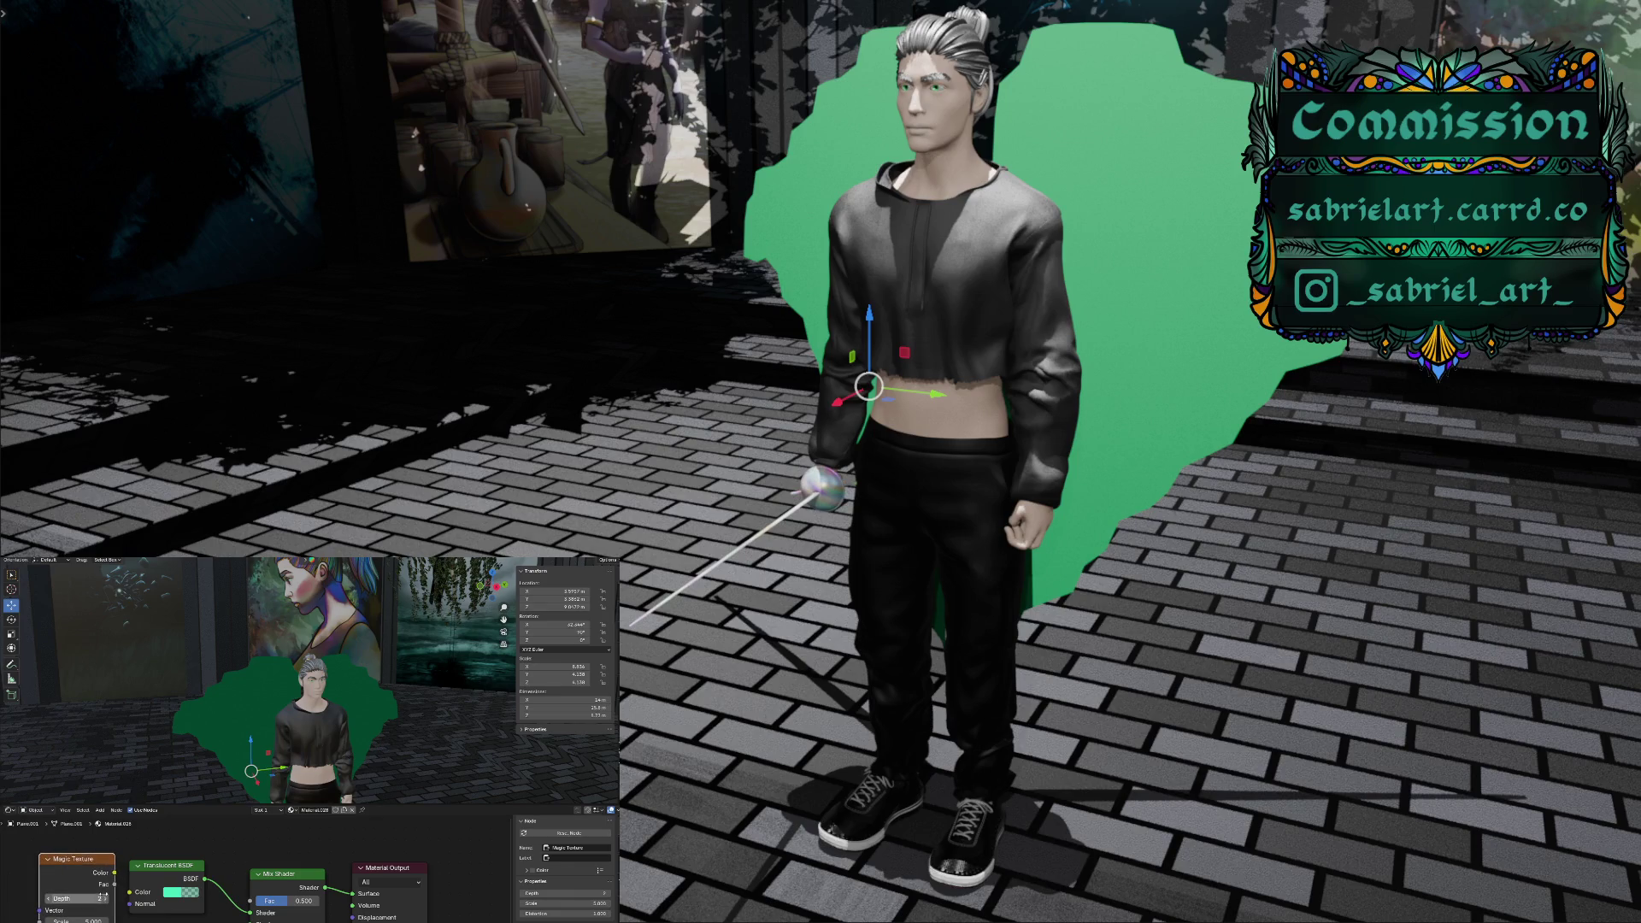
pyautogui.moveTo(114, 873); pyautogui.dragTo(130, 891)
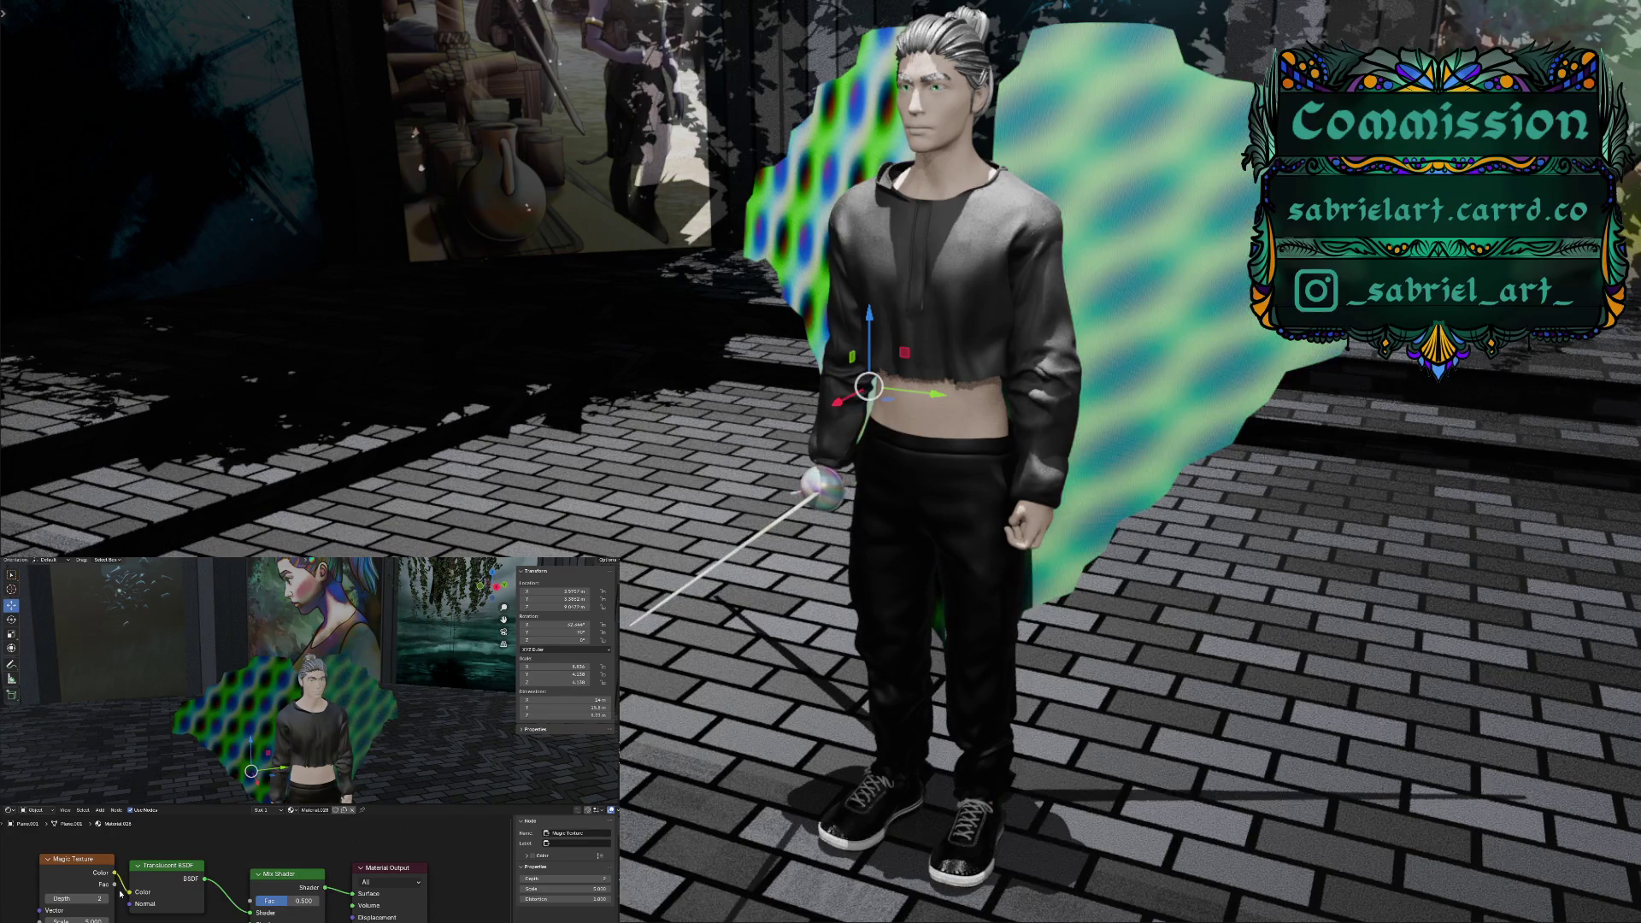
# Set the Magic Texture scale to 6.800 and unlink it from the Translucent BSDF Color
pyautogui.moveTo(77, 921)
pyautogui.mouseDown()
pyautogui.moveTo(124, 921)
pyautogui.moveTo(8, 920)
pyautogui.moveTo(41, 921)
pyautogui.mouseUp()
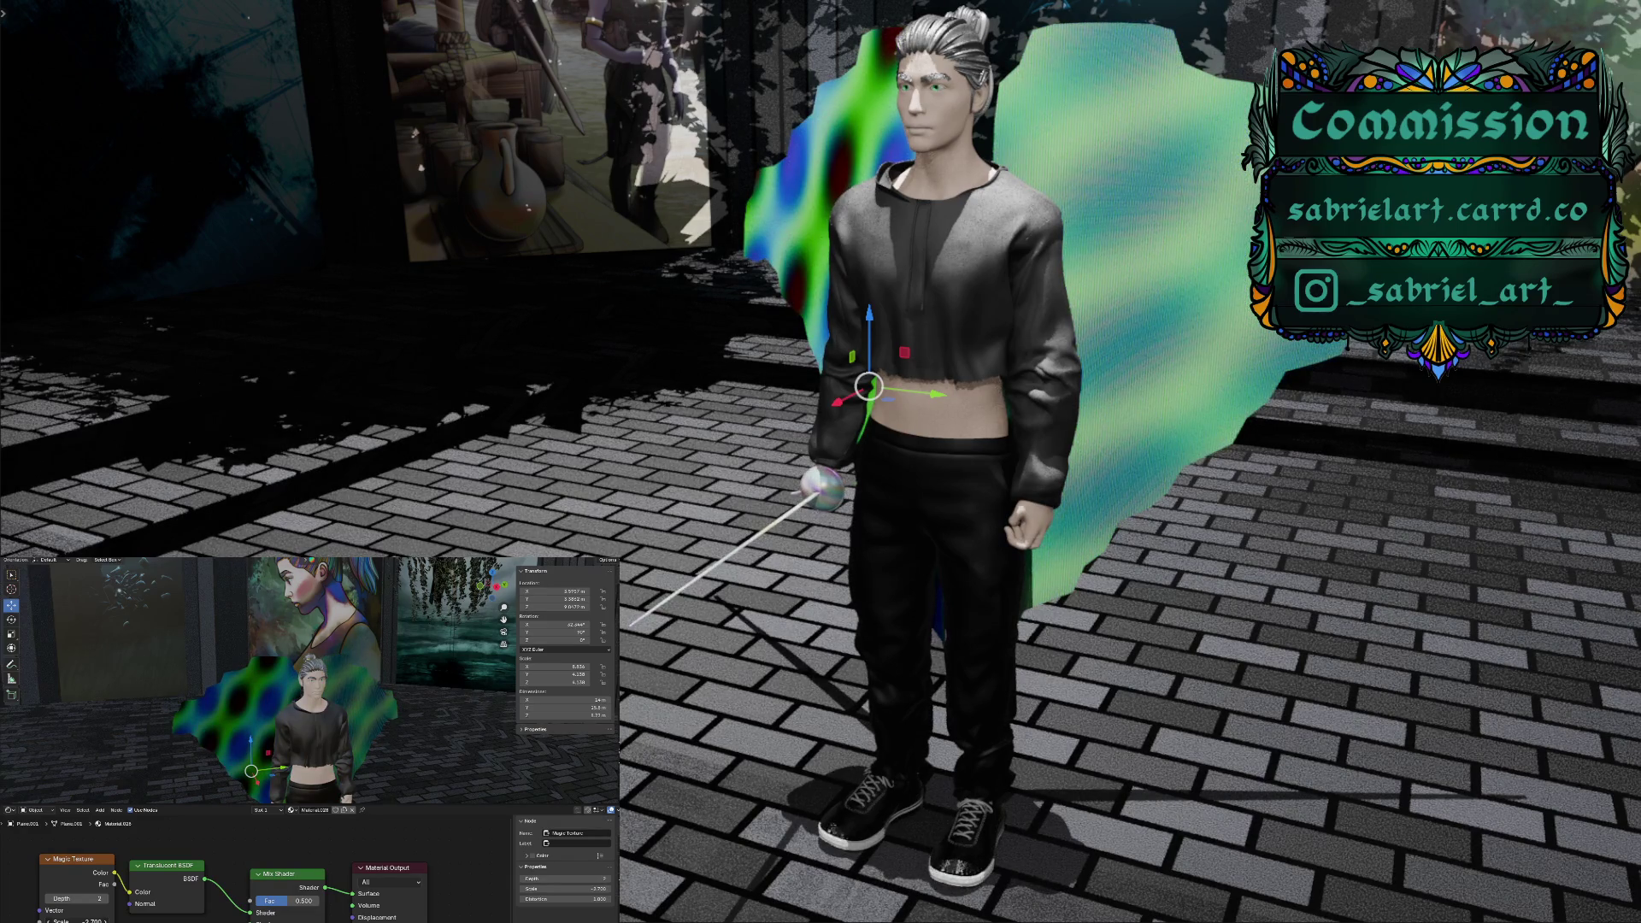
pyautogui.moveTo(129, 892); pyautogui.dragTo(239, 922)
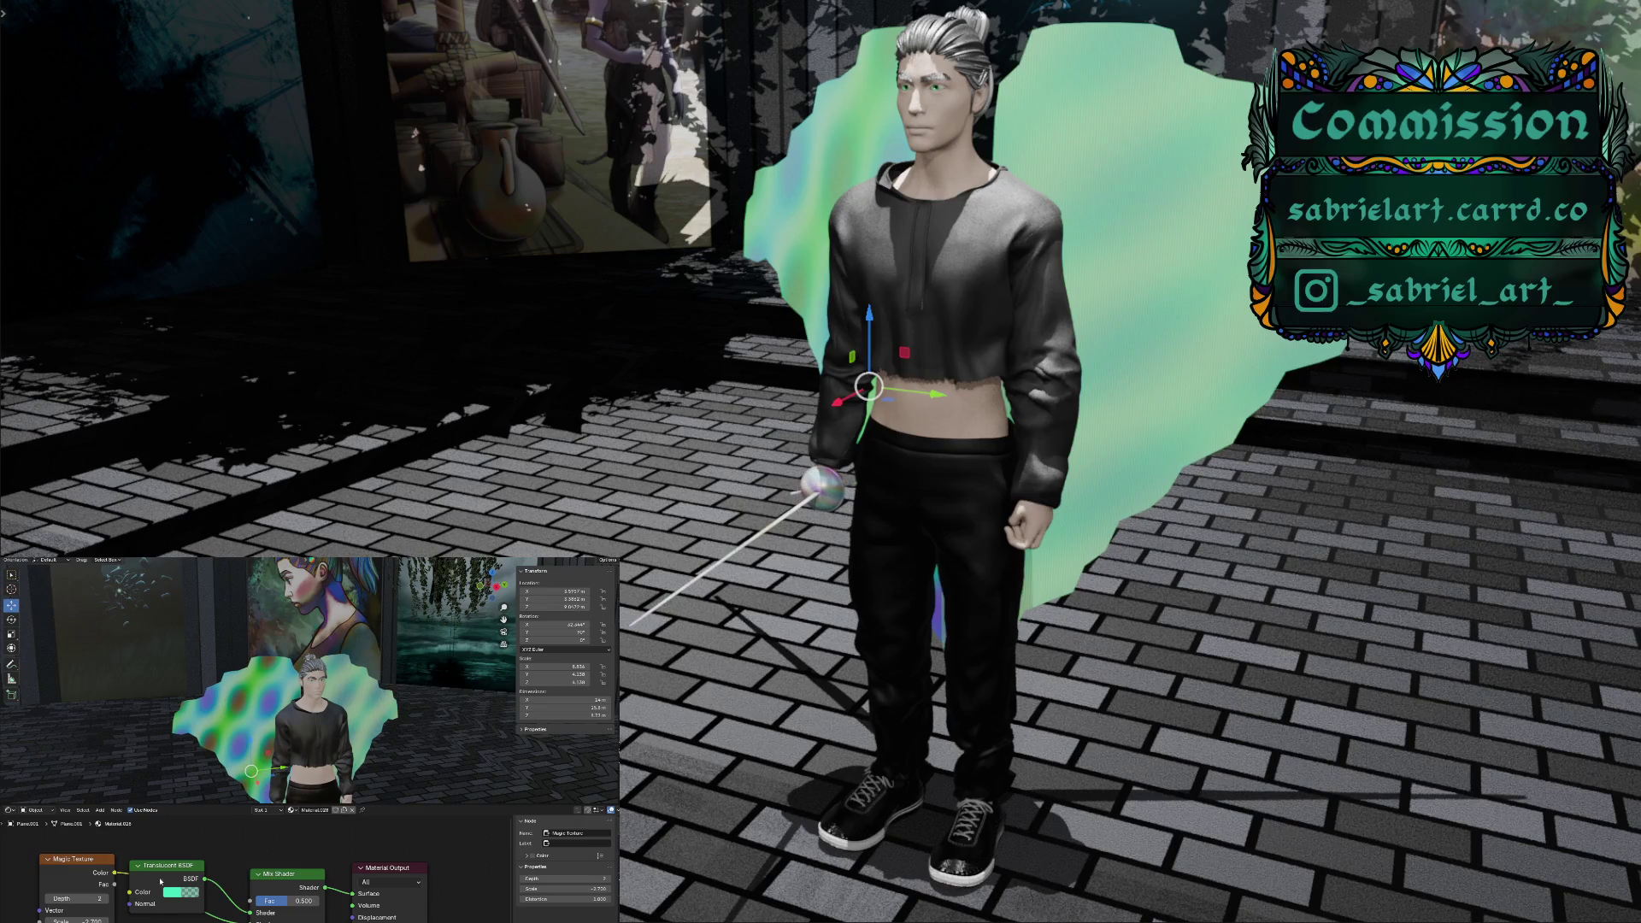
pyautogui.moveTo(165, 868); pyautogui.dragTo(189, 859)
pyautogui.moveTo(257, 885); pyautogui.dragTo(253, 832, button='middle')
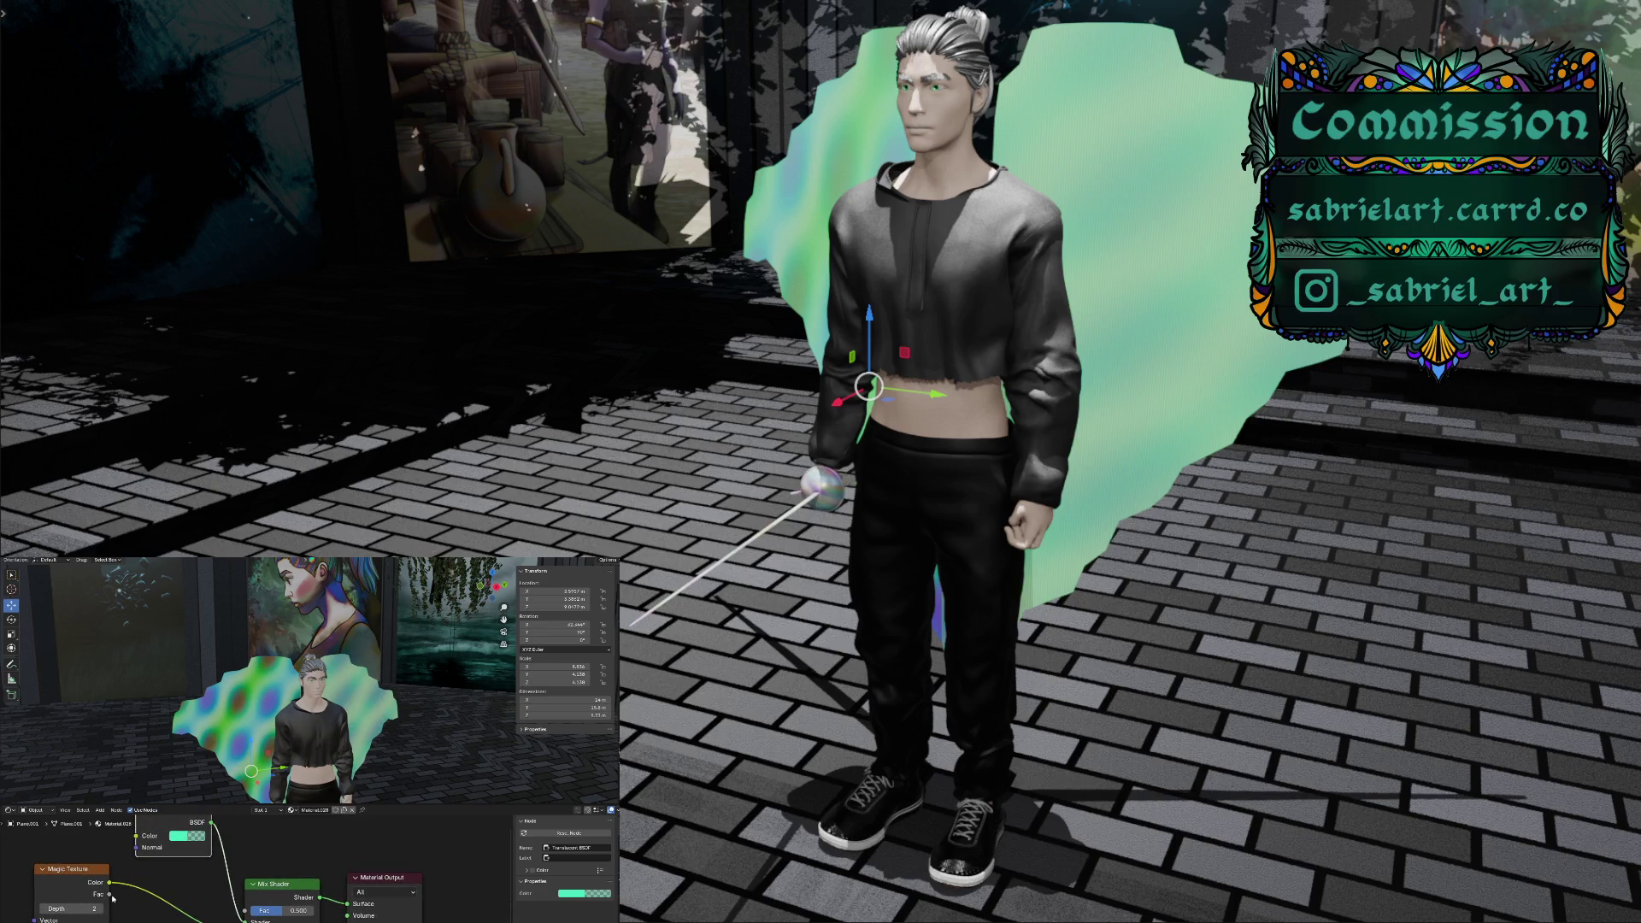
# Connect the Magic Texture Fac to the Mix Shader Fac and reposition the texture node
pyautogui.moveTo(110, 894); pyautogui.dragTo(236, 911)
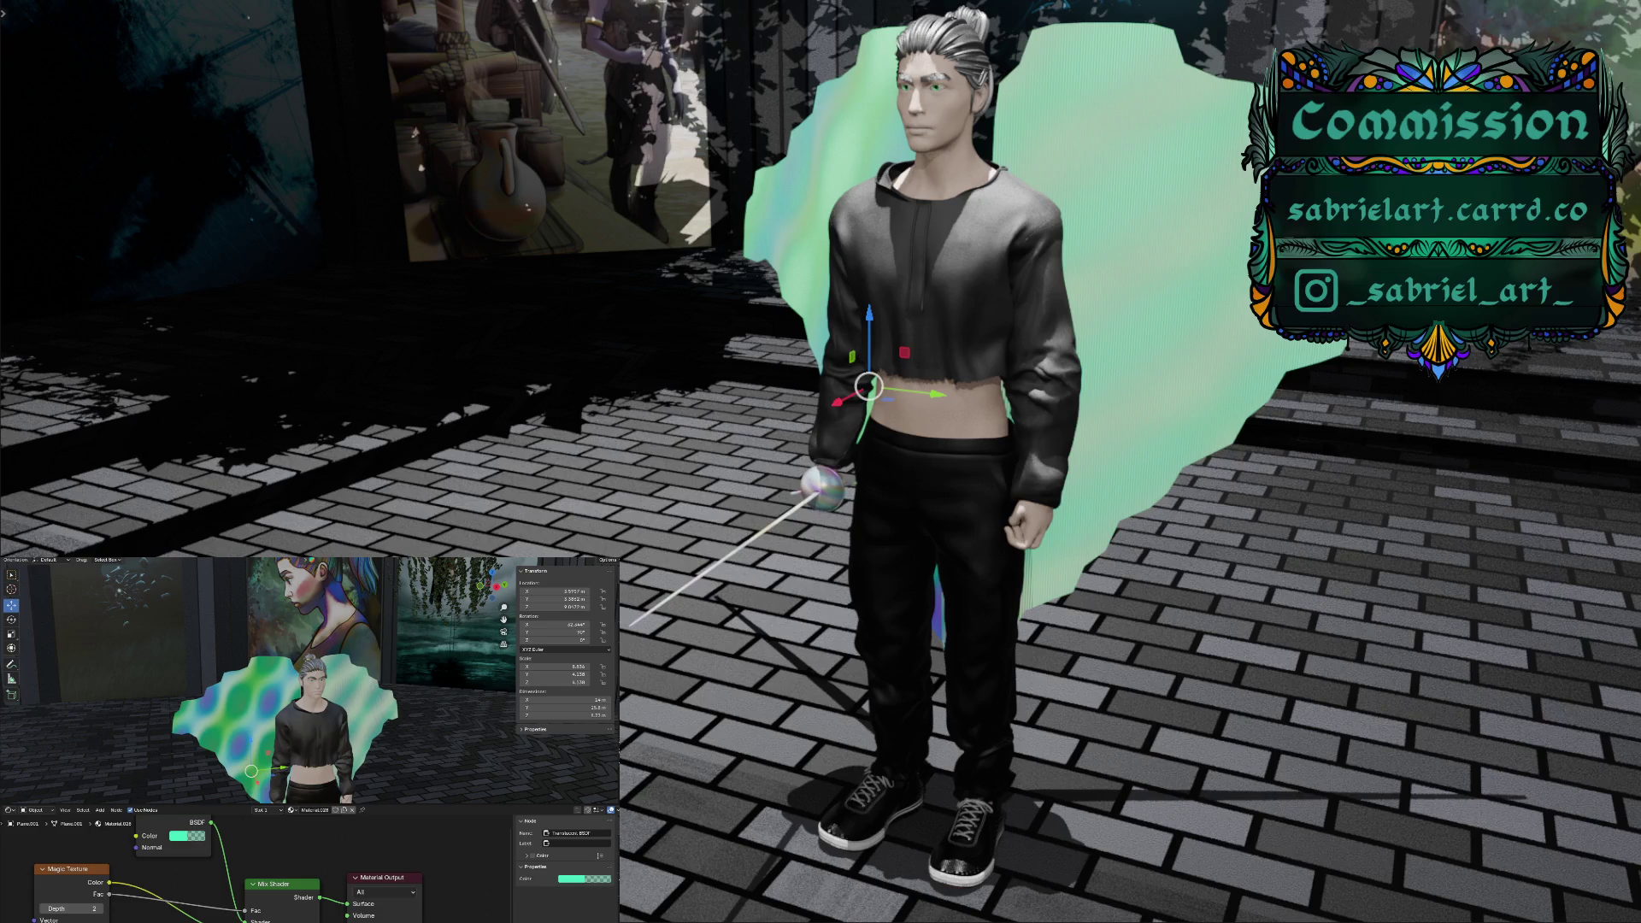
pyautogui.moveTo(111, 884); pyautogui.dragTo(120, 843)
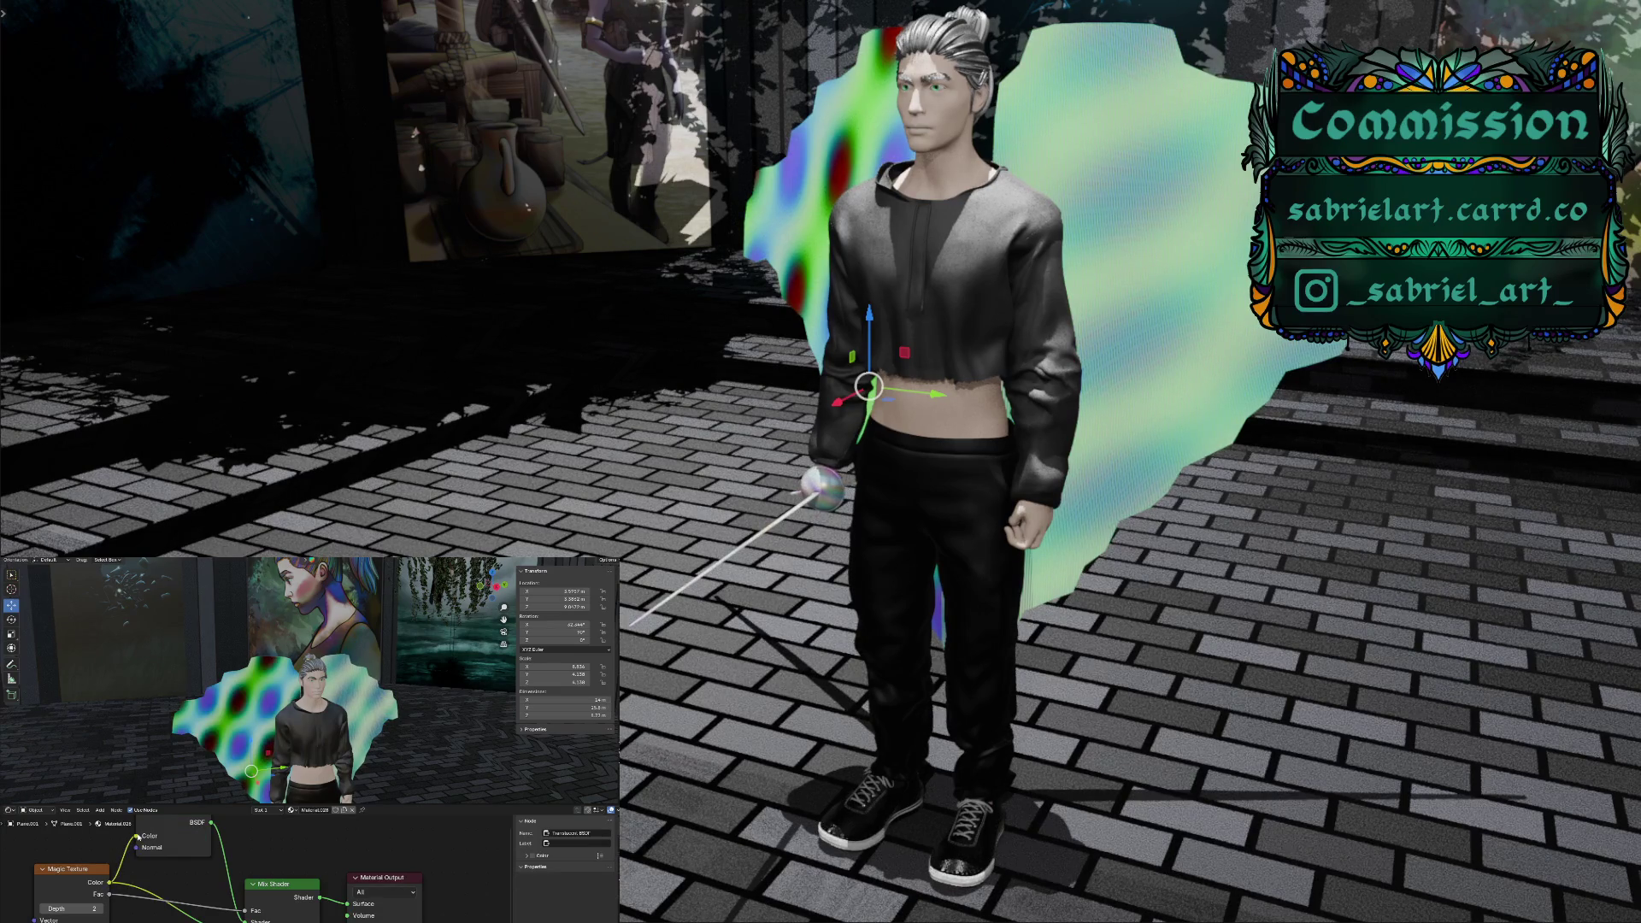
pyautogui.hotkey('ctrl', 'z')
pyautogui.moveTo(128, 875)
pyautogui.mouseDown()
pyautogui.moveTo(148, 879)
pyautogui.moveTo(109, 868)
pyautogui.mouseUp()
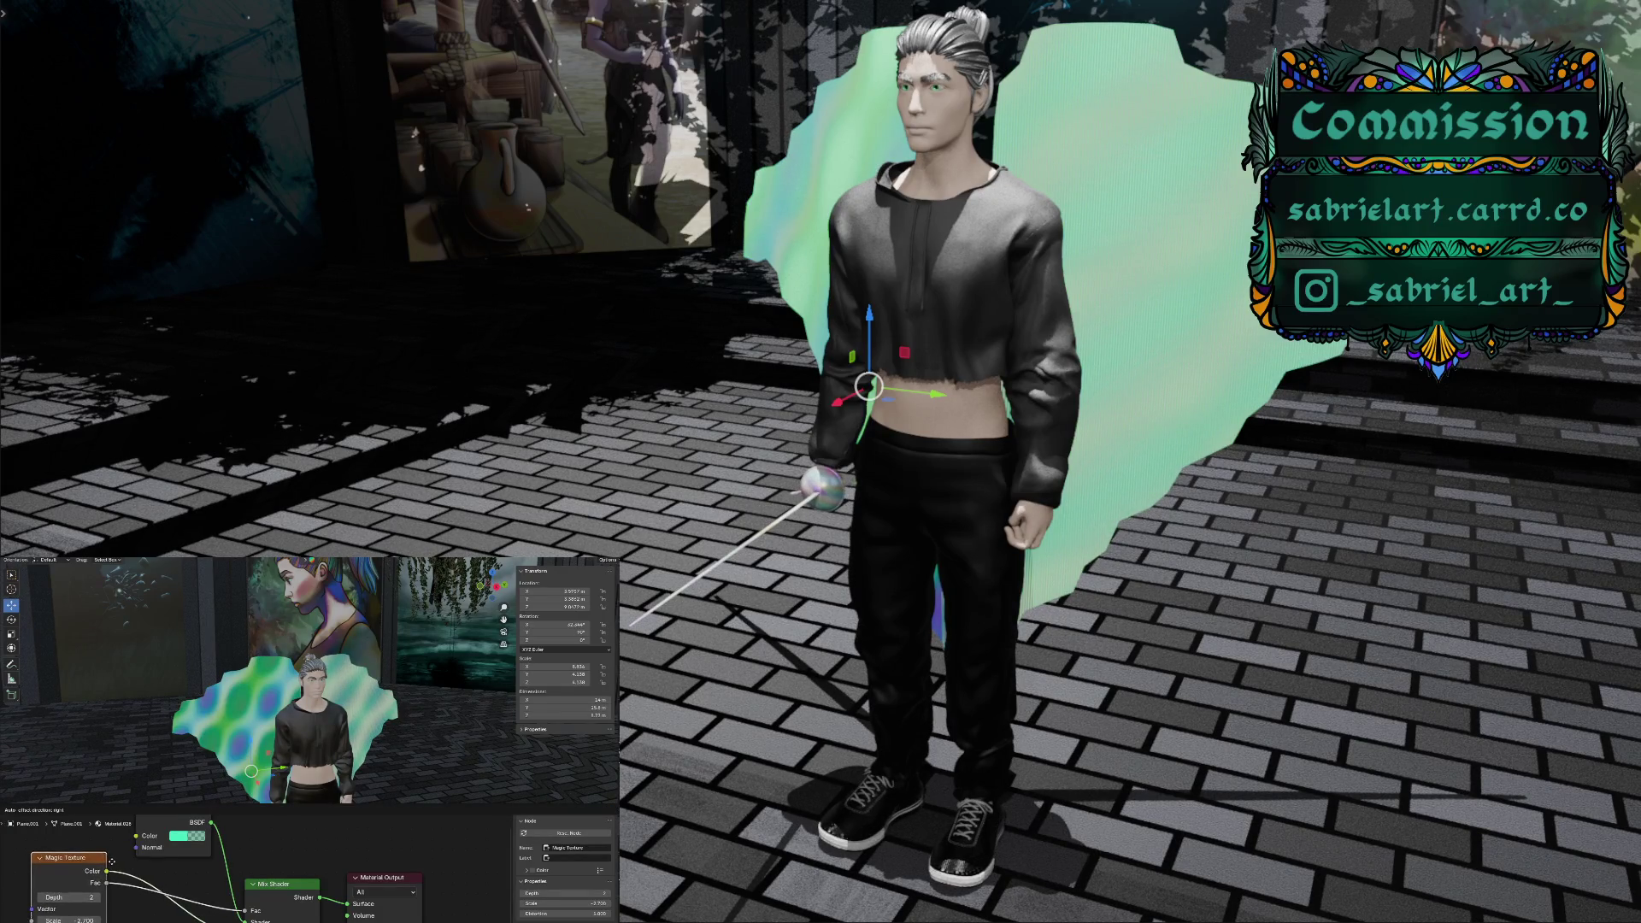
pyautogui.moveTo(108, 868); pyautogui.dragTo(114, 864)
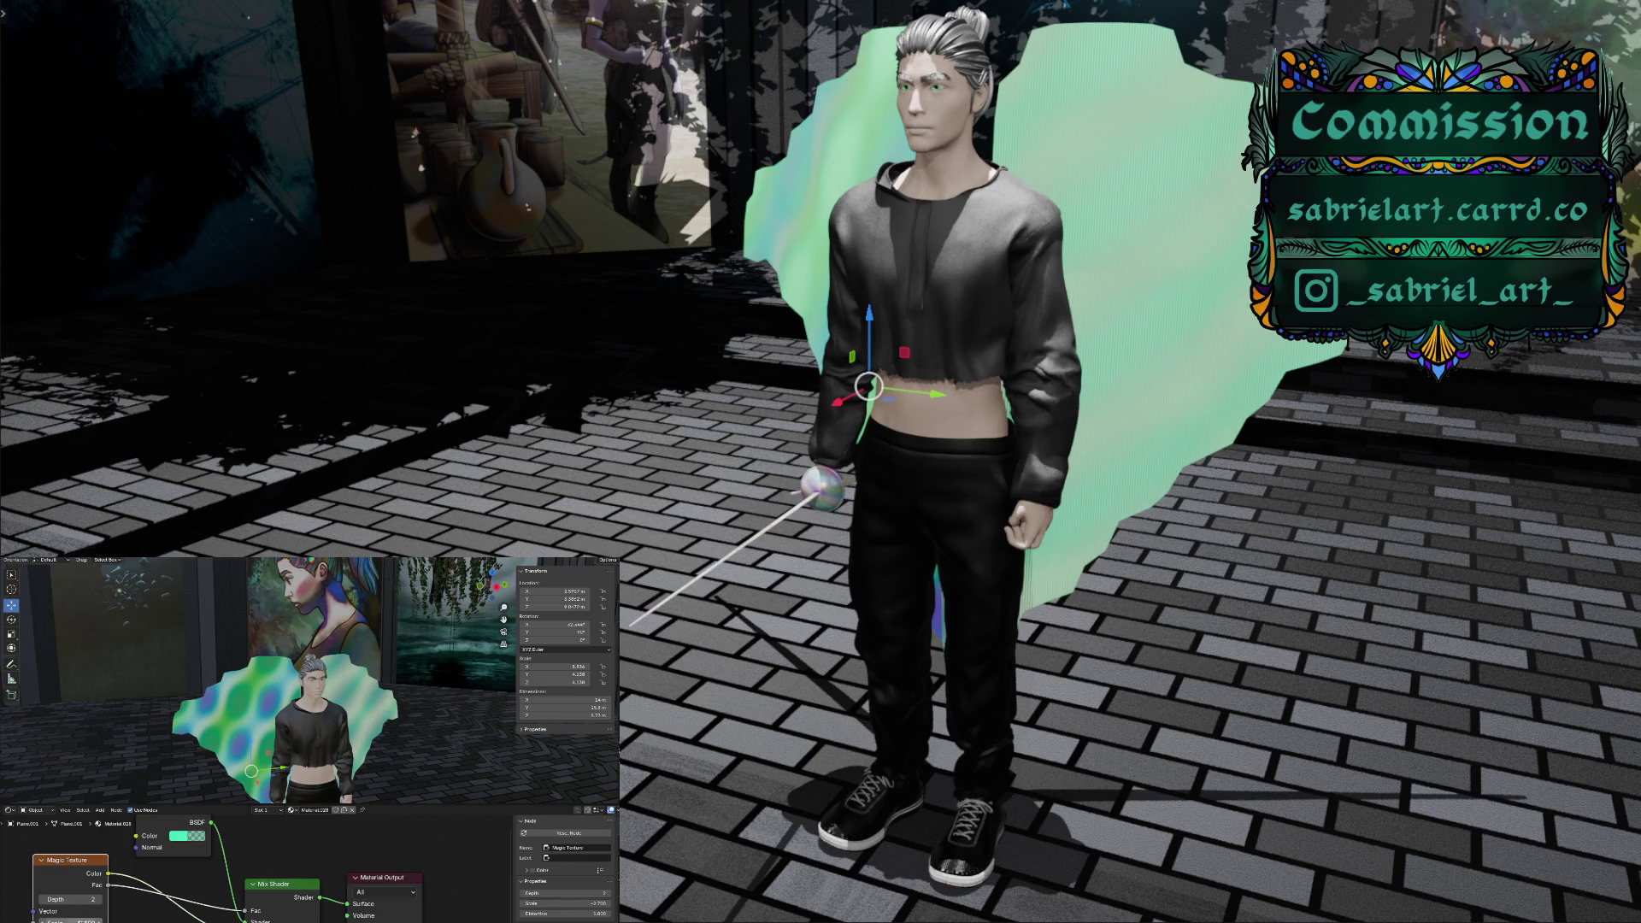
# Lower the Magic Texture Distortion to 1.300
pyautogui.moveTo(566, 914); pyautogui.dragTo(547, 914)
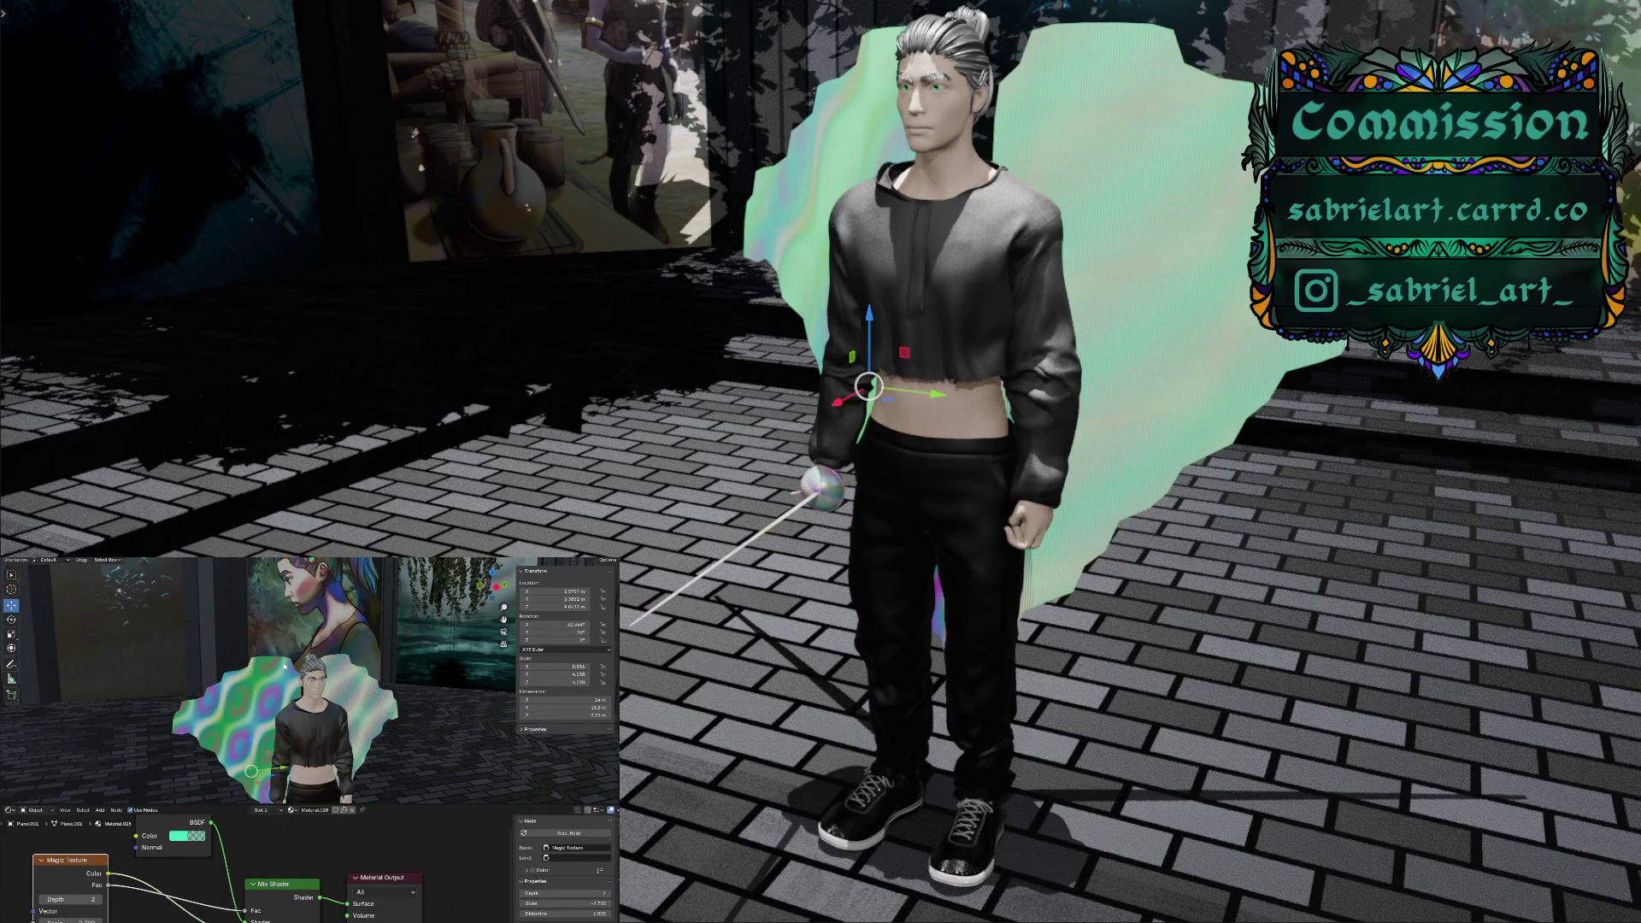
pyautogui.scroll(-2, 285, 666)
pyautogui.scroll(-2, 280, 661)
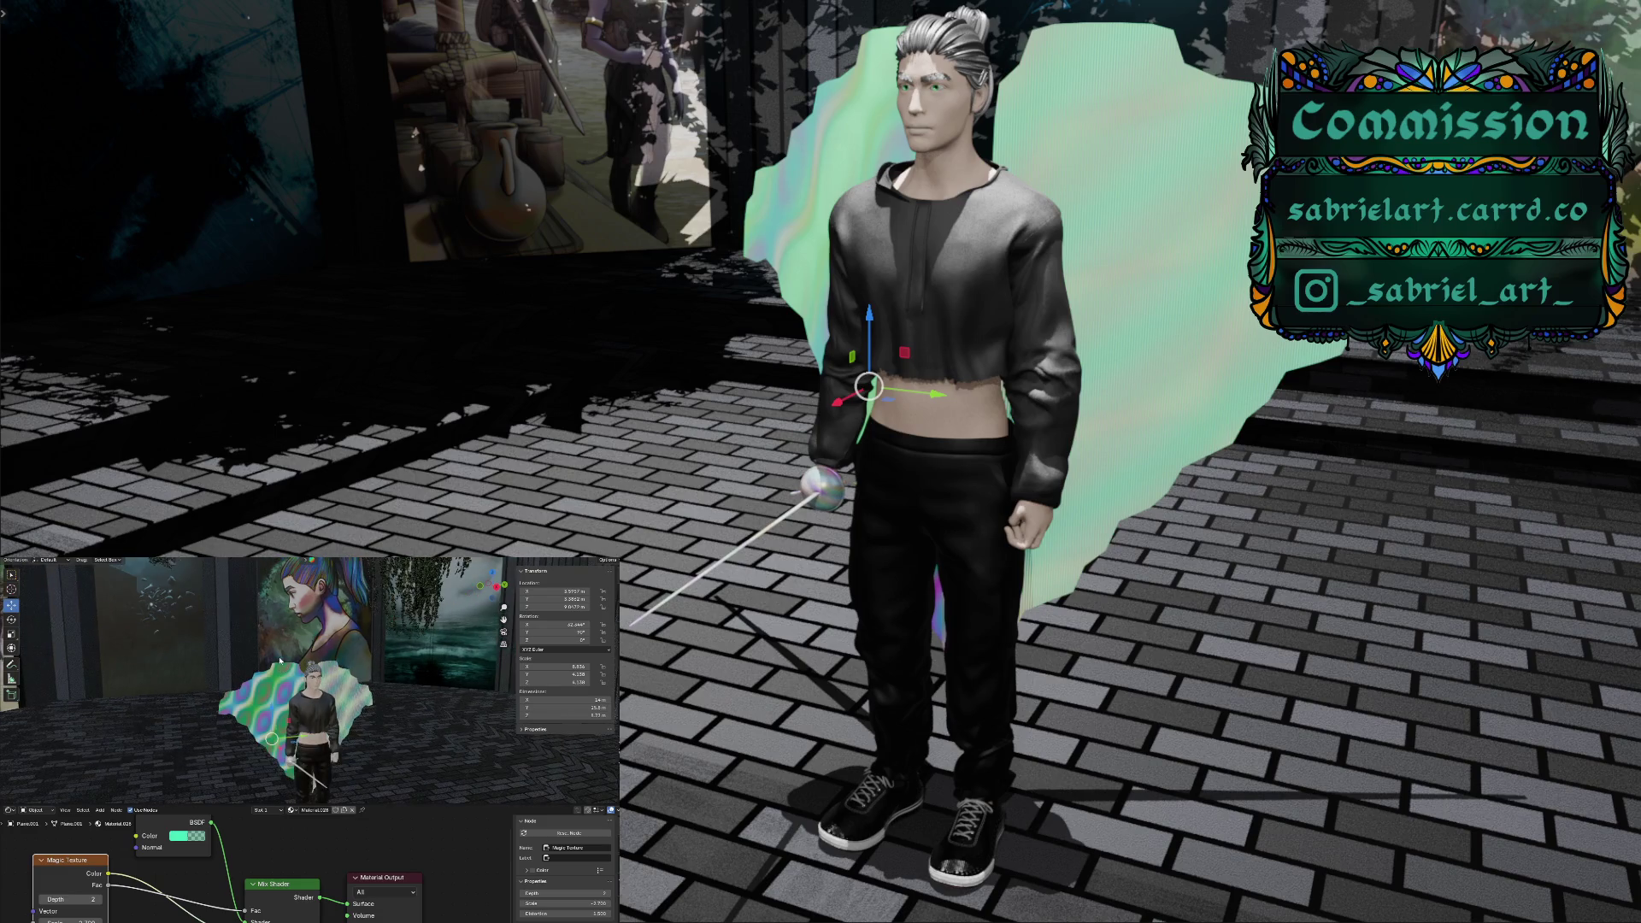
pyautogui.scroll(-2, 135, 898)
pyautogui.scroll(-2, 138, 903)
pyautogui.scroll(-1, 140, 906)
pyautogui.scroll(1, 167, 902)
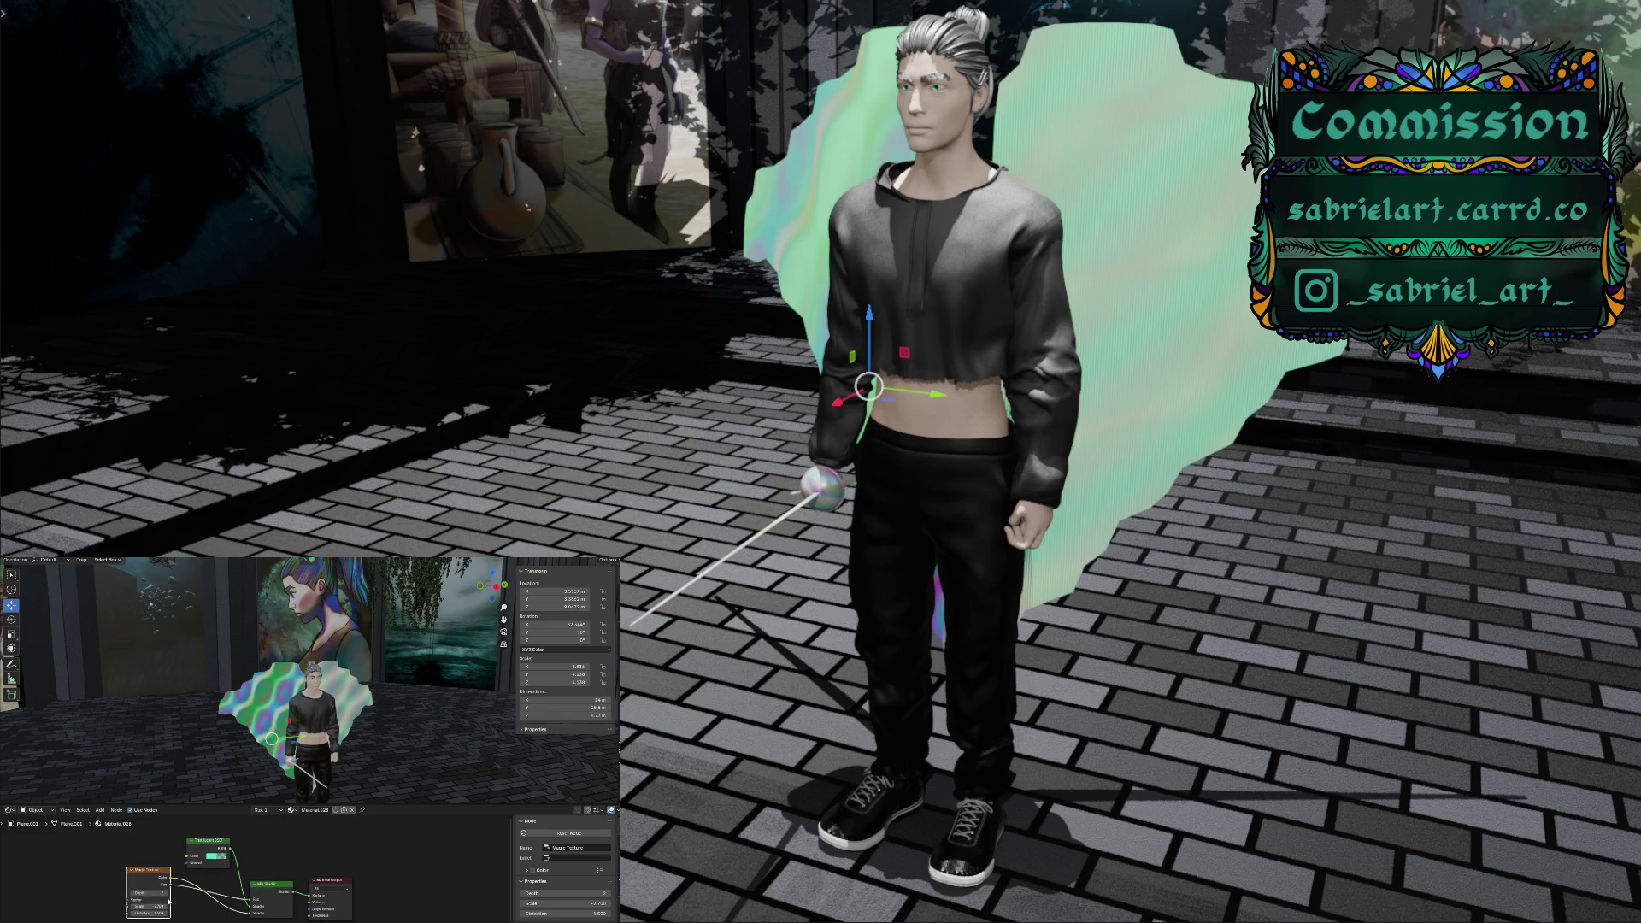
# Shift the Material Output right and place a second Mix Shader node before it
pyautogui.moveTo(326, 883); pyautogui.dragTo(378, 875)
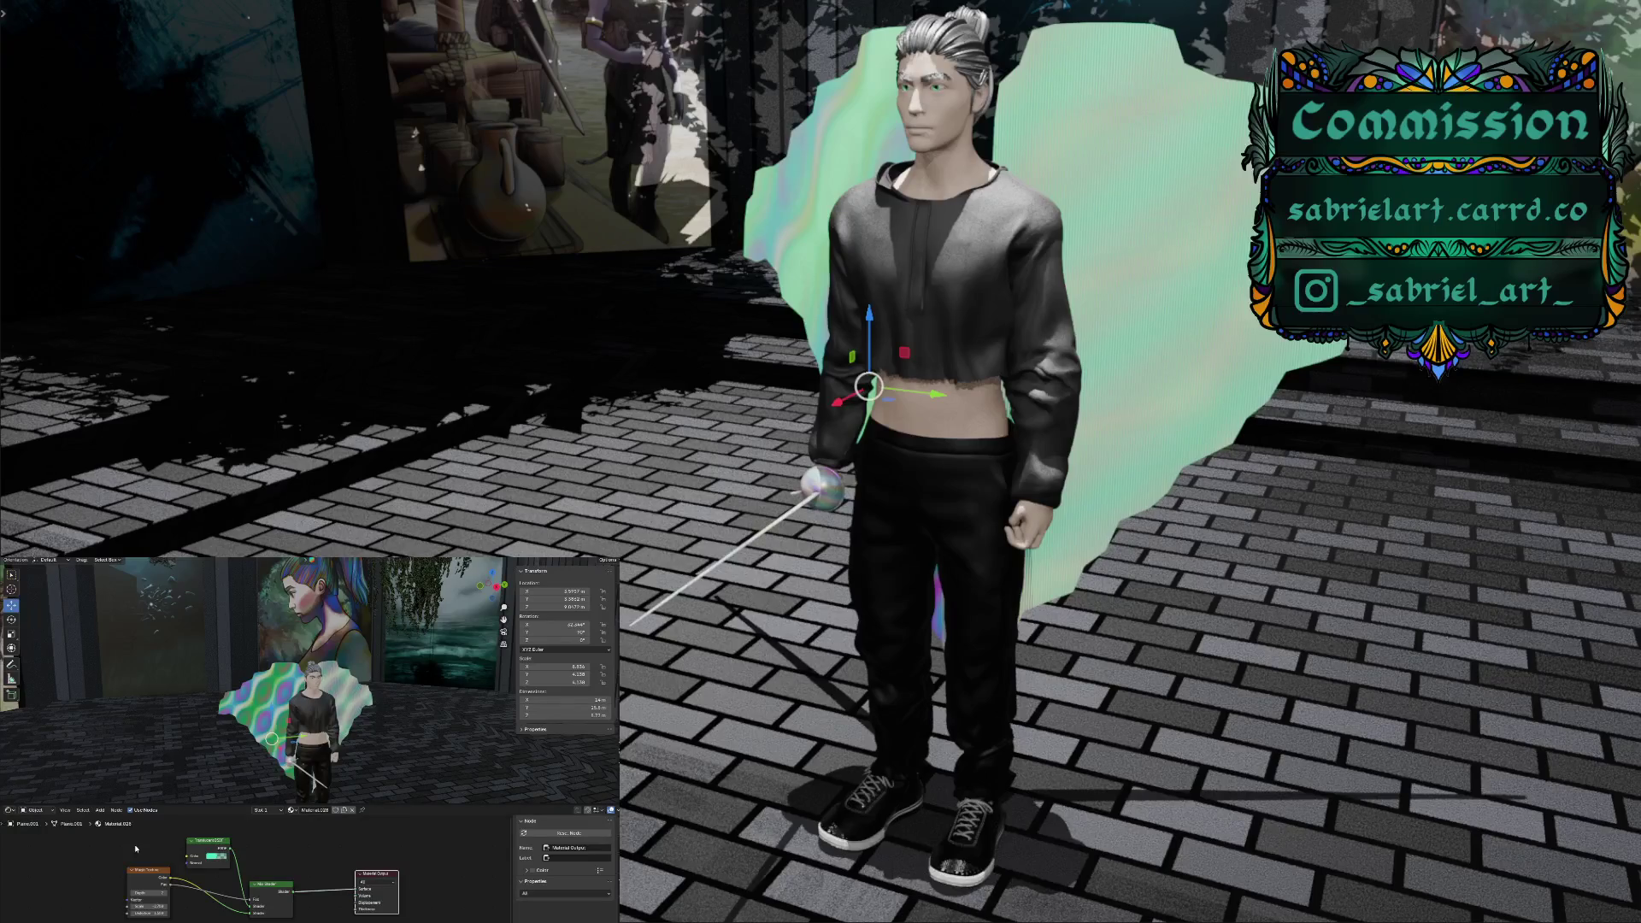
pyautogui.click(100, 811)
pyautogui.moveTo(127, 845)
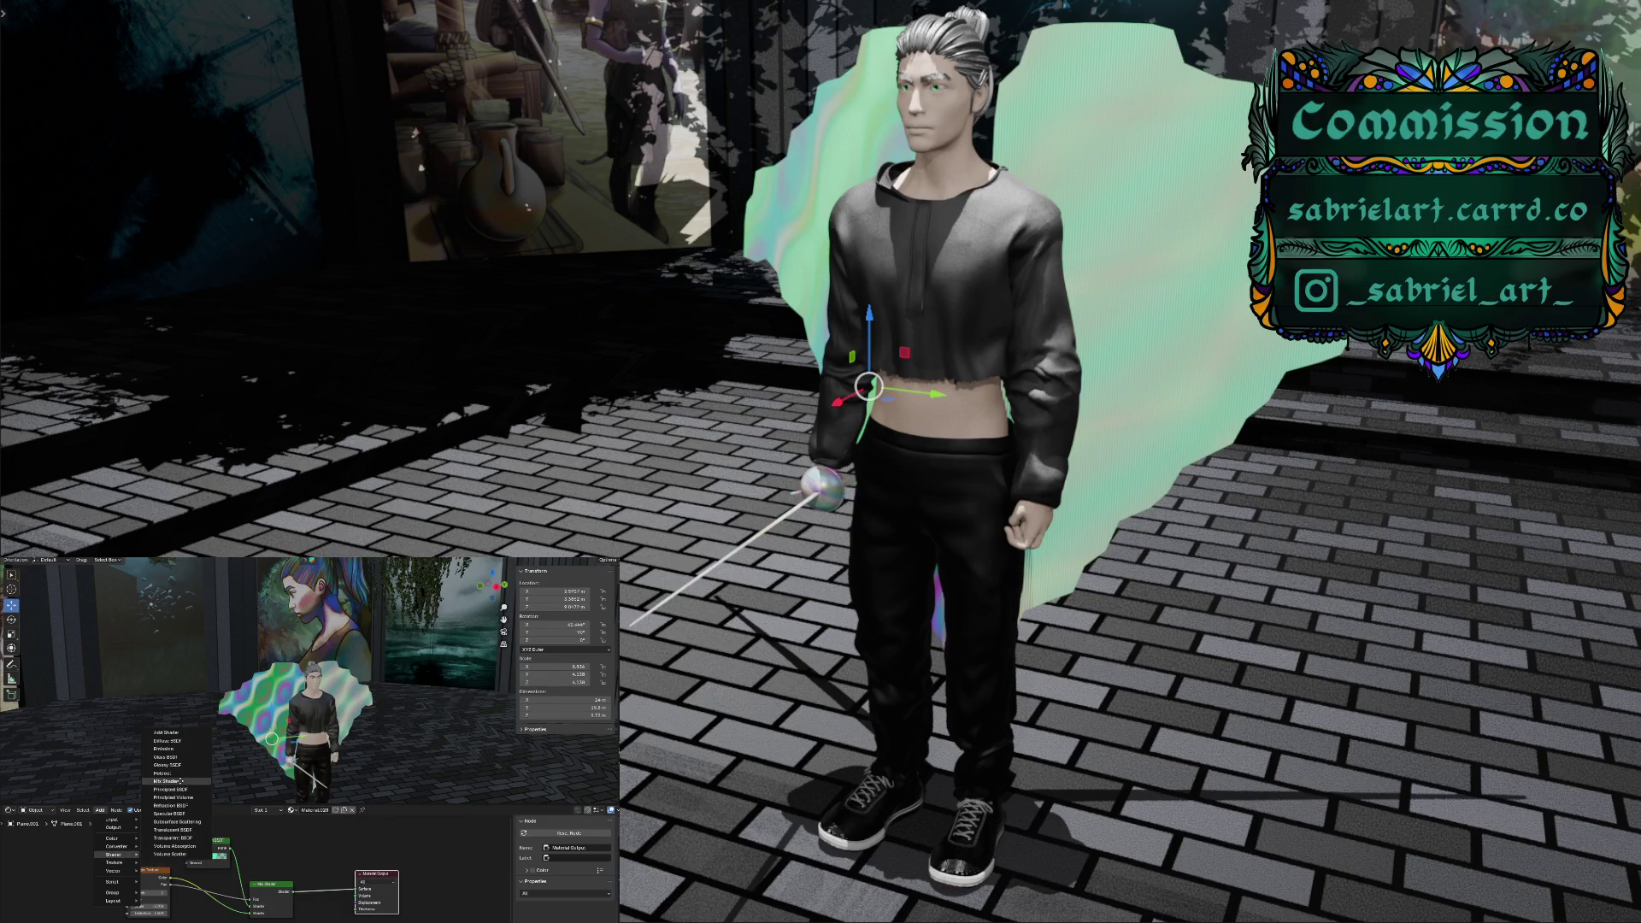
pyautogui.click(181, 781)
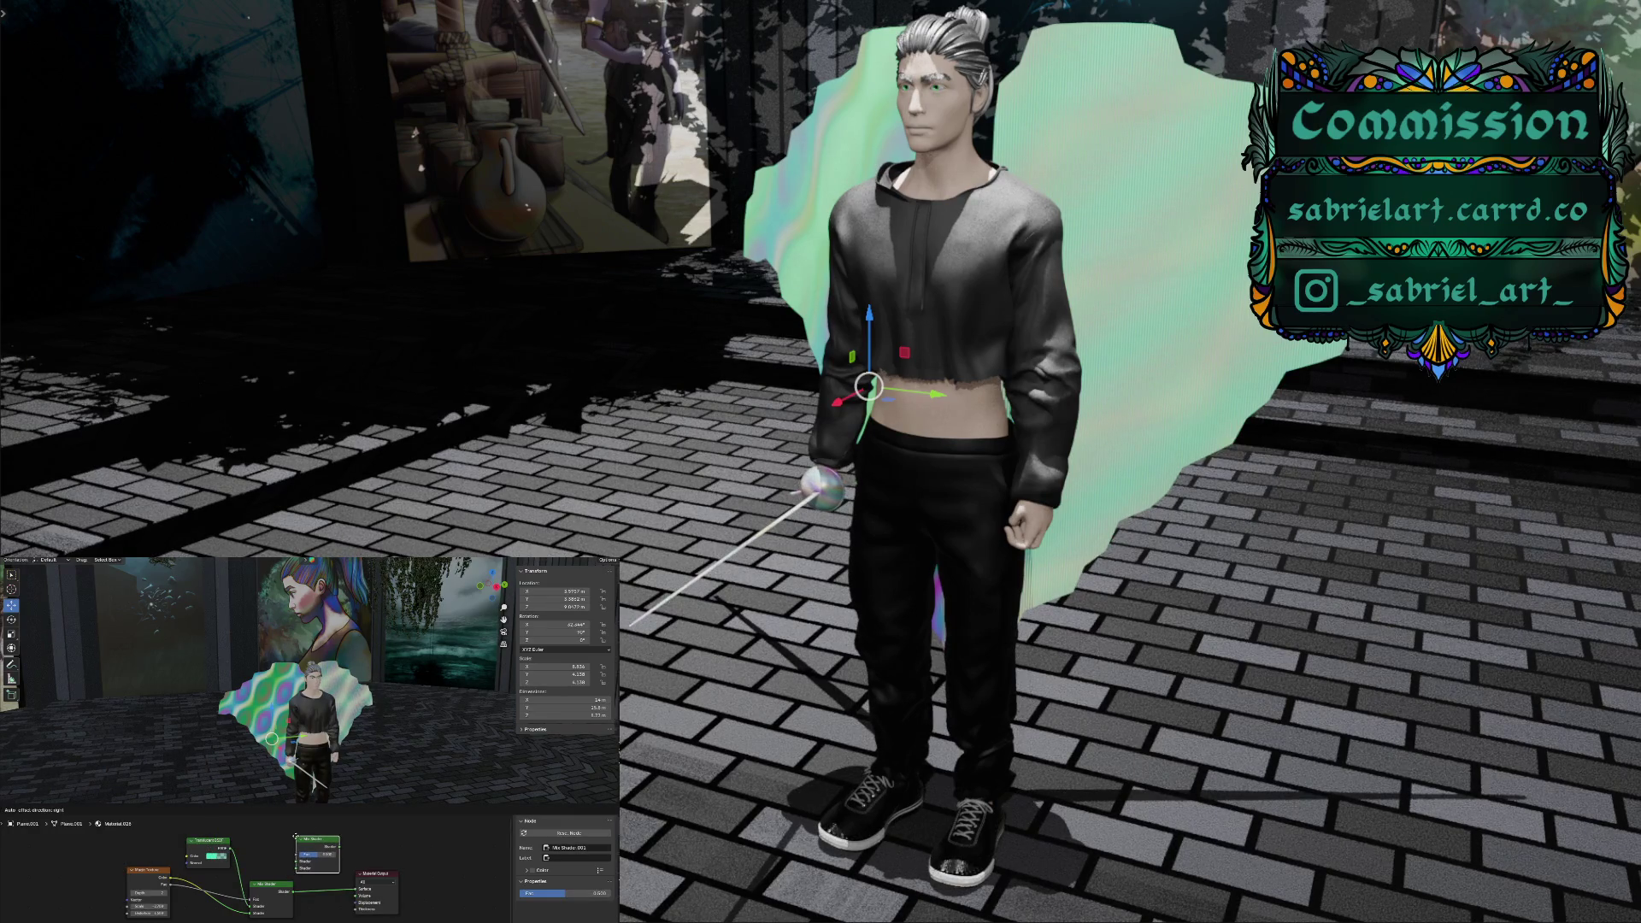
pyautogui.click(306, 841)
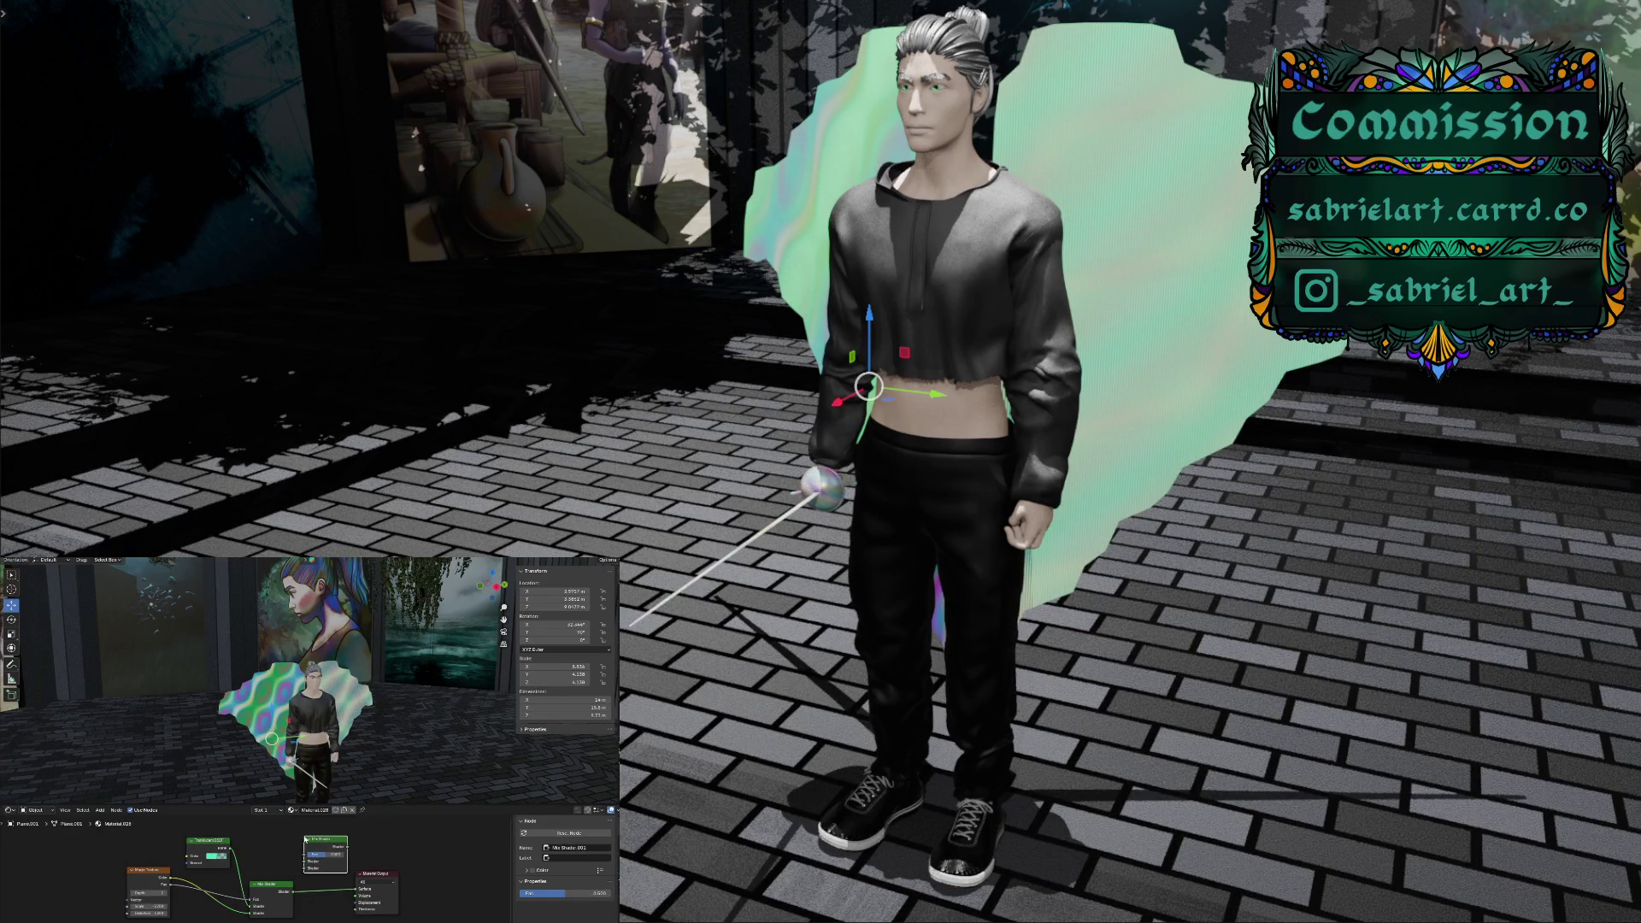
pyautogui.click(220, 843)
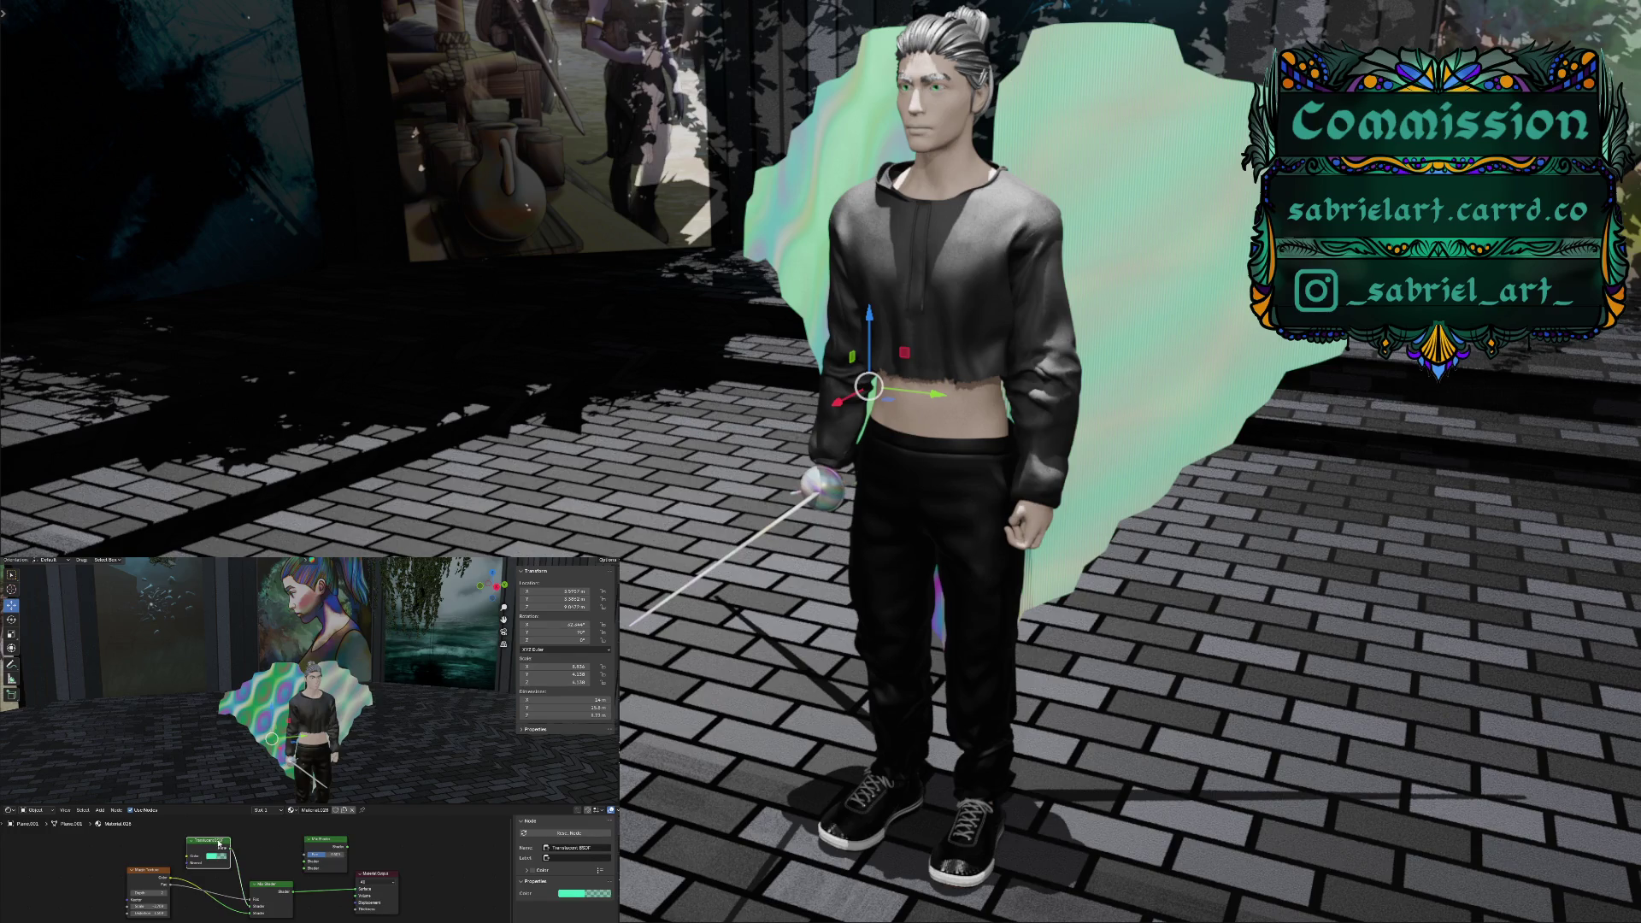
pyautogui.click(101, 812)
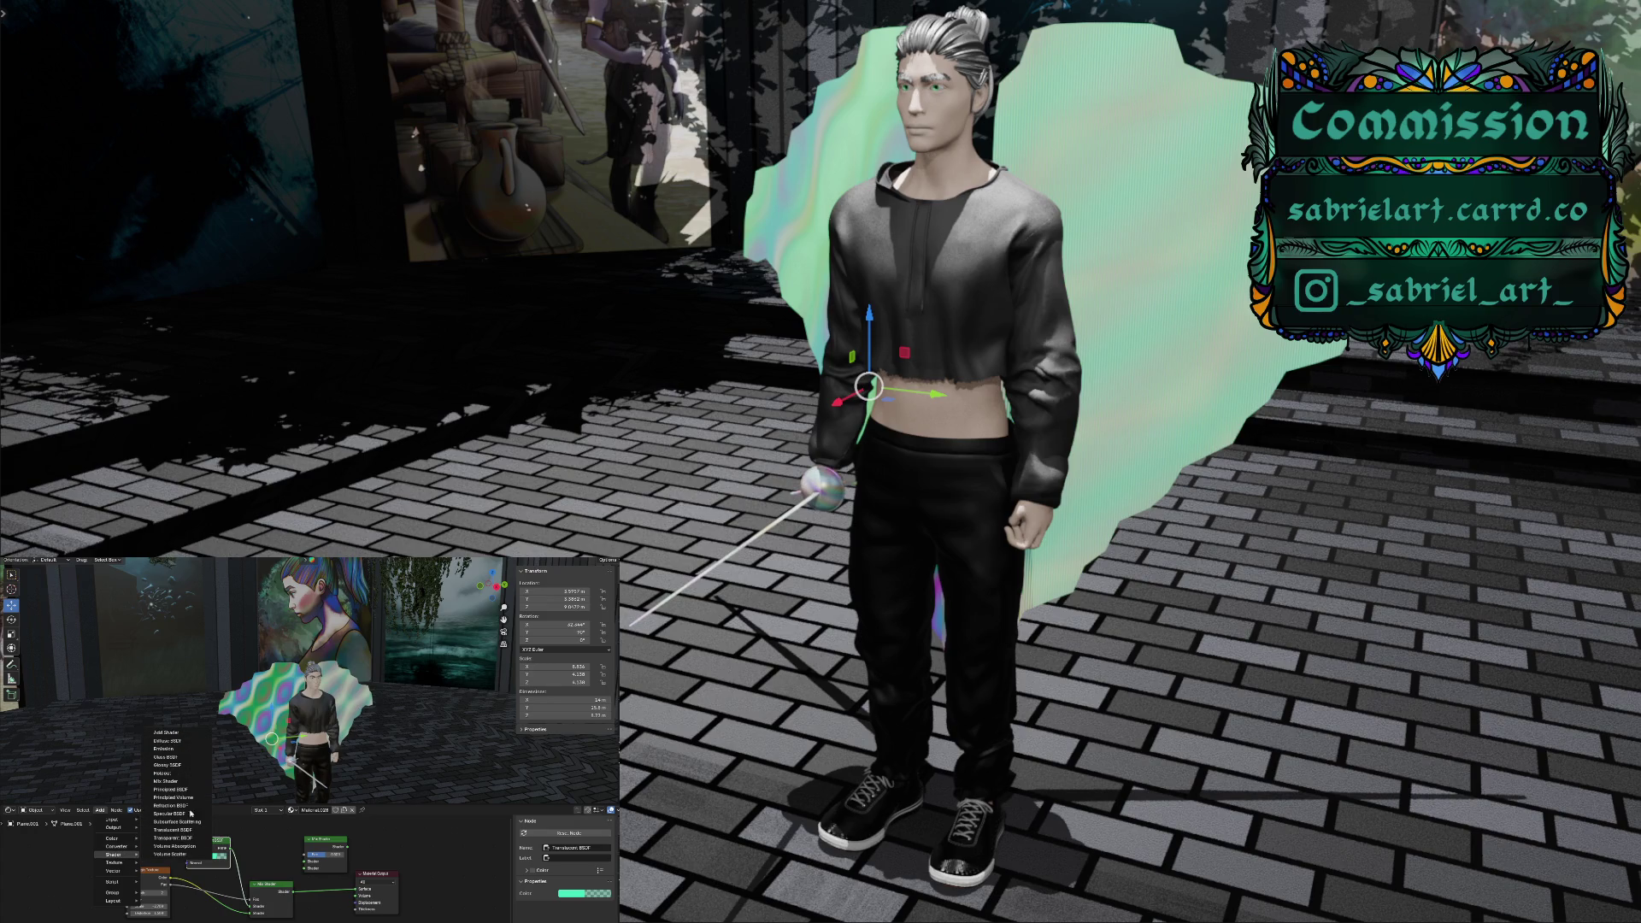
# Place a Glass BSDF node, leaving it unlinked after undoing trial Translucent-to-Color links
pyautogui.click(190, 761)
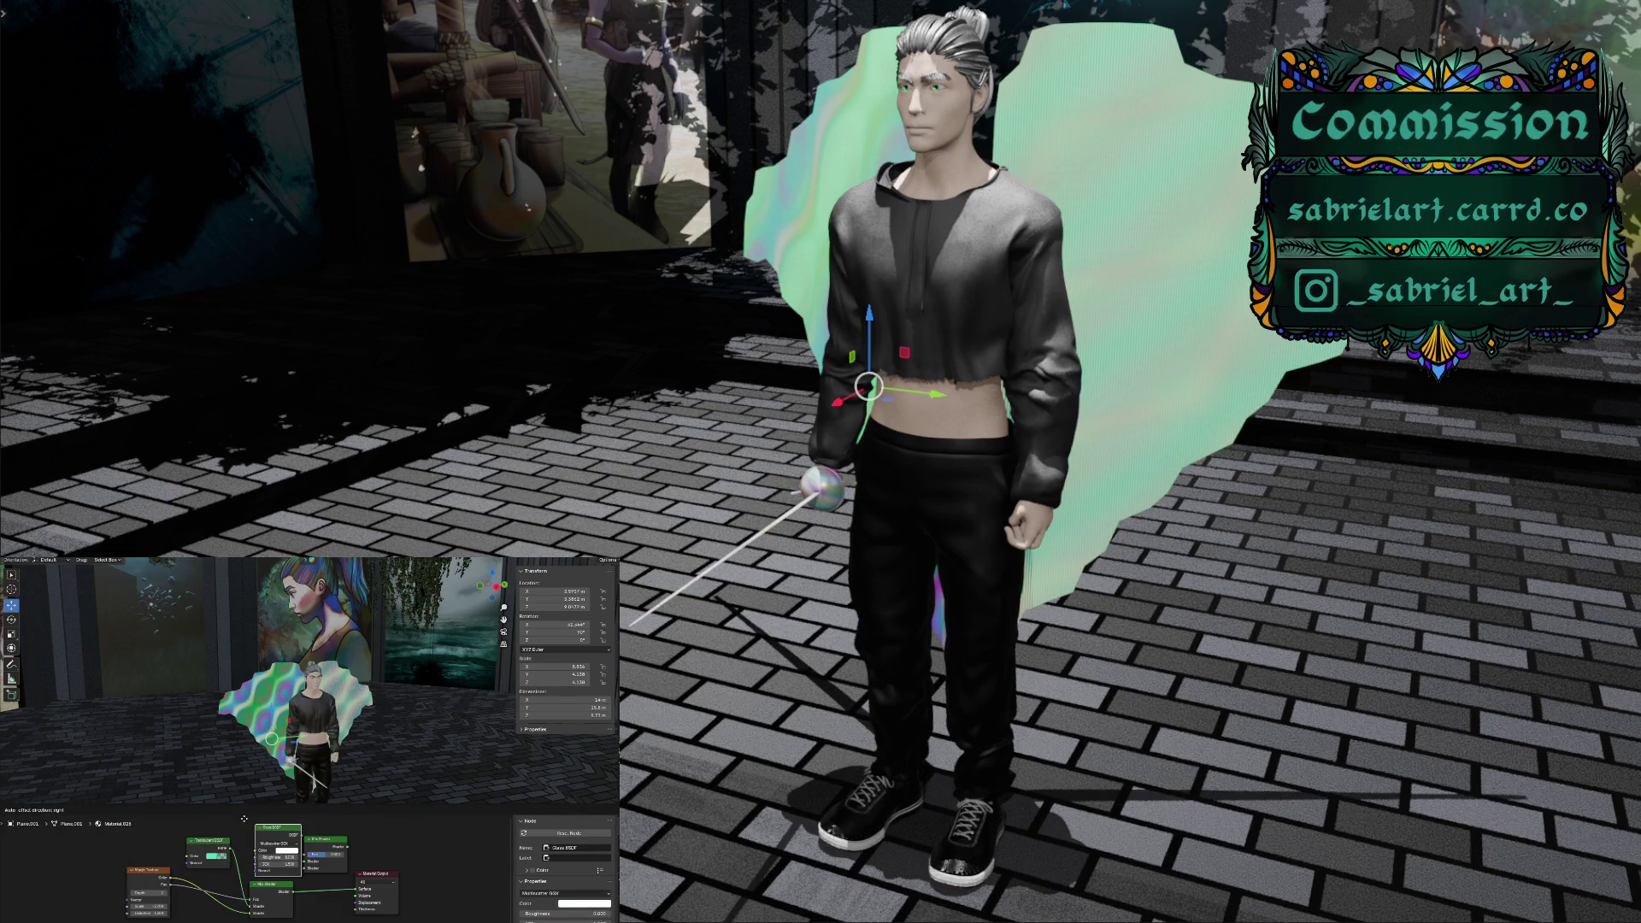
pyautogui.click(234, 813)
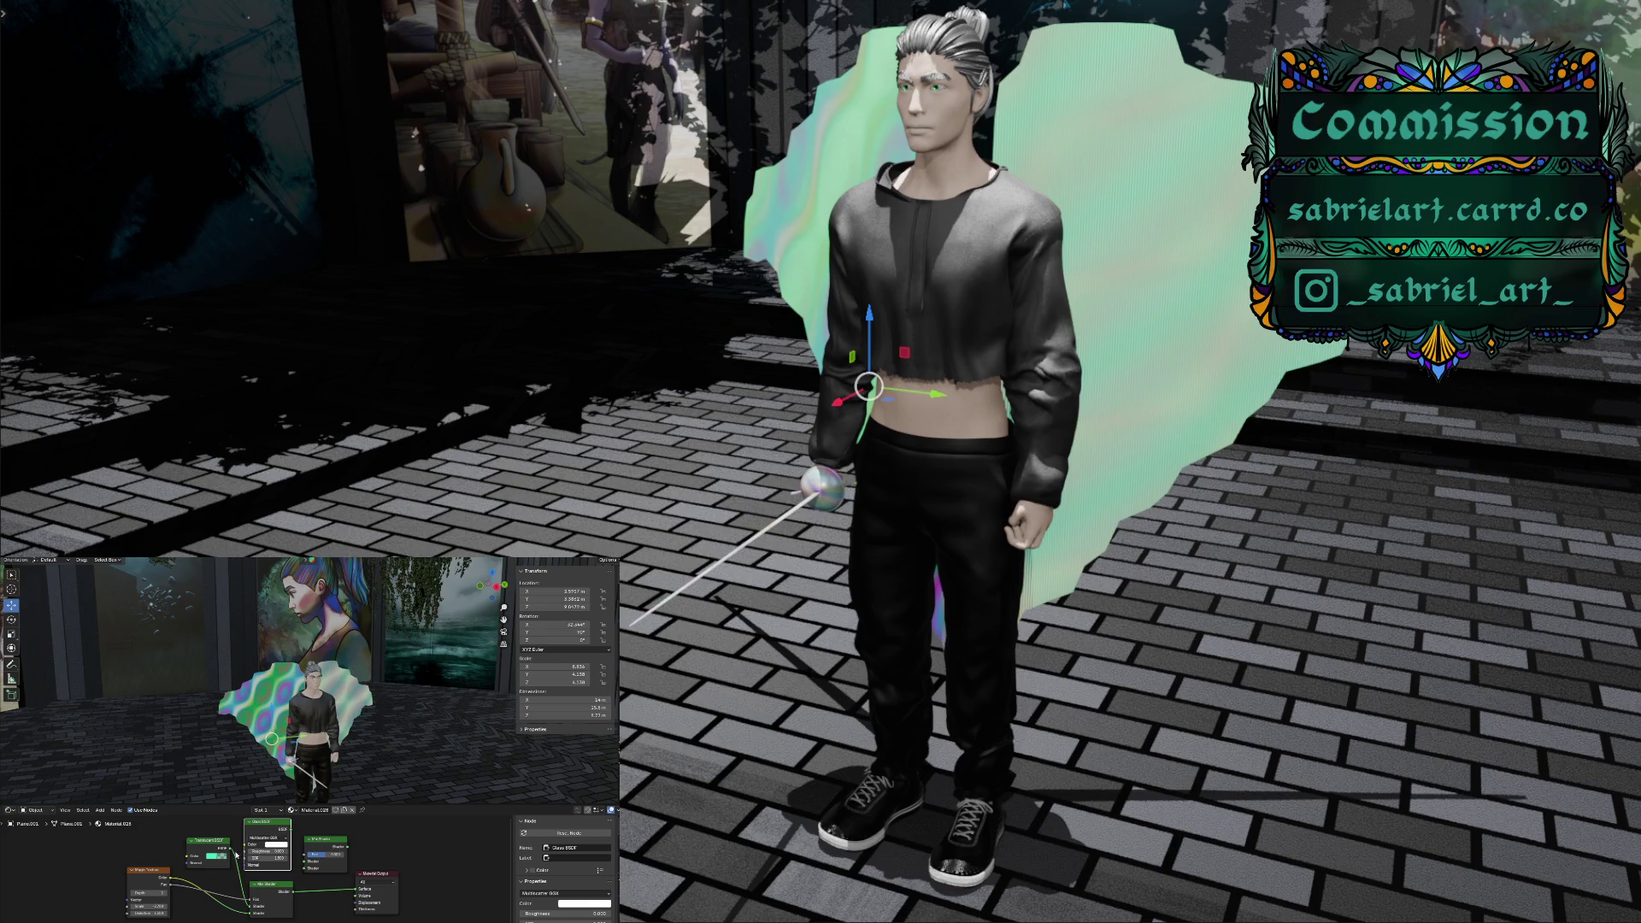
pyautogui.moveTo(225, 848); pyautogui.dragTo(246, 846)
pyautogui.hotkey('ctrl', 'z')
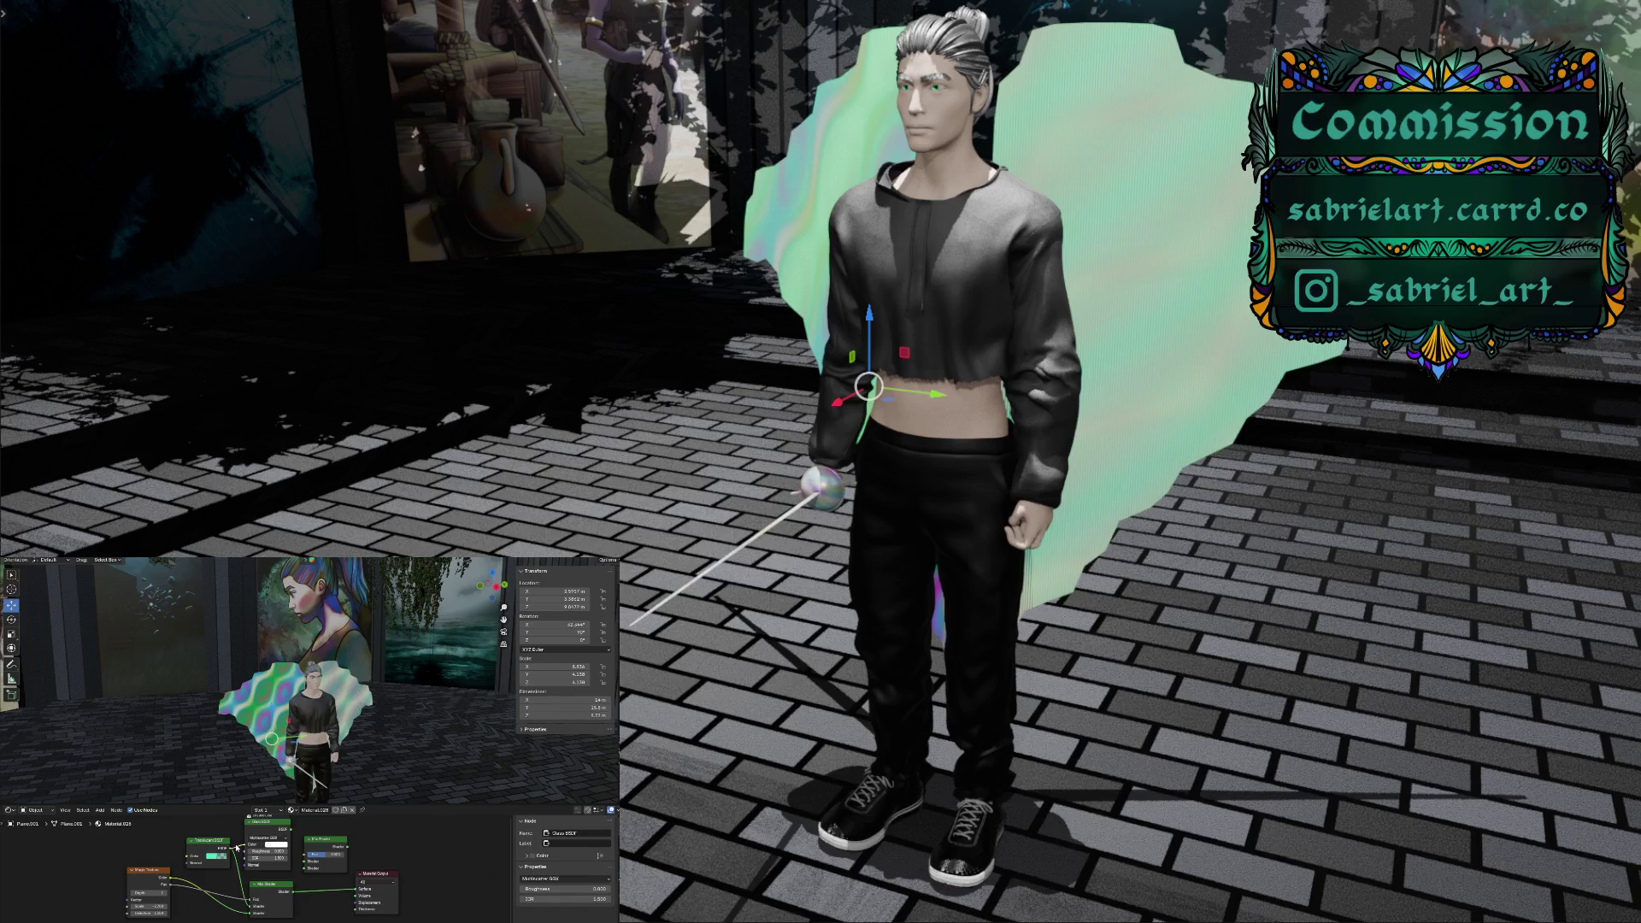
pyautogui.moveTo(237, 847); pyautogui.dragTo(246, 846)
pyautogui.hotkey('ctrl', 'z')
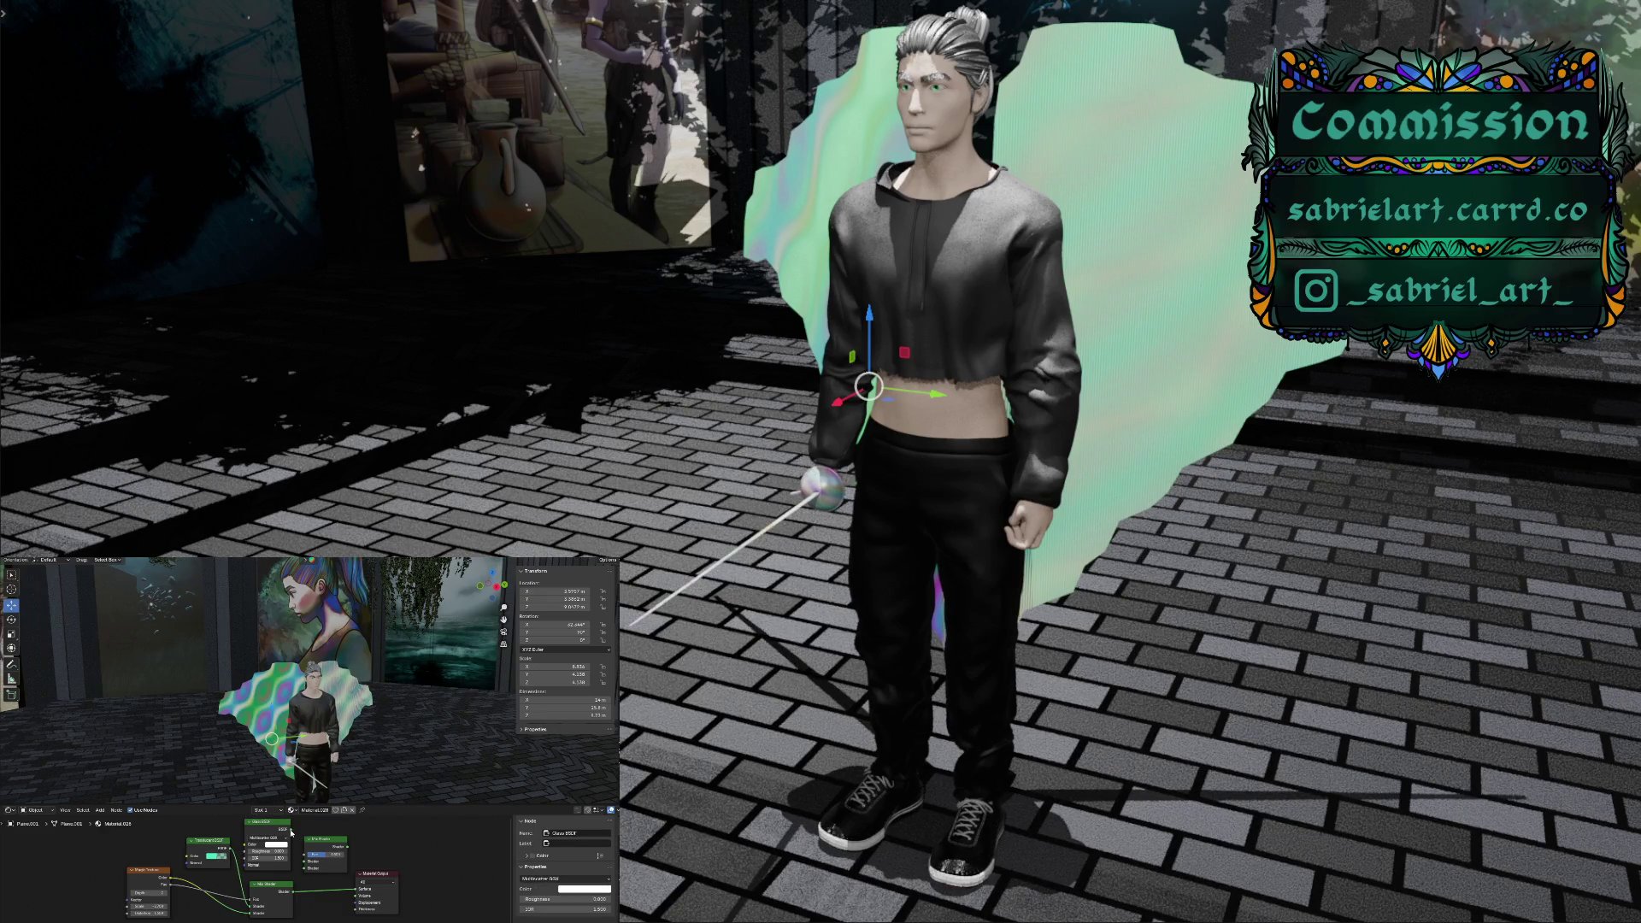
pyautogui.click(294, 860)
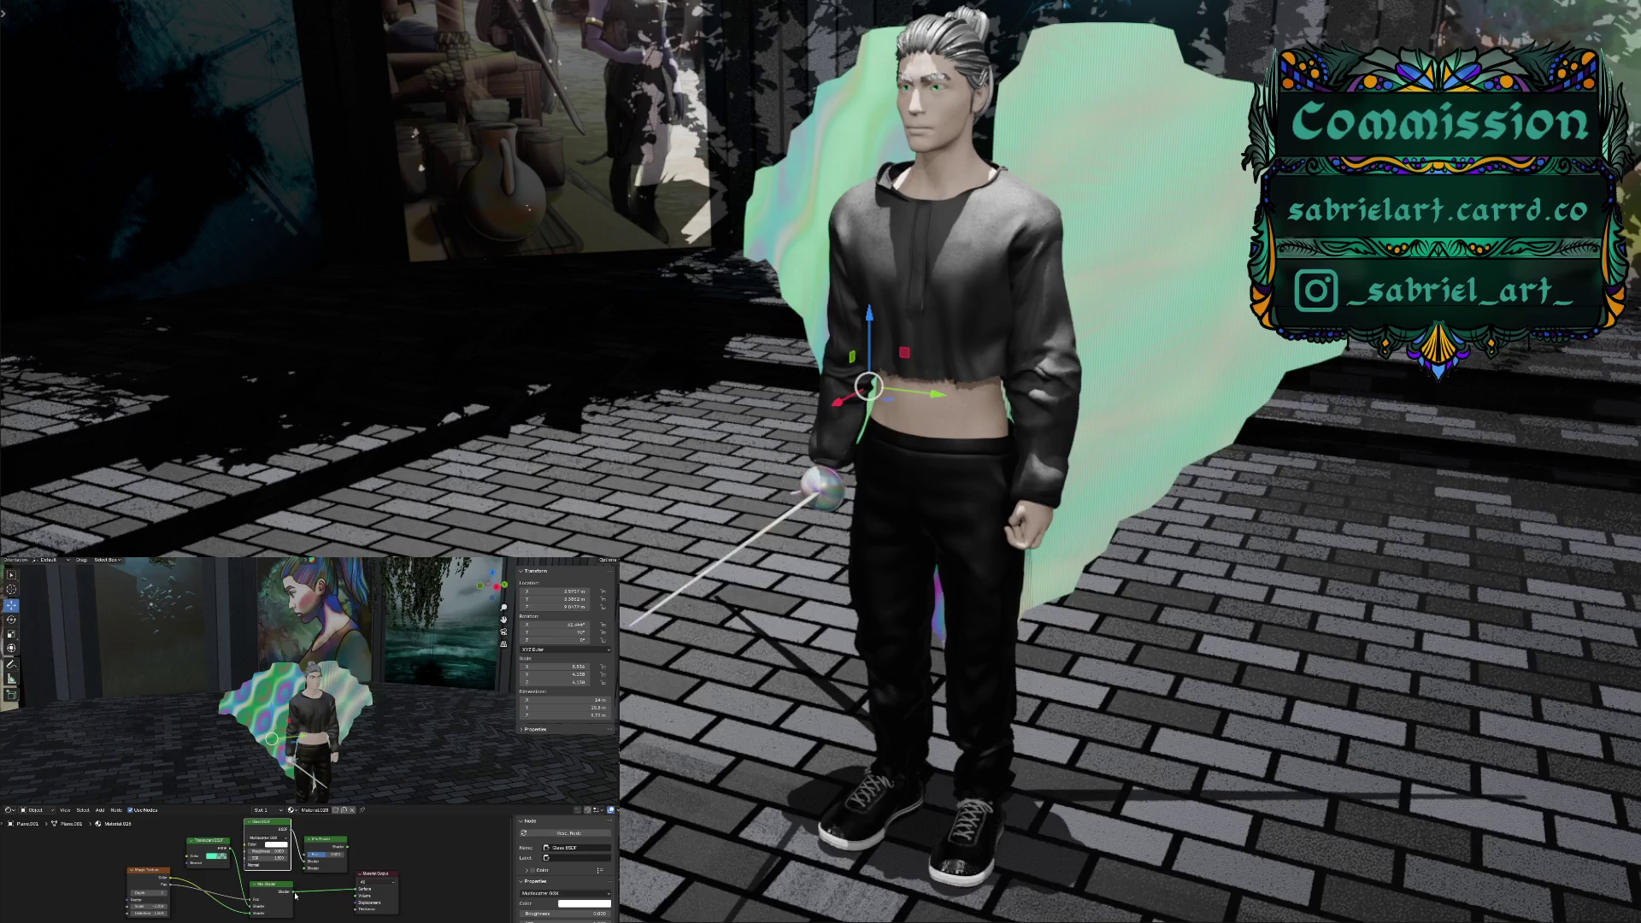
pyautogui.click(301, 867)
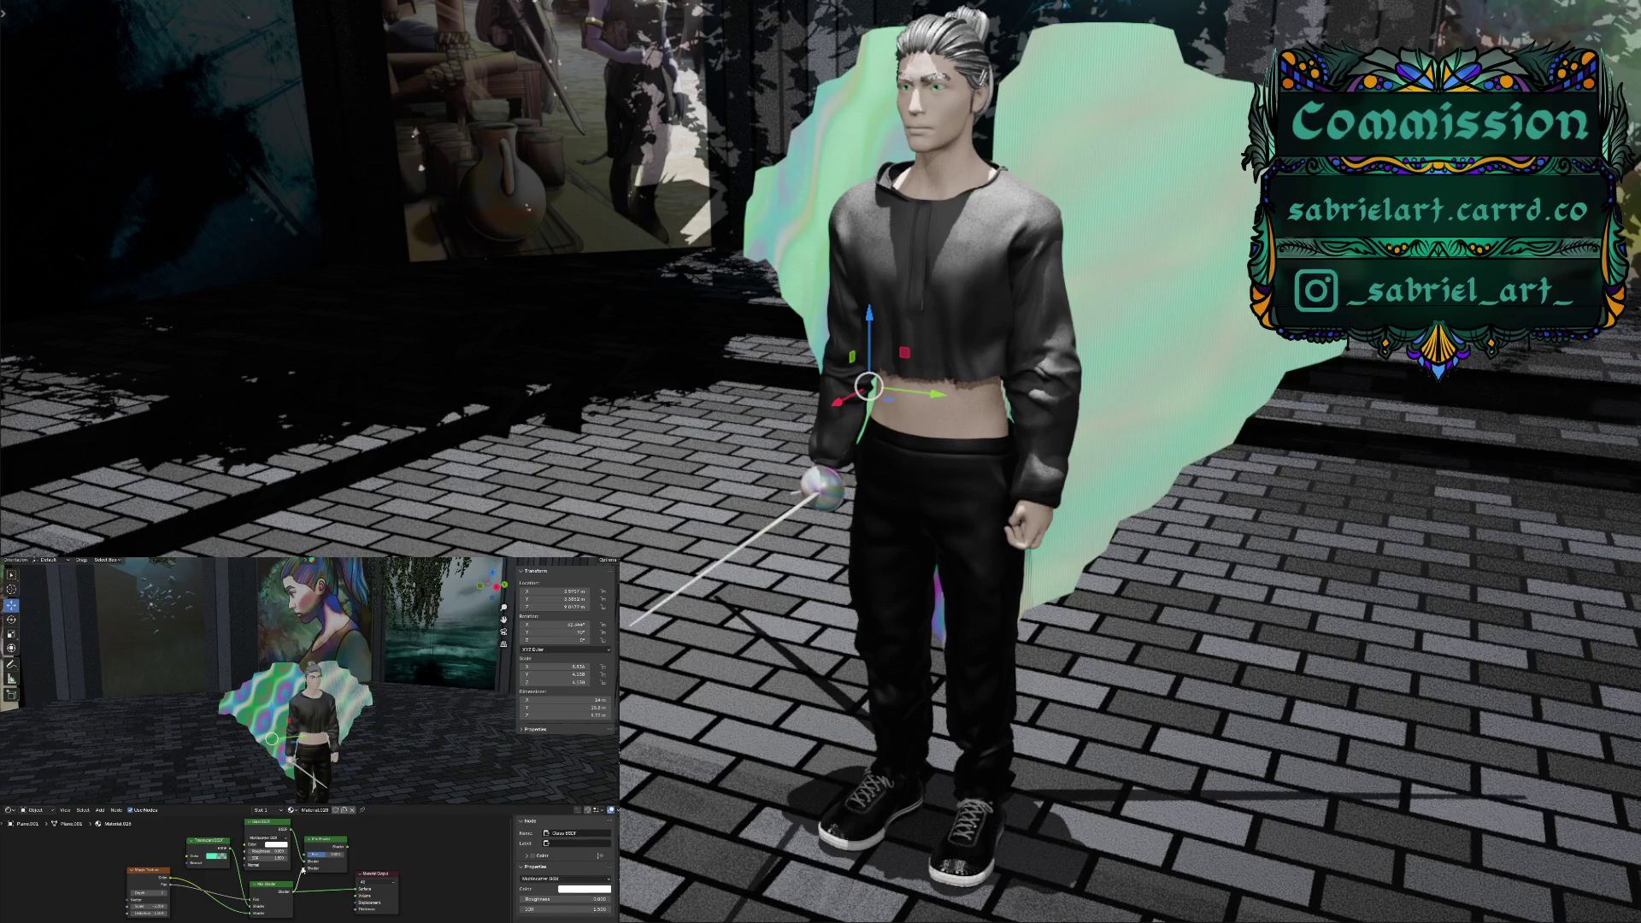
pyautogui.click(346, 868)
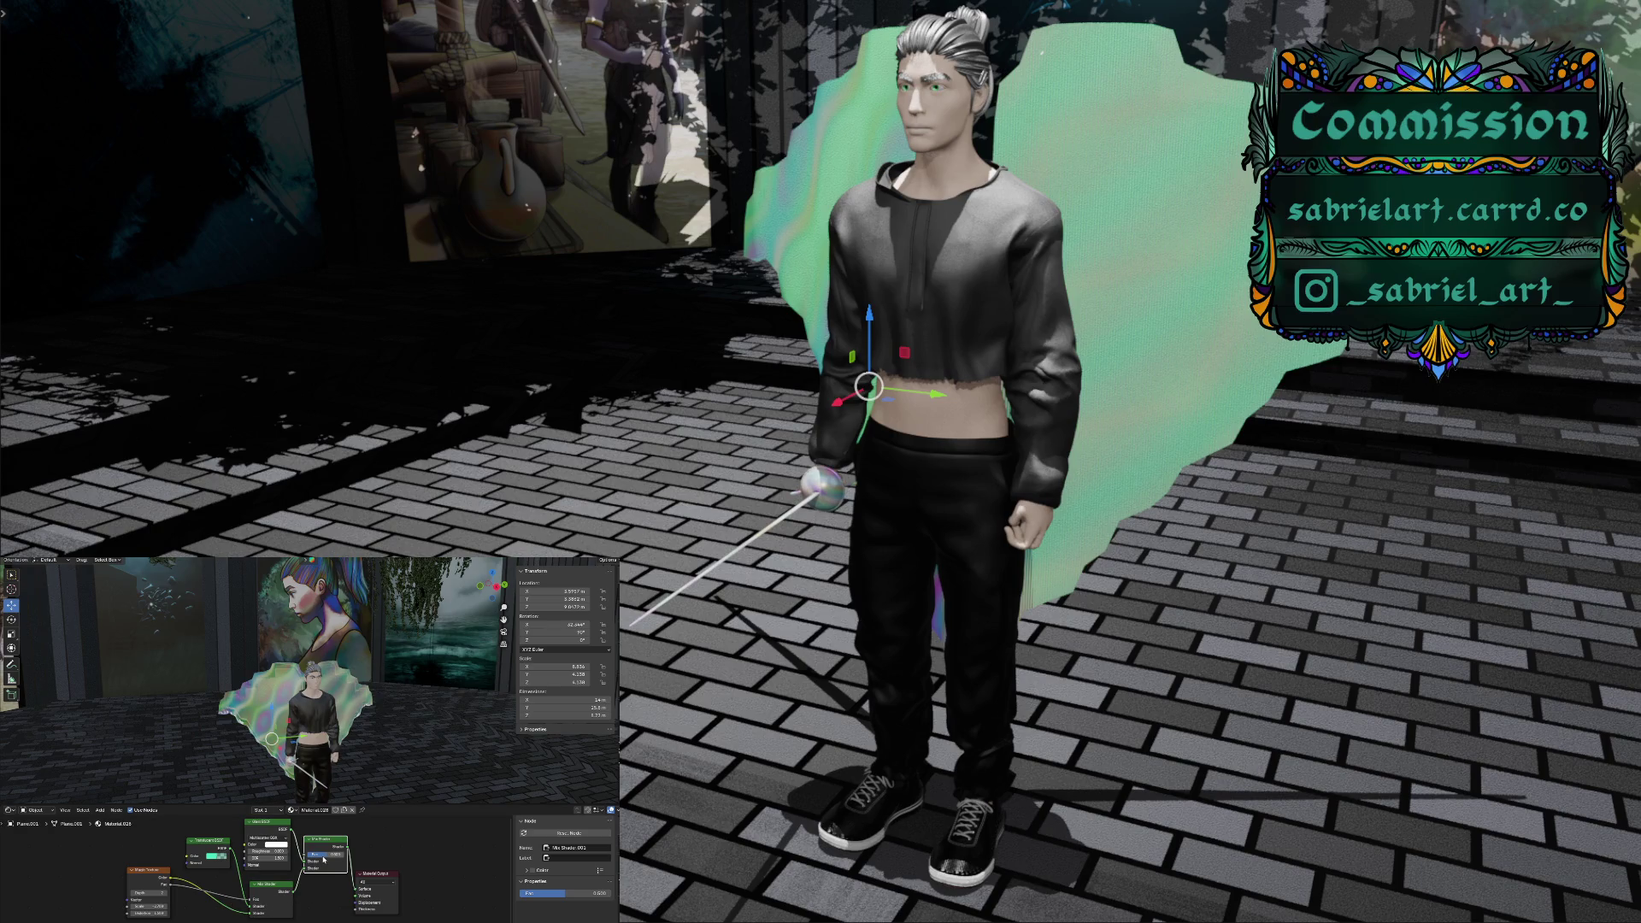
# Settle the new Mix Shader Fac at about 0.276 after trying 0.626
pyautogui.click(285, 847)
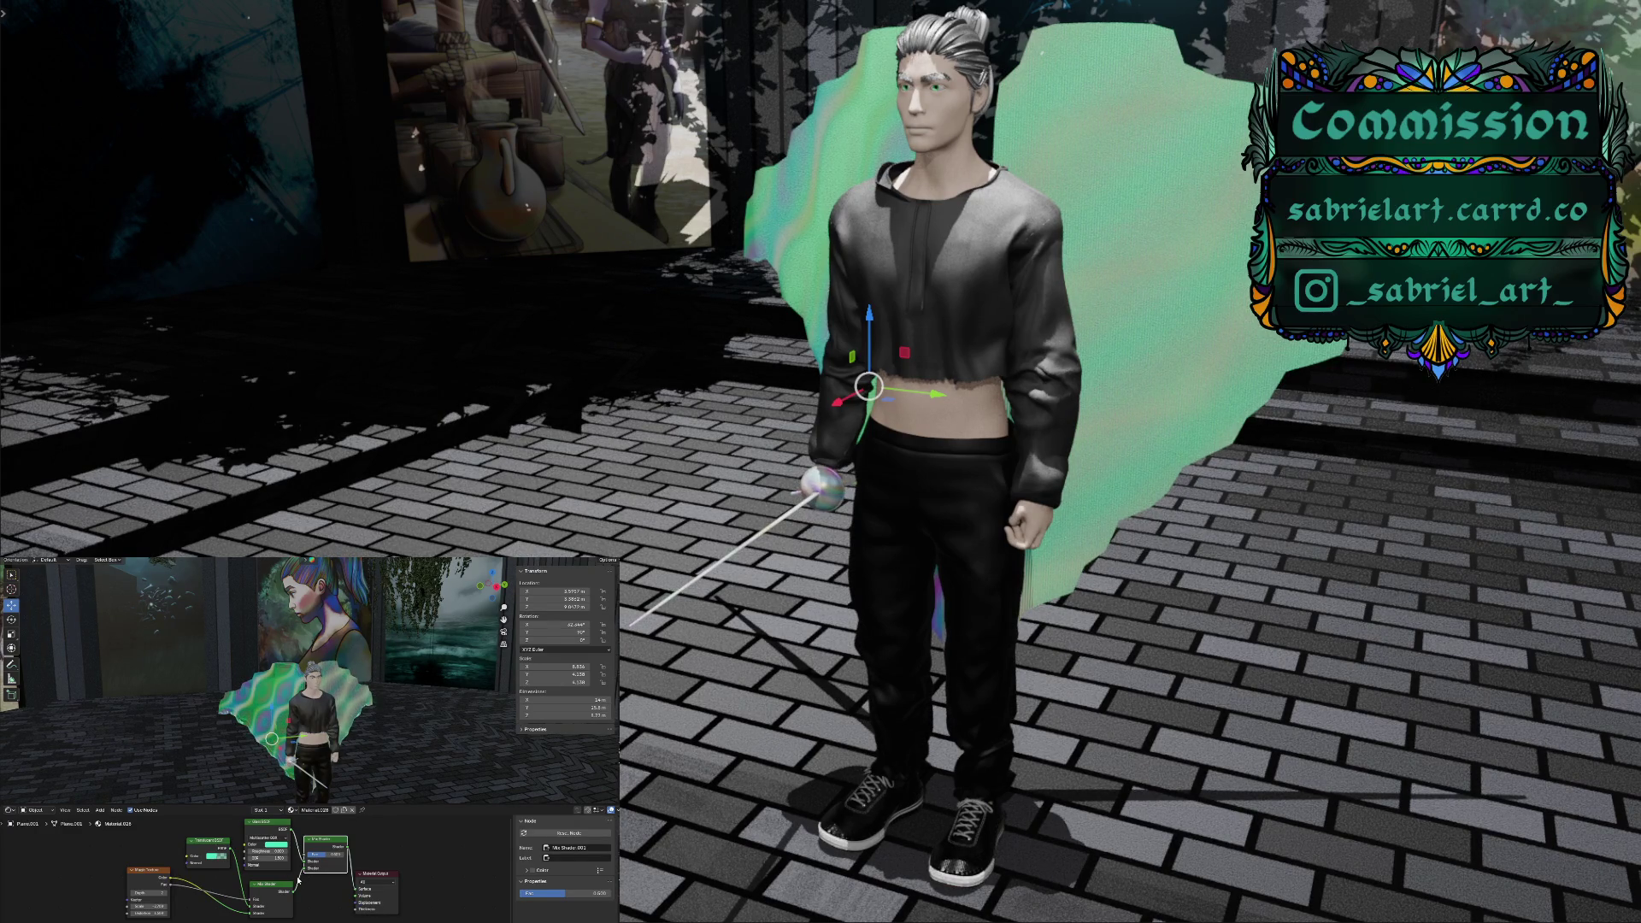
pyautogui.moveTo(326, 854); pyautogui.dragTo(342, 854)
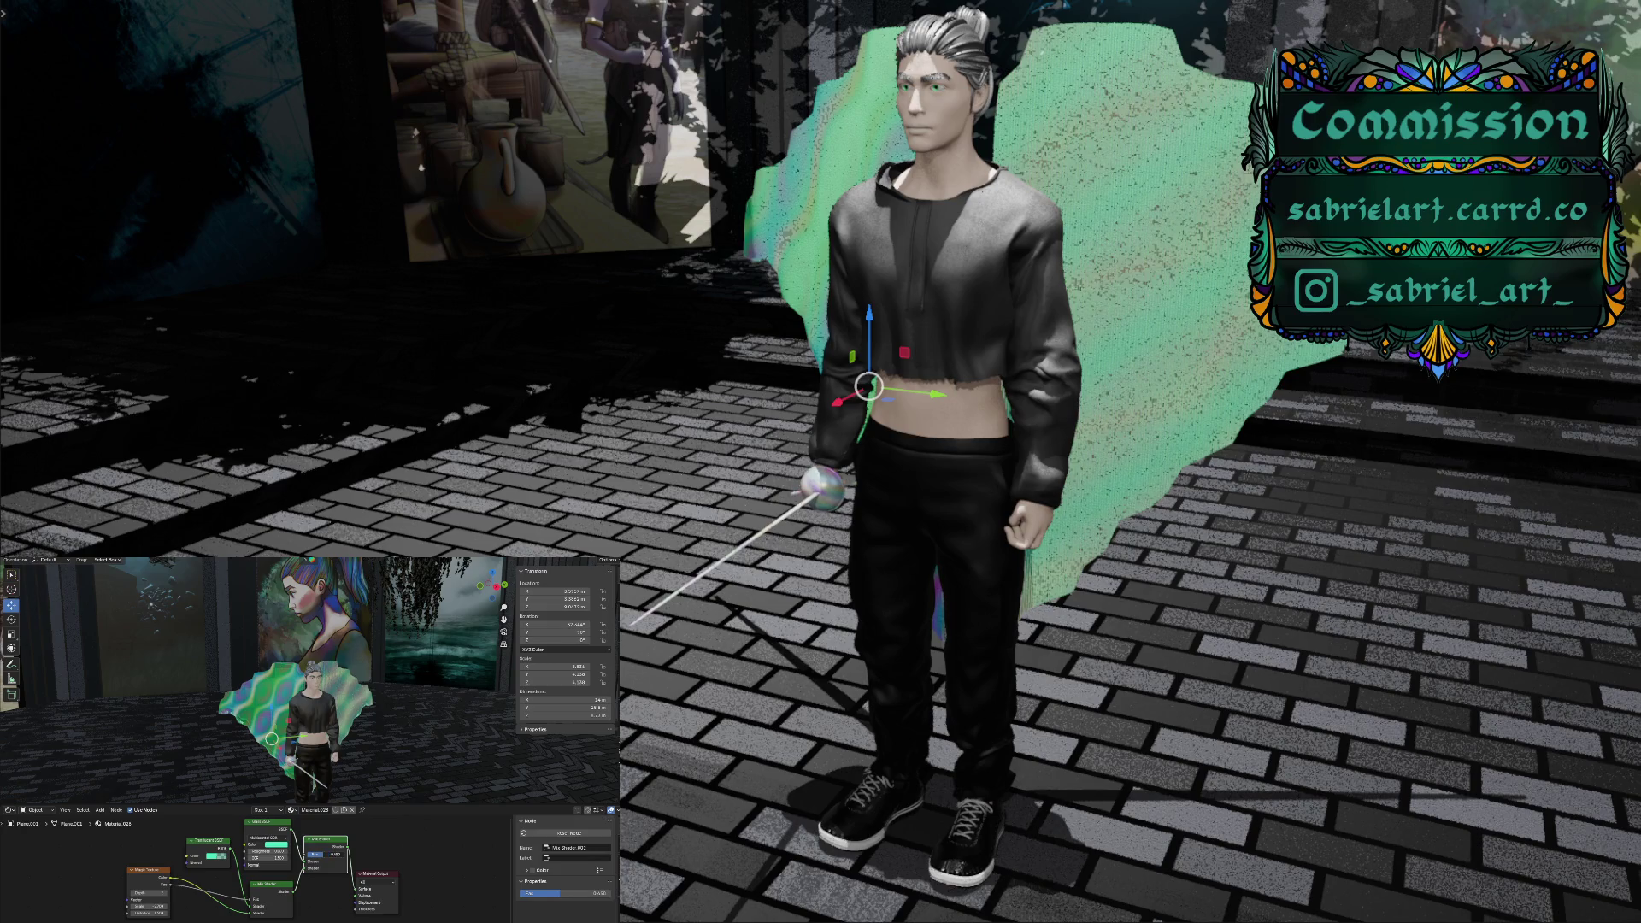
pyautogui.moveTo(343, 854); pyautogui.dragTo(294, 854)
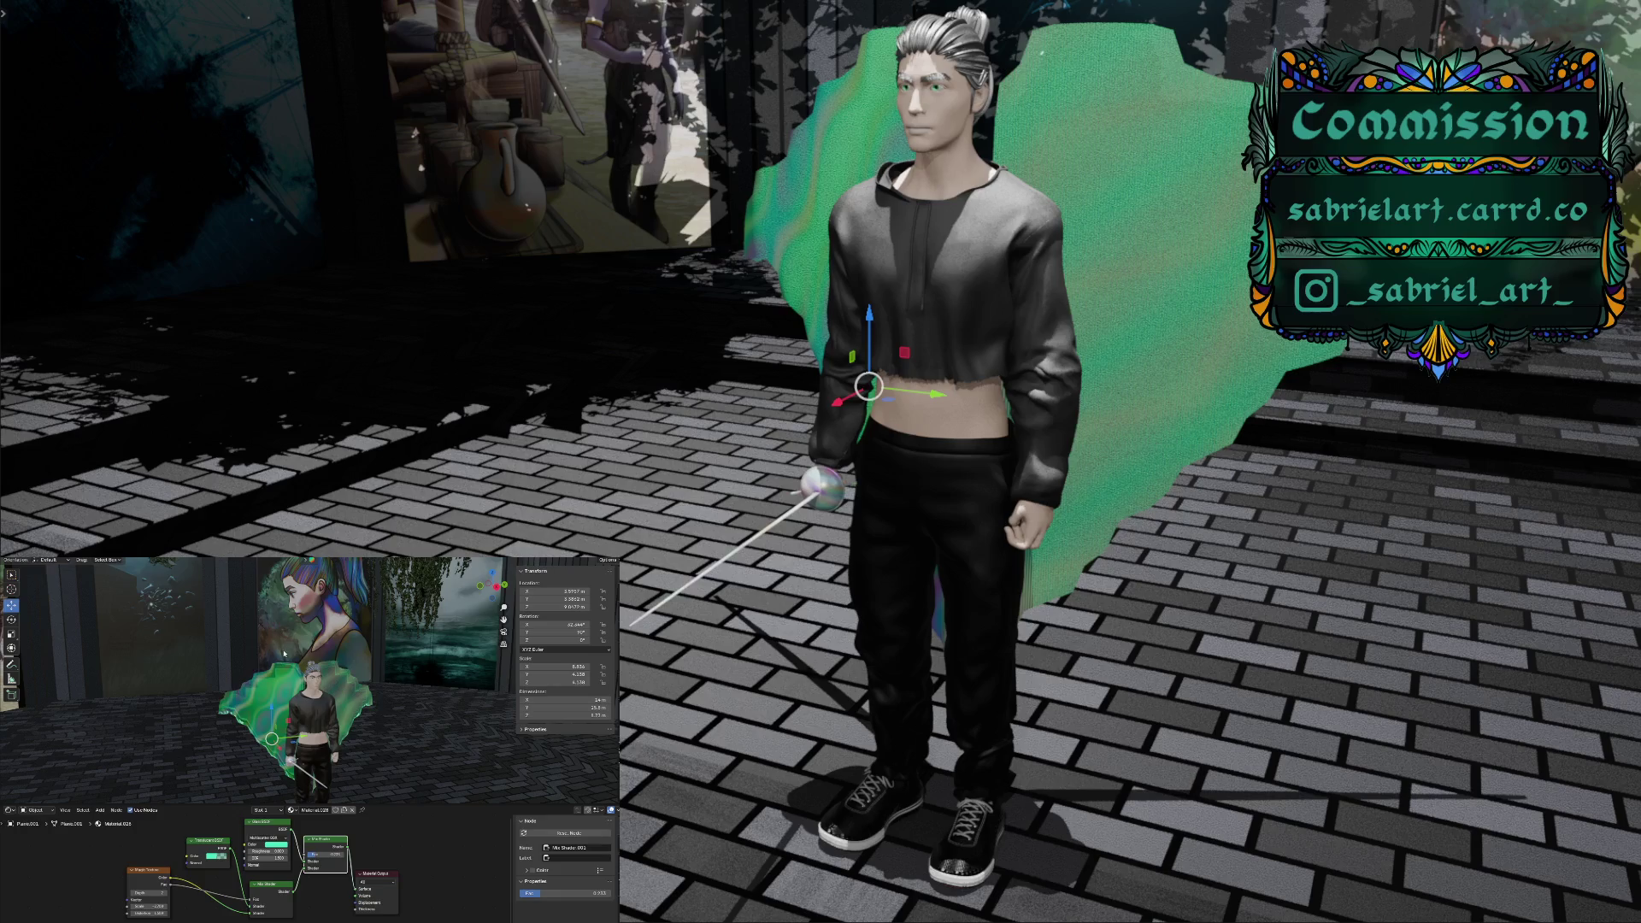
pyautogui.moveTo(692, 467)
pyautogui.mouseDown(button='middle')
pyautogui.moveTo(791, 463)
pyautogui.moveTo(777, 494)
pyautogui.moveTo(720, 518)
pyautogui.moveTo(623, 515)
pyautogui.moveTo(724, 510)
pyautogui.moveTo(792, 438)
pyautogui.moveTo(766, 438)
pyautogui.mouseUp(button='middle')
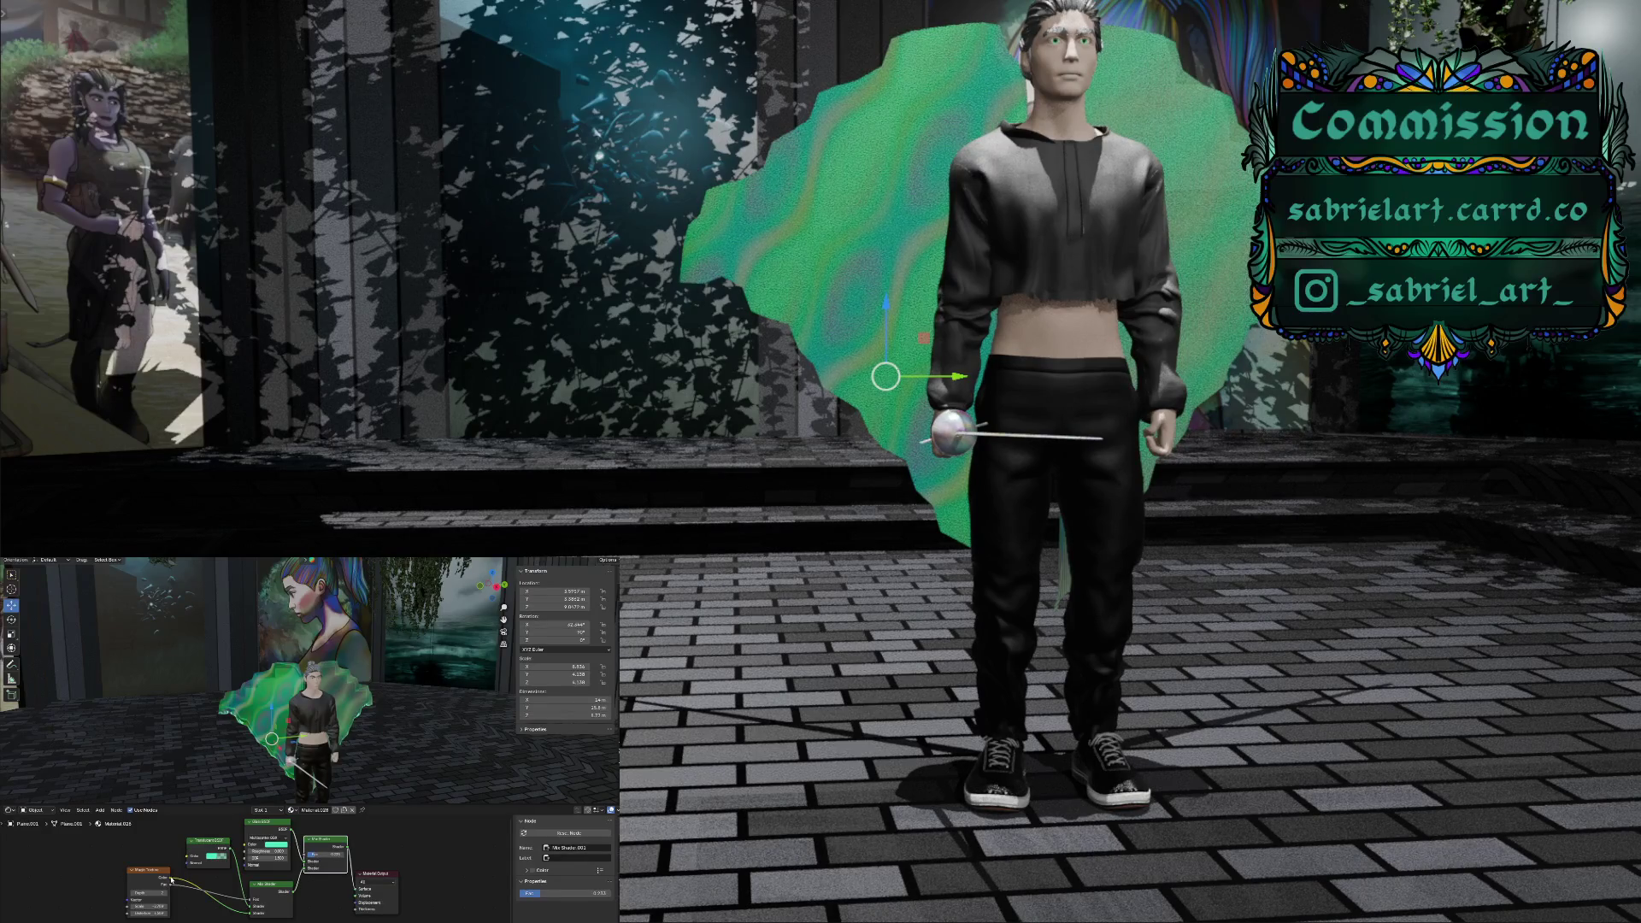
# Link Magic Texture Color to Principled BSDF Base Color and tweak distortion into concentric ripples
pyautogui.moveTo(171, 879)
pyautogui.mouseDown()
pyautogui.moveTo(245, 846)
pyautogui.moveTo(244, 865)
pyautogui.mouseUp()
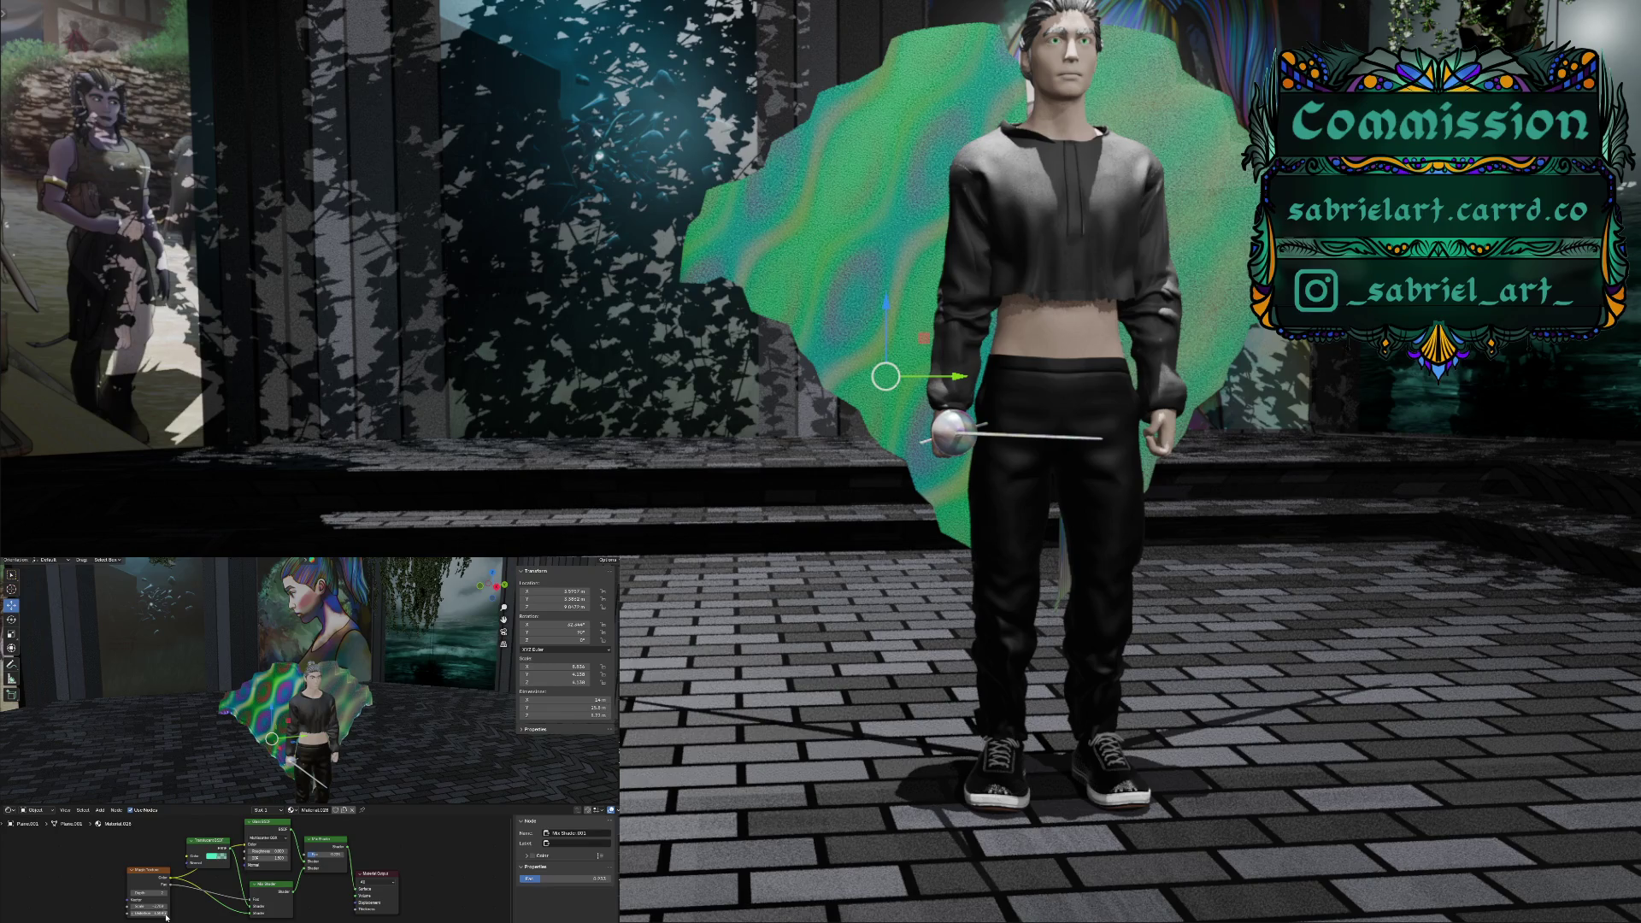
pyautogui.moveTo(166, 917); pyautogui.dragTo(142, 913)
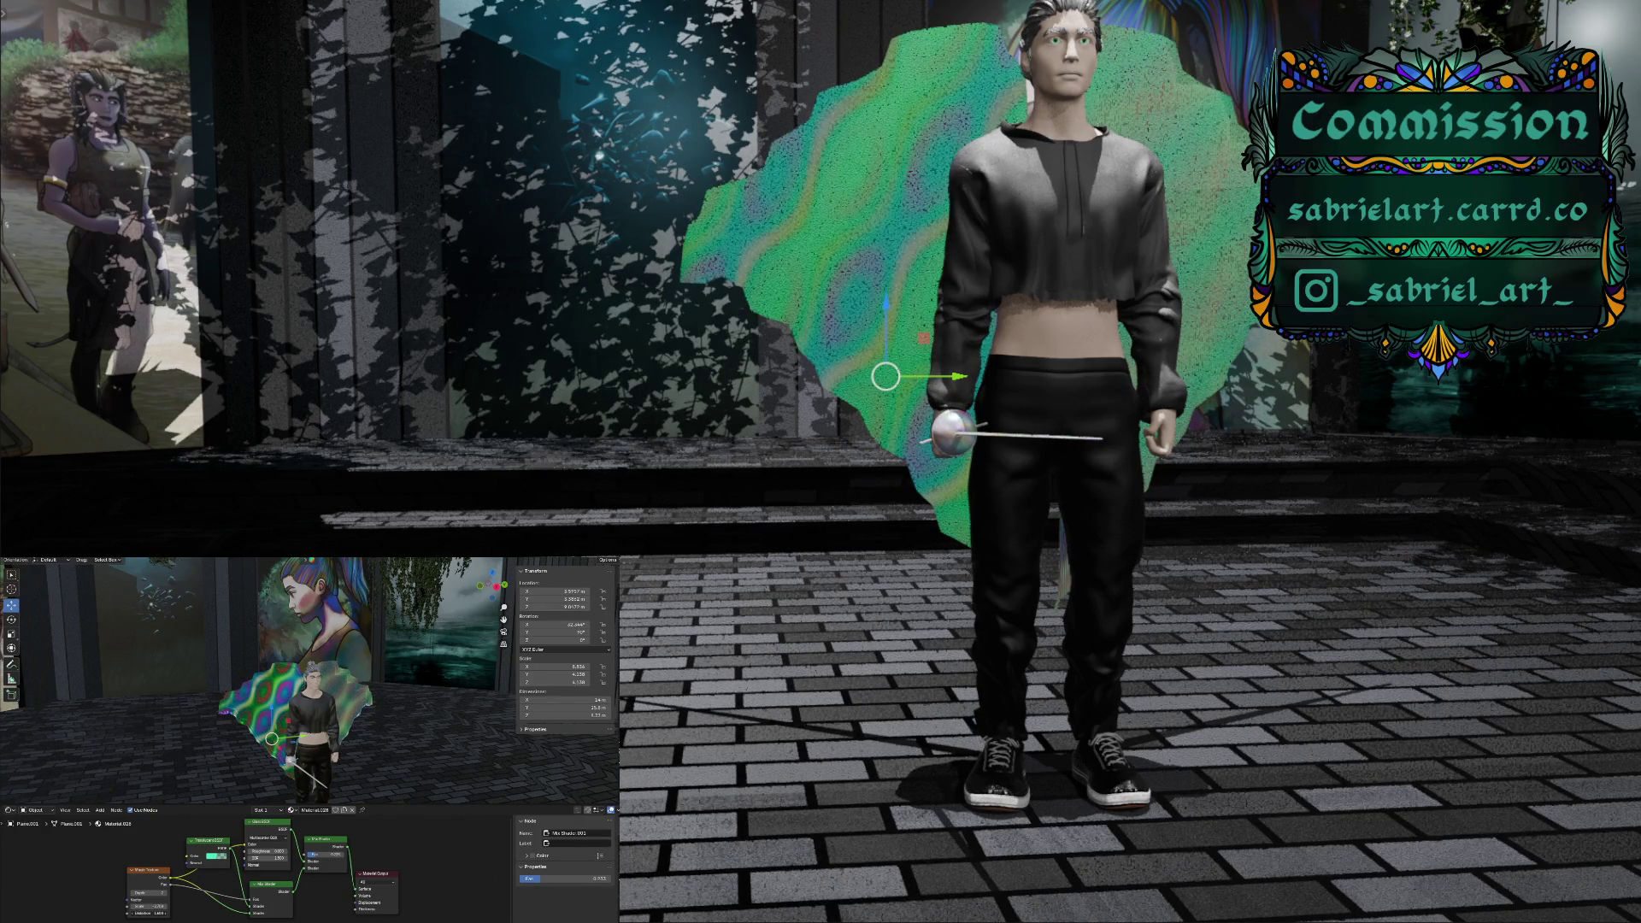
pyautogui.moveTo(142, 913)
pyautogui.mouseDown()
pyautogui.moveTo(172, 913)
pyautogui.moveTo(154, 913)
pyautogui.mouseUp()
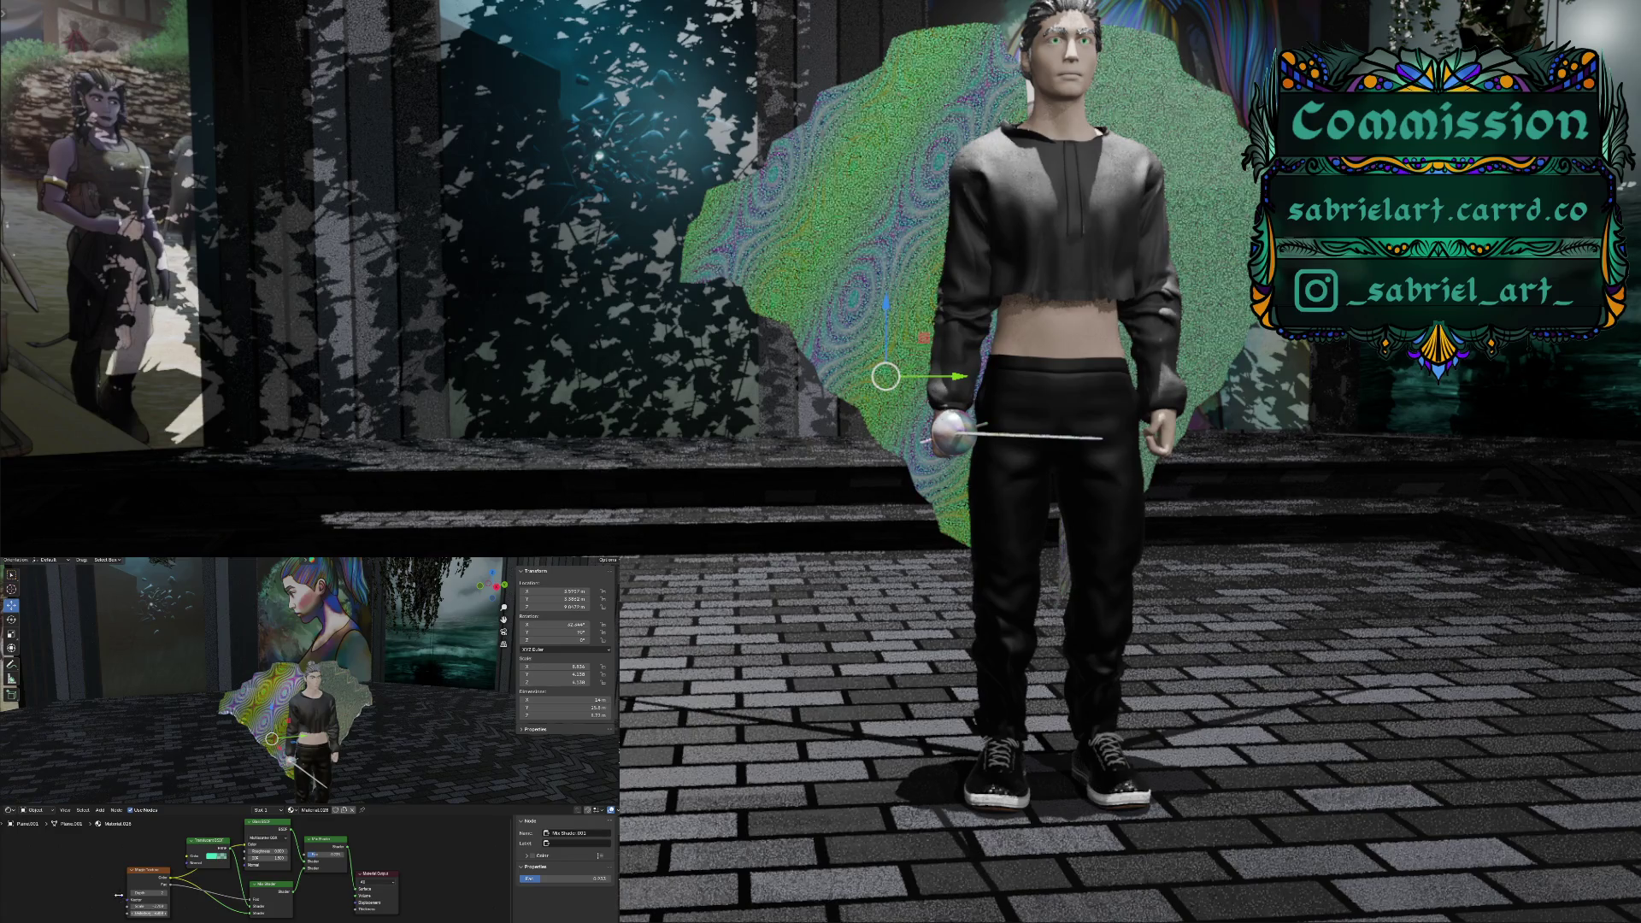
# Insert a Mapping node into the Musgrave Texture Vector input with X at 0.1
pyautogui.click(116, 811)
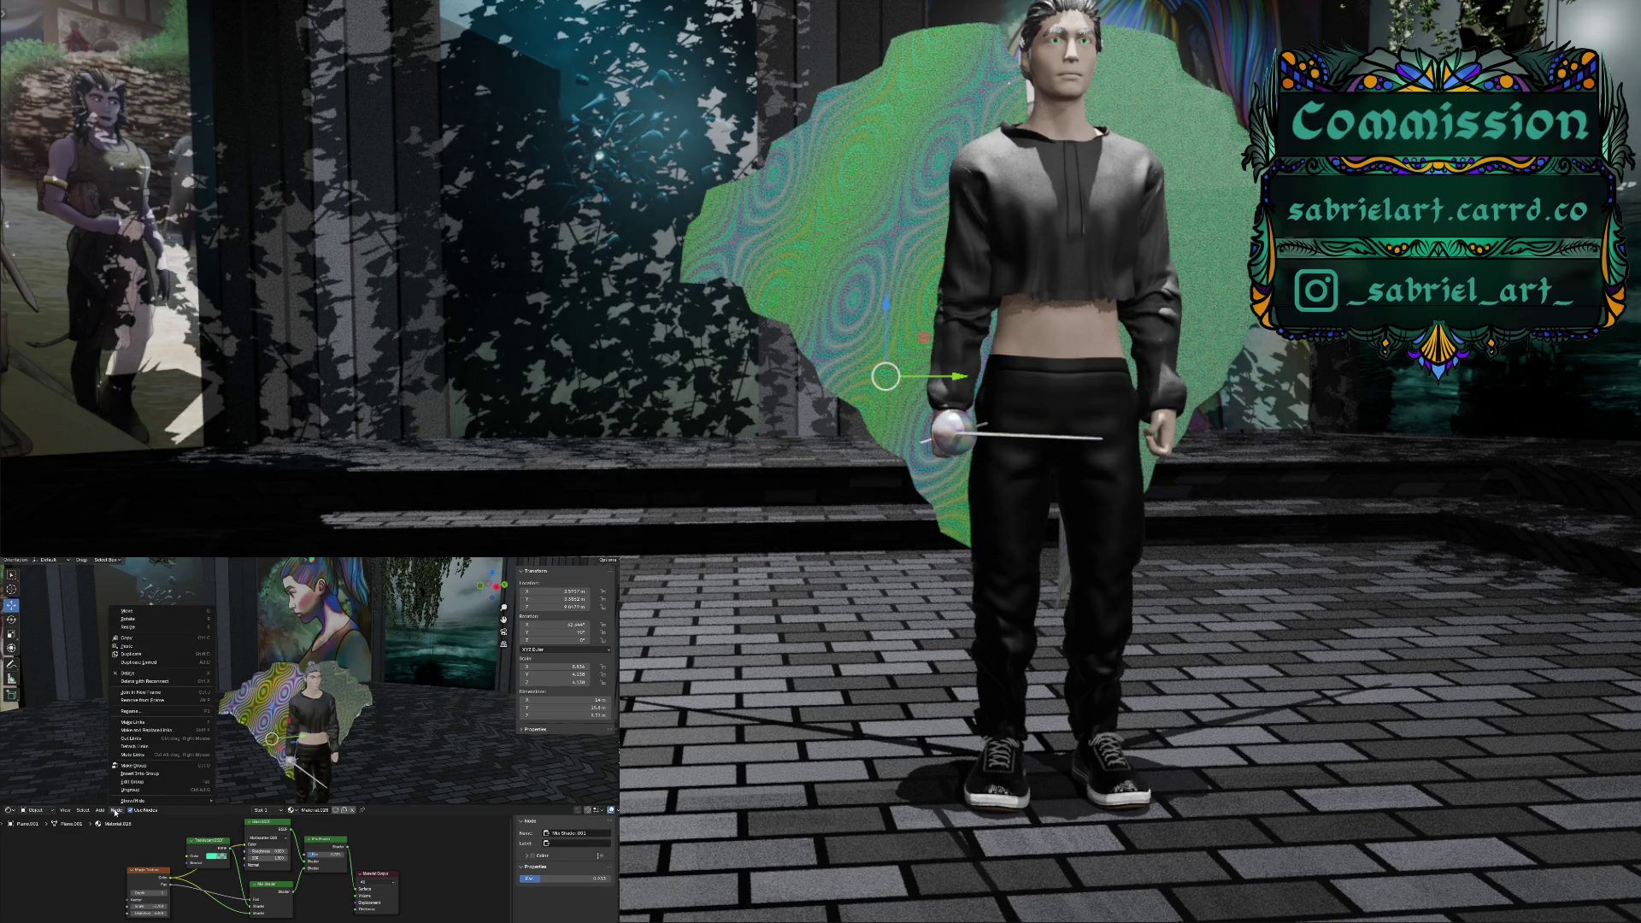
pyautogui.click(116, 810)
pyautogui.click(100, 810)
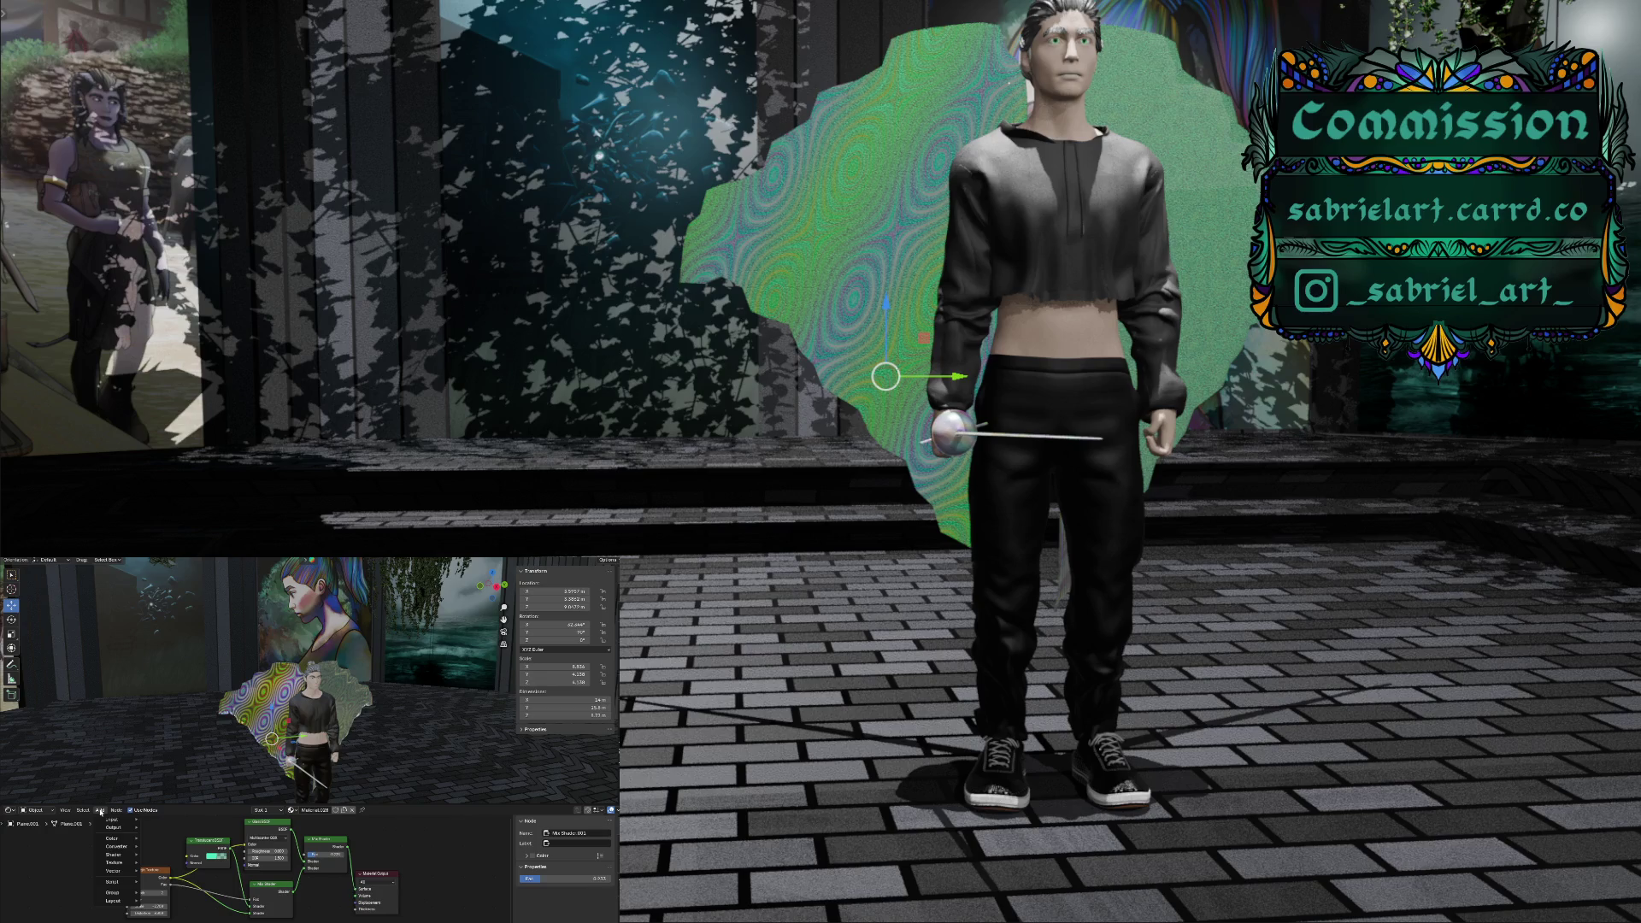
pyautogui.moveTo(104, 874)
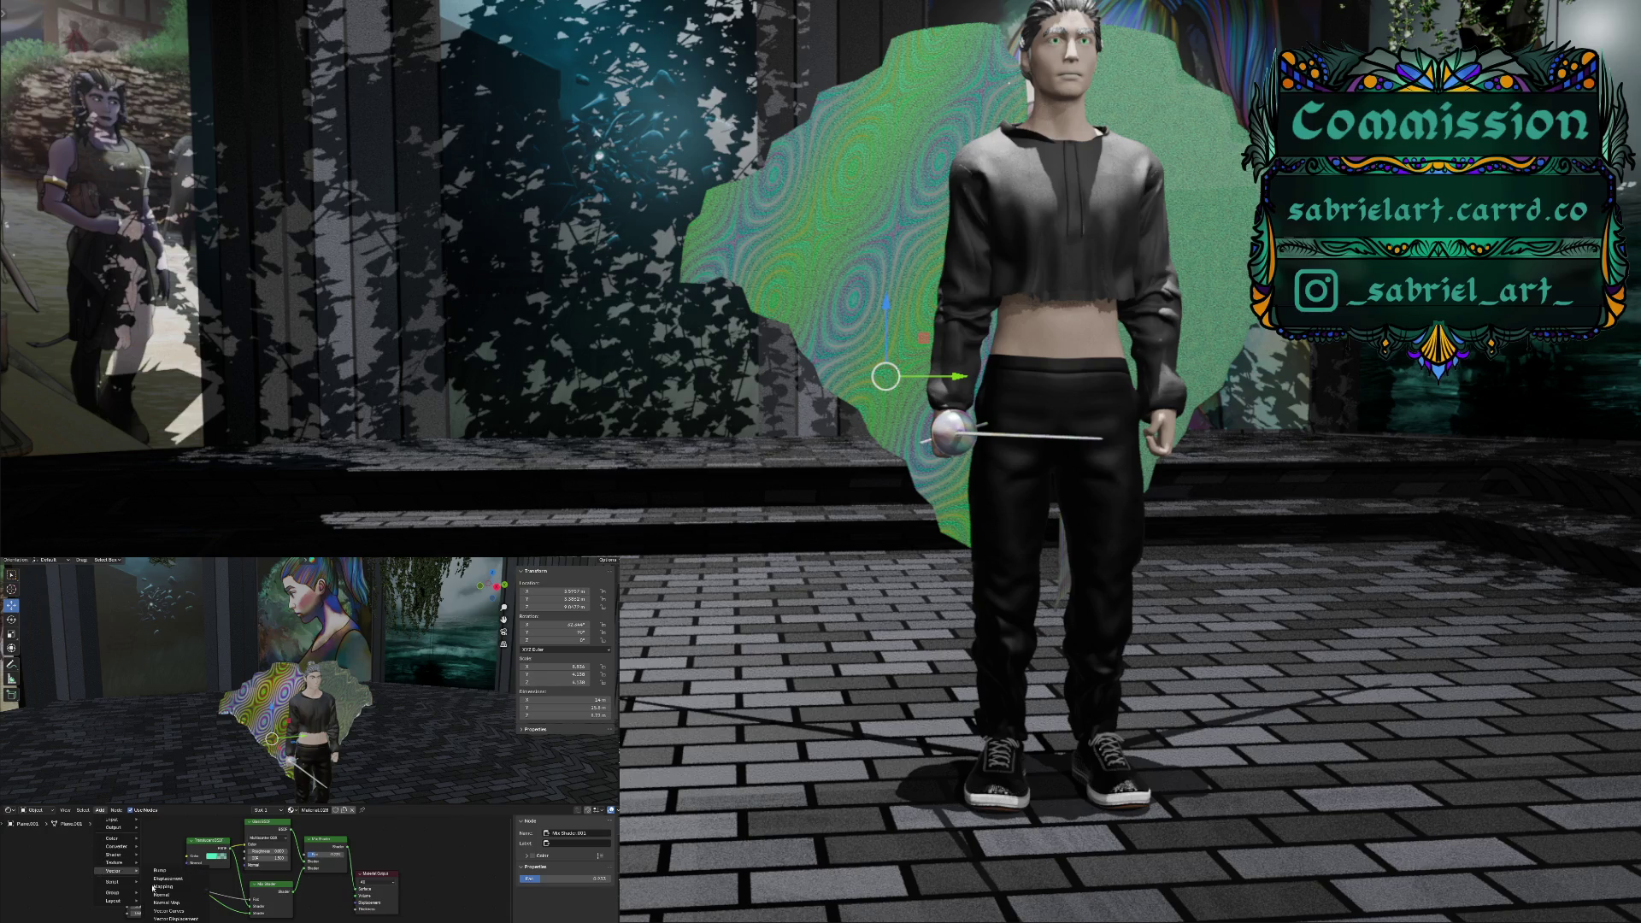
pyautogui.click(162, 891)
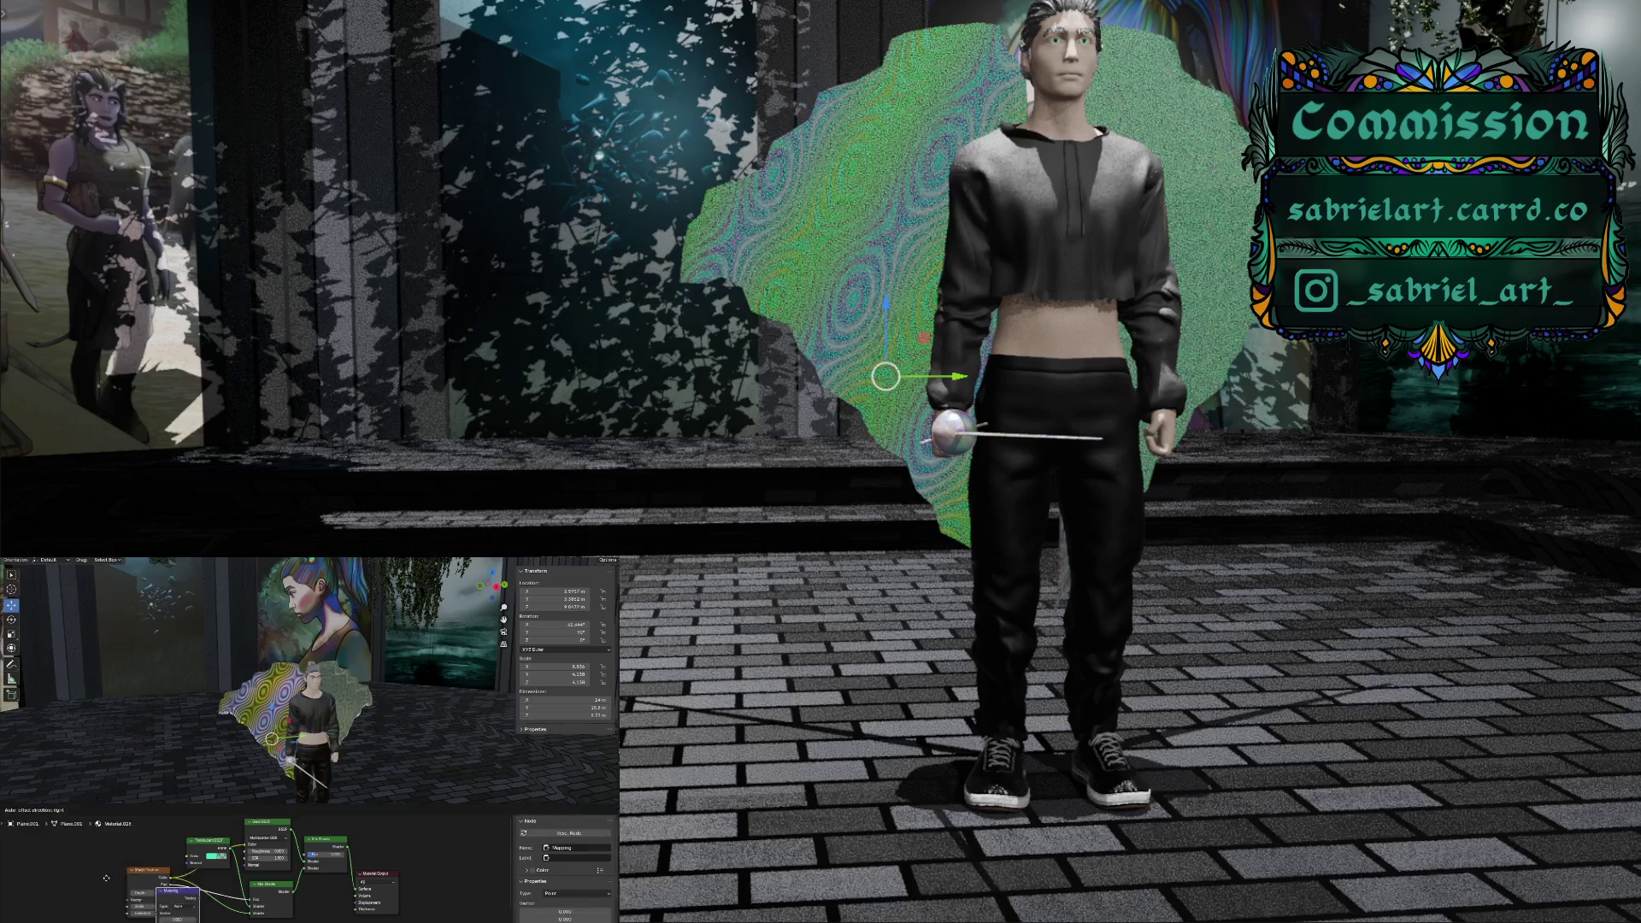
pyautogui.click(36, 818)
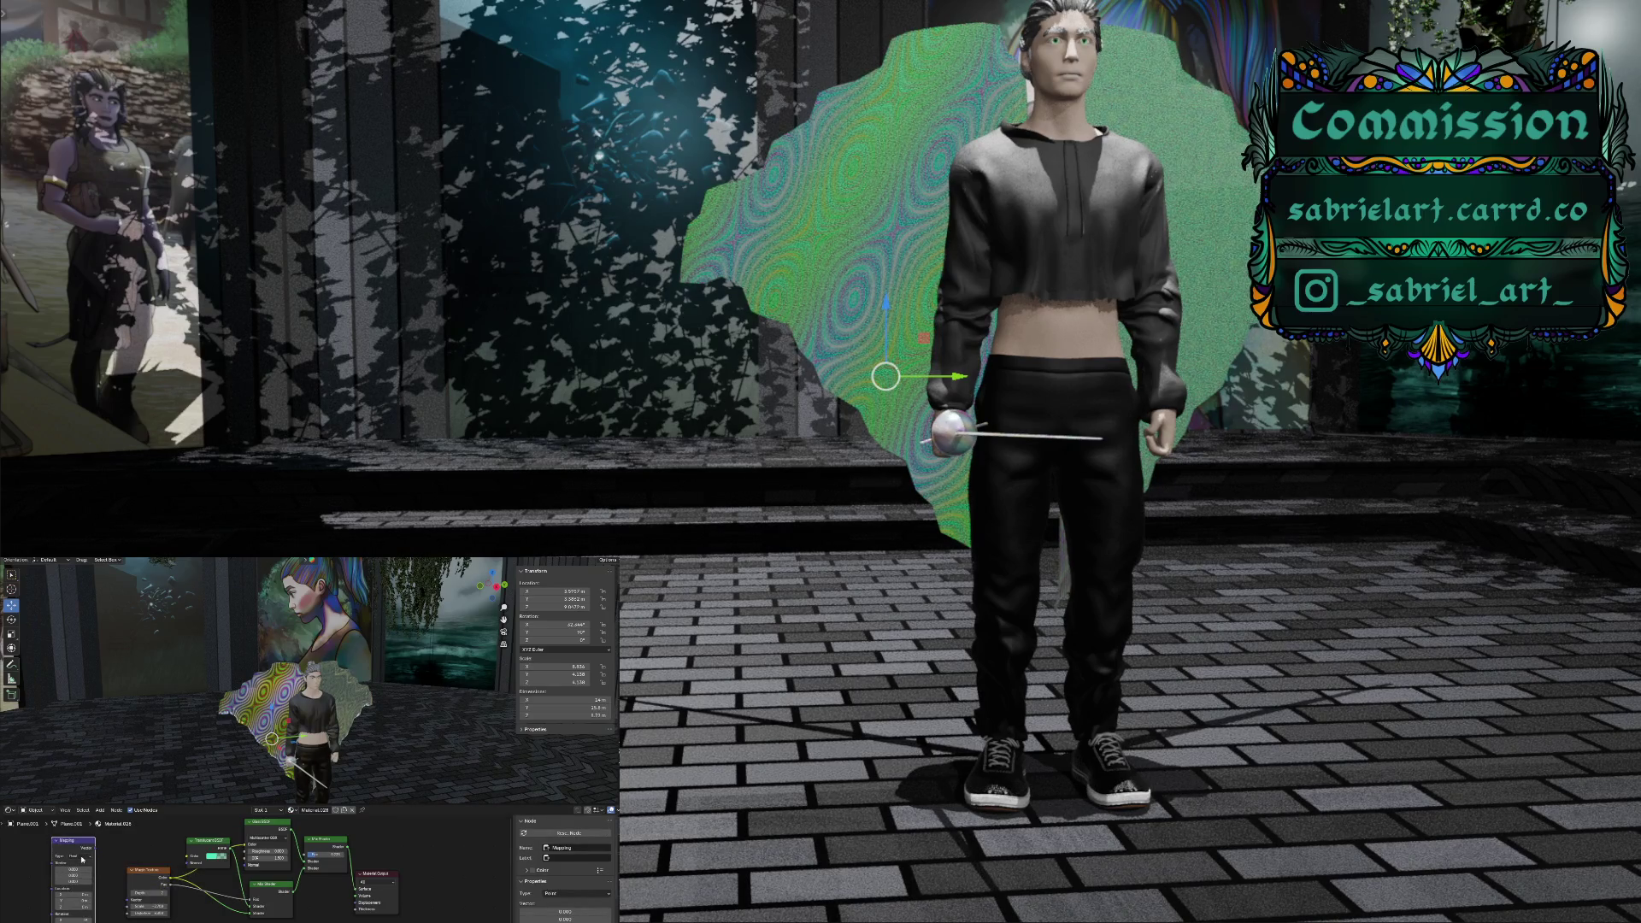
pyautogui.moveTo(95, 850); pyautogui.dragTo(124, 901)
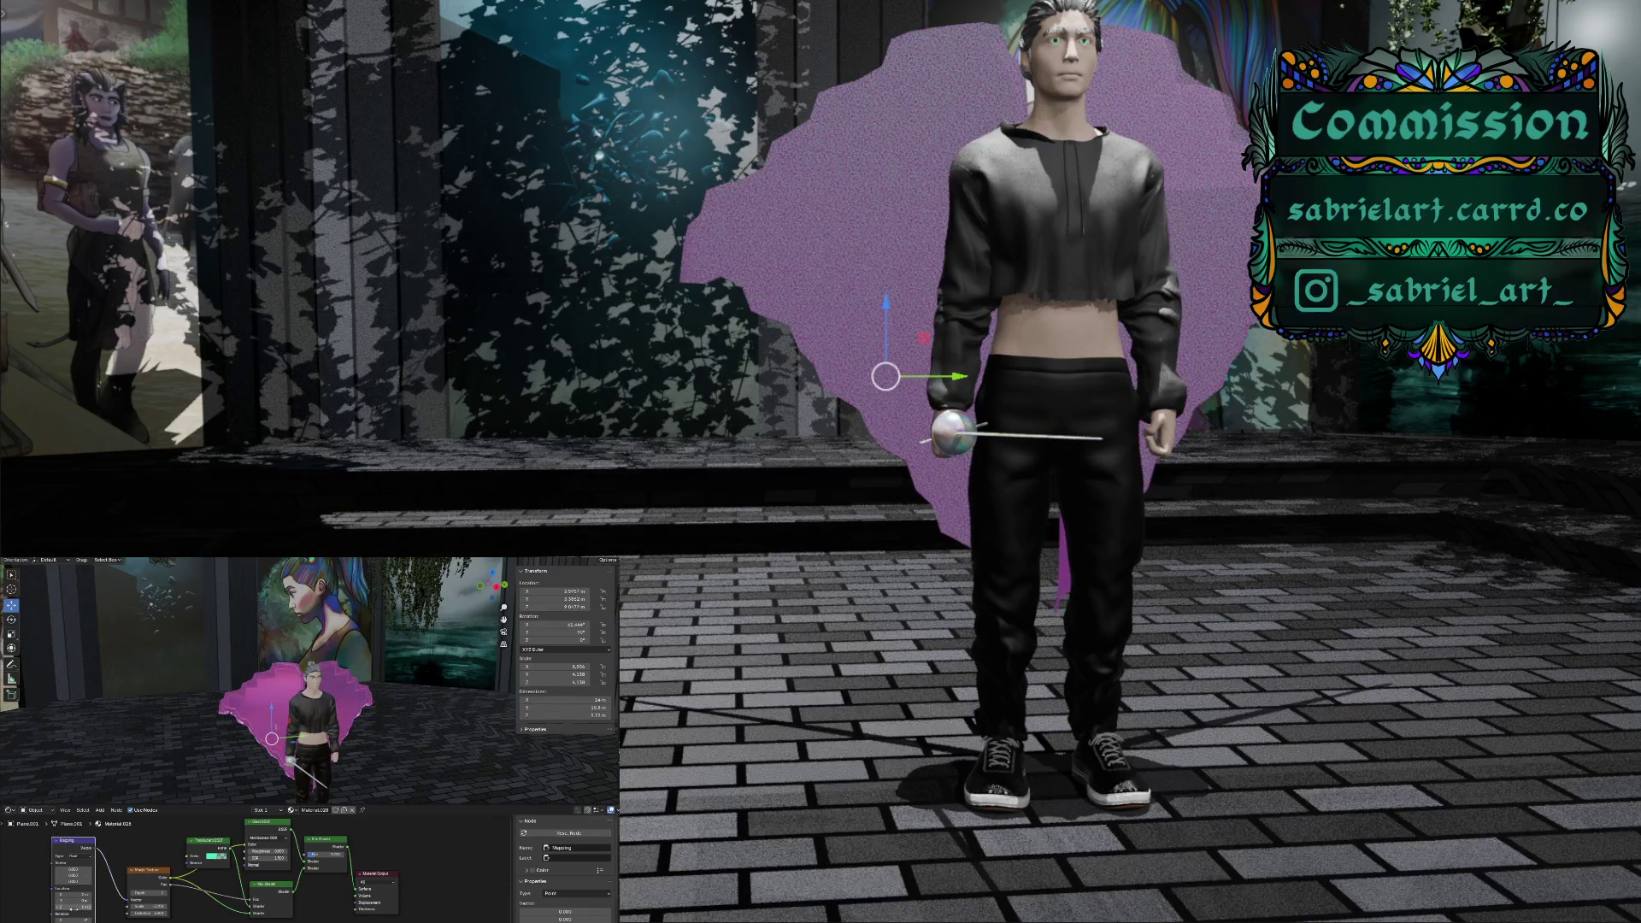
pyautogui.click(88, 871)
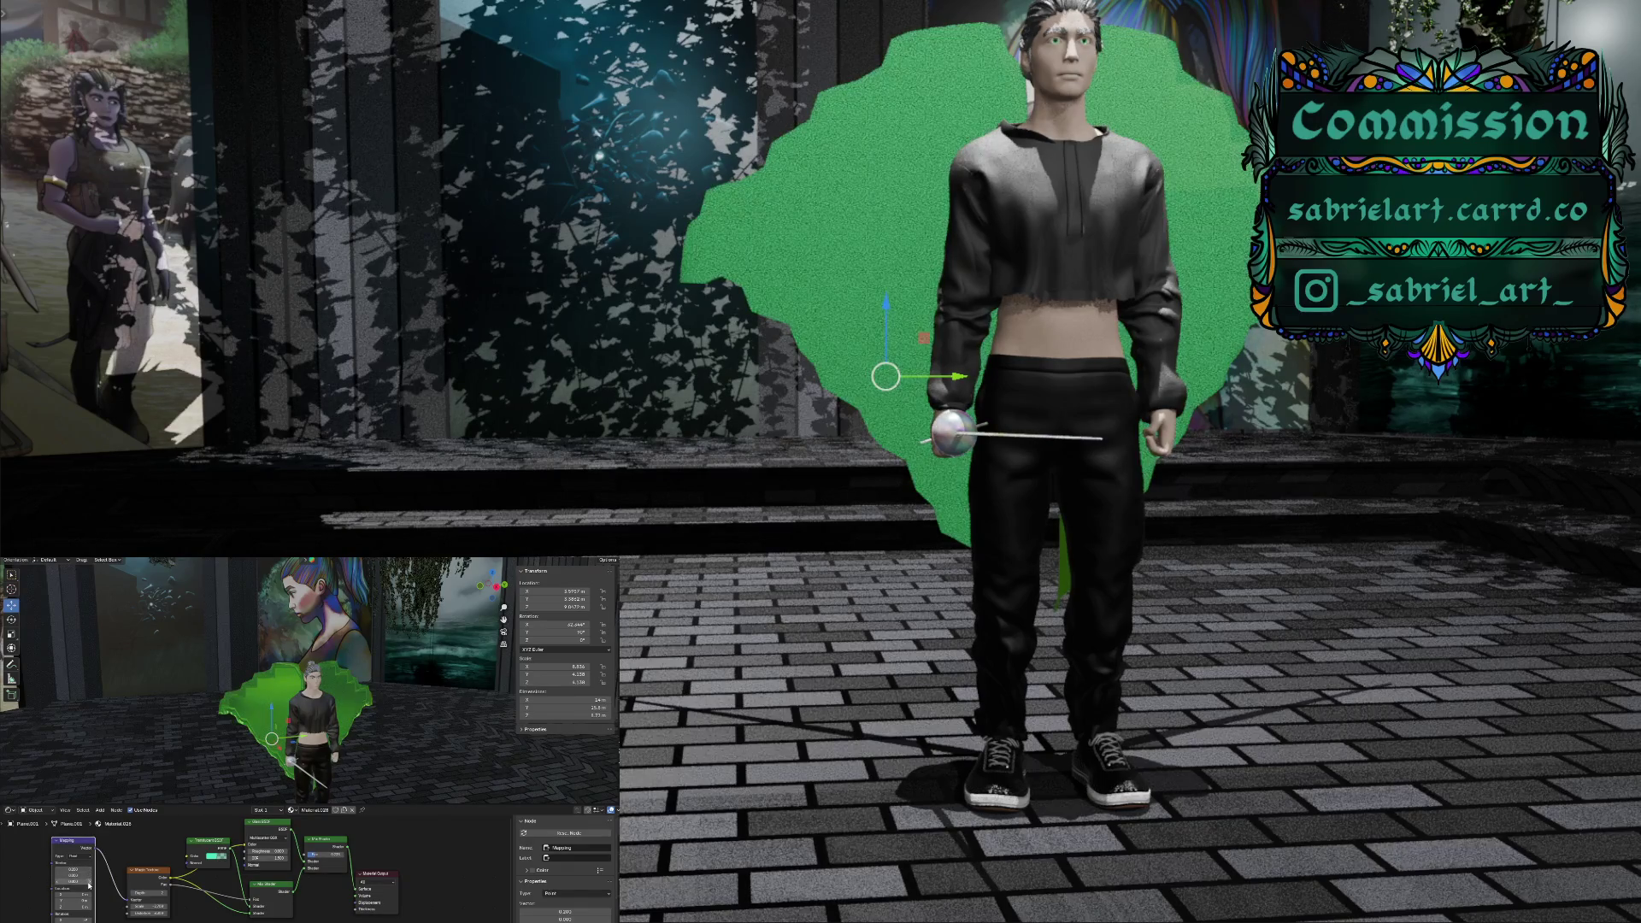
# Adjust the Mapping node values to roughen the backdrop texture
pyautogui.moveTo(89, 883); pyautogui.dragTo(111, 885)
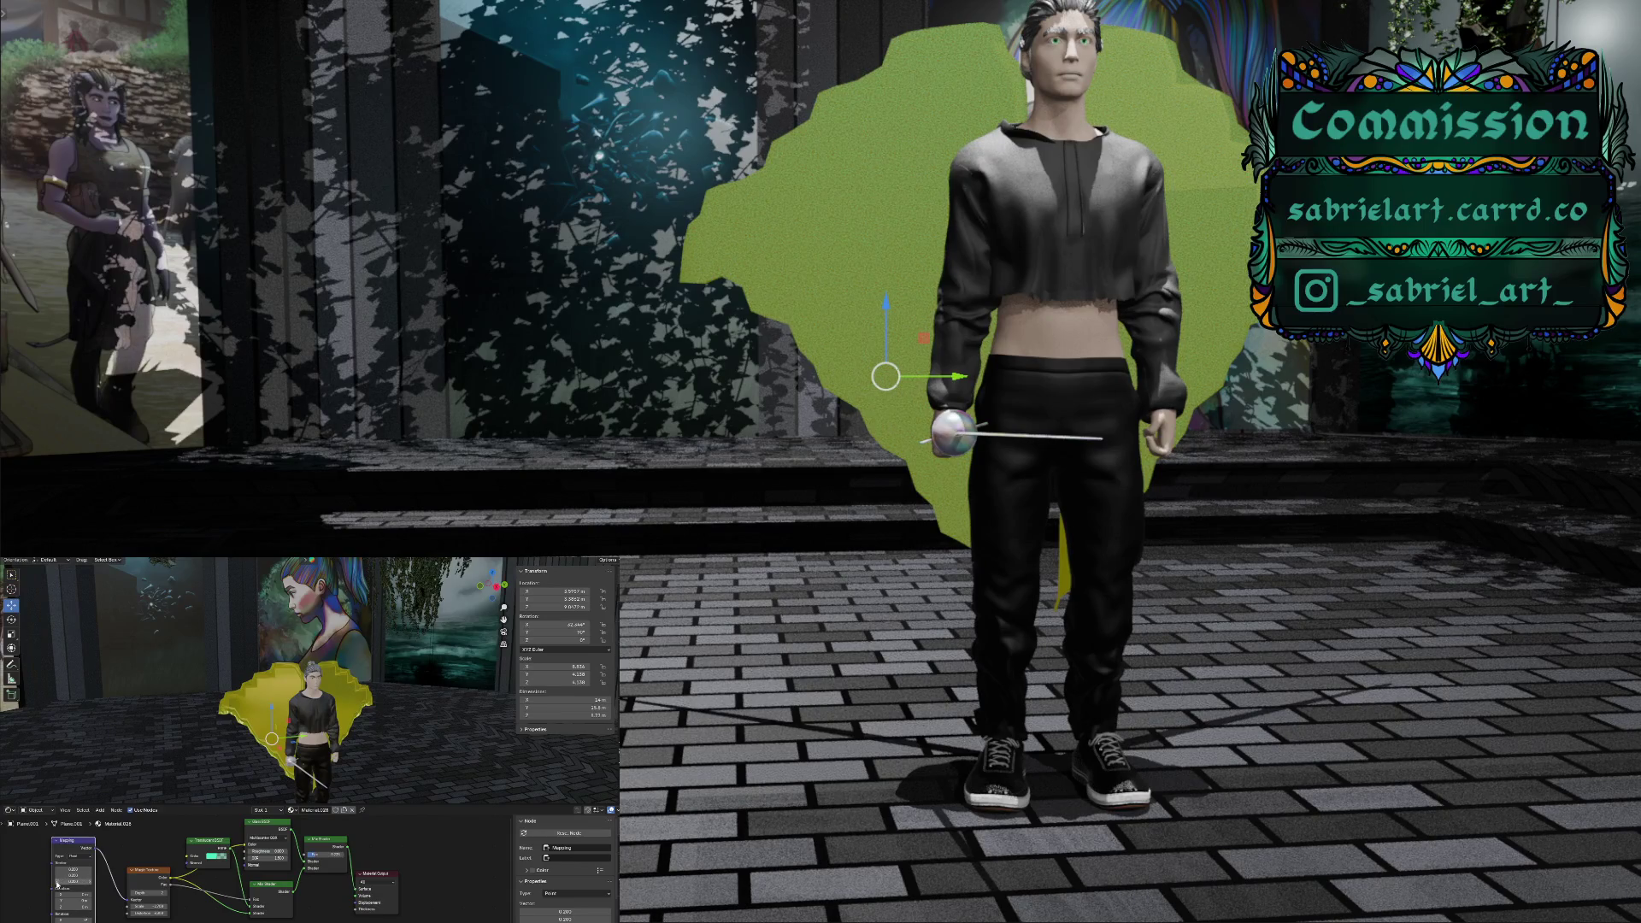
pyautogui.moveTo(82, 903); pyautogui.dragTo(89, 903)
pyautogui.click(184, 870)
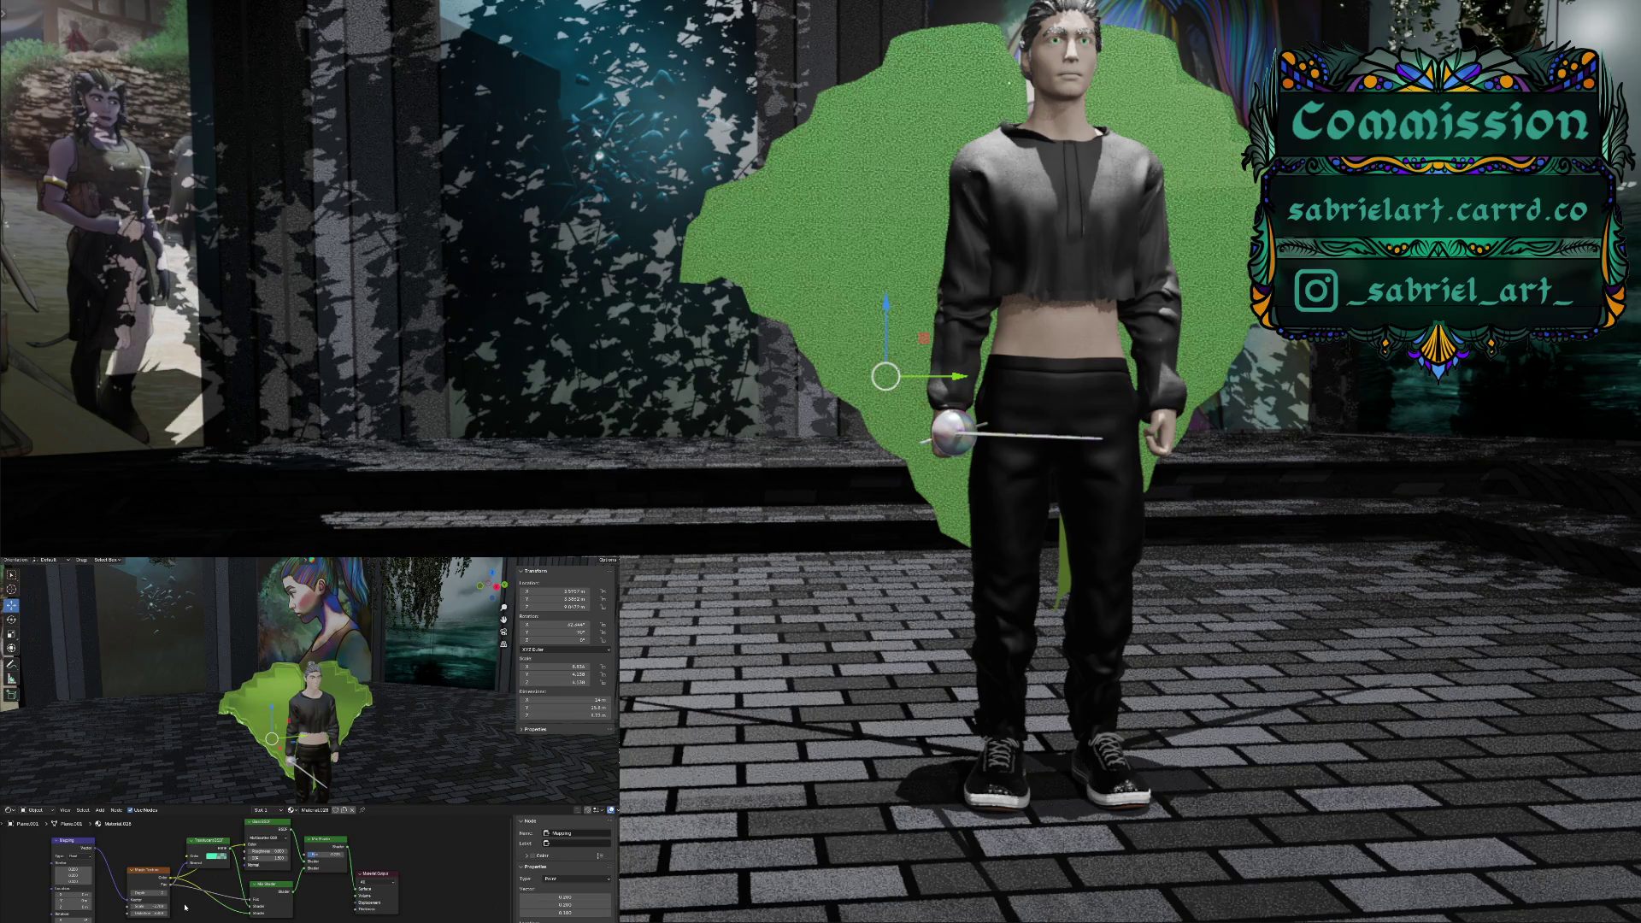
# Link the Noise Texture to the Glass BSDF Normal and the Material Output Displacement
pyautogui.moveTo(170, 877); pyautogui.dragTo(245, 869)
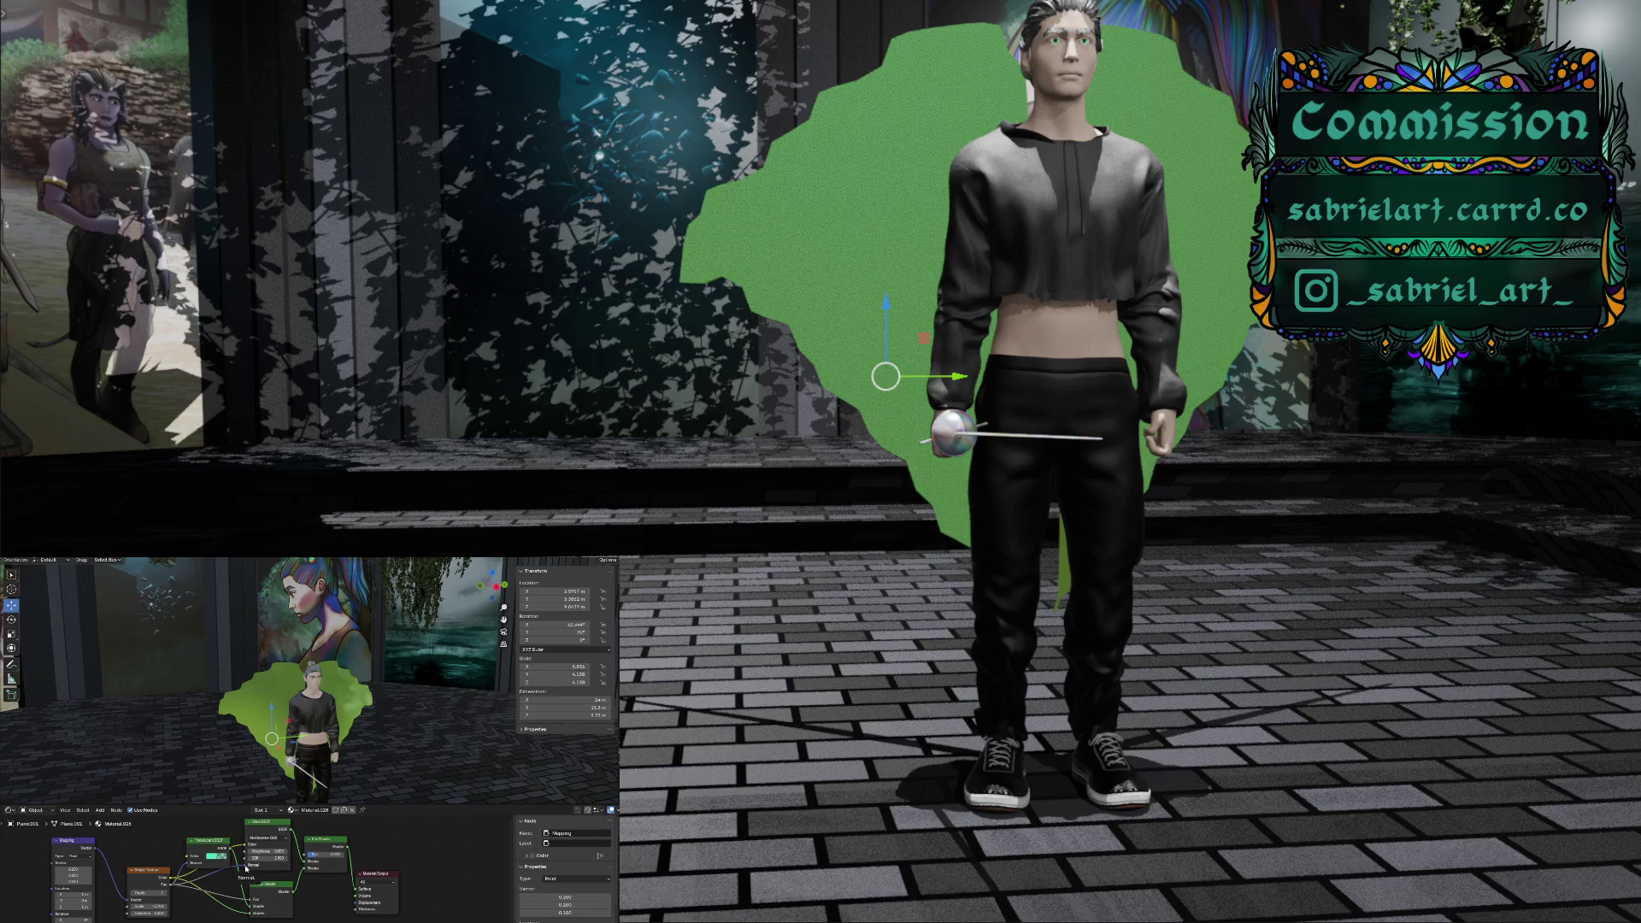
pyautogui.moveTo(245, 869); pyautogui.dragTo(350, 909)
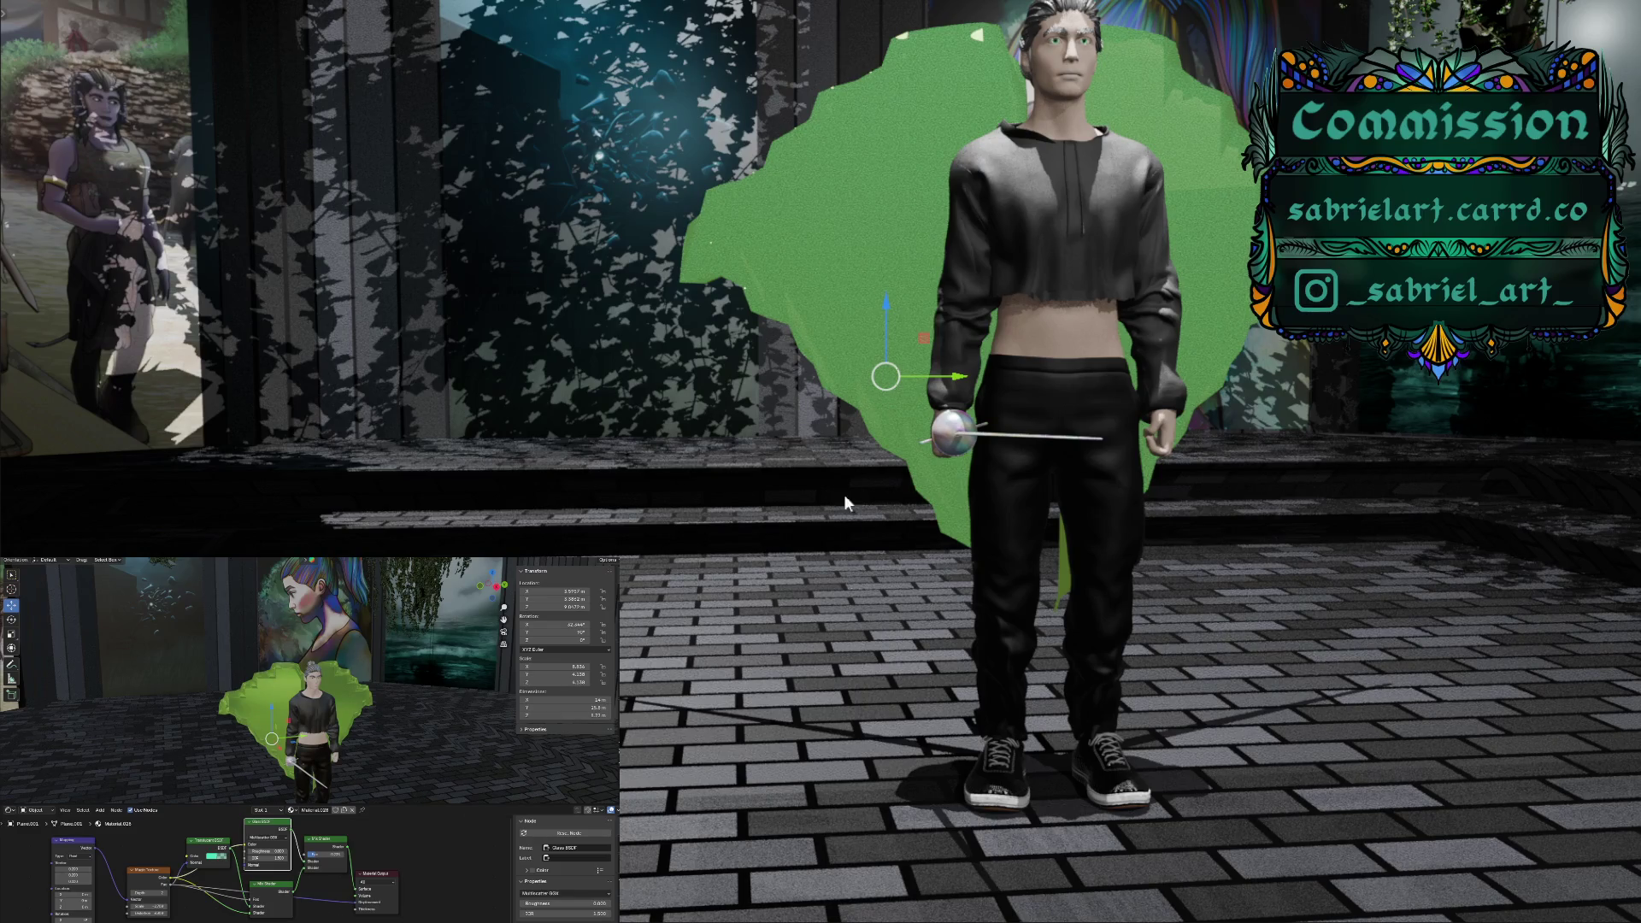
pyautogui.moveTo(882, 378)
pyautogui.mouseDown(button='middle')
pyautogui.moveTo(704, 394)
pyautogui.moveTo(704, 439)
pyautogui.mouseUp(button='middle')
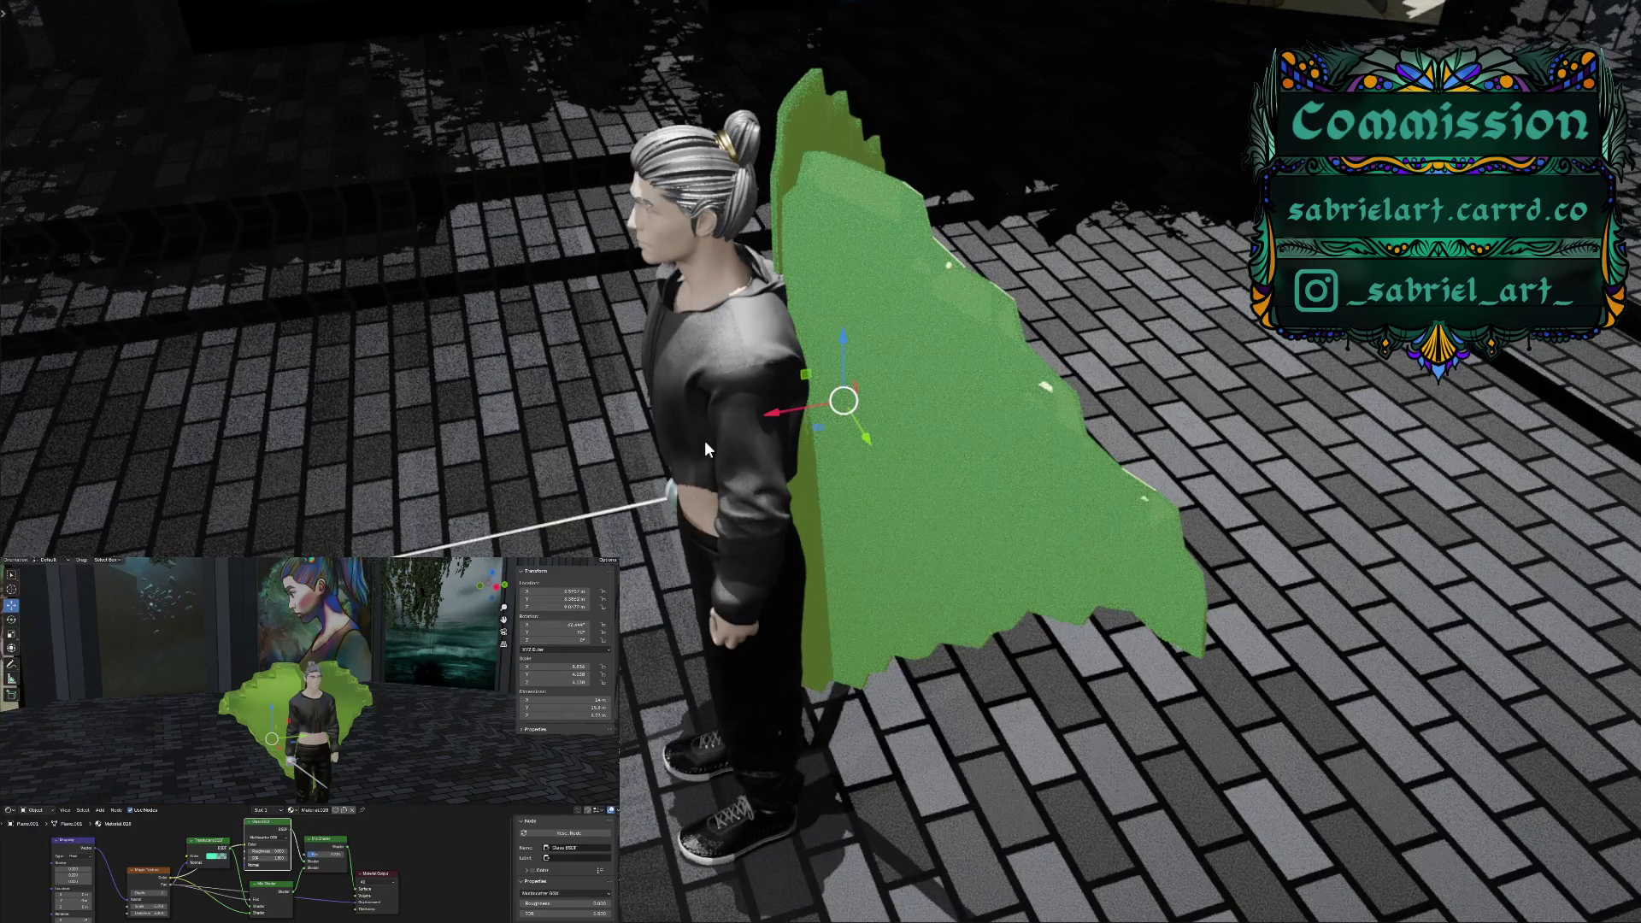
# Switch the Mapping node type to Texture and inspect the widened backdrop around the character
pyautogui.moveTo(704, 439); pyautogui.dragTo(867, 402, button='middle')
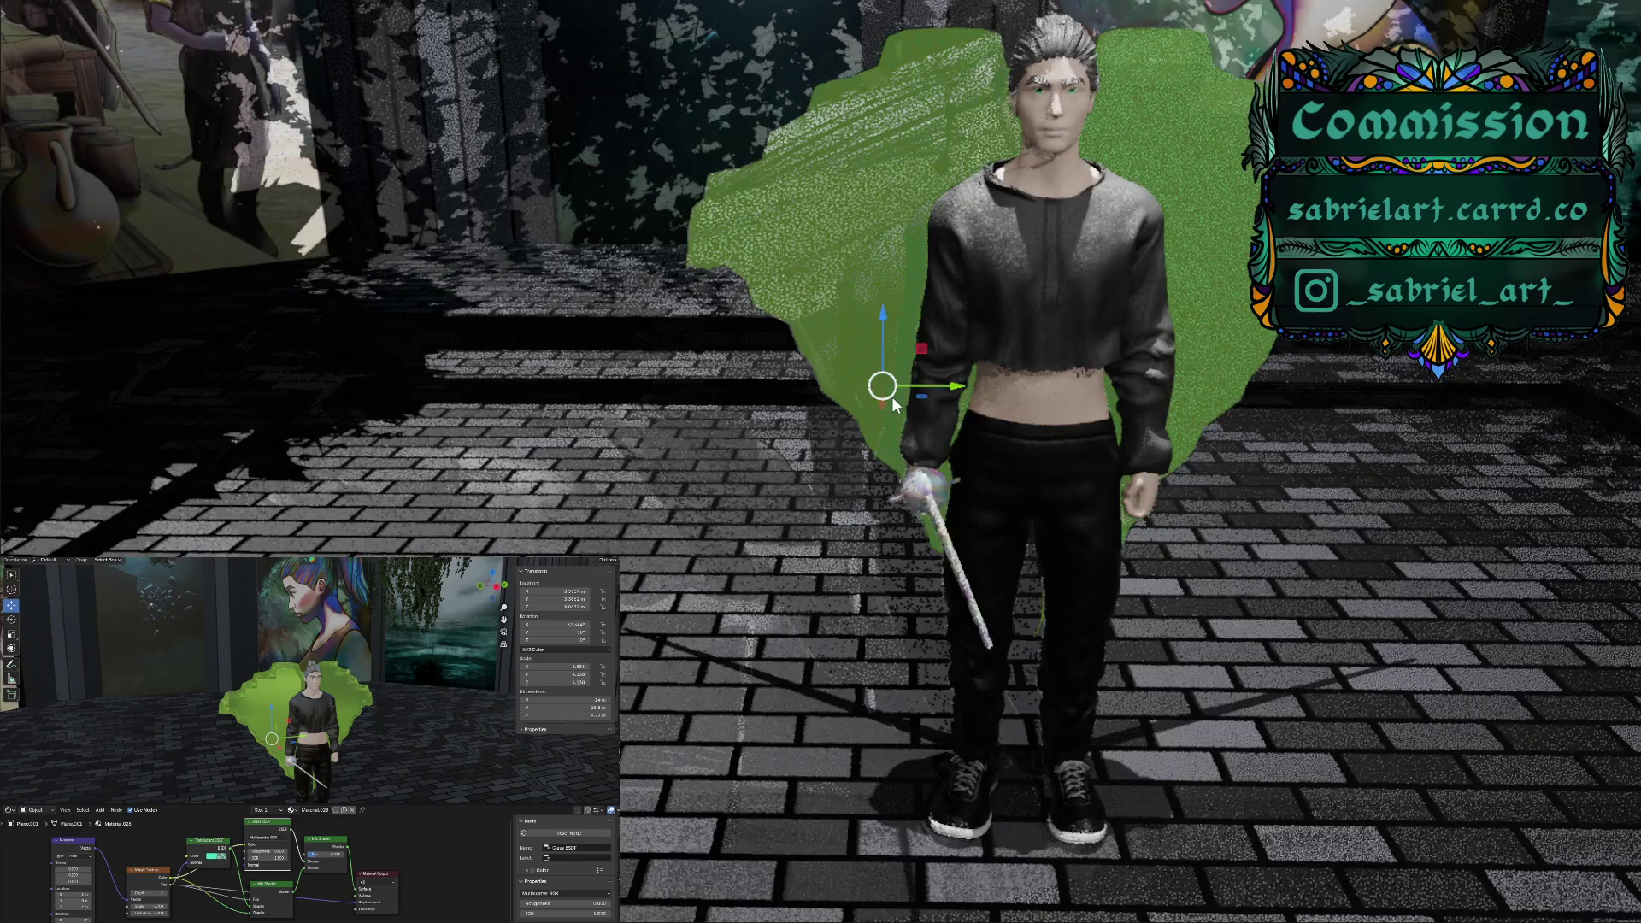
pyautogui.moveTo(891, 396); pyautogui.dragTo(855, 384, button='middle')
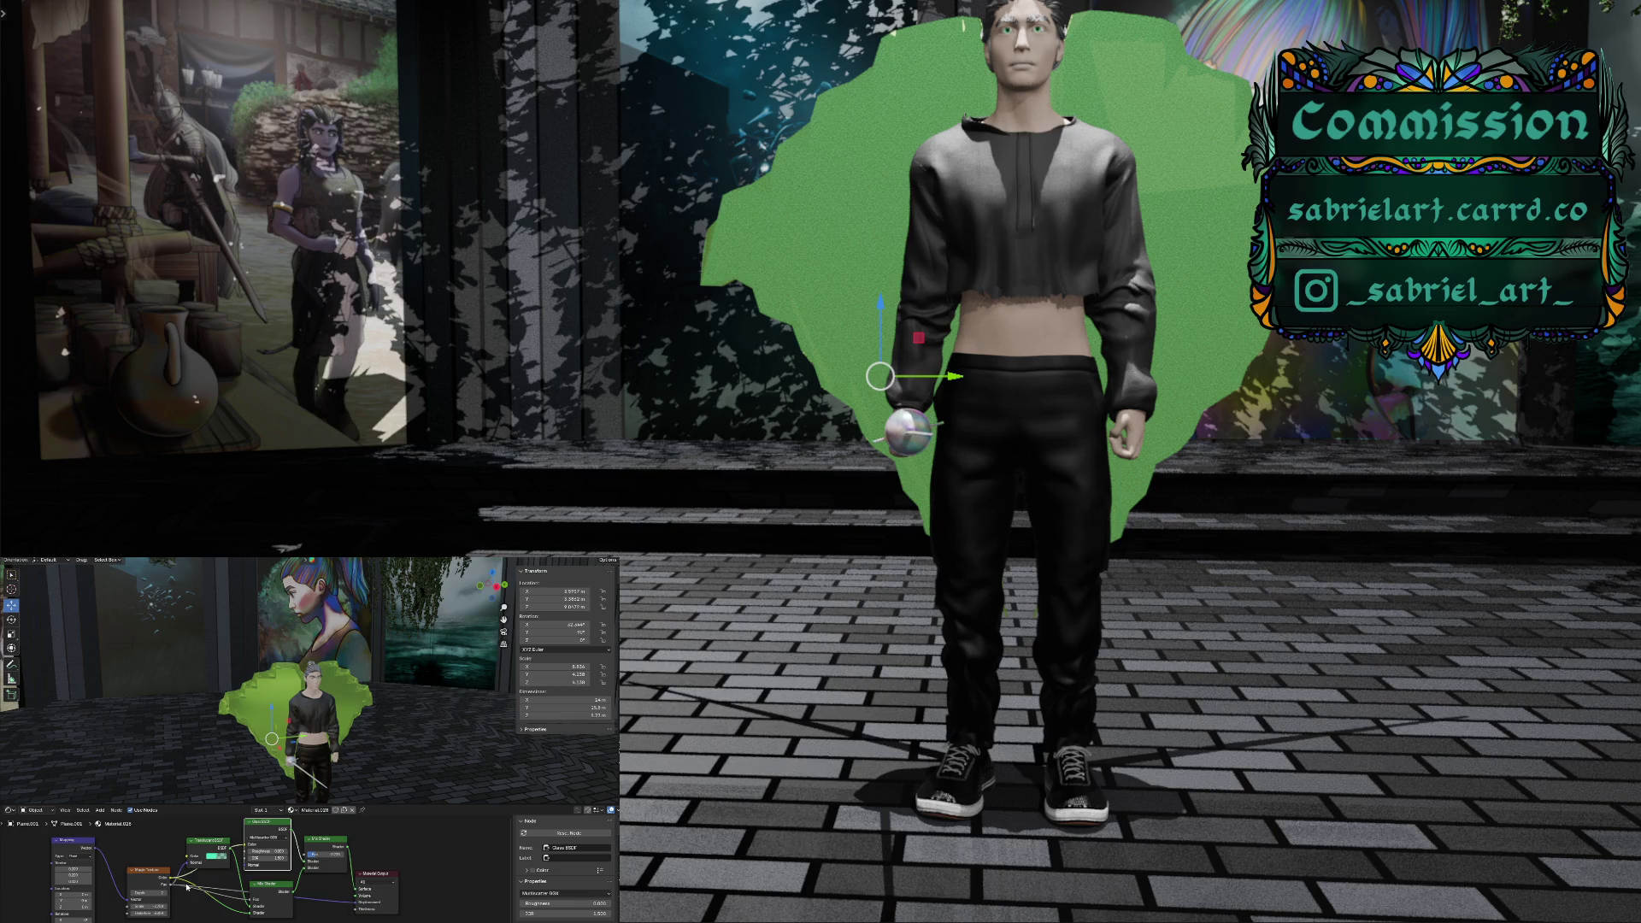
pyautogui.click(83, 857)
pyautogui.click(79, 870)
pyautogui.moveTo(932, 401); pyautogui.dragTo(978, 412, button='middle')
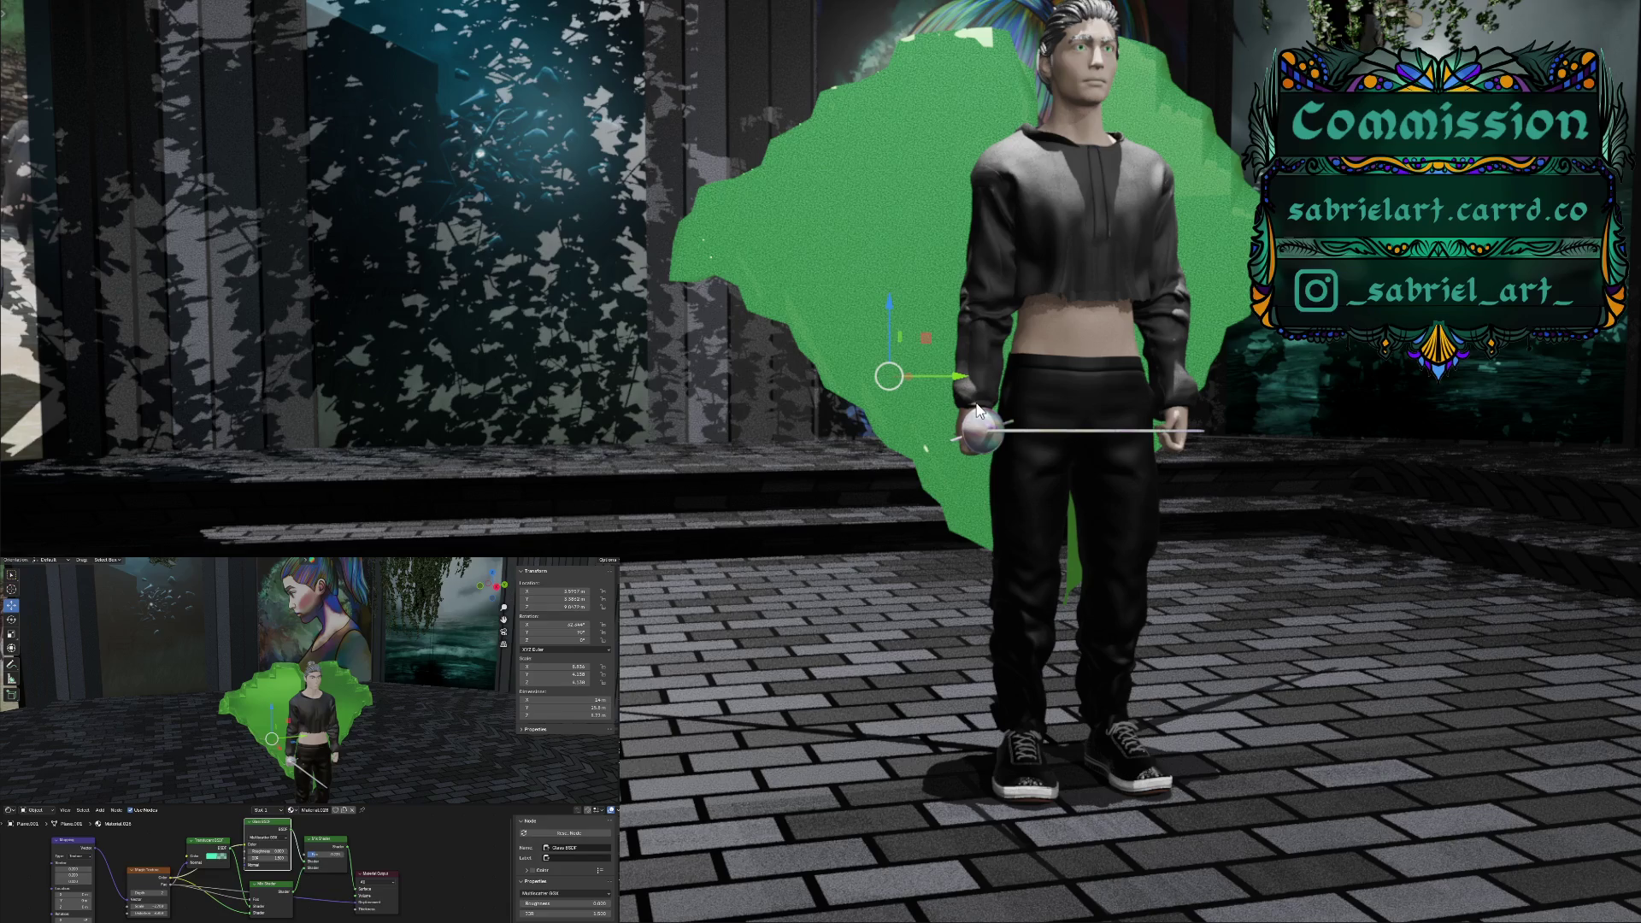
pyautogui.scroll(2, 978, 410)
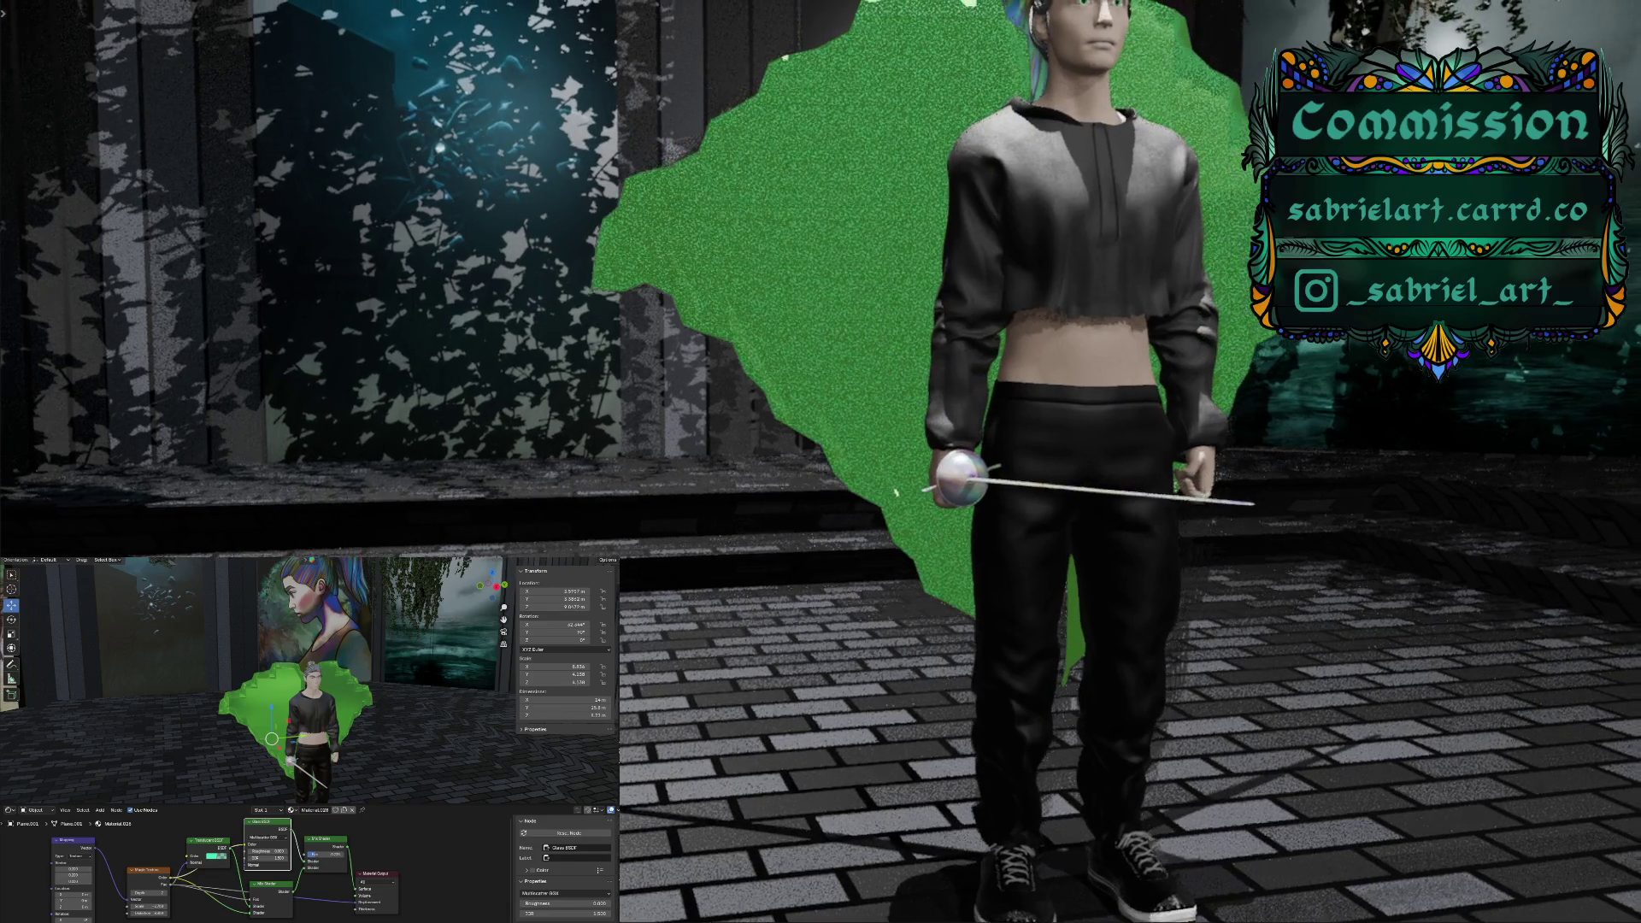
pyautogui.moveTo(978, 410); pyautogui.dragTo(855, 402, button='middle')
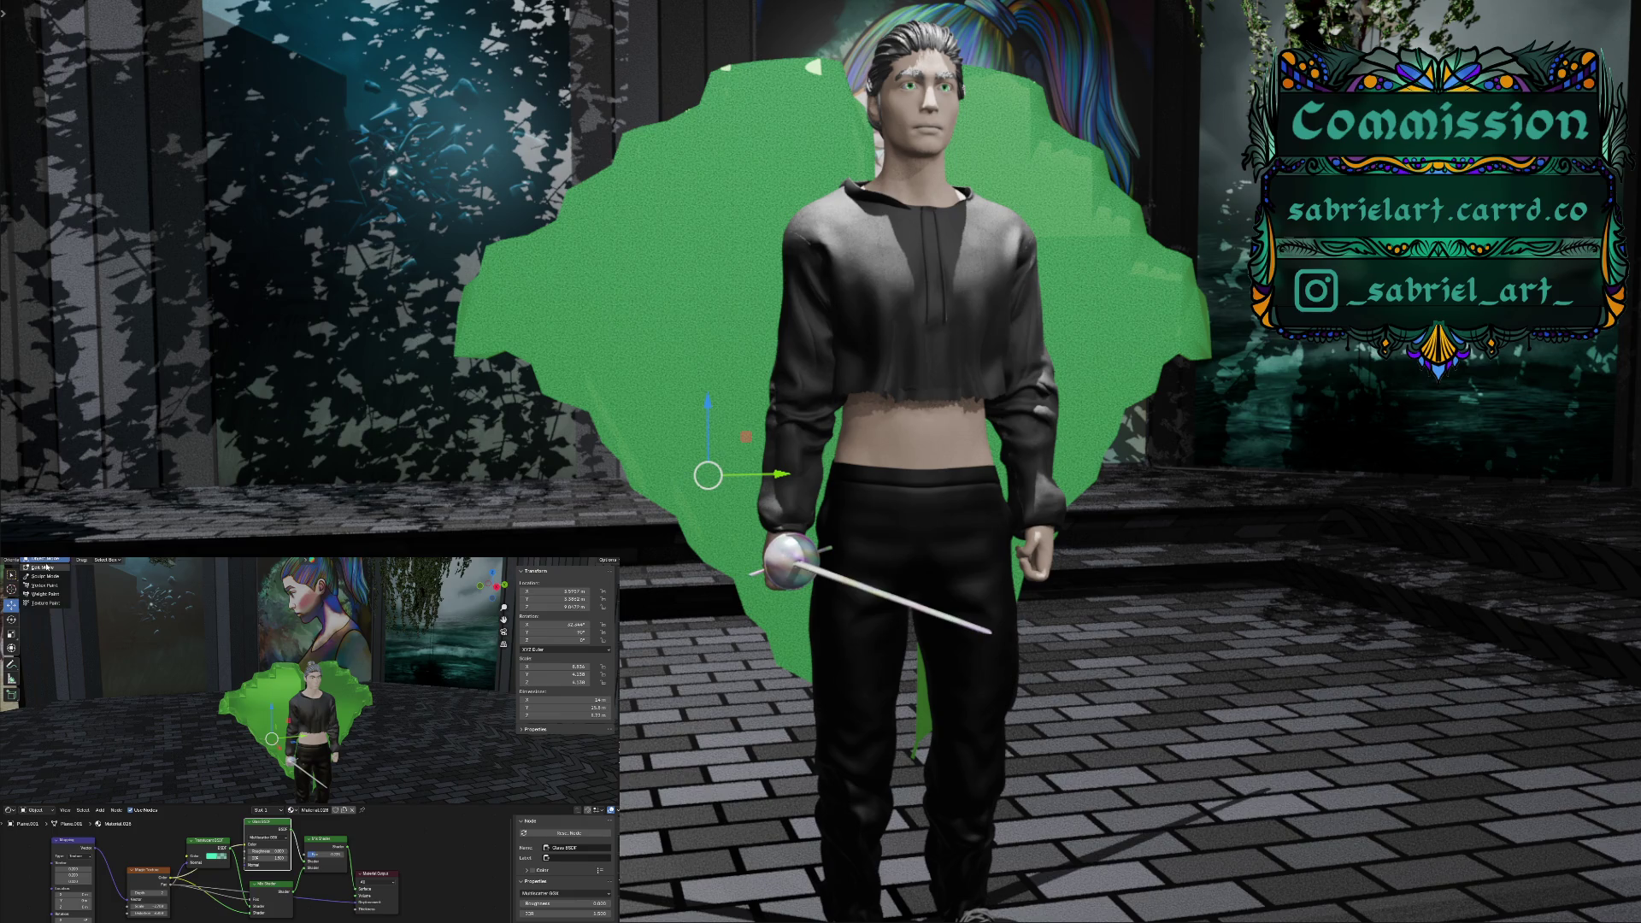
pyautogui.click(44, 567)
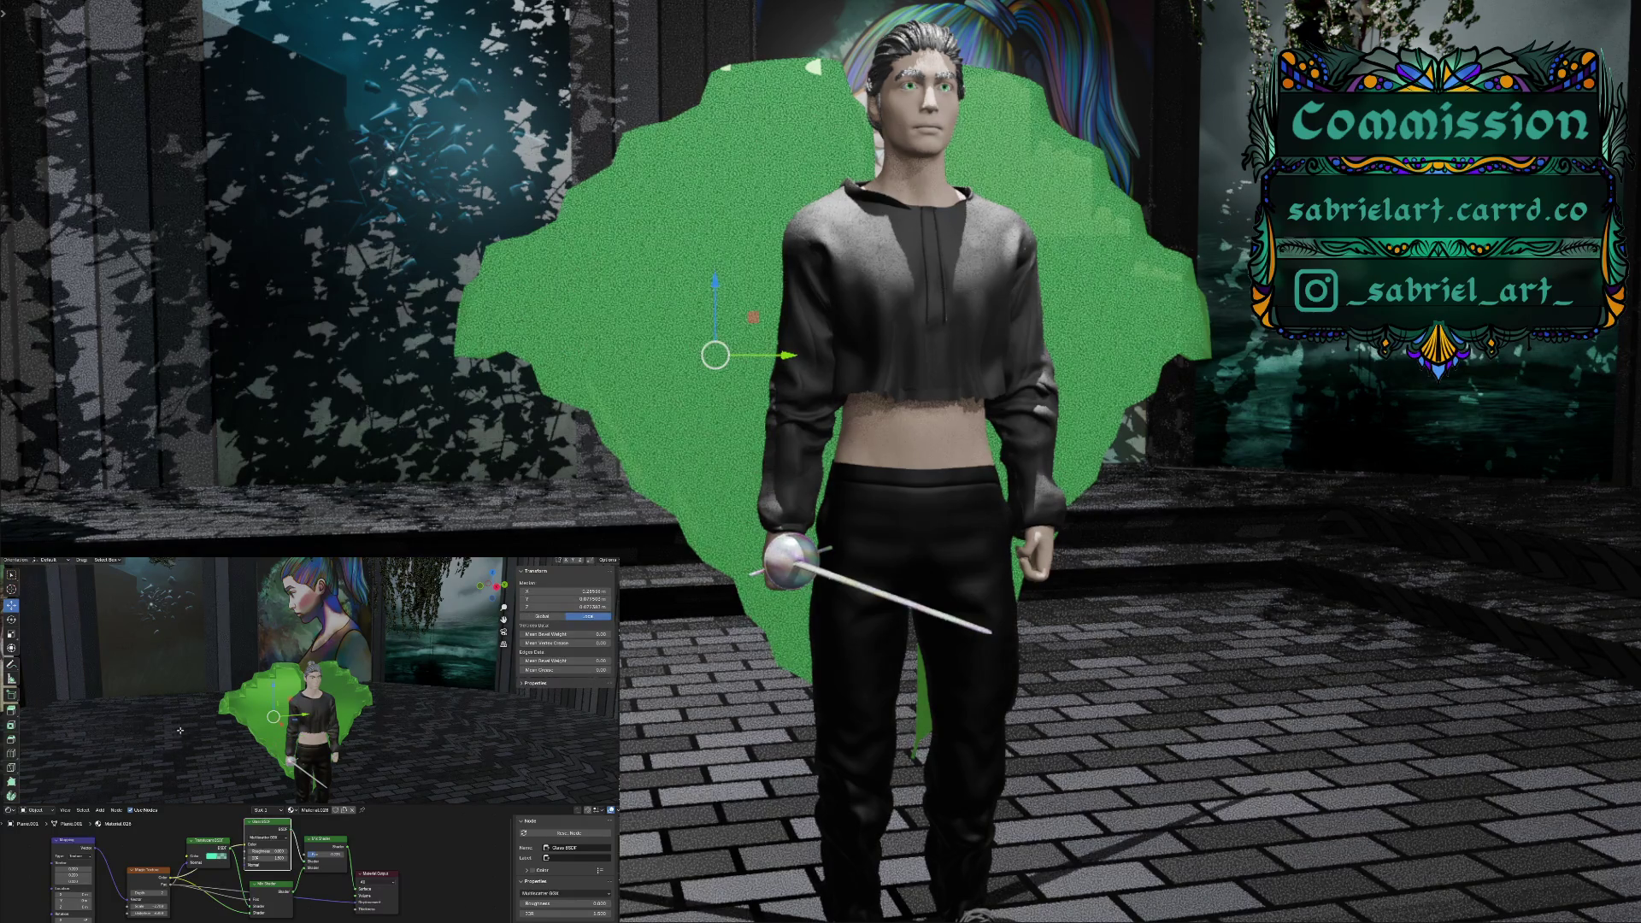
# Show the mesh overlays, select the backdrop's large left section, and apply Smooth Vertices
pyautogui.moveTo(232, 806); pyautogui.dragTo(232, 922)
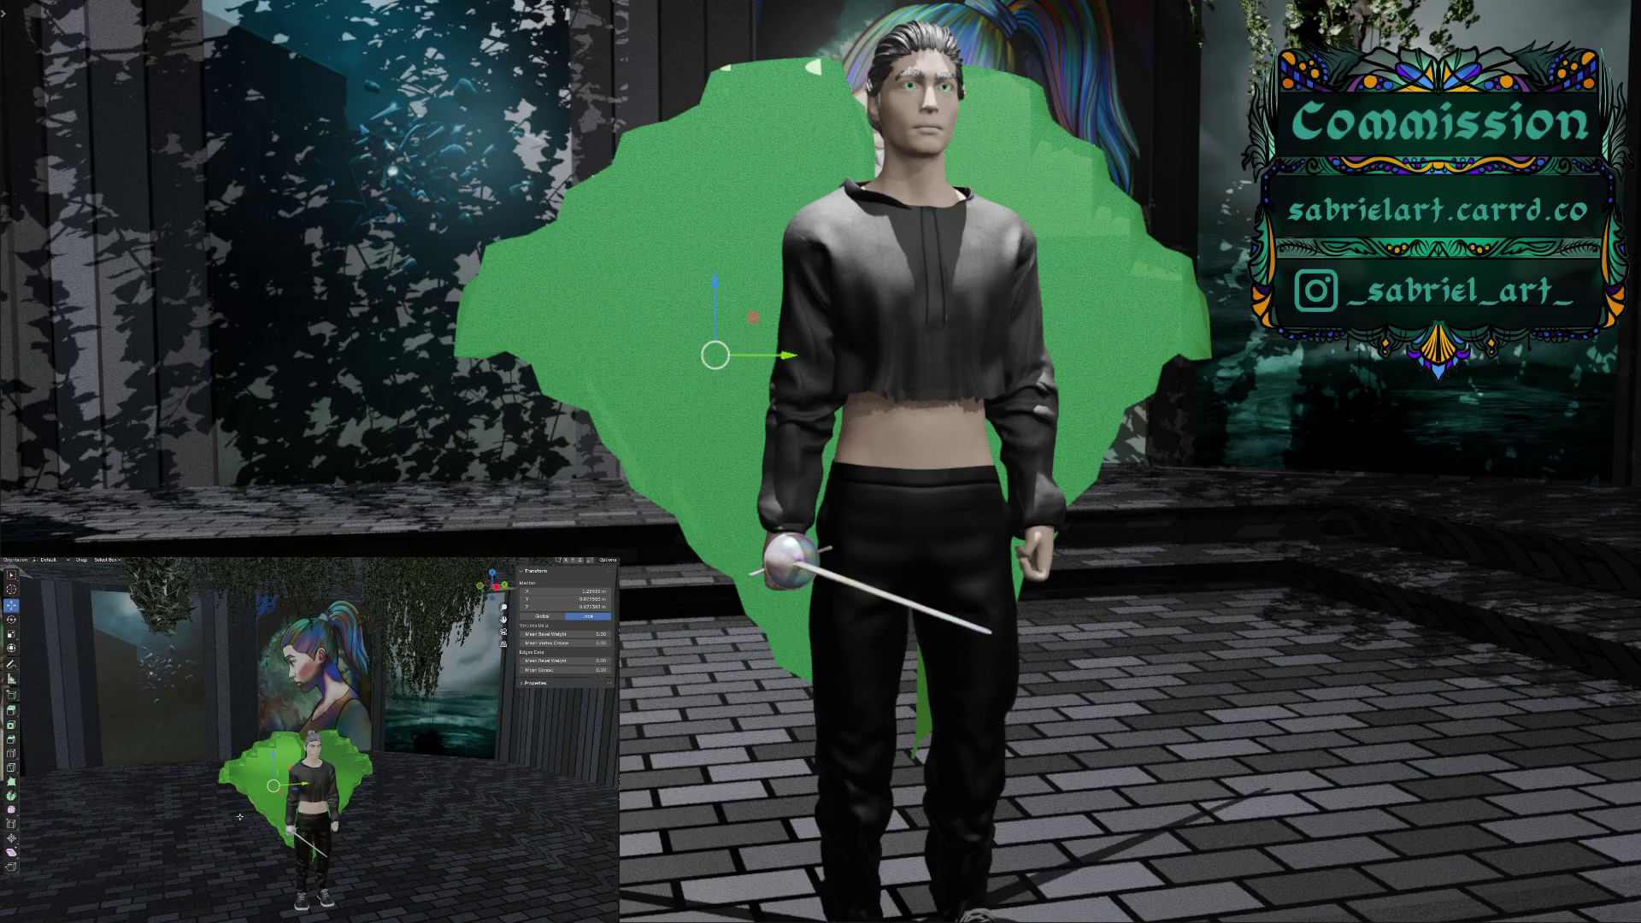
pyautogui.scroll(2, 252, 769)
pyautogui.scroll(2, 221, 788)
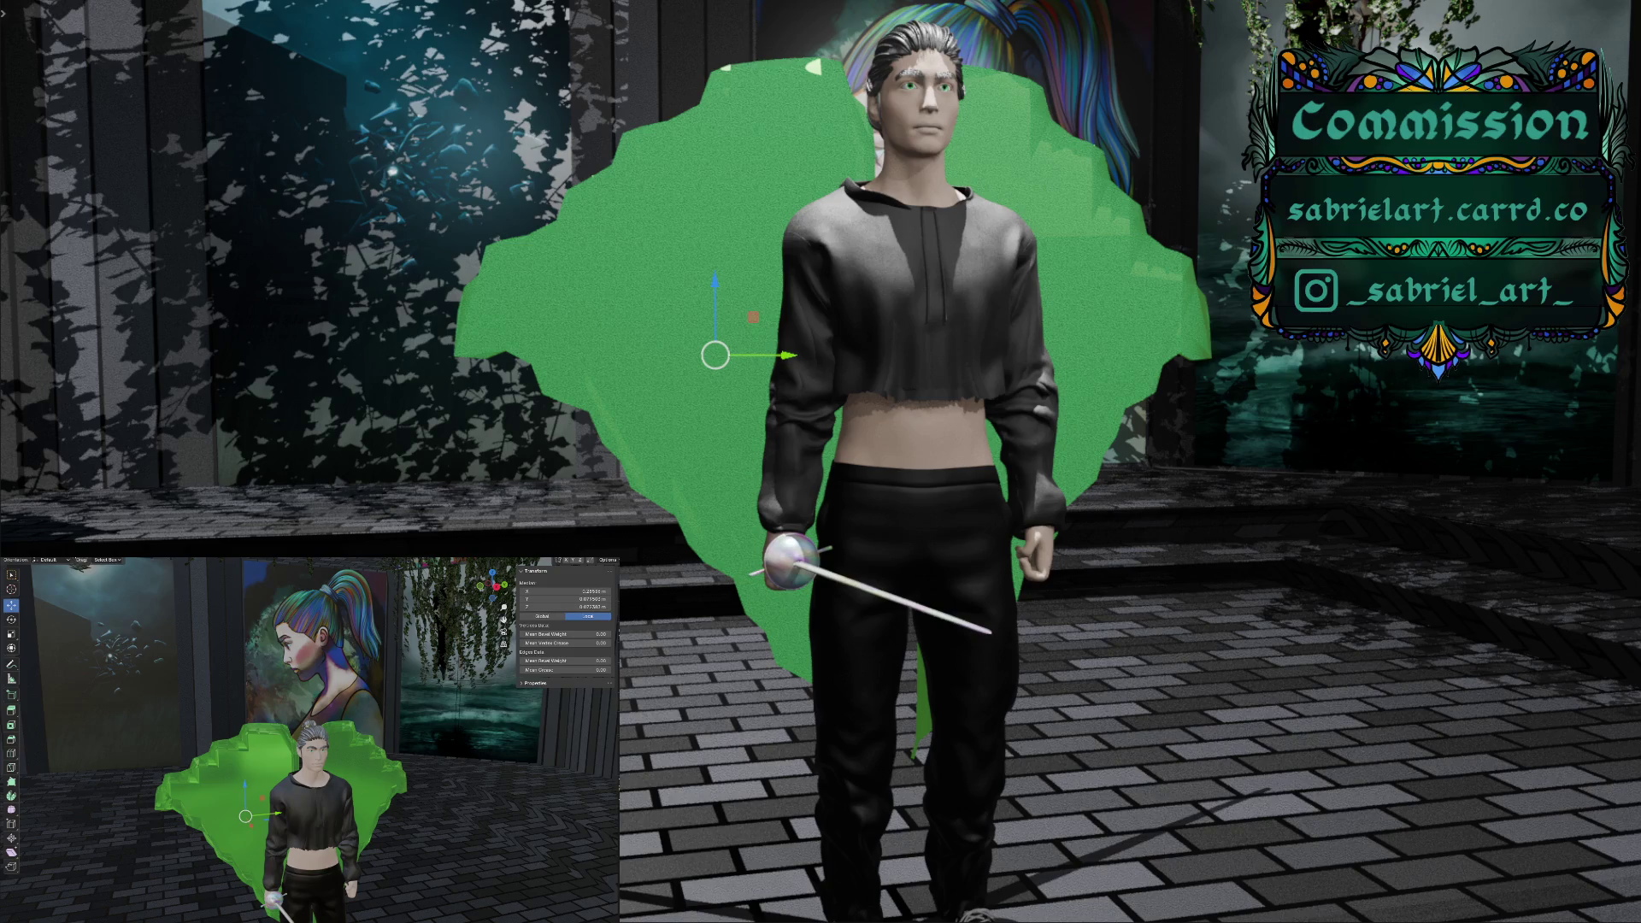
pyautogui.click(222, 819)
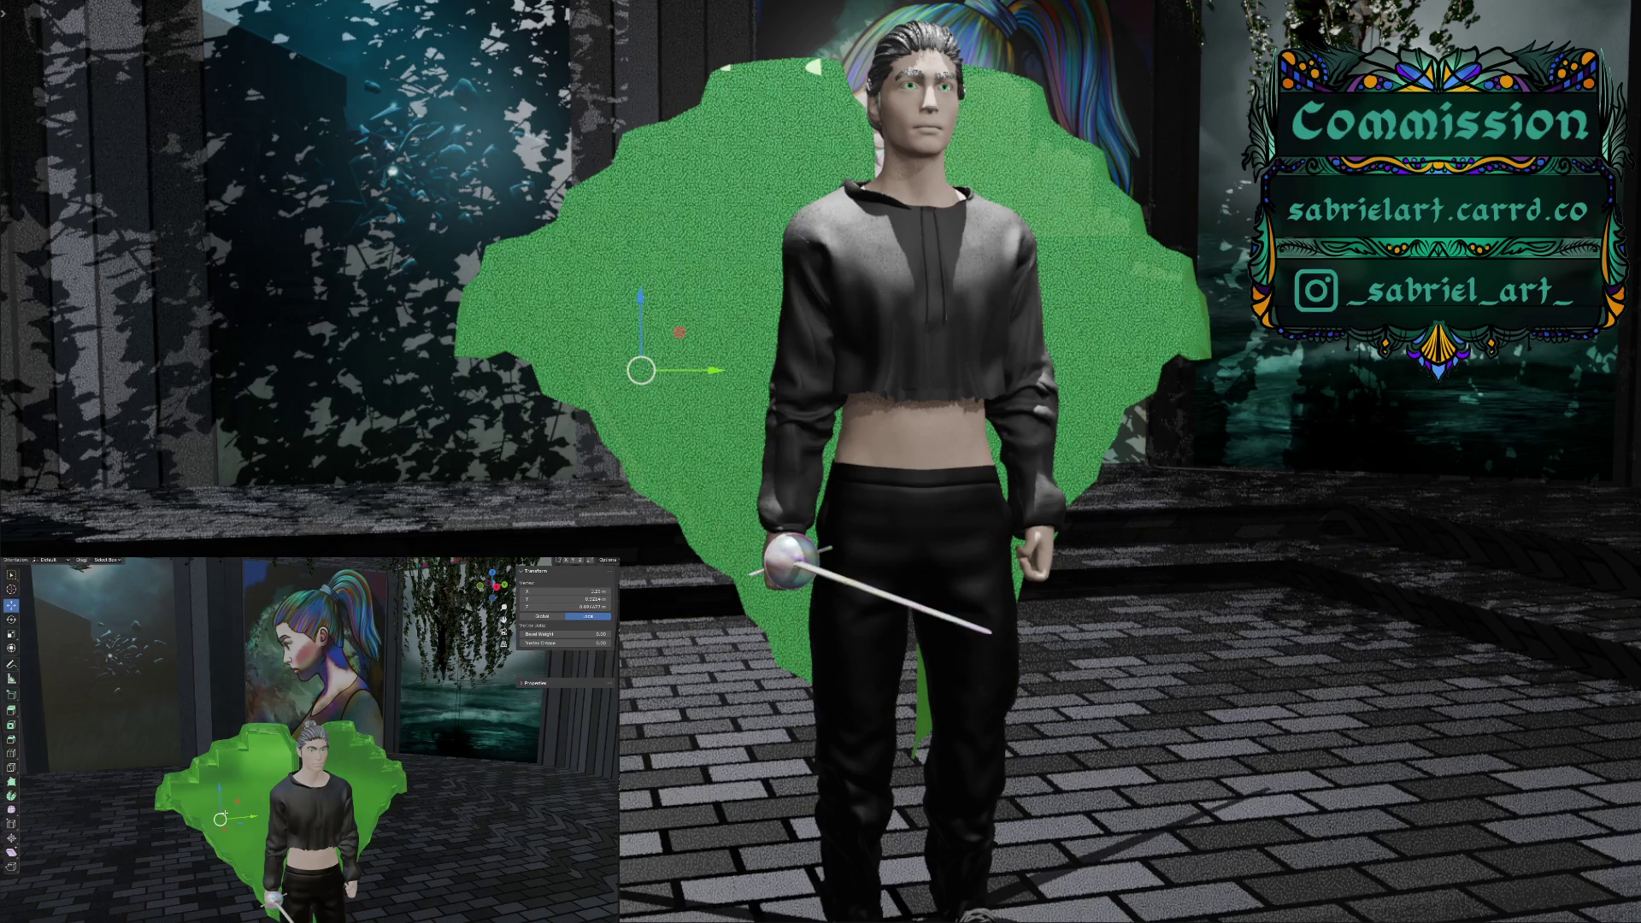
pyautogui.hotkey('shift', 'alt', 'z')
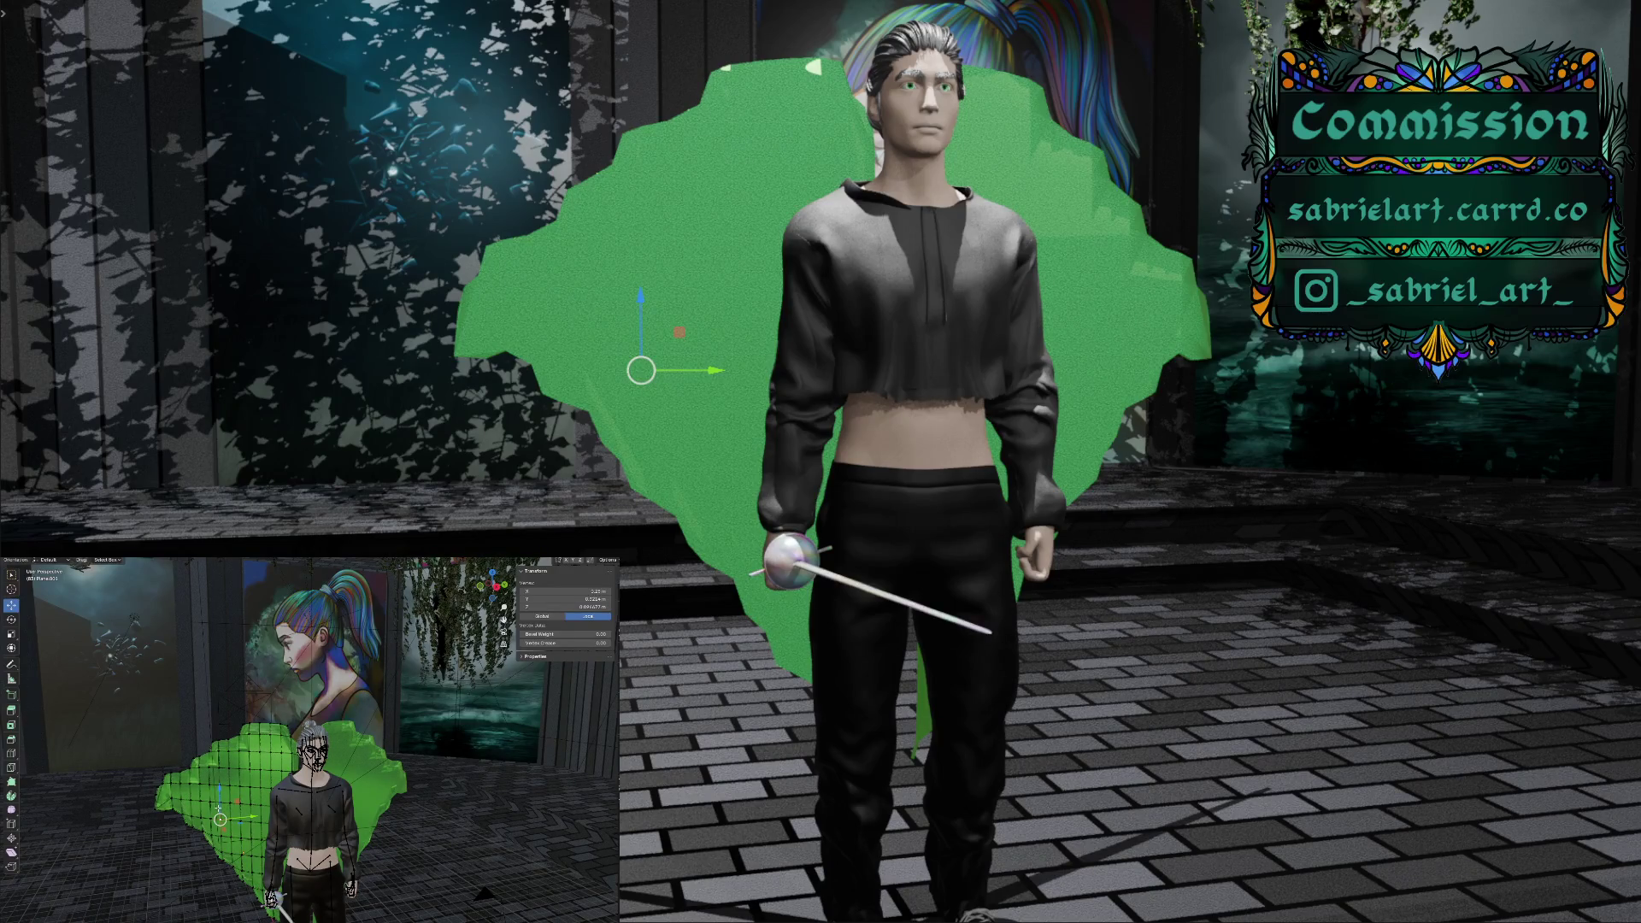
pyautogui.keyDown('ctrl'); pyautogui.click(218, 807); pyautogui.keyUp('ctrl')
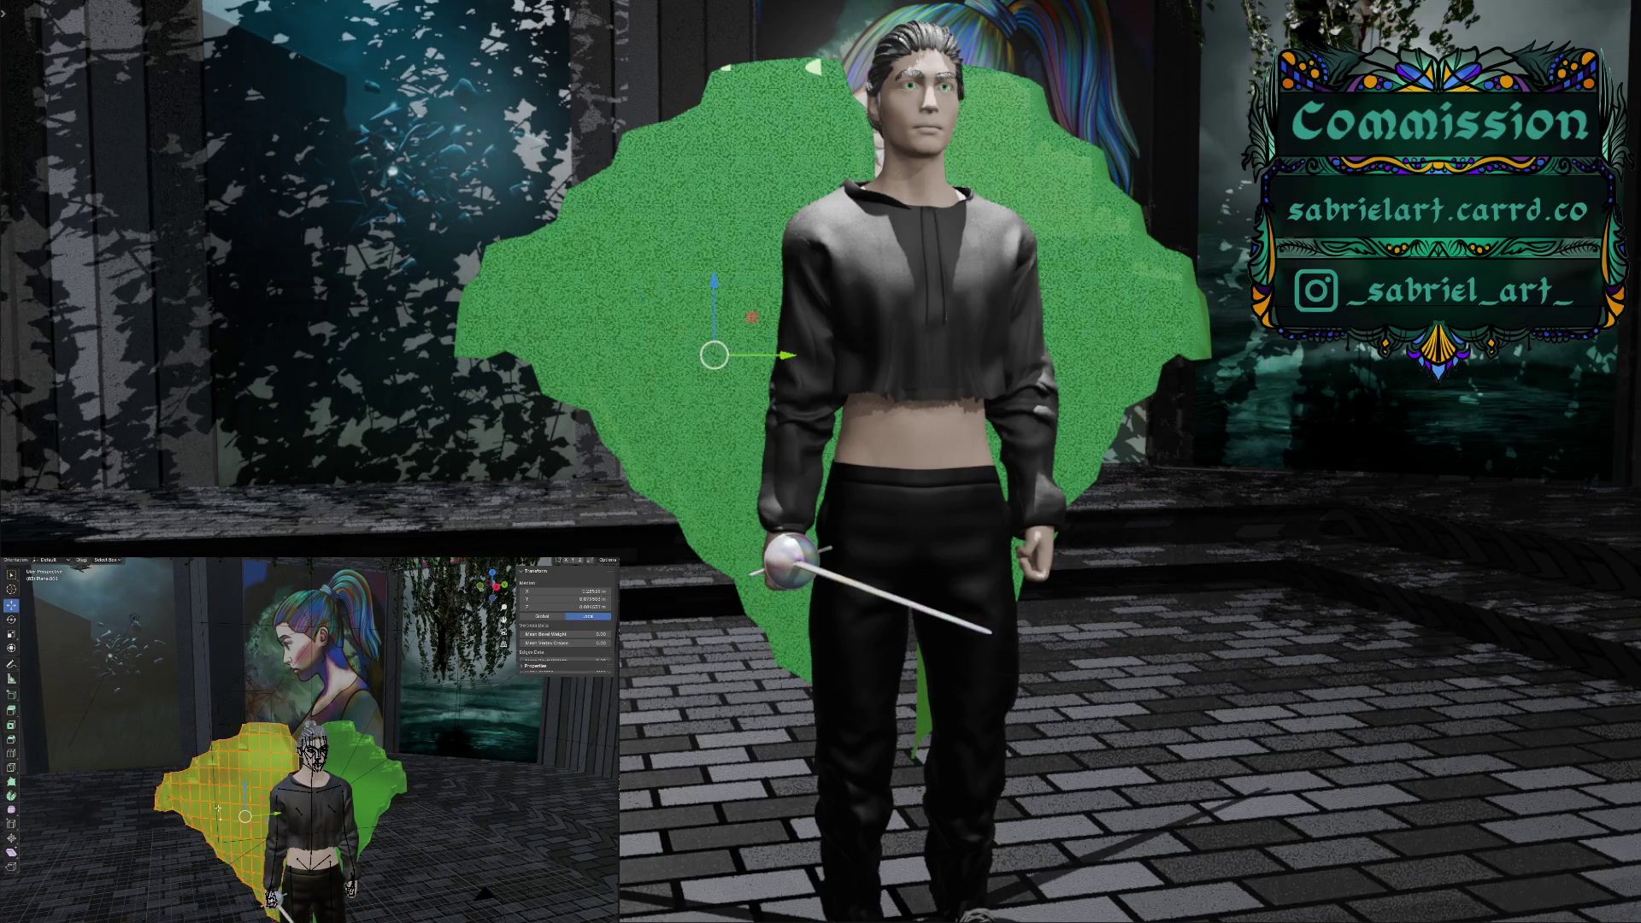
pyautogui.rightClick(218, 809)
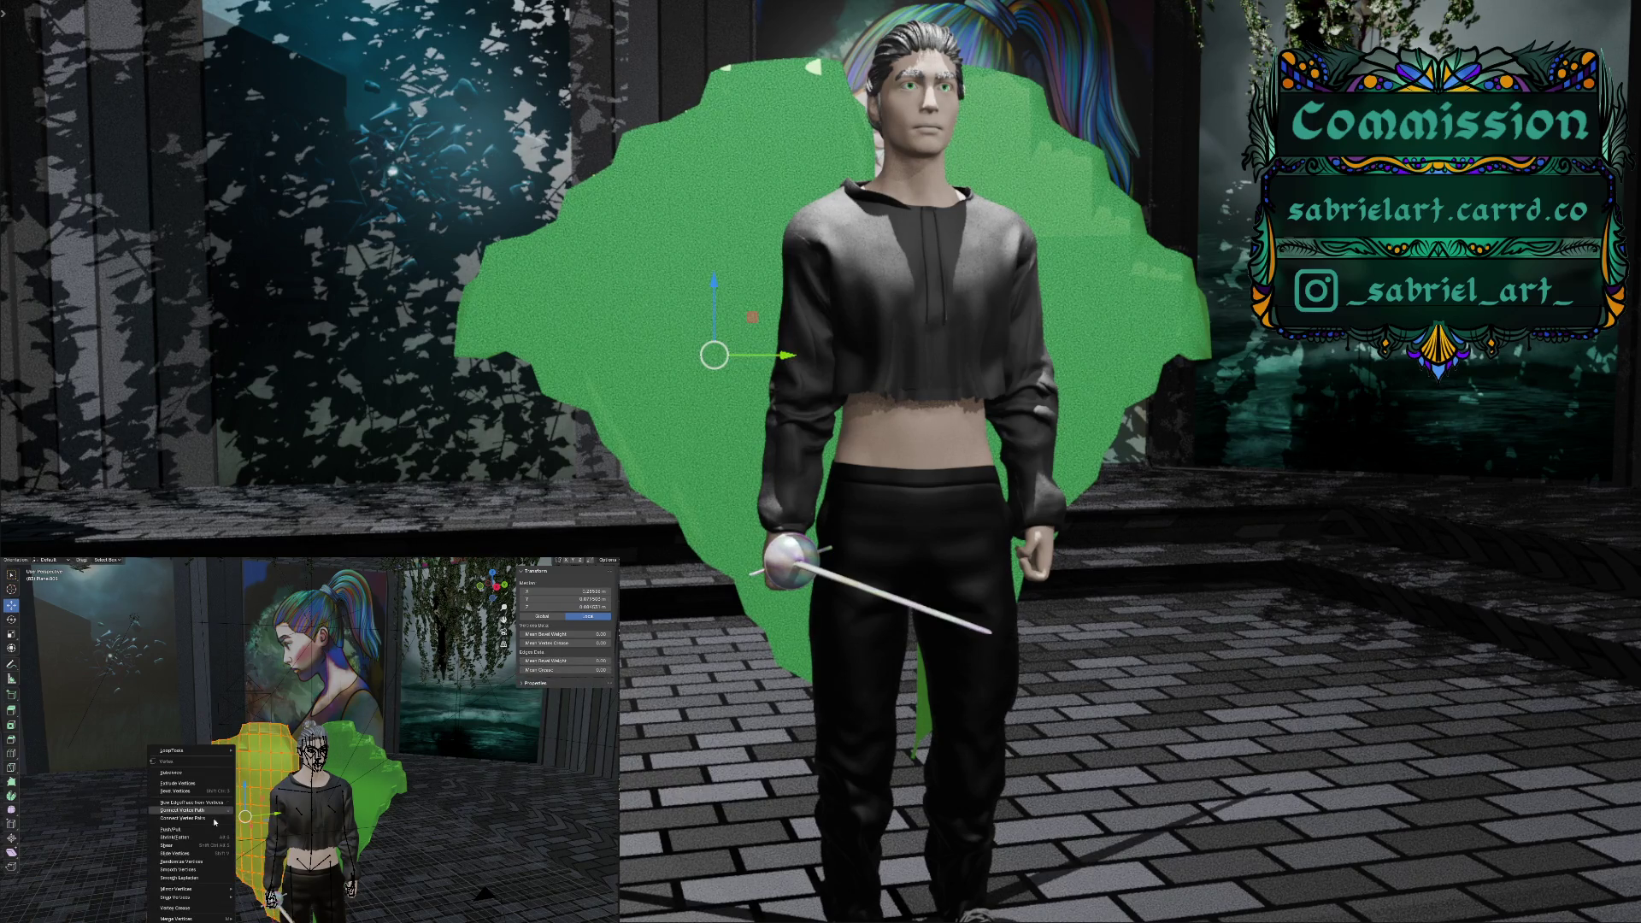
pyautogui.click(212, 869)
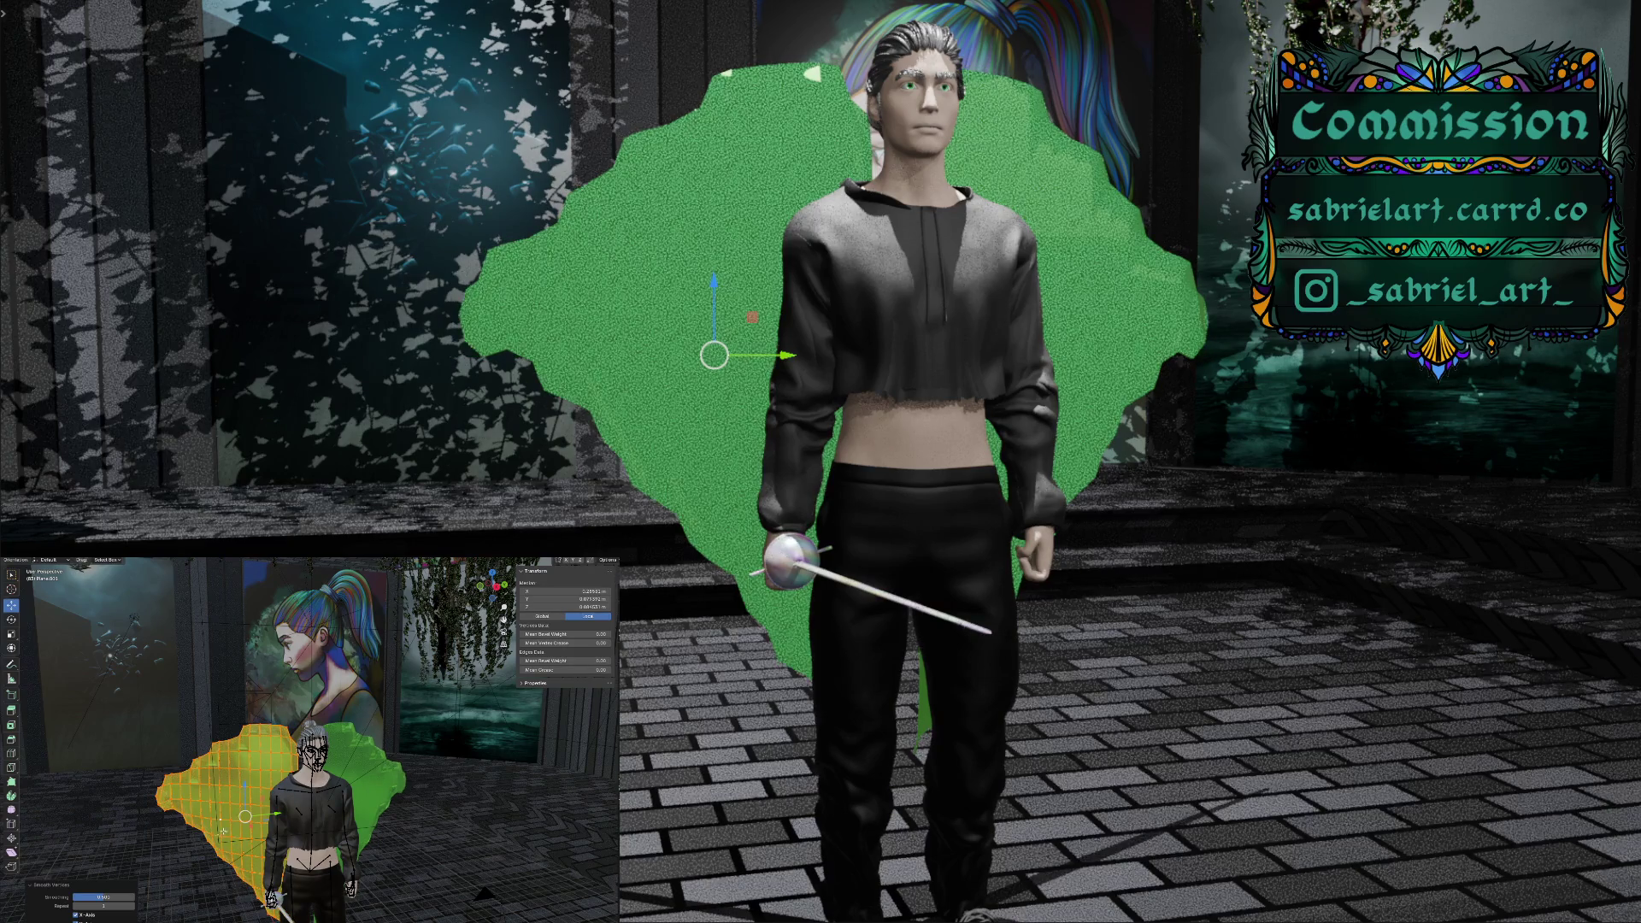
# Apply Smooth Vertices a second time, then pick a left-edge vertex to pull outward
pyautogui.rightClick(224, 830)
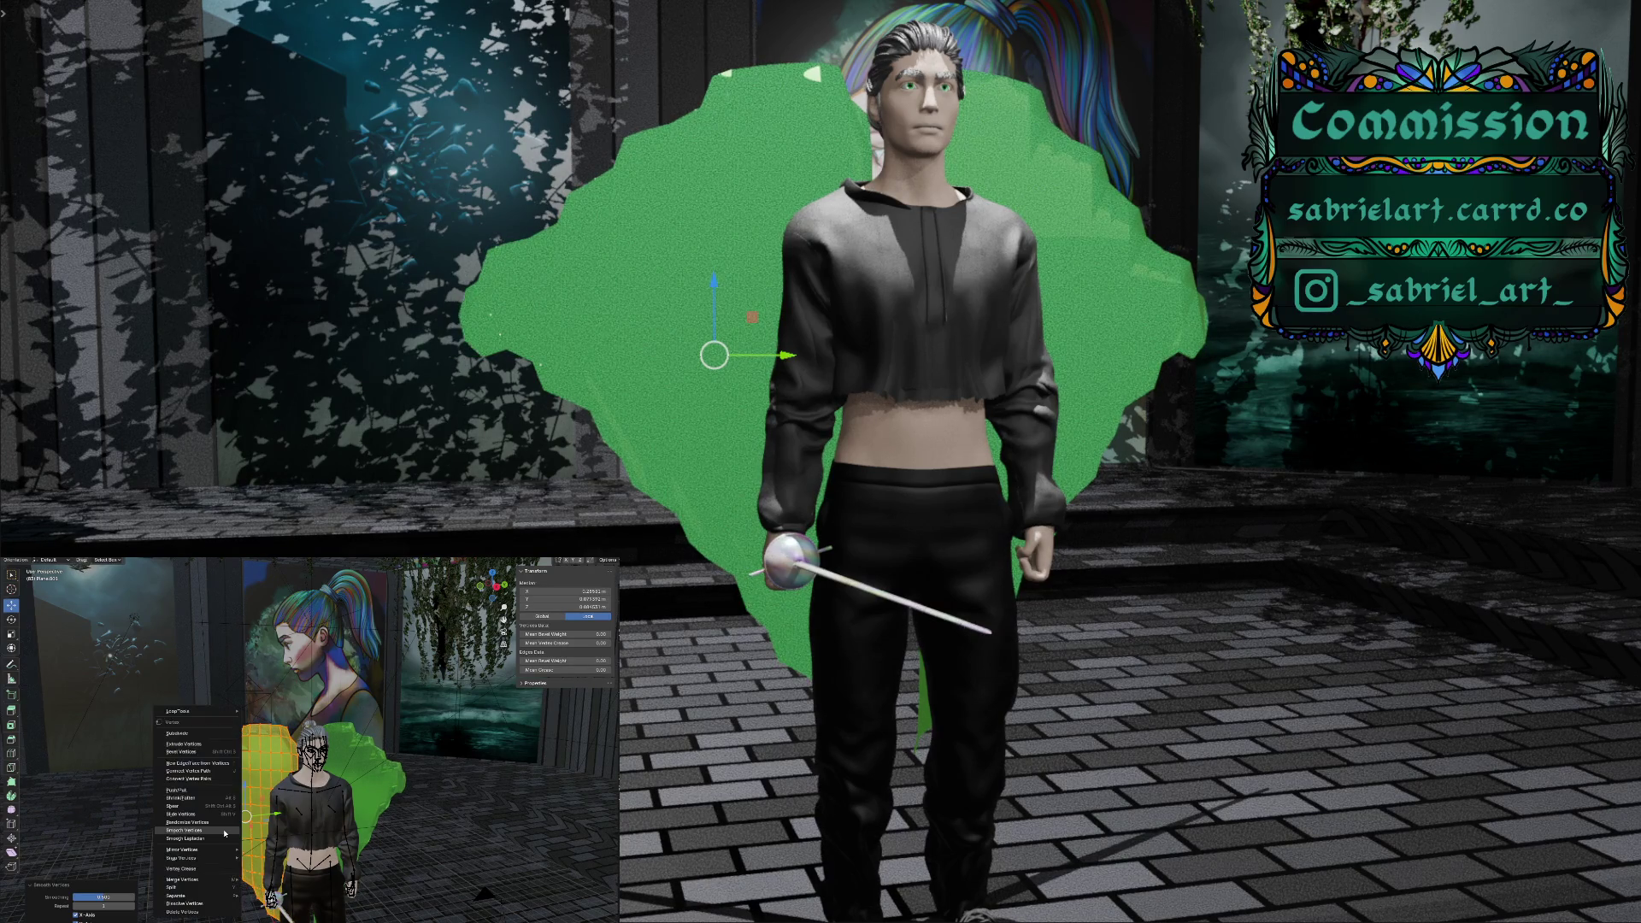
pyautogui.click(224, 830)
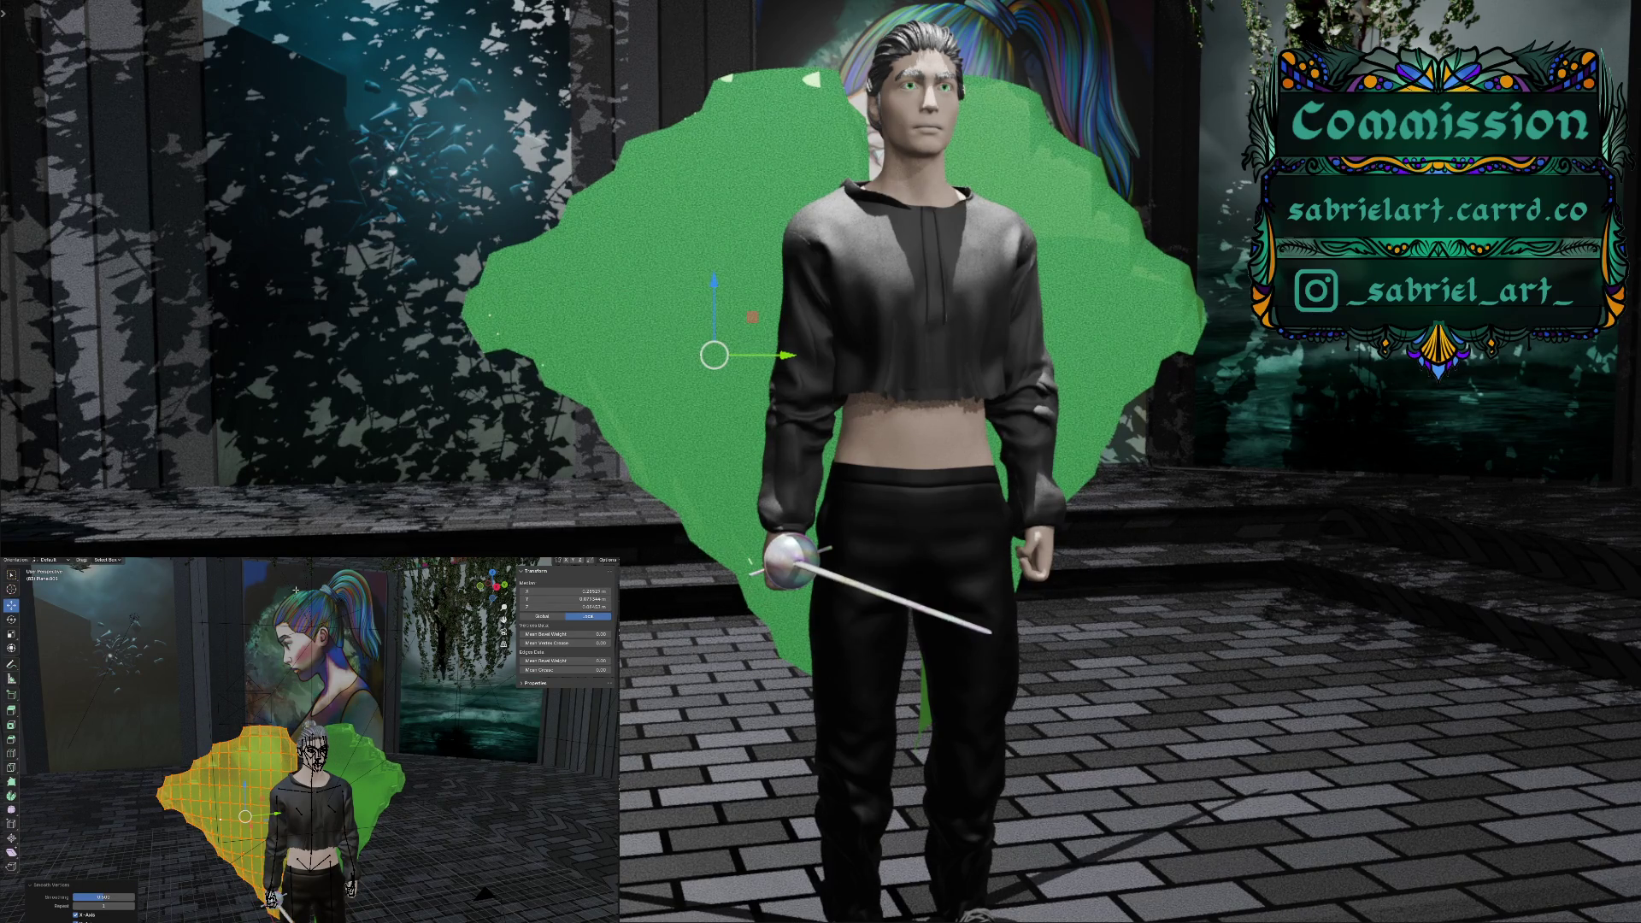
pyautogui.click(157, 795)
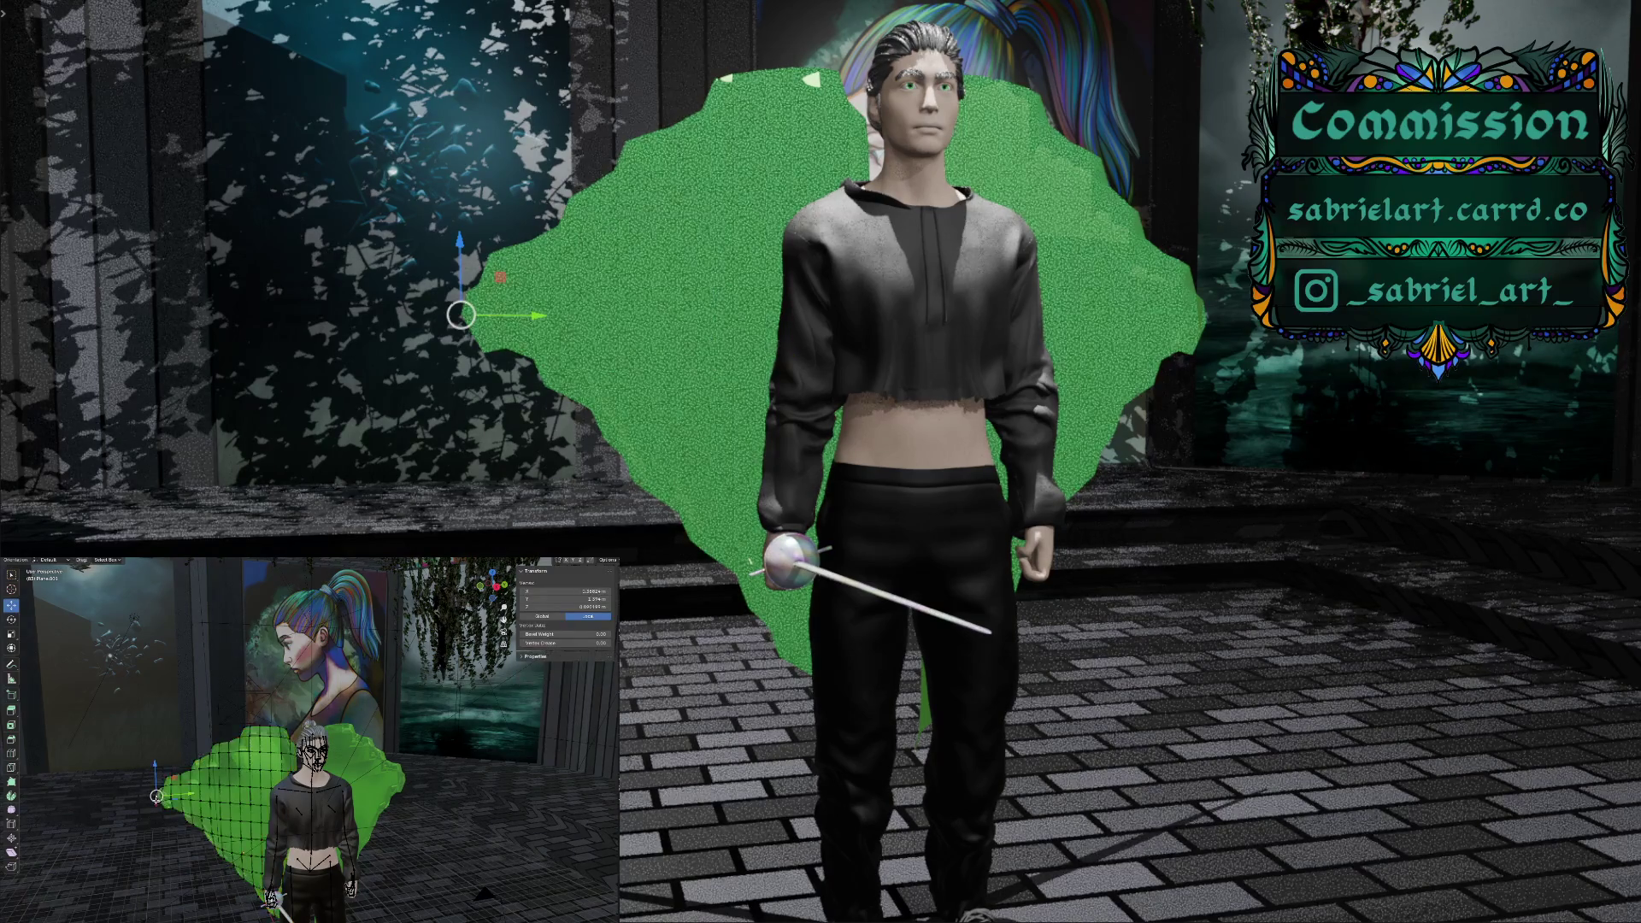
pyautogui.press('g')
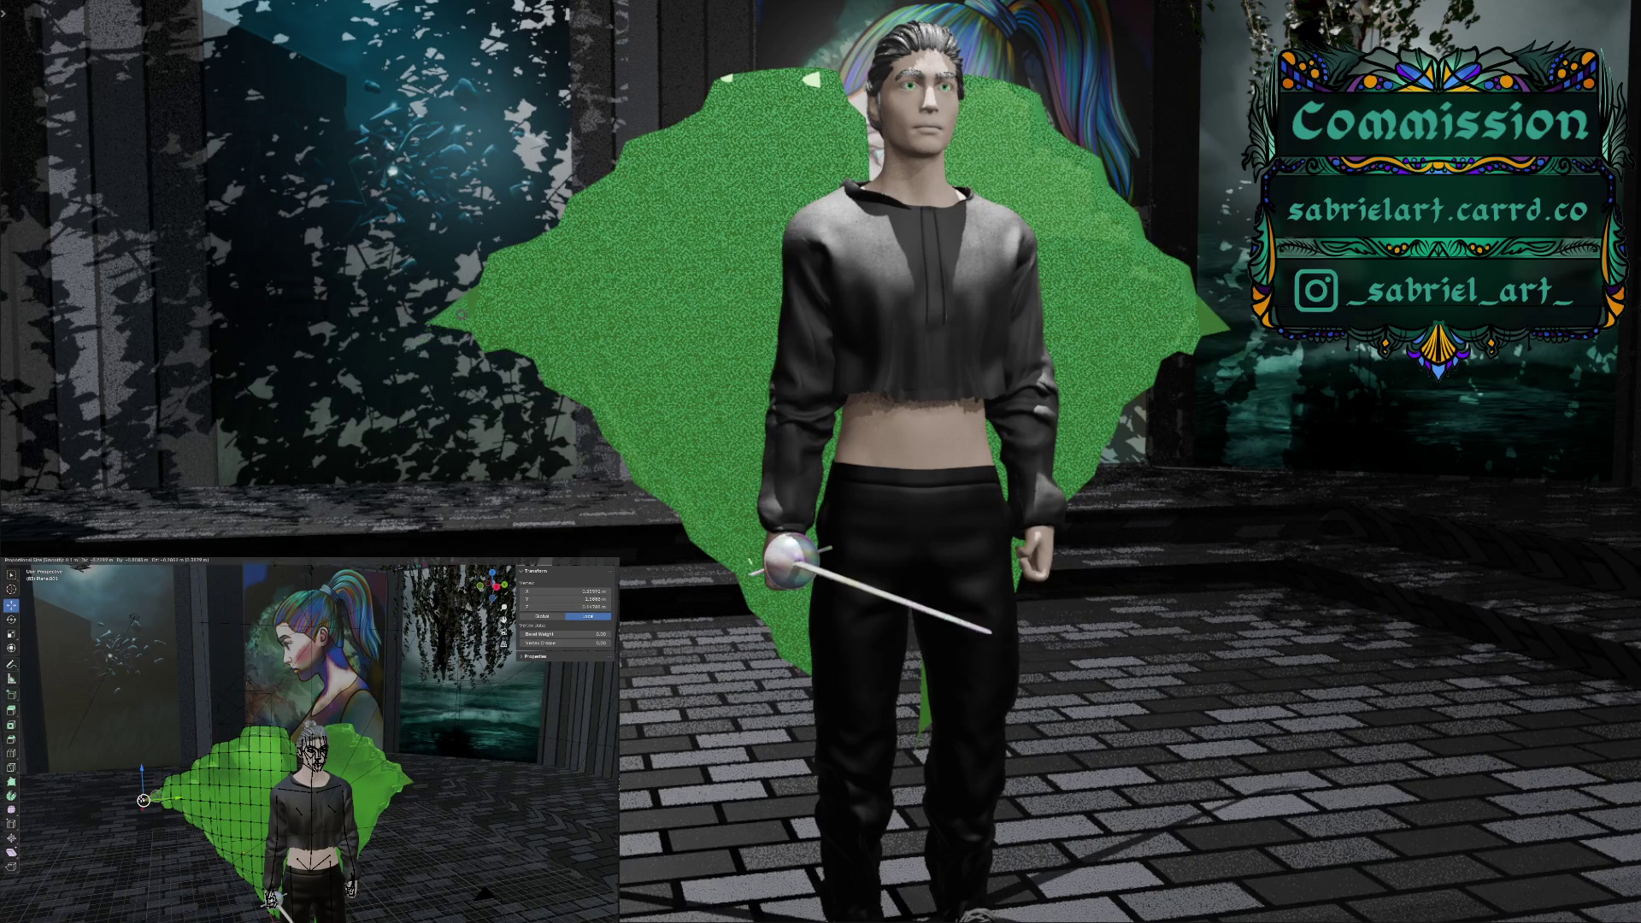
# Confirm pulling the left-edge vertex outward, then view the backdrop from the side and adjust it further
pyautogui.click(157, 802)
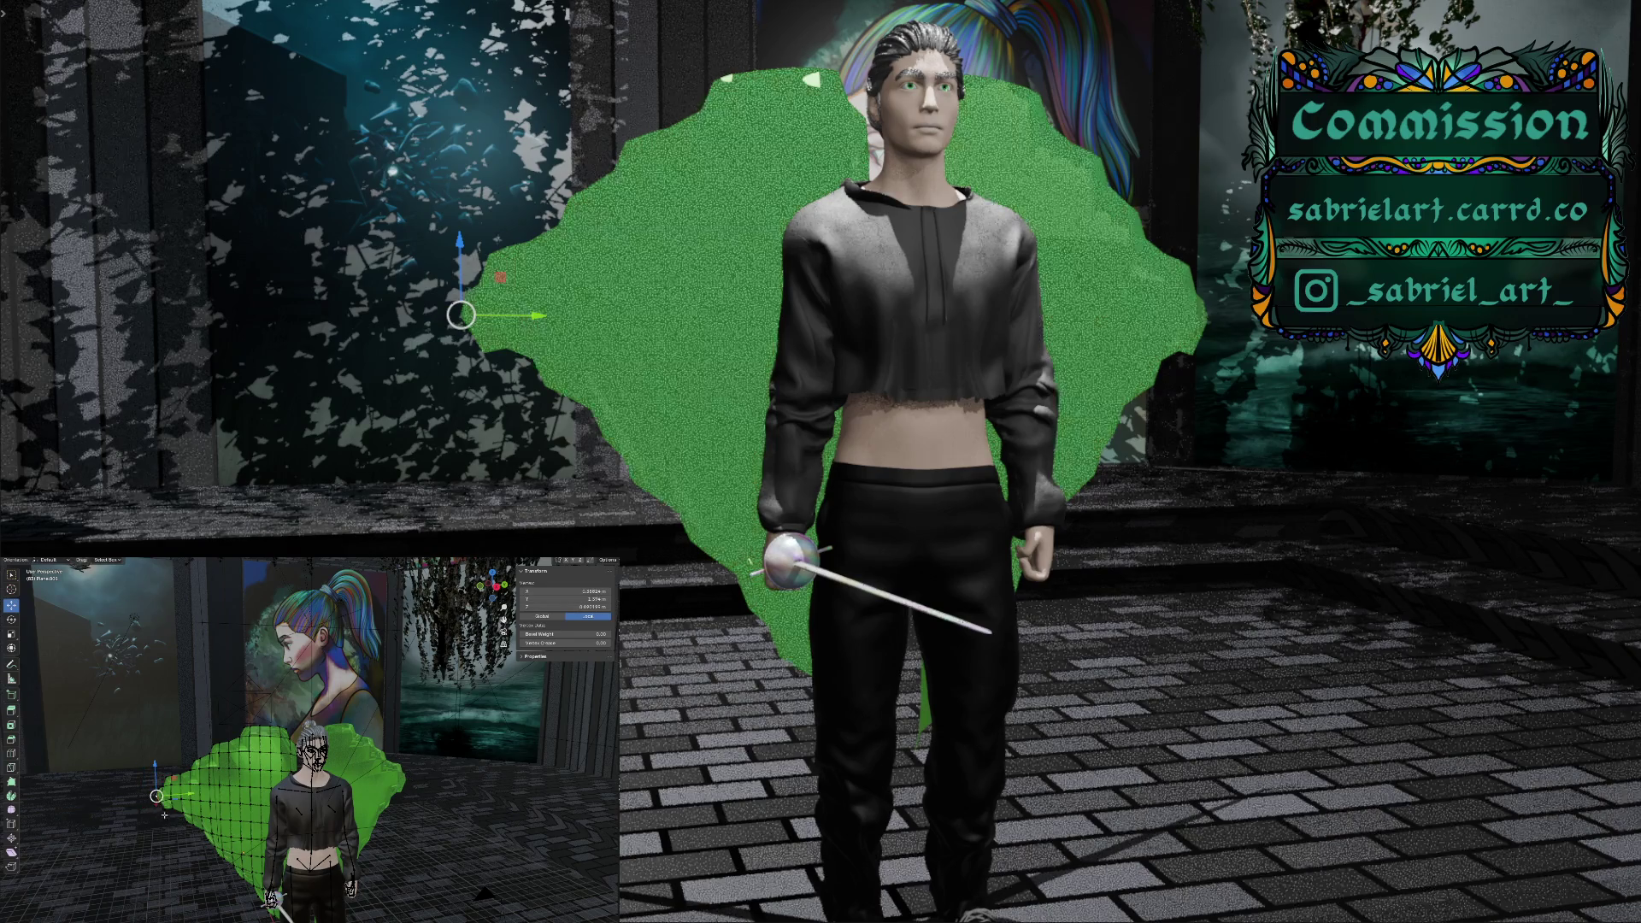
pyautogui.moveTo(184, 831); pyautogui.dragTo(220, 825, button='middle')
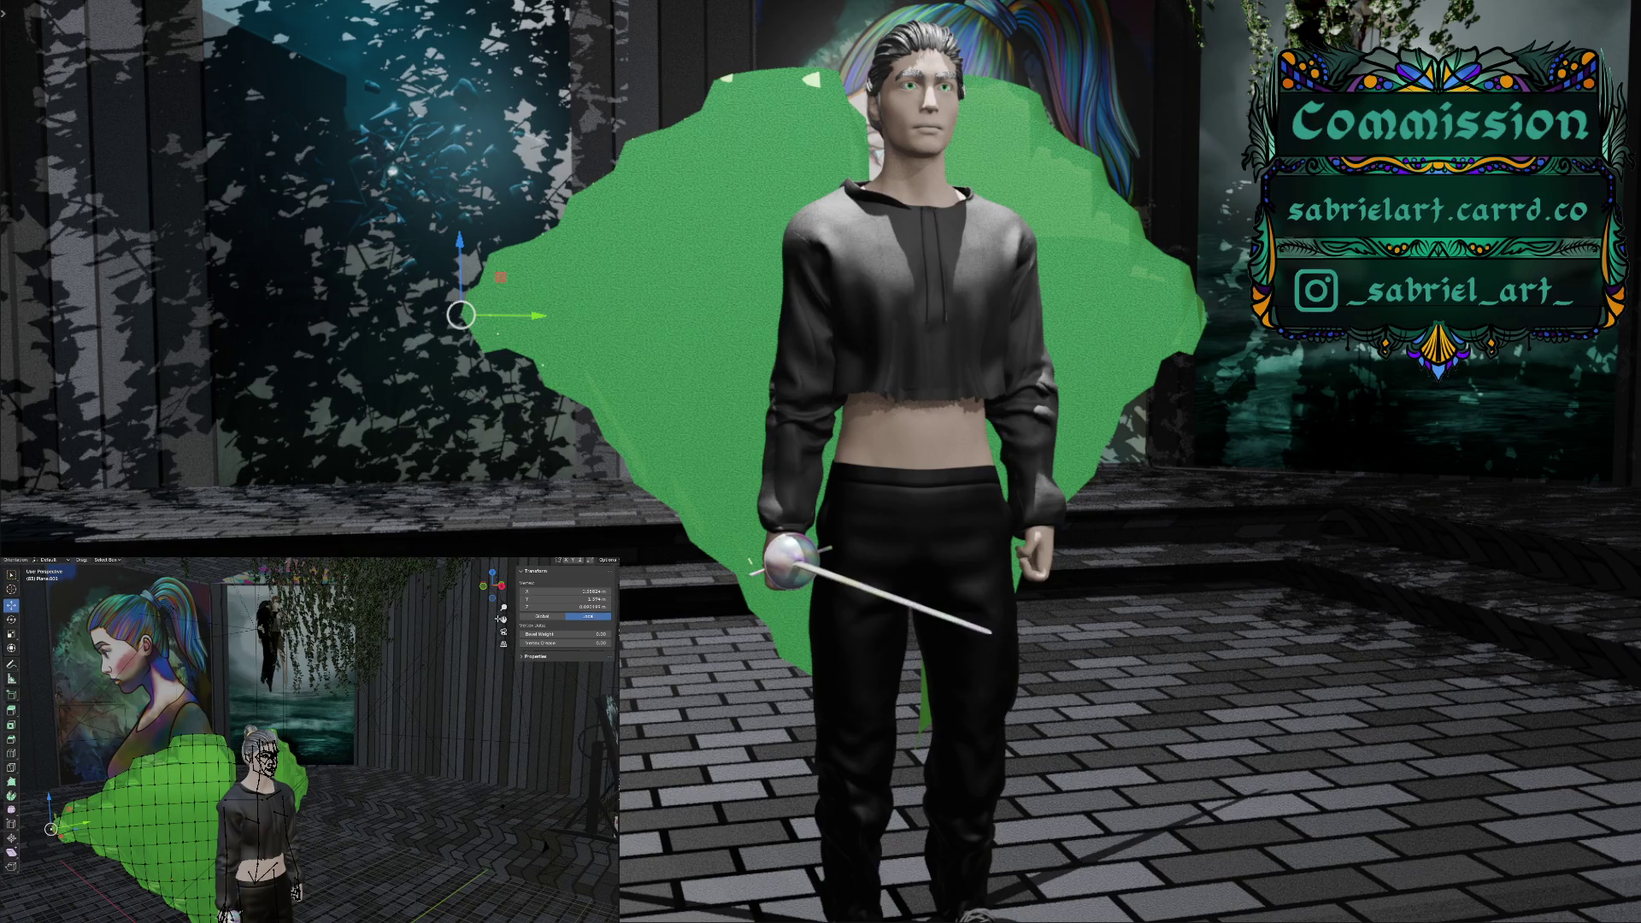
pyautogui.moveTo(503, 619); pyautogui.dragTo(581, 598)
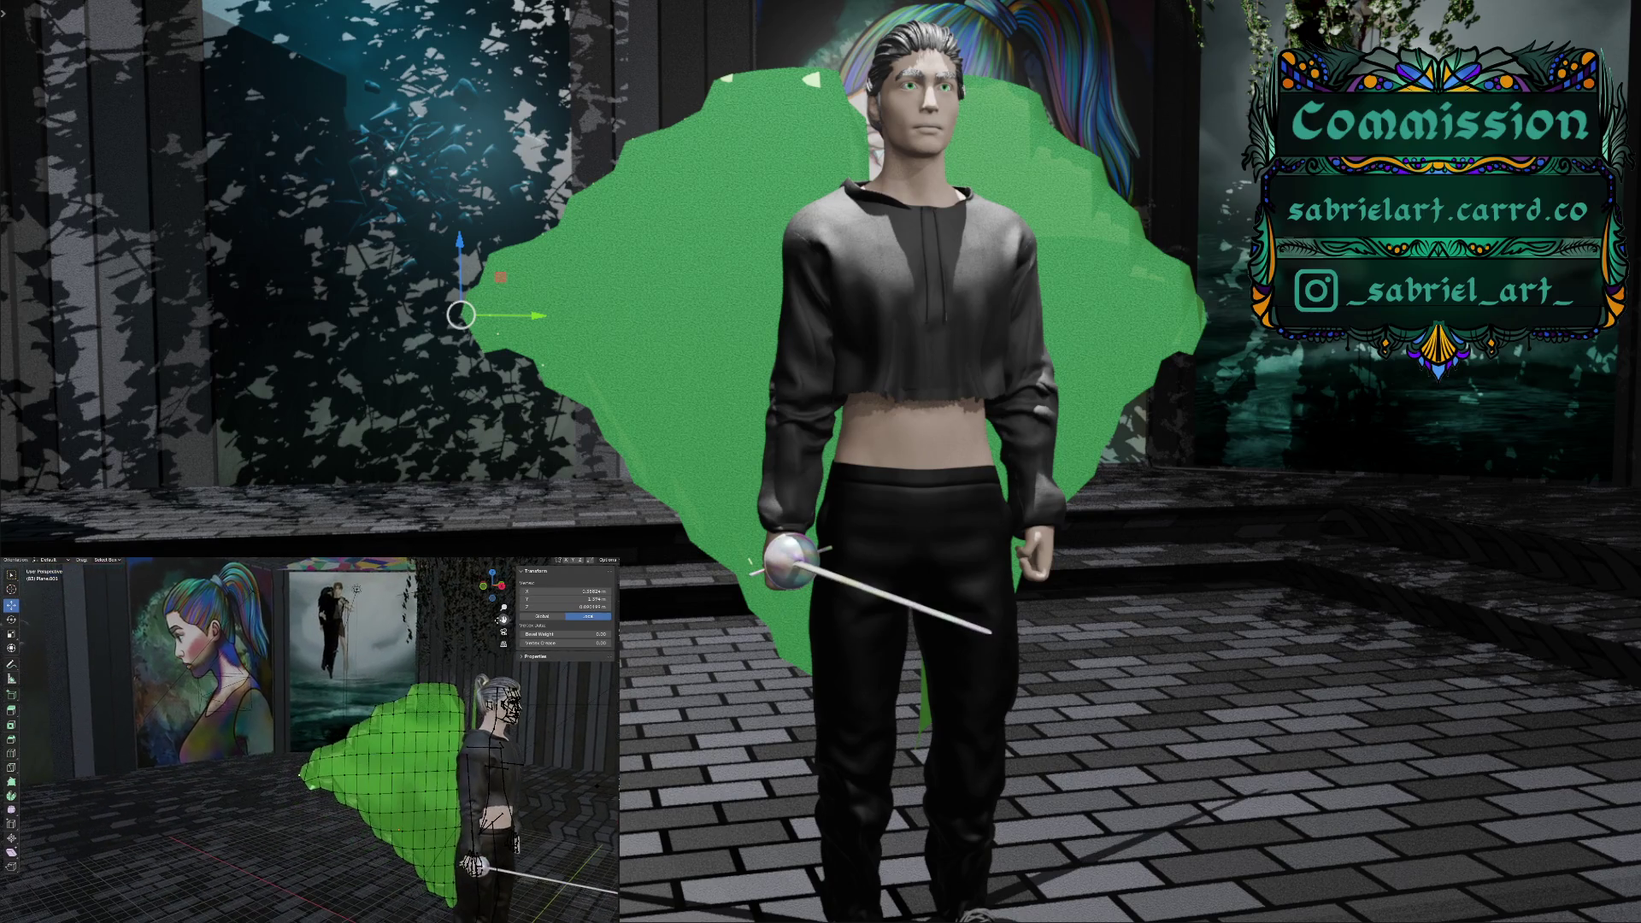
pyautogui.scroll(2, 324, 827)
pyautogui.scroll(1, 324, 826)
pyautogui.scroll(1, 324, 827)
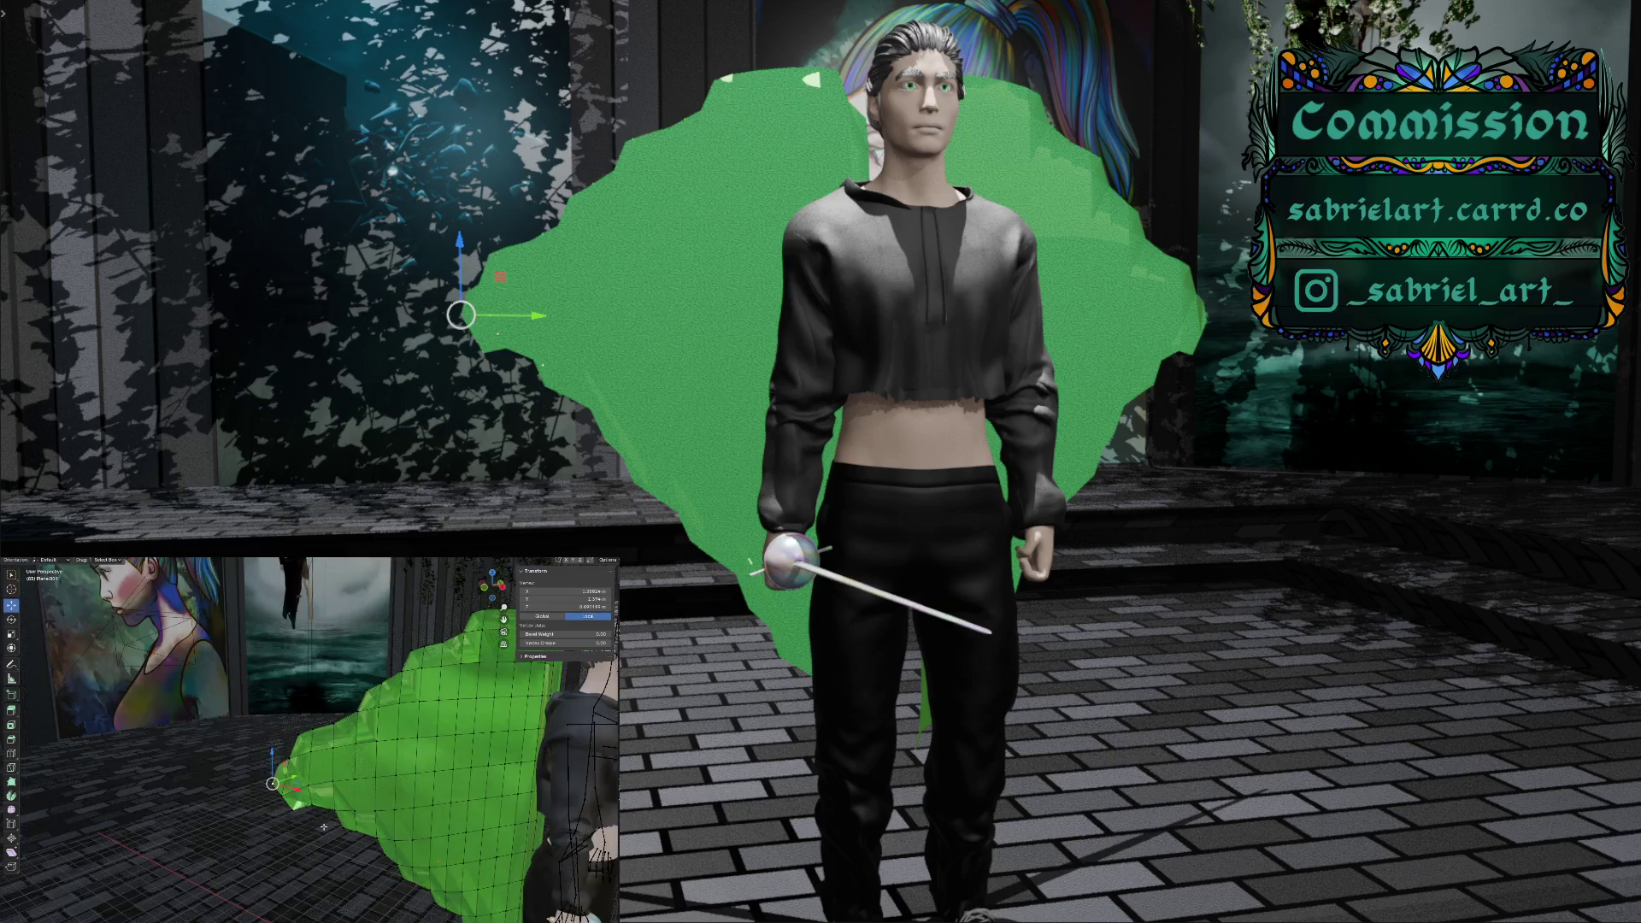
pyautogui.moveTo(324, 827); pyautogui.dragTo(43, 877, button='middle')
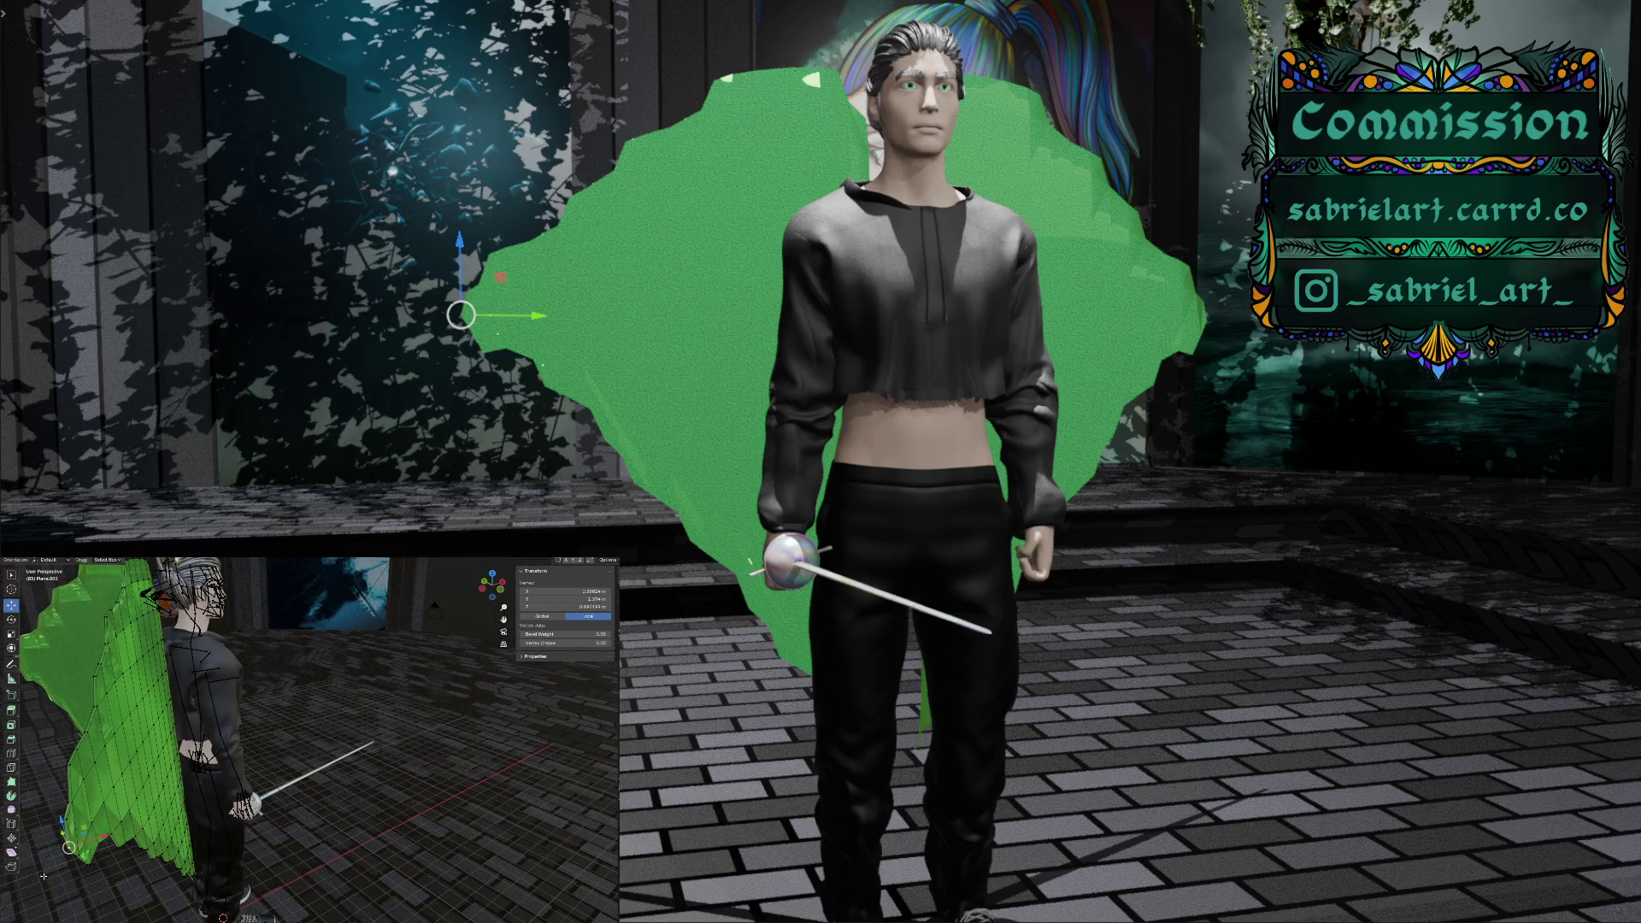
pyautogui.moveTo(62, 867)
pyautogui.mouseDown()
pyautogui.moveTo(61, 847)
pyautogui.moveTo(75, 855)
pyautogui.mouseUp()
pyautogui.click(43, 831)
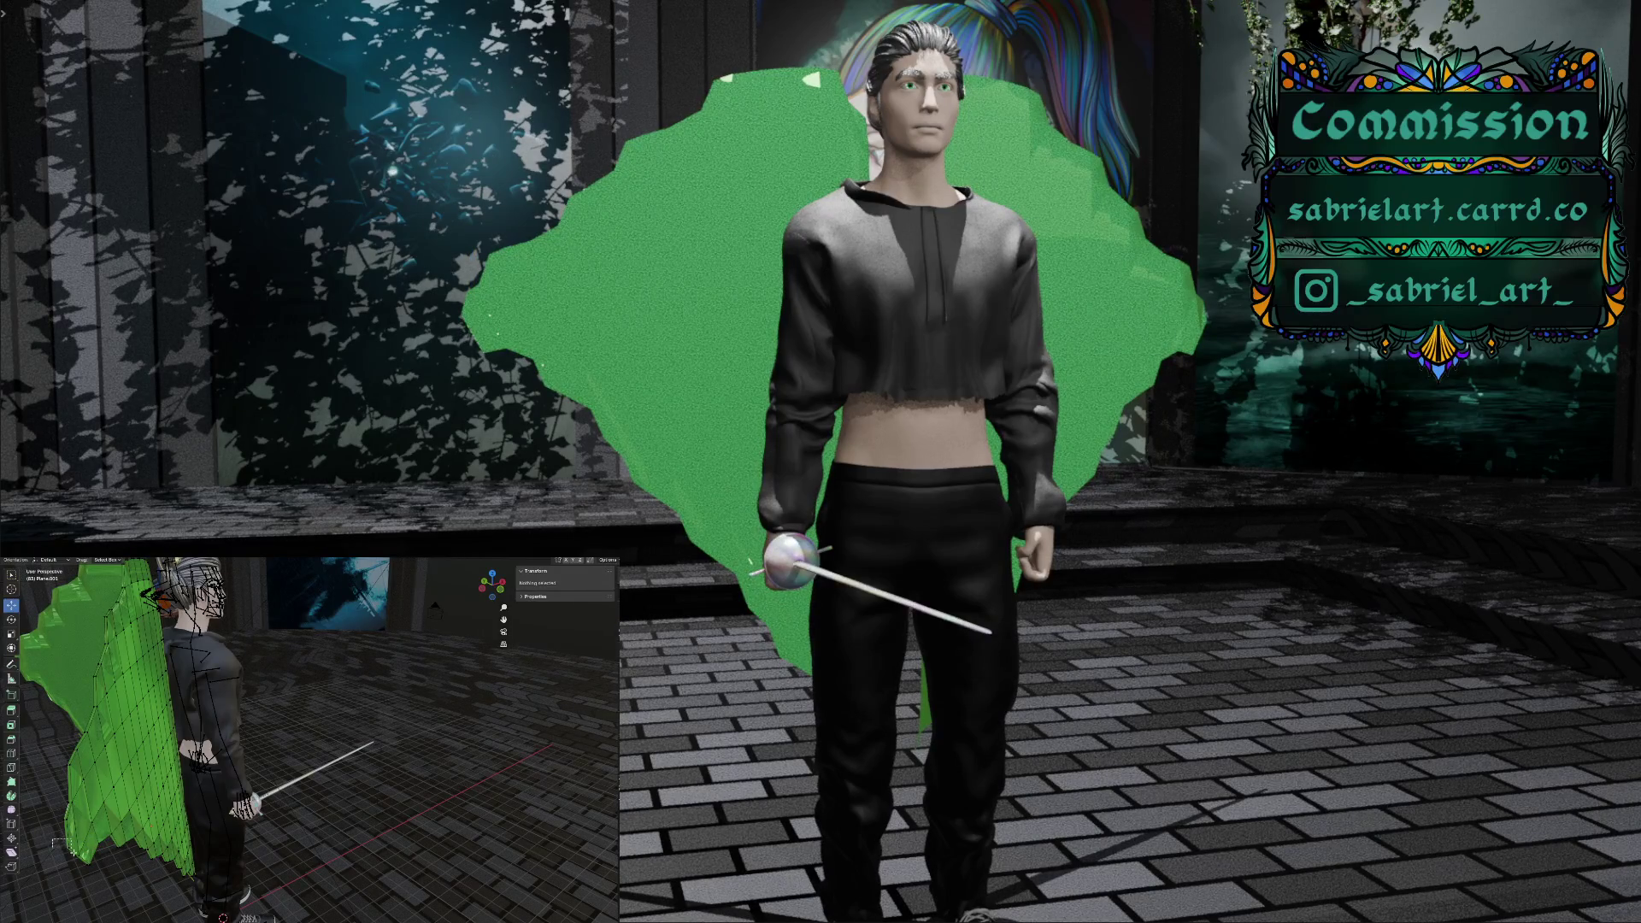
# Move a lower-left backdrop vertex horizontally with soft falloff, excluding the Z axis
pyautogui.click(73, 853)
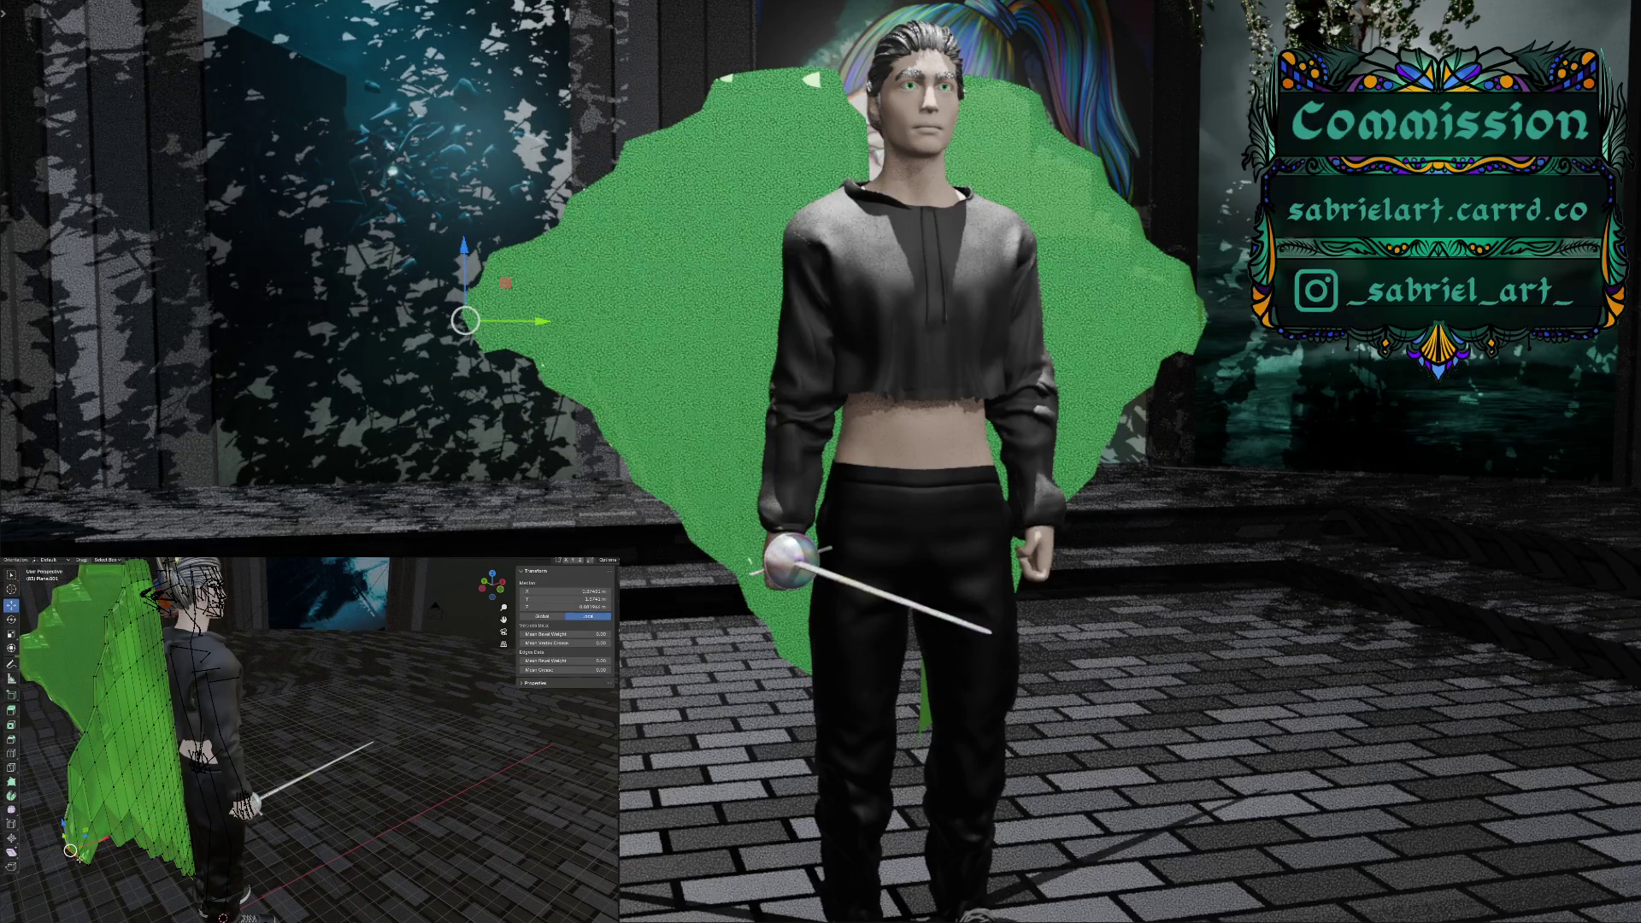
pyautogui.moveTo(72, 851); pyautogui.dragTo(75, 856)
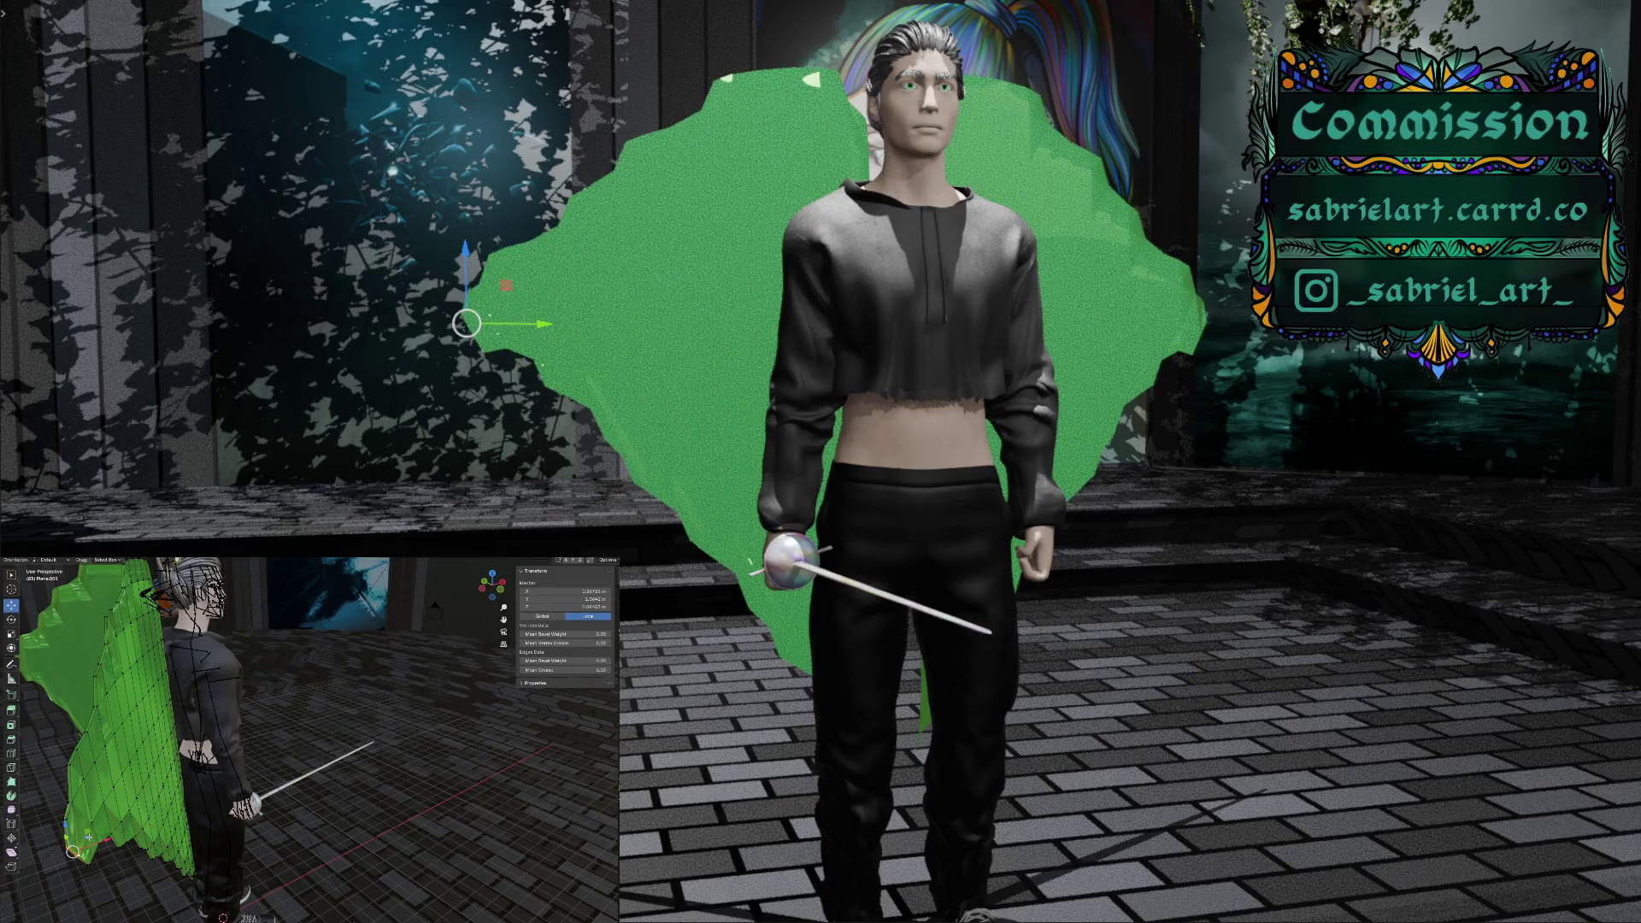
pyautogui.press('g')
pyautogui.hotkey('shift', 'z')
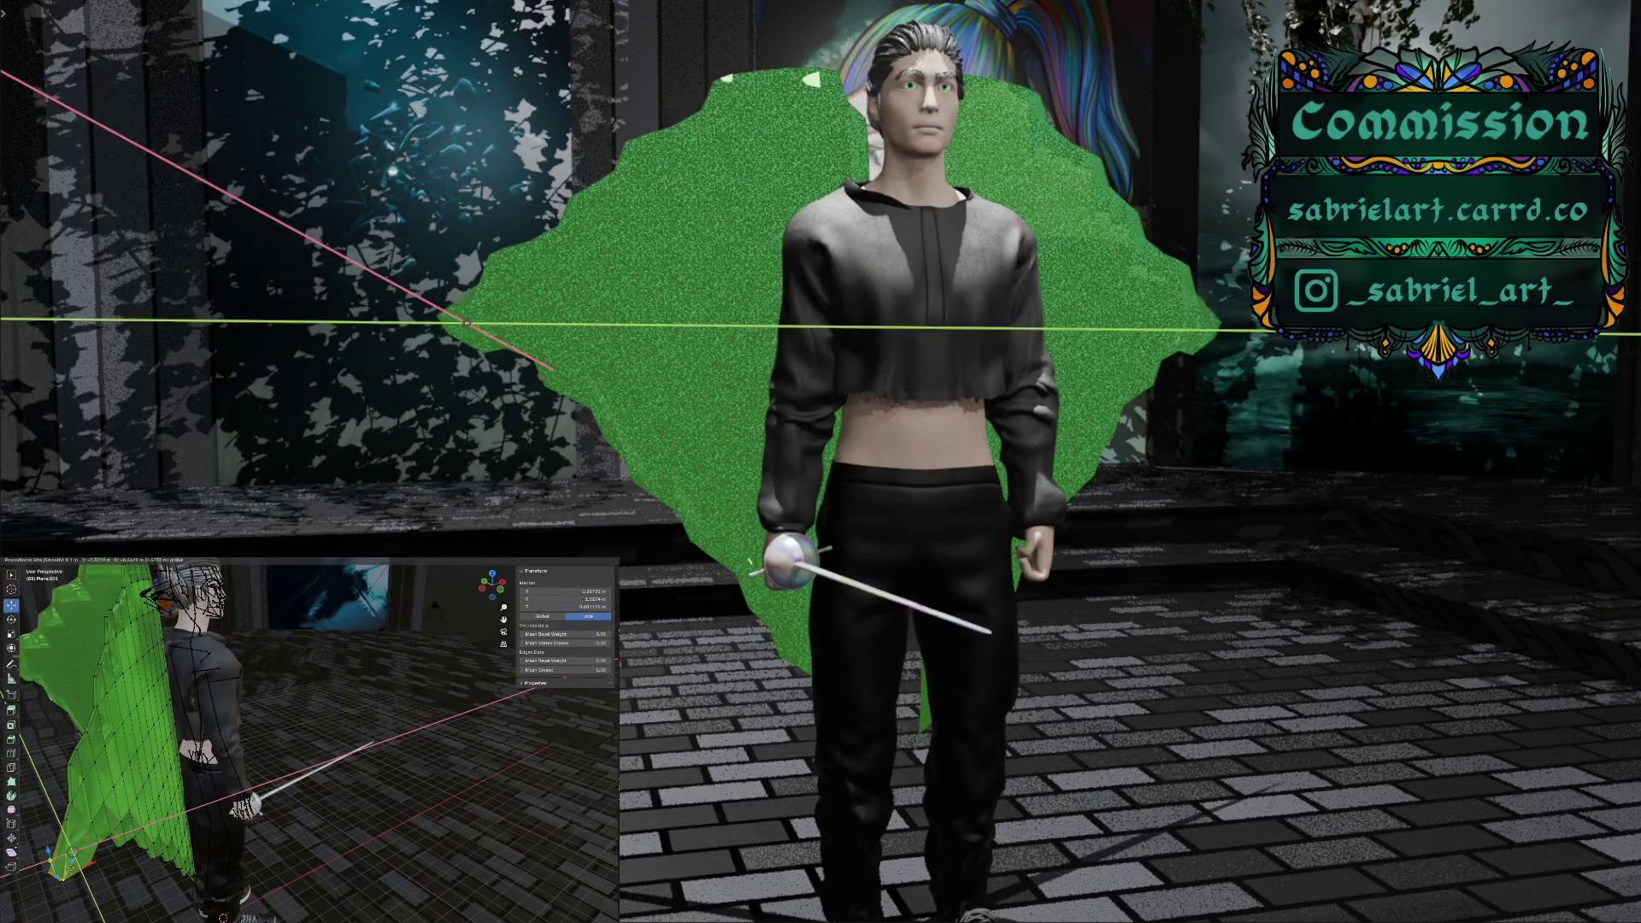
pyautogui.click(60, 879)
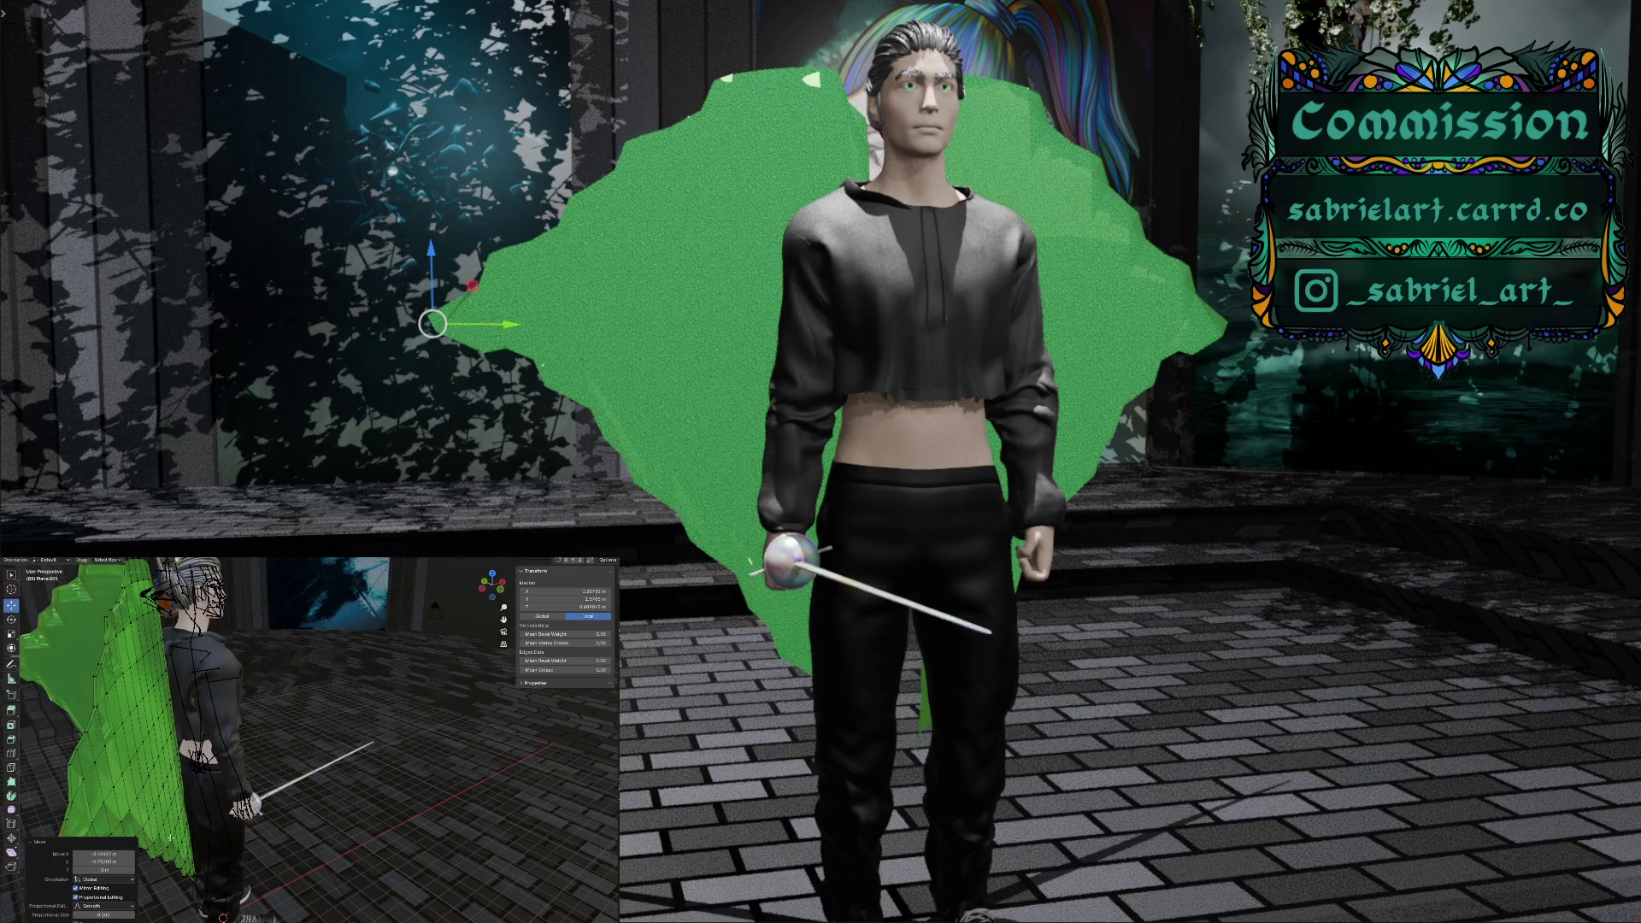
# Lift the selected backdrop edge vertex vertically along Z
pyautogui.moveTo(165, 839); pyautogui.dragTo(135, 800, button='middle')
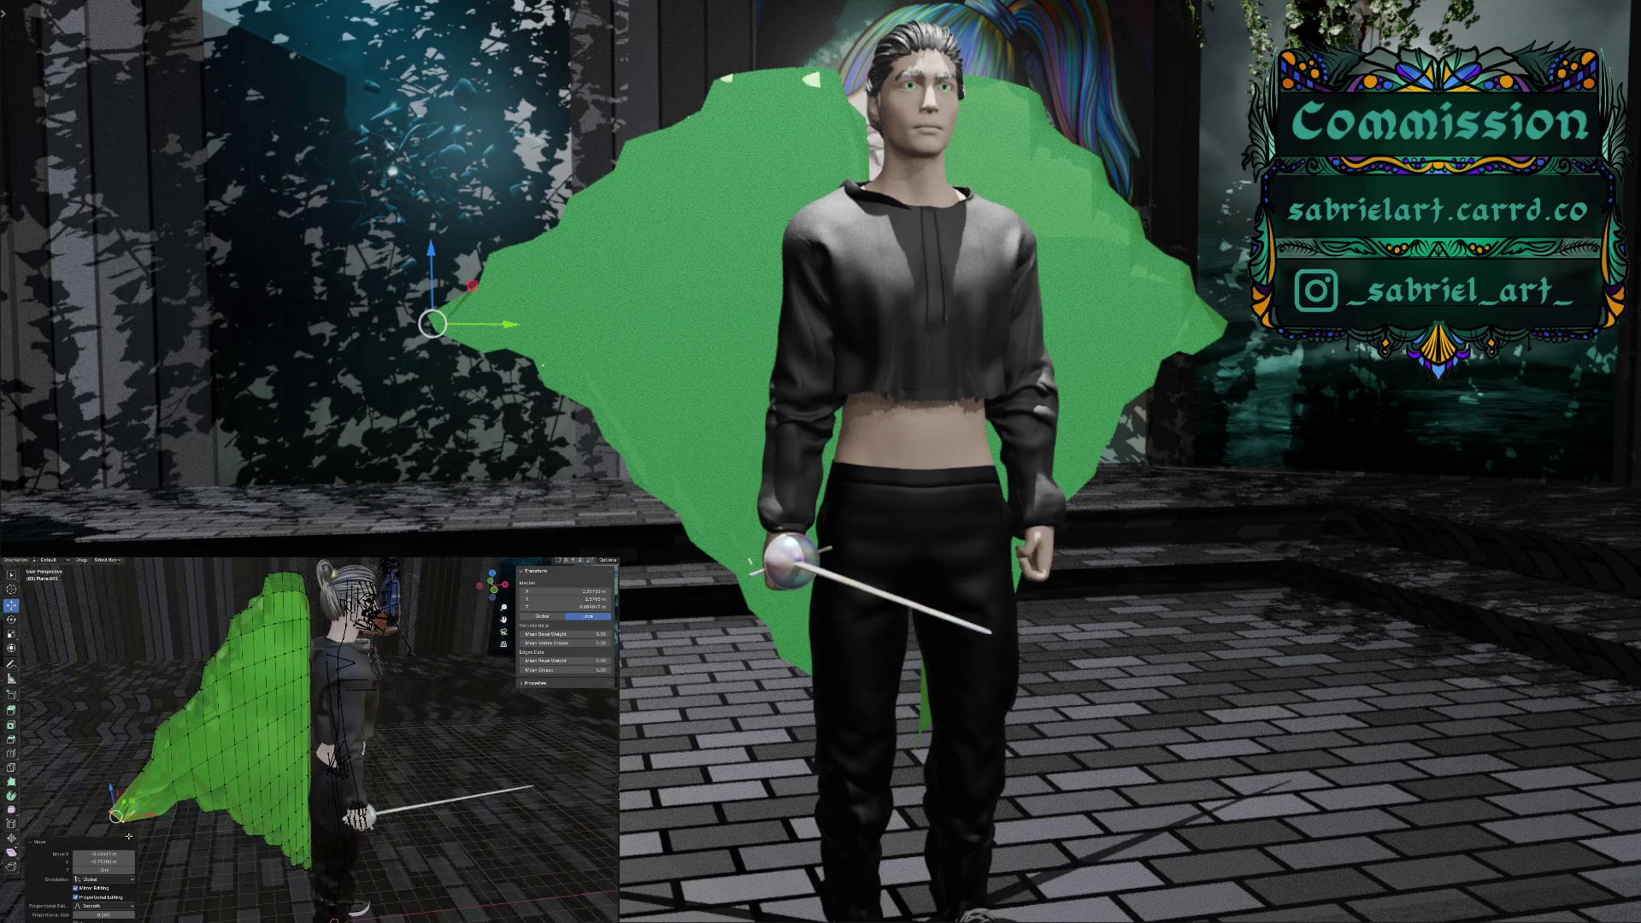
pyautogui.press('g')
pyautogui.press('z')
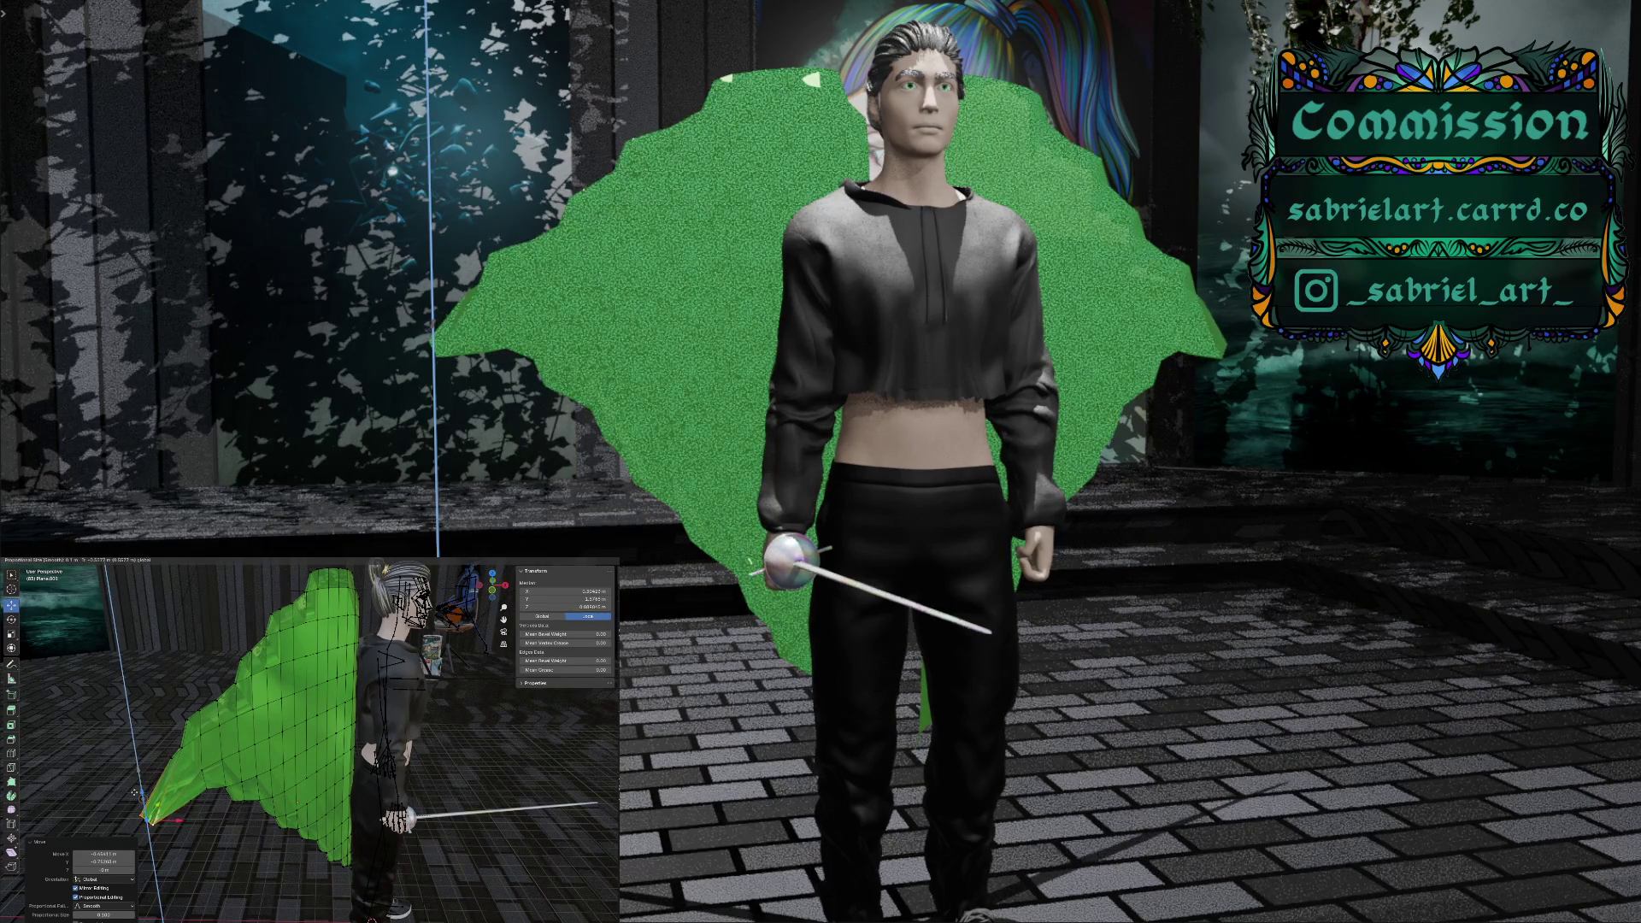
pyautogui.click(156, 822)
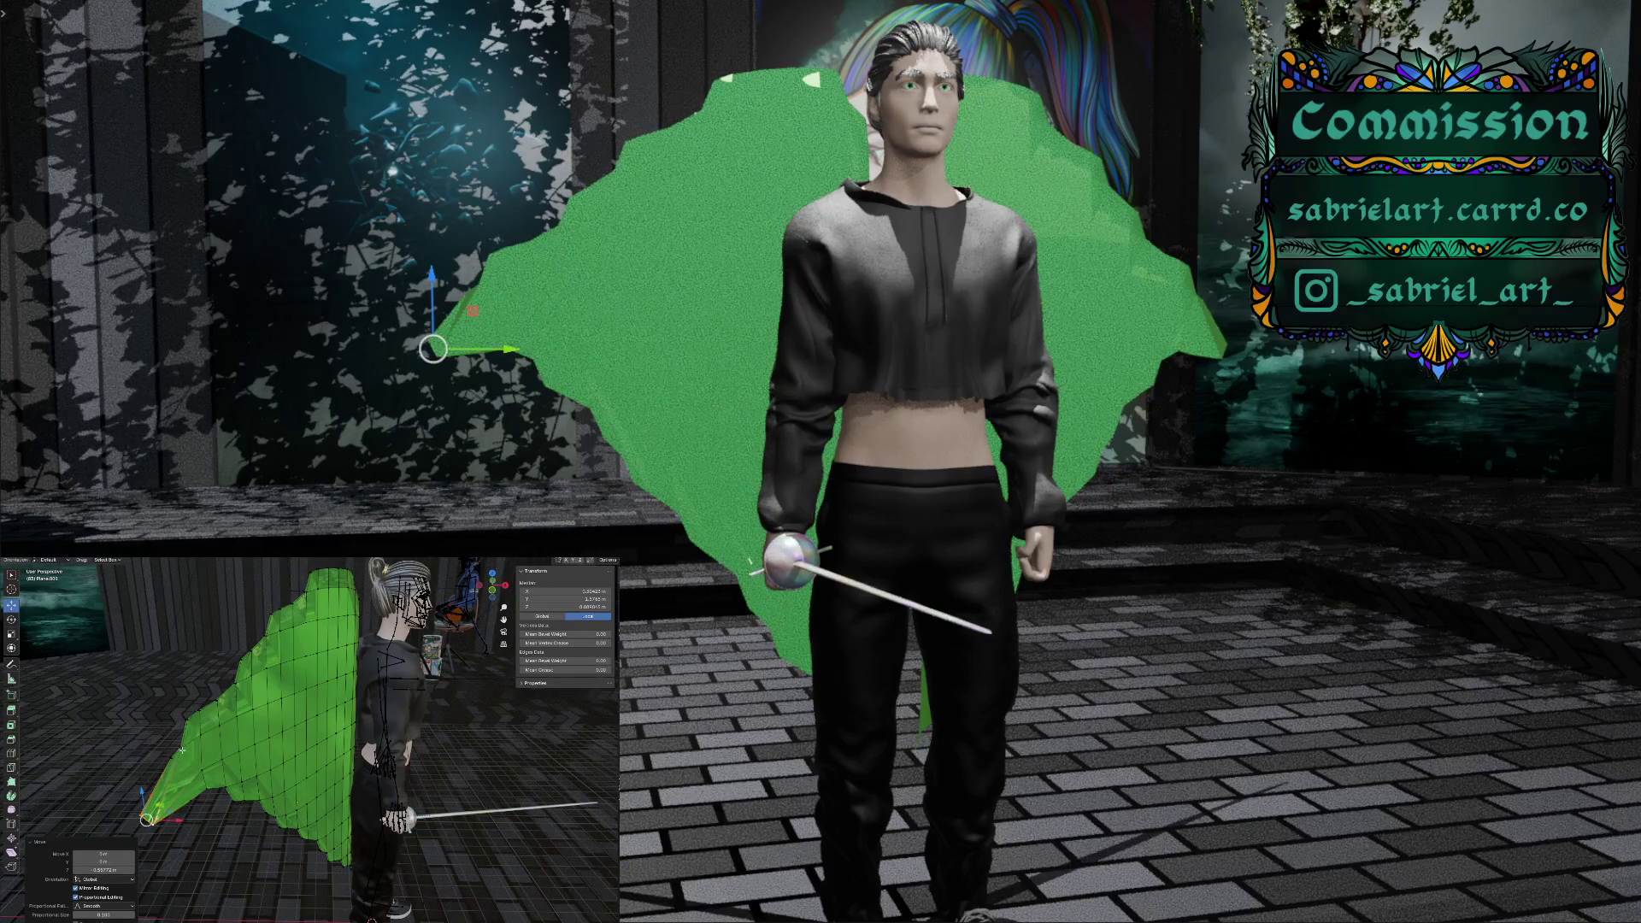
# Move two more edge vertices with soft falloff and inspect the reshaped backdrop from several angles
pyautogui.click(181, 748)
pyautogui.keyDown('shift'); pyautogui.click(180, 747); pyautogui.keyUp('shift')
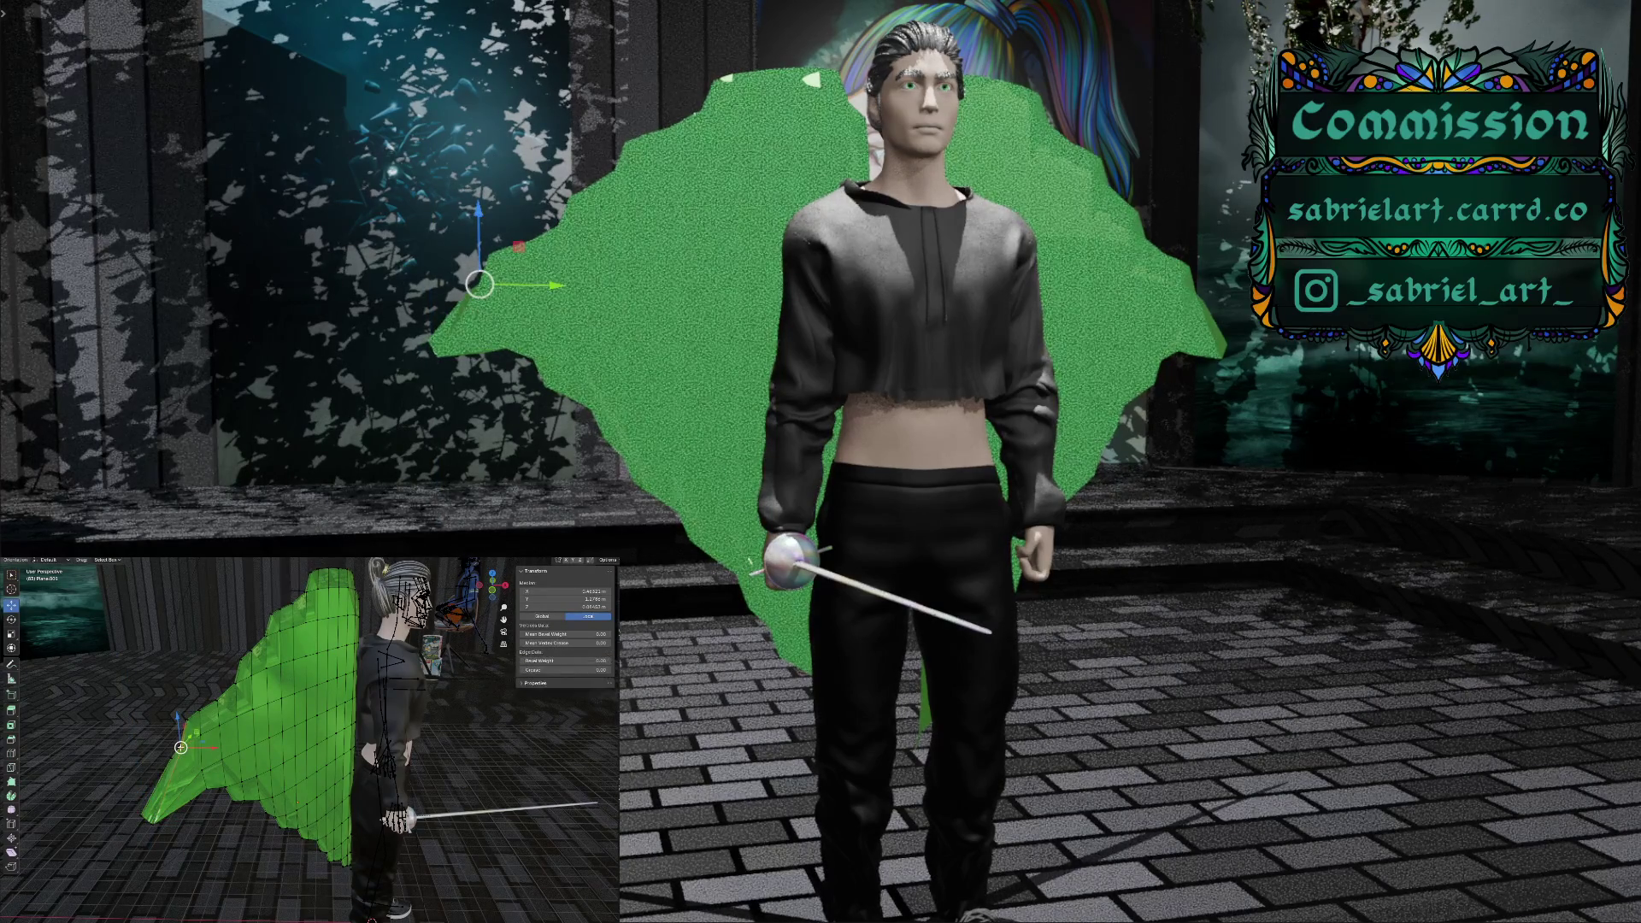
pyautogui.press('g')
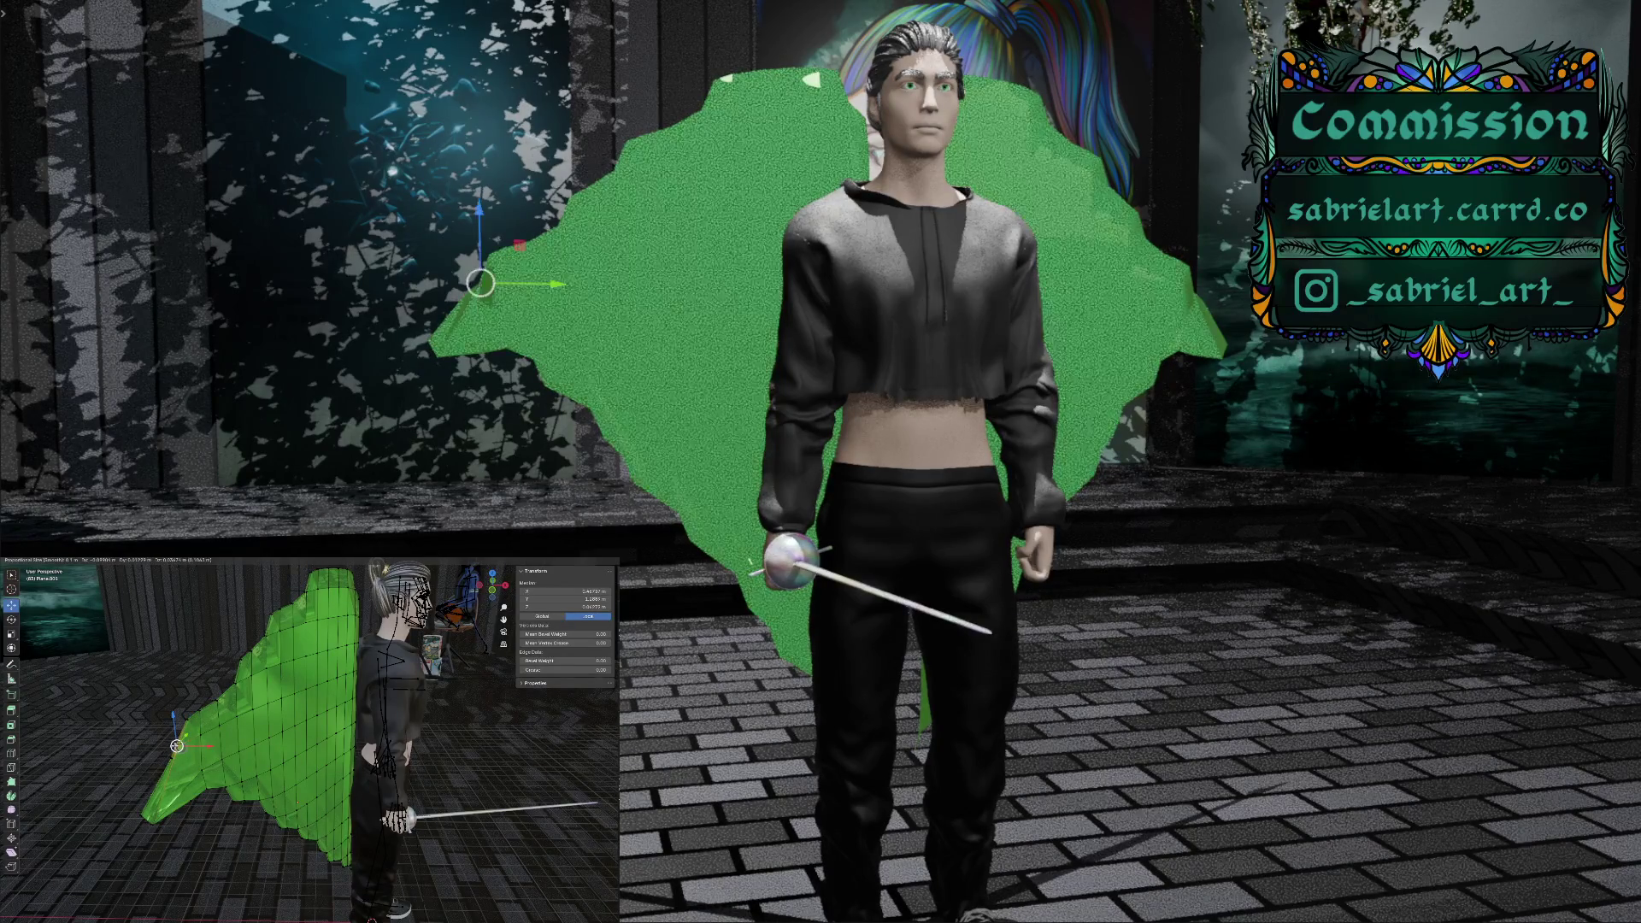
pyautogui.click(177, 775)
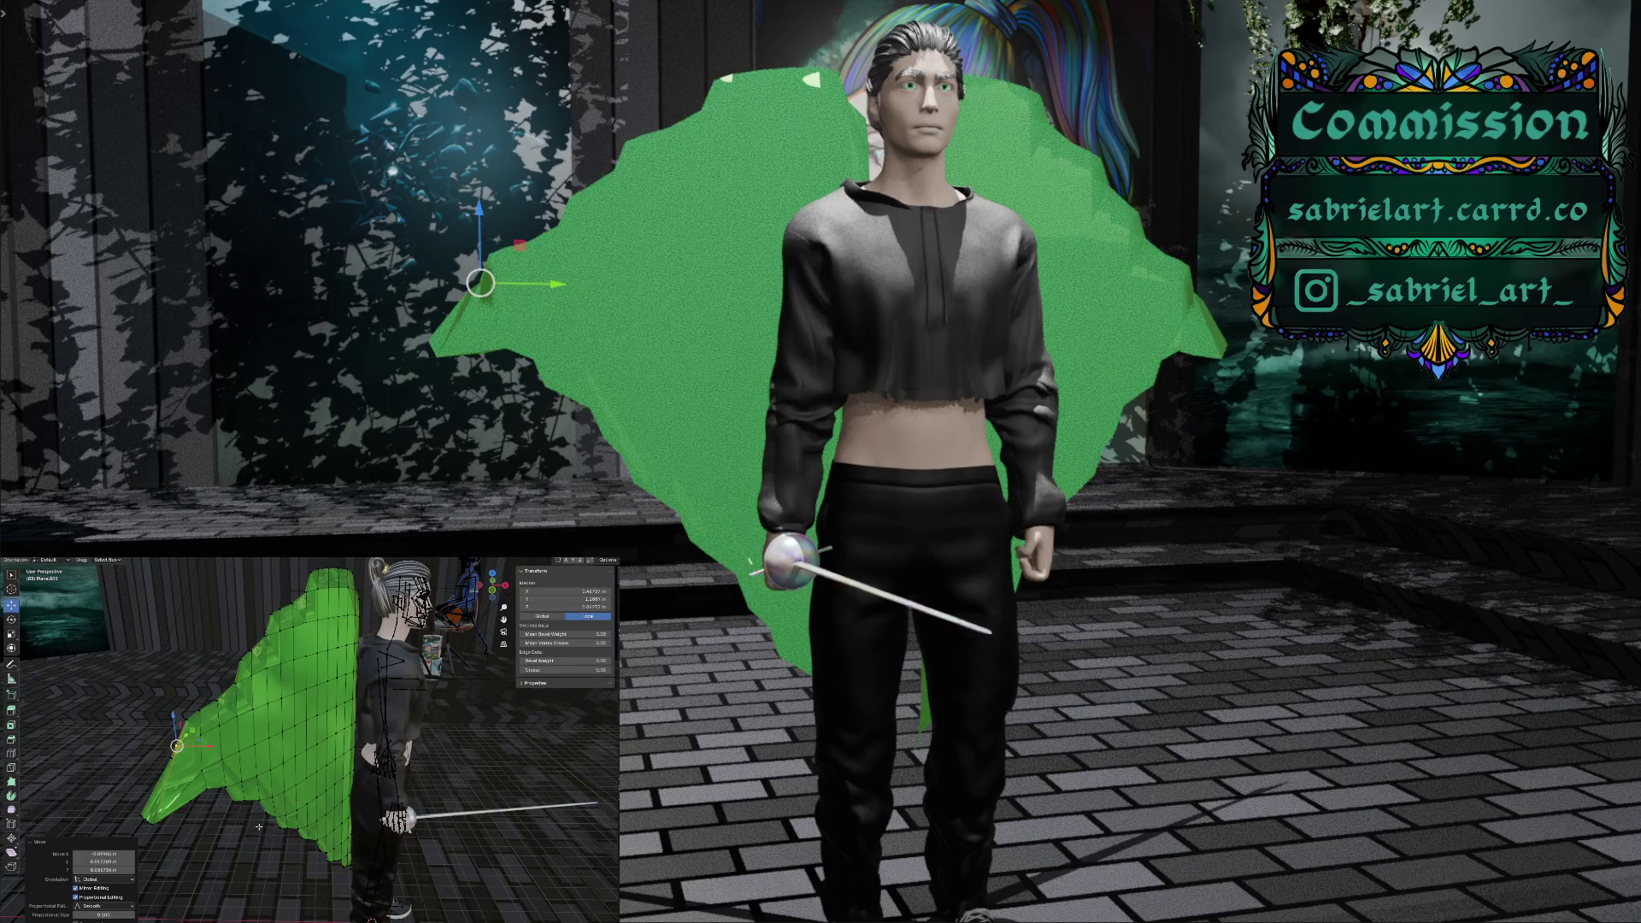
pyautogui.moveTo(250, 827); pyautogui.dragTo(322, 797, button='middle')
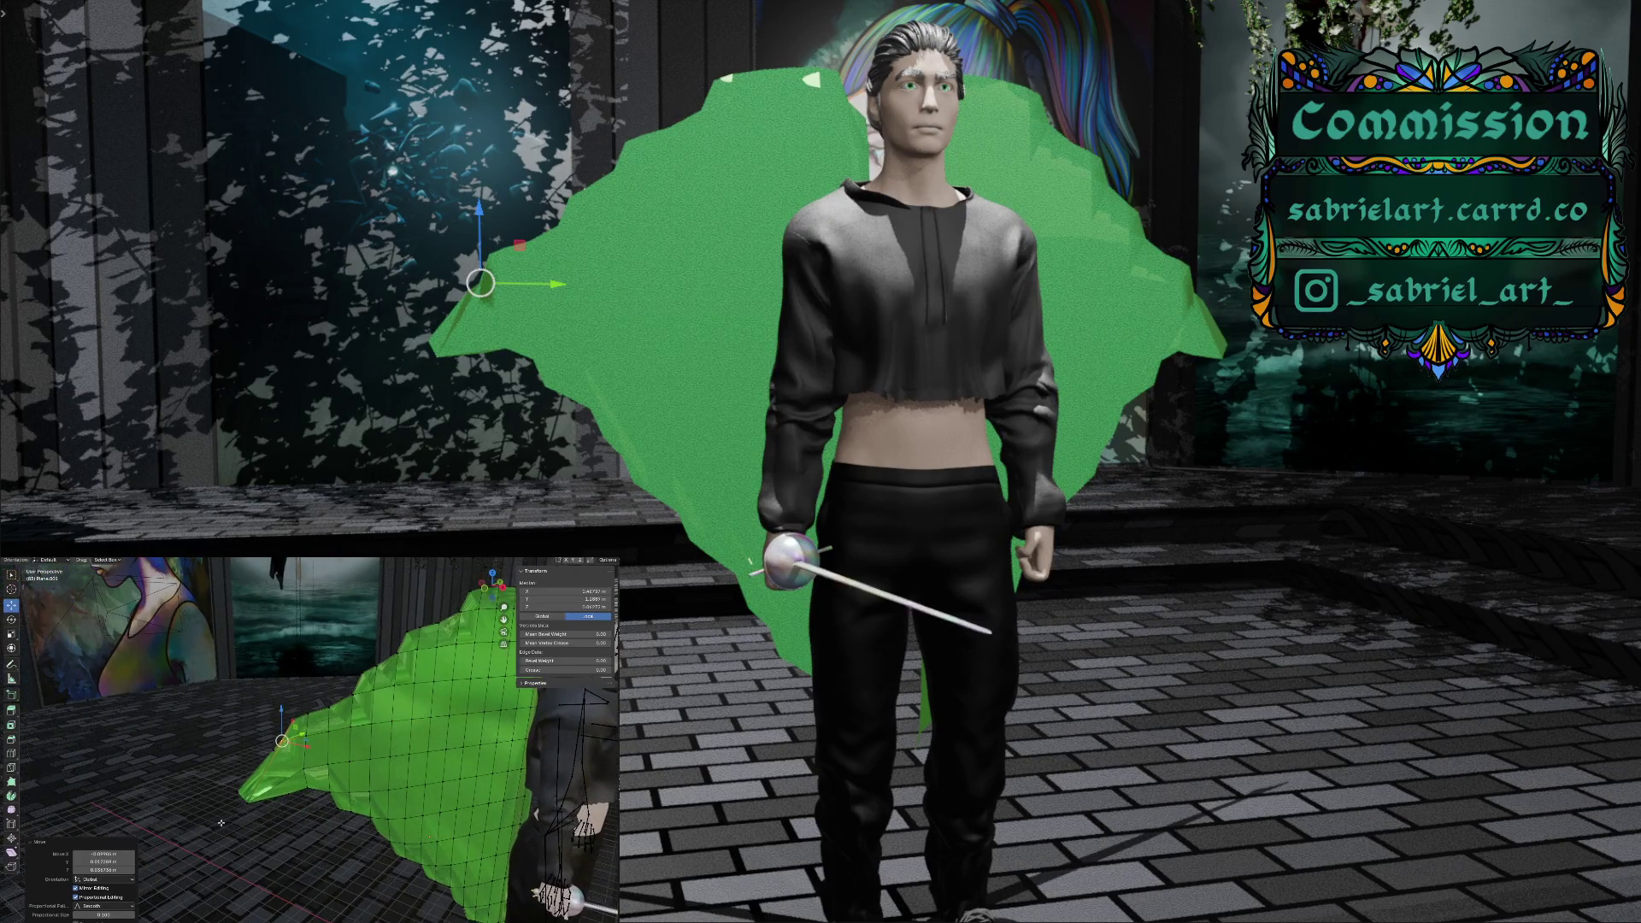
pyautogui.moveTo(328, 811); pyautogui.dragTo(368, 790, button='middle')
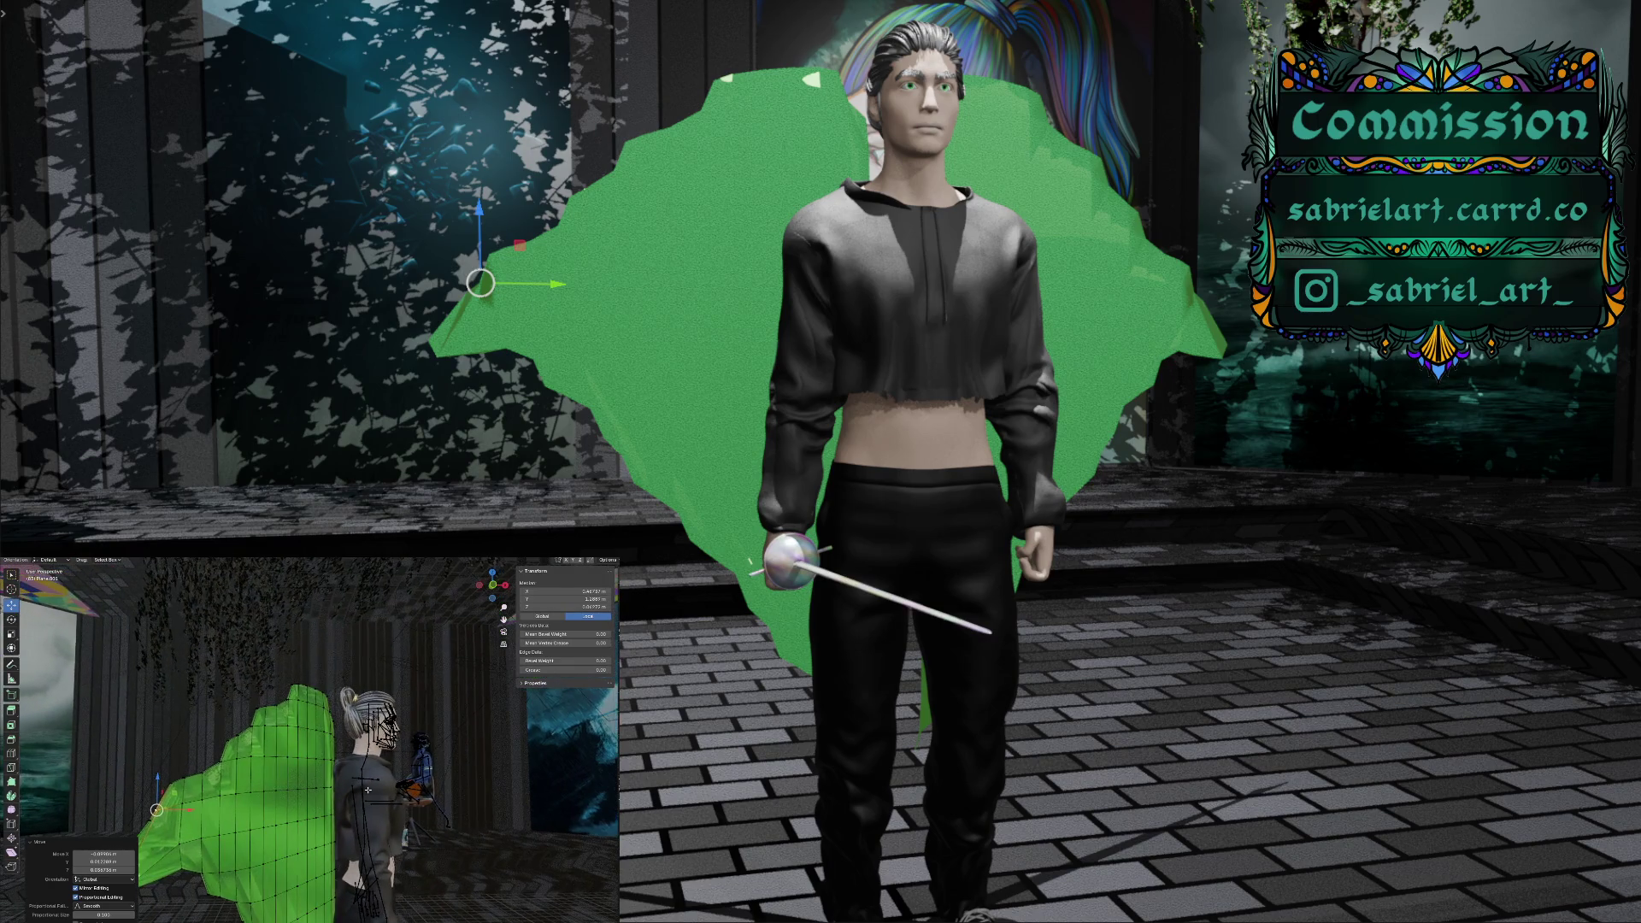
pyautogui.moveTo(369, 790)
pyautogui.mouseDown(button='middle')
pyautogui.moveTo(288, 807)
pyautogui.moveTo(351, 793)
pyautogui.moveTo(334, 795)
pyautogui.moveTo(429, 740)
pyautogui.moveTo(392, 767)
pyautogui.mouseUp(button='middle')
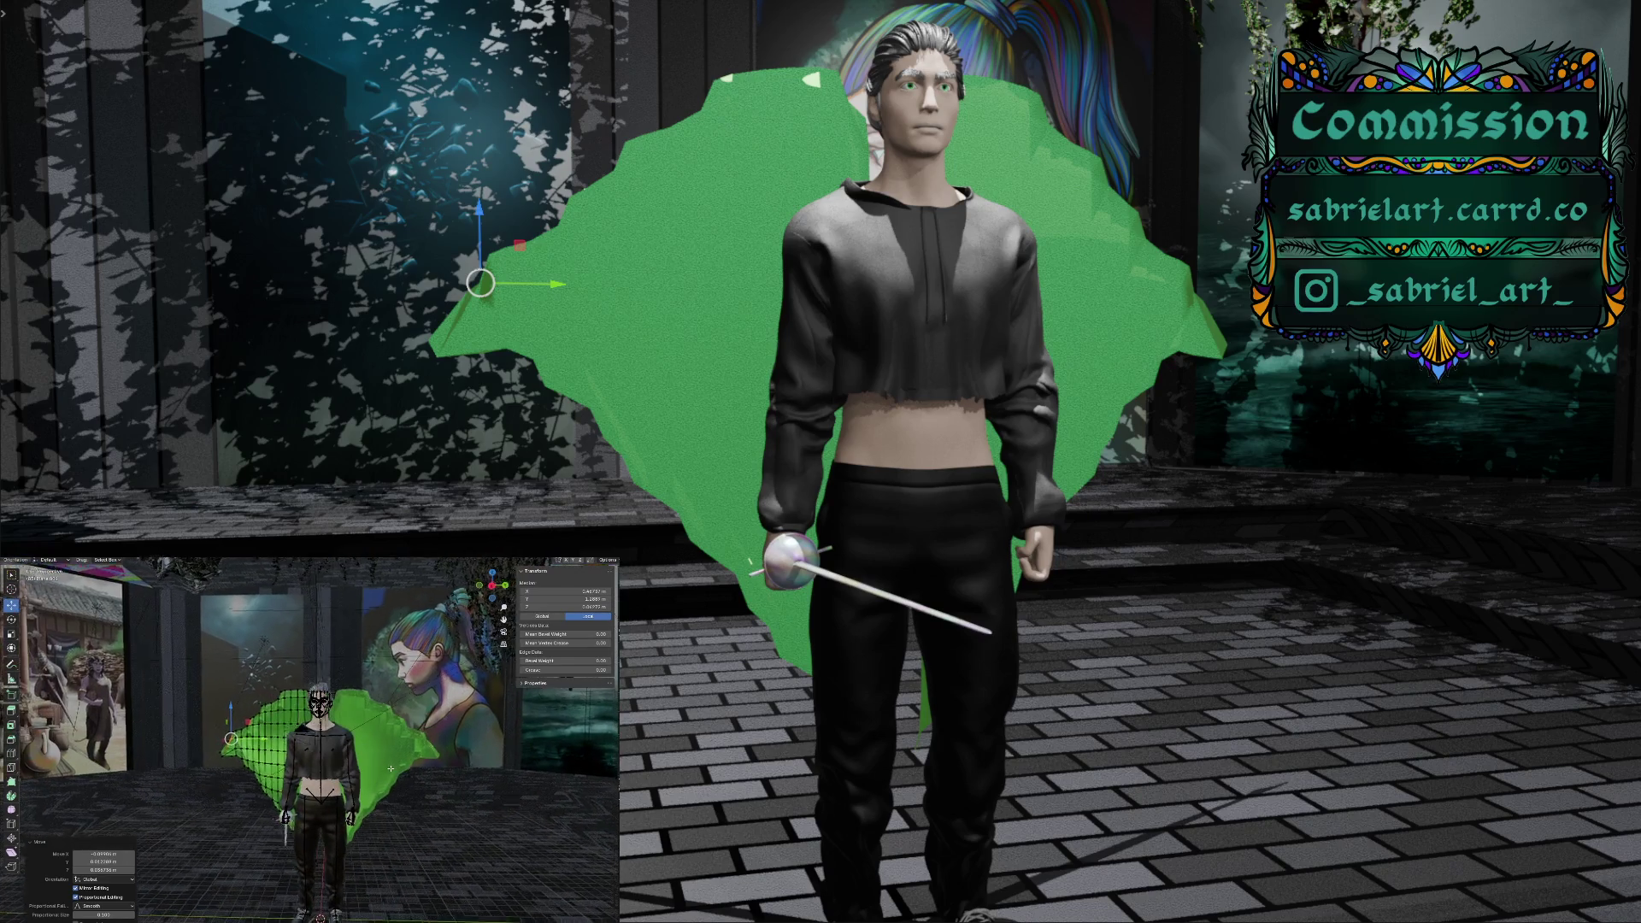
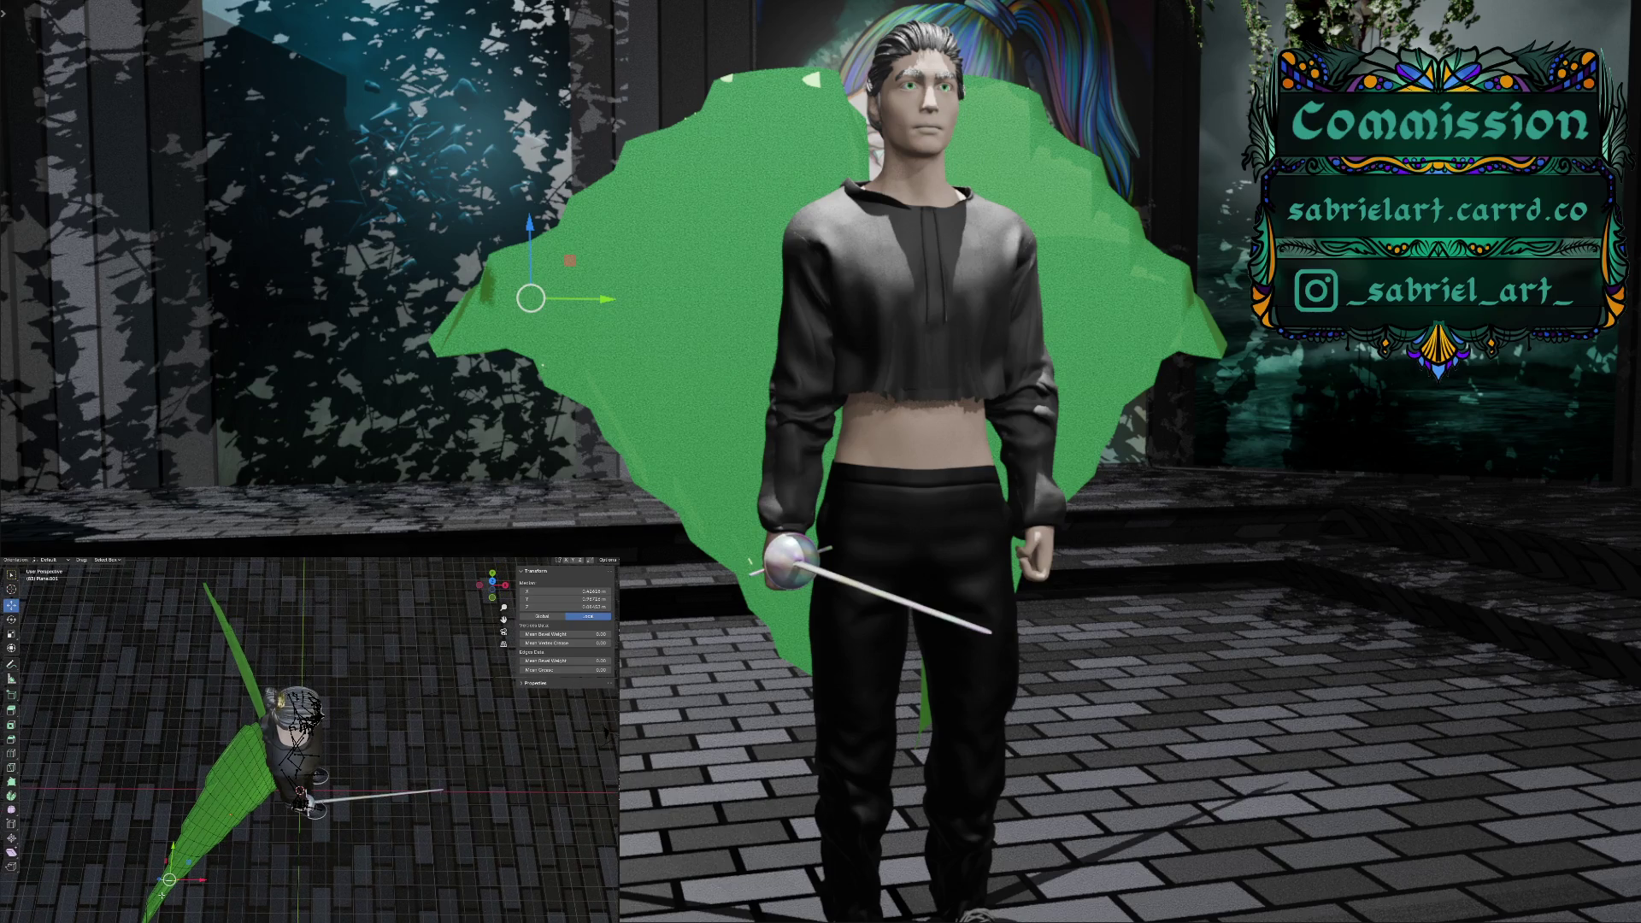
# Drag the selected cloak vertices outward along X to widen the cloak's outer edge
pyautogui.moveTo(161, 894); pyautogui.dragTo(150, 919)
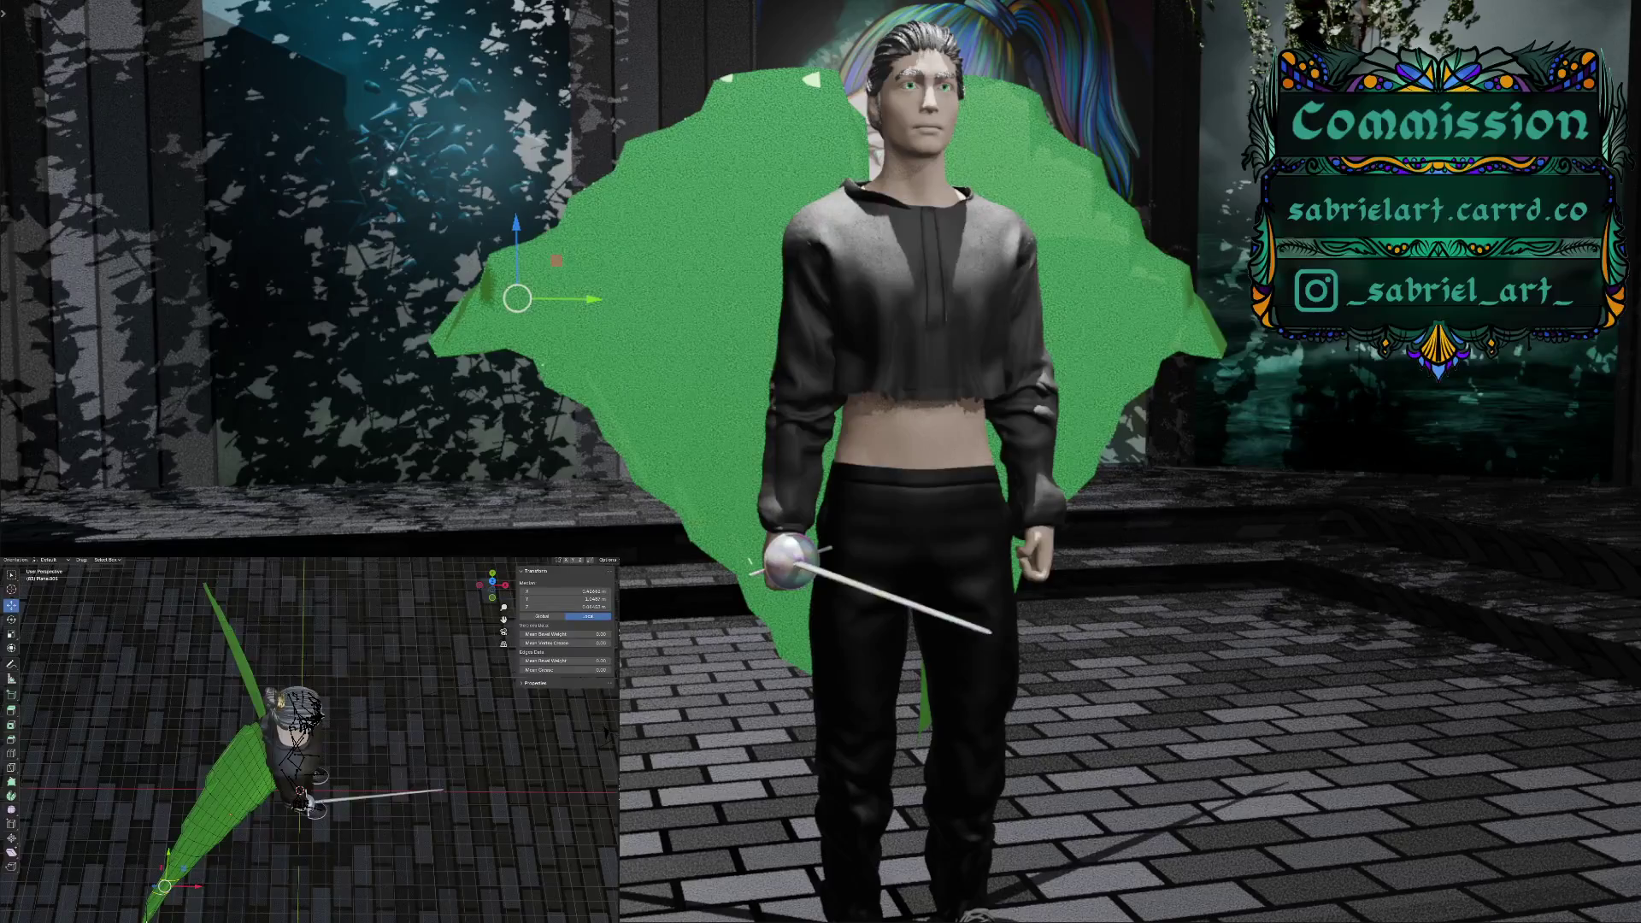
pyautogui.moveTo(147, 919); pyautogui.dragTo(159, 918)
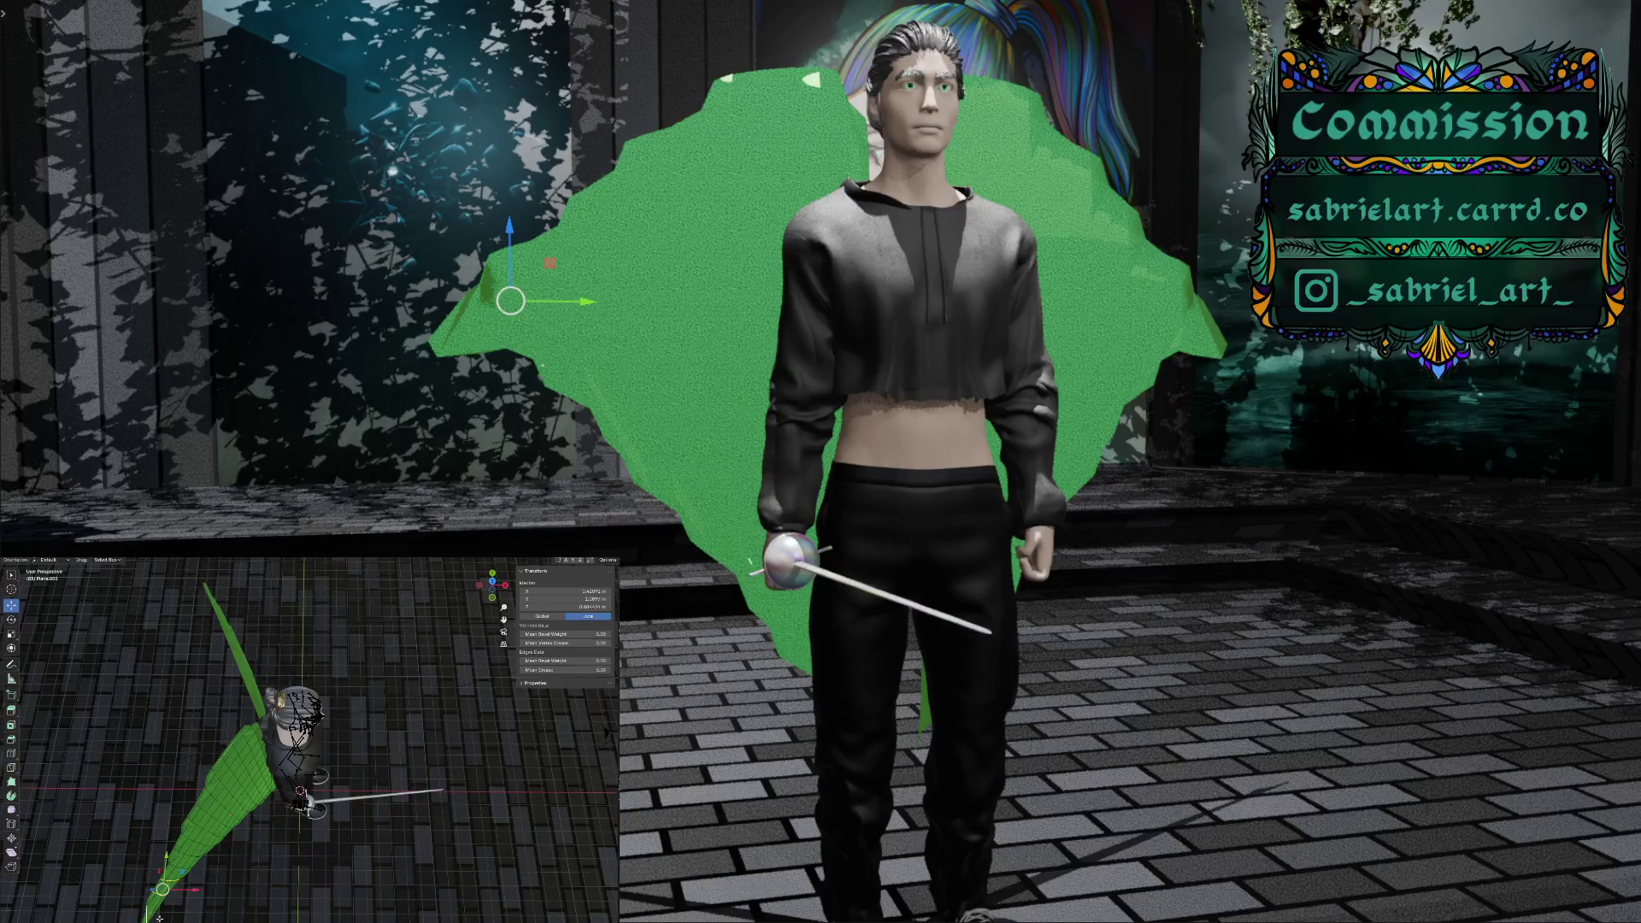
pyautogui.moveTo(203, 909); pyautogui.dragTo(211, 906, button='middle')
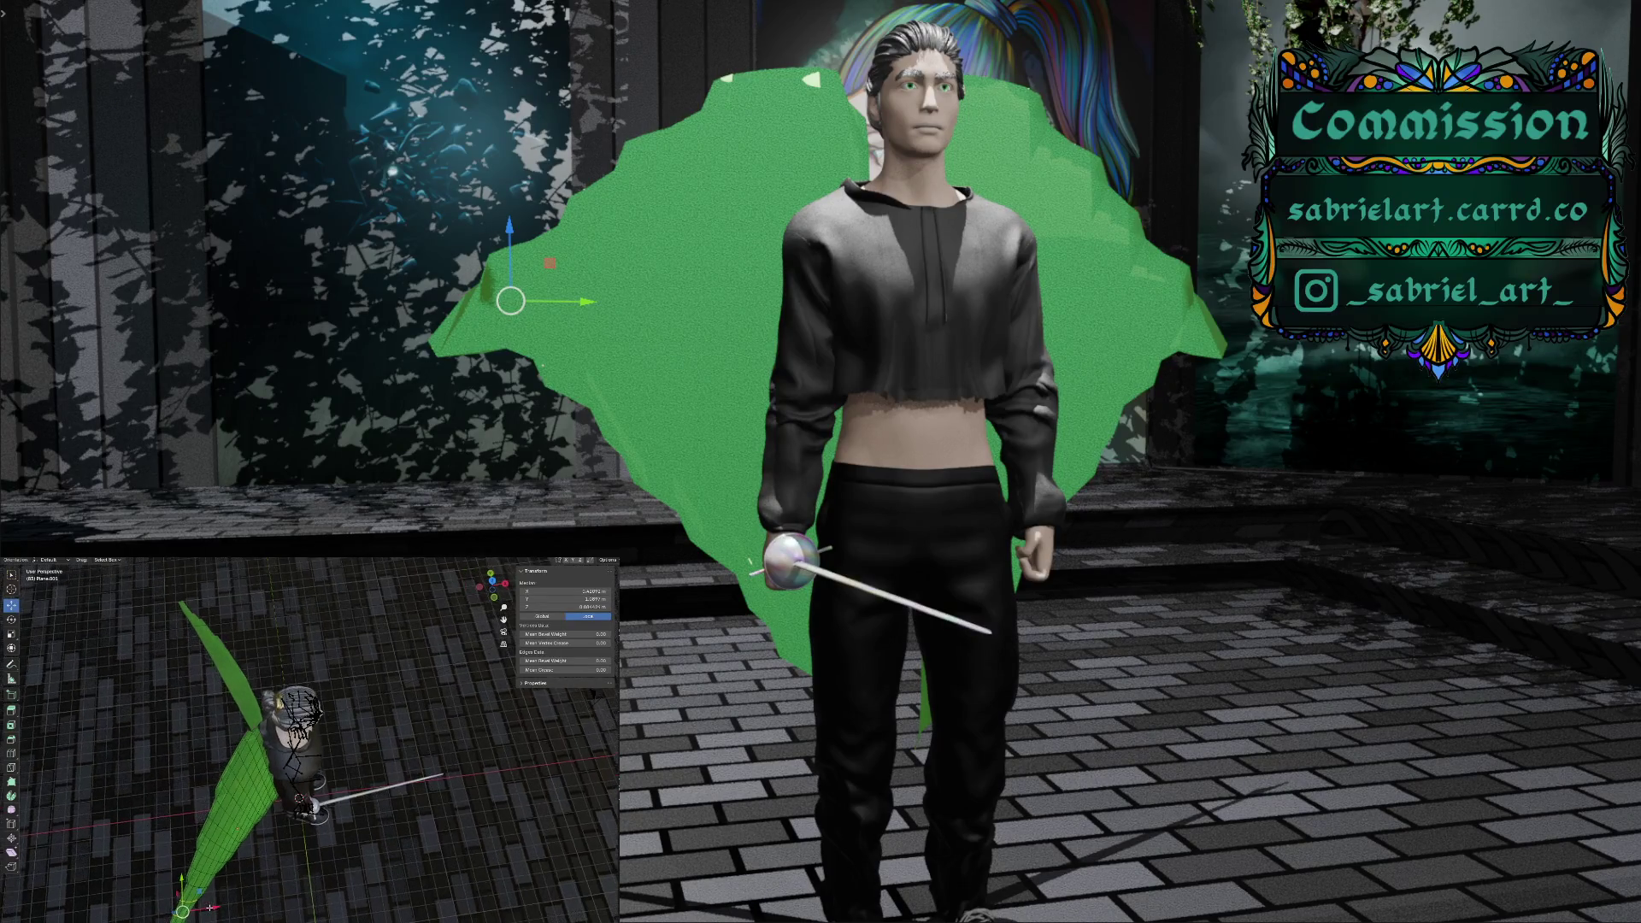
pyautogui.moveTo(212, 906); pyautogui.dragTo(217, 904)
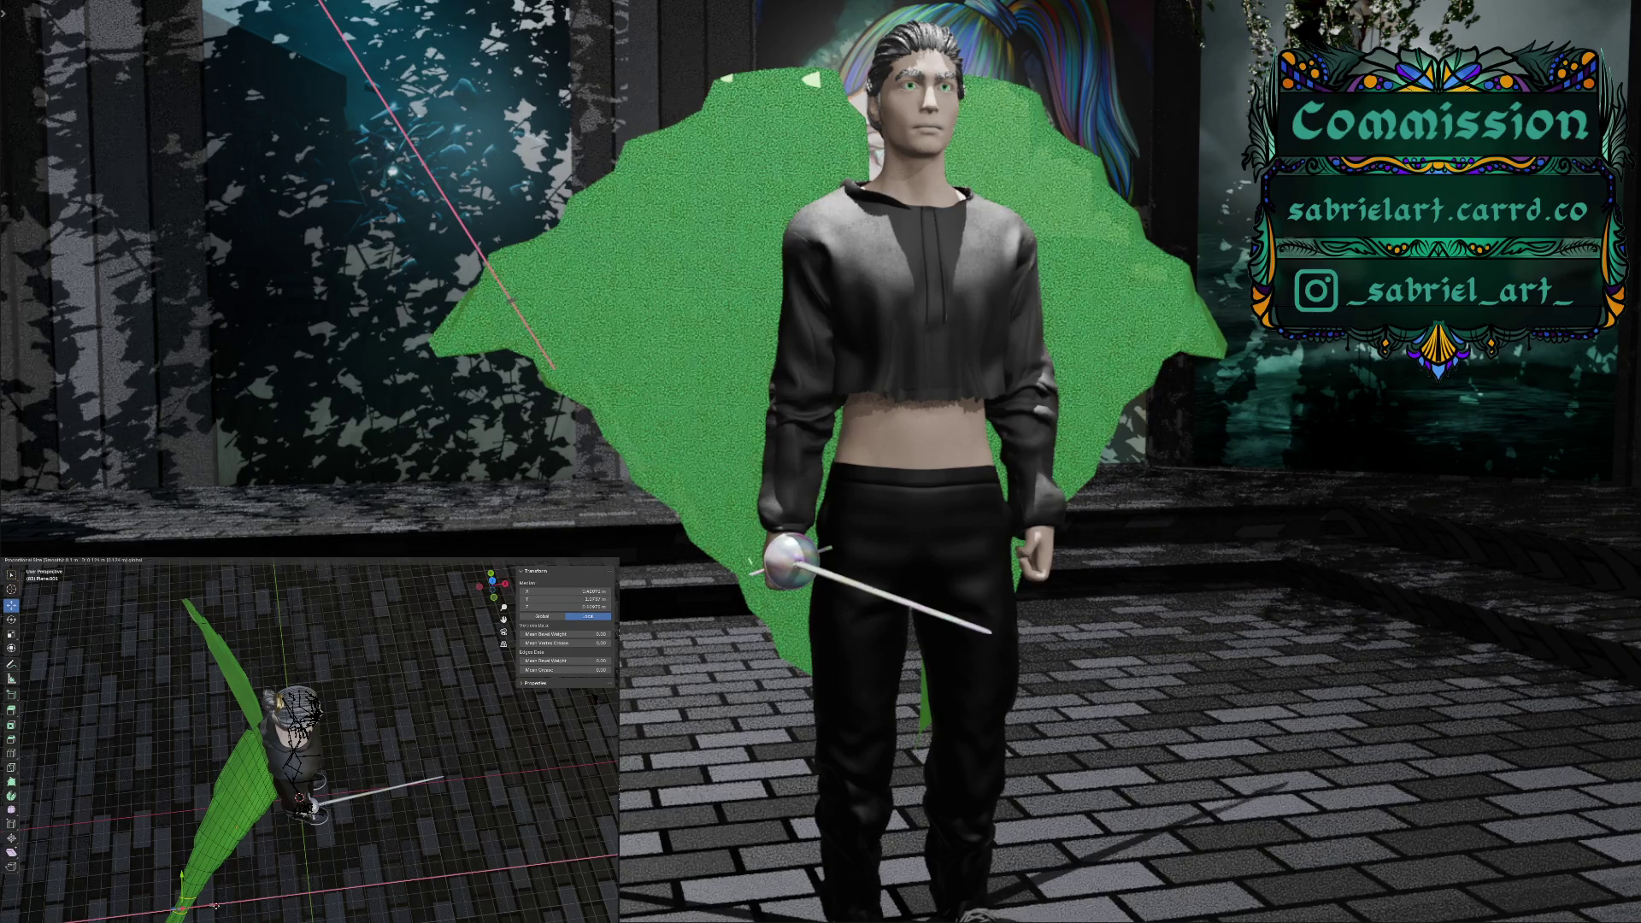
pyautogui.moveTo(217, 904); pyautogui.dragTo(214, 904)
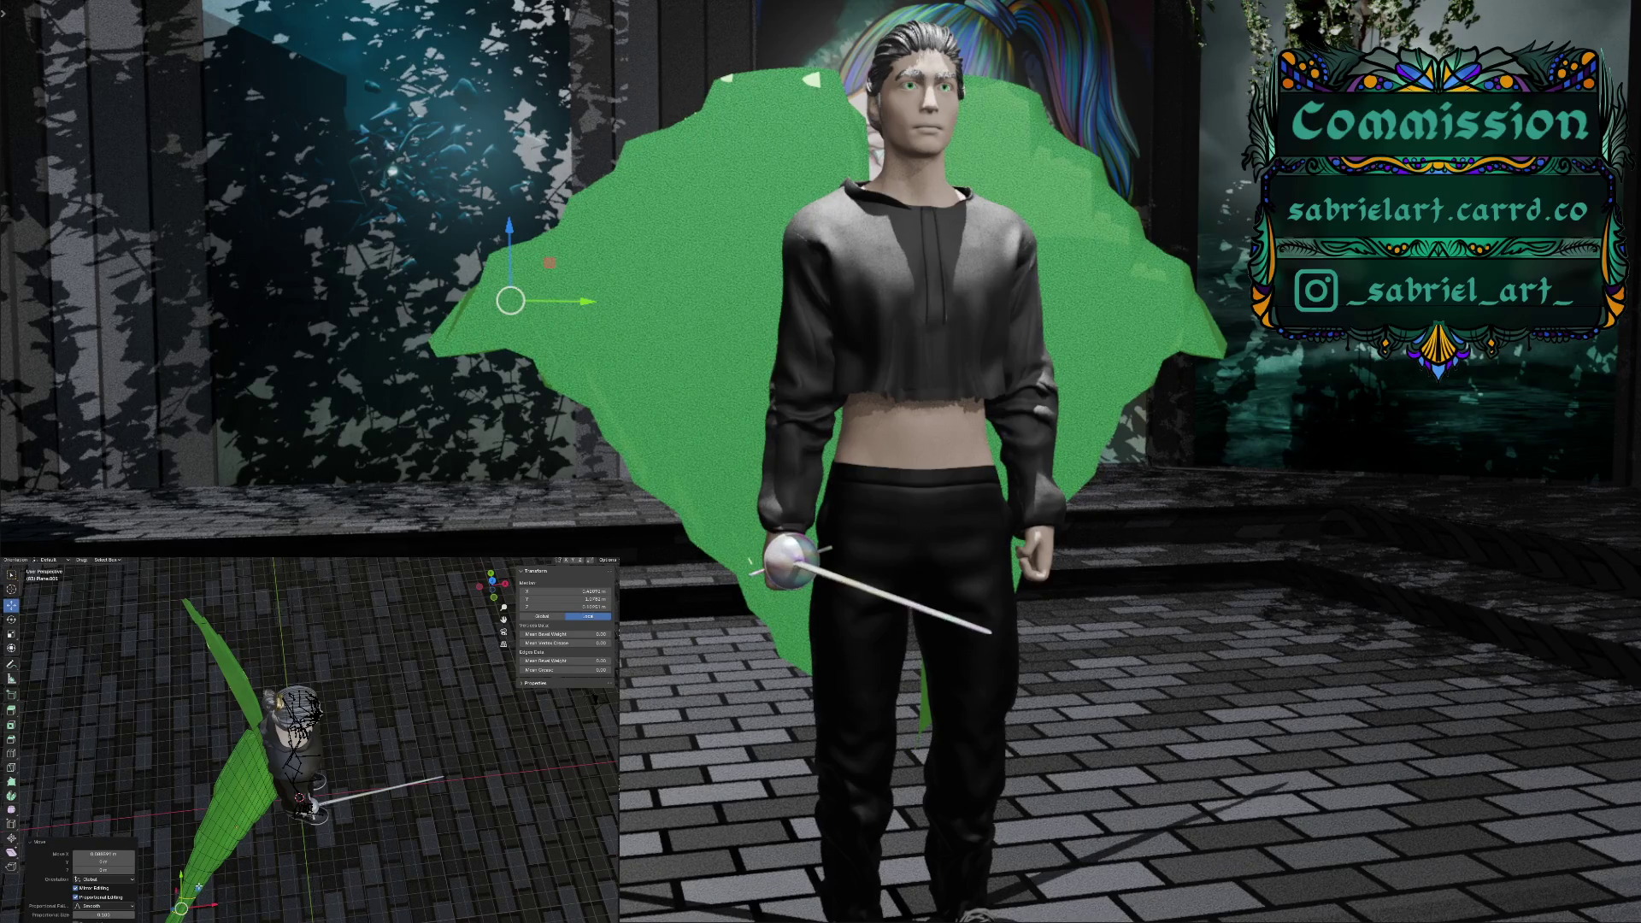
# Select another cloak vertex and move it up and right, keeping its height unchanged
pyautogui.click(195, 883)
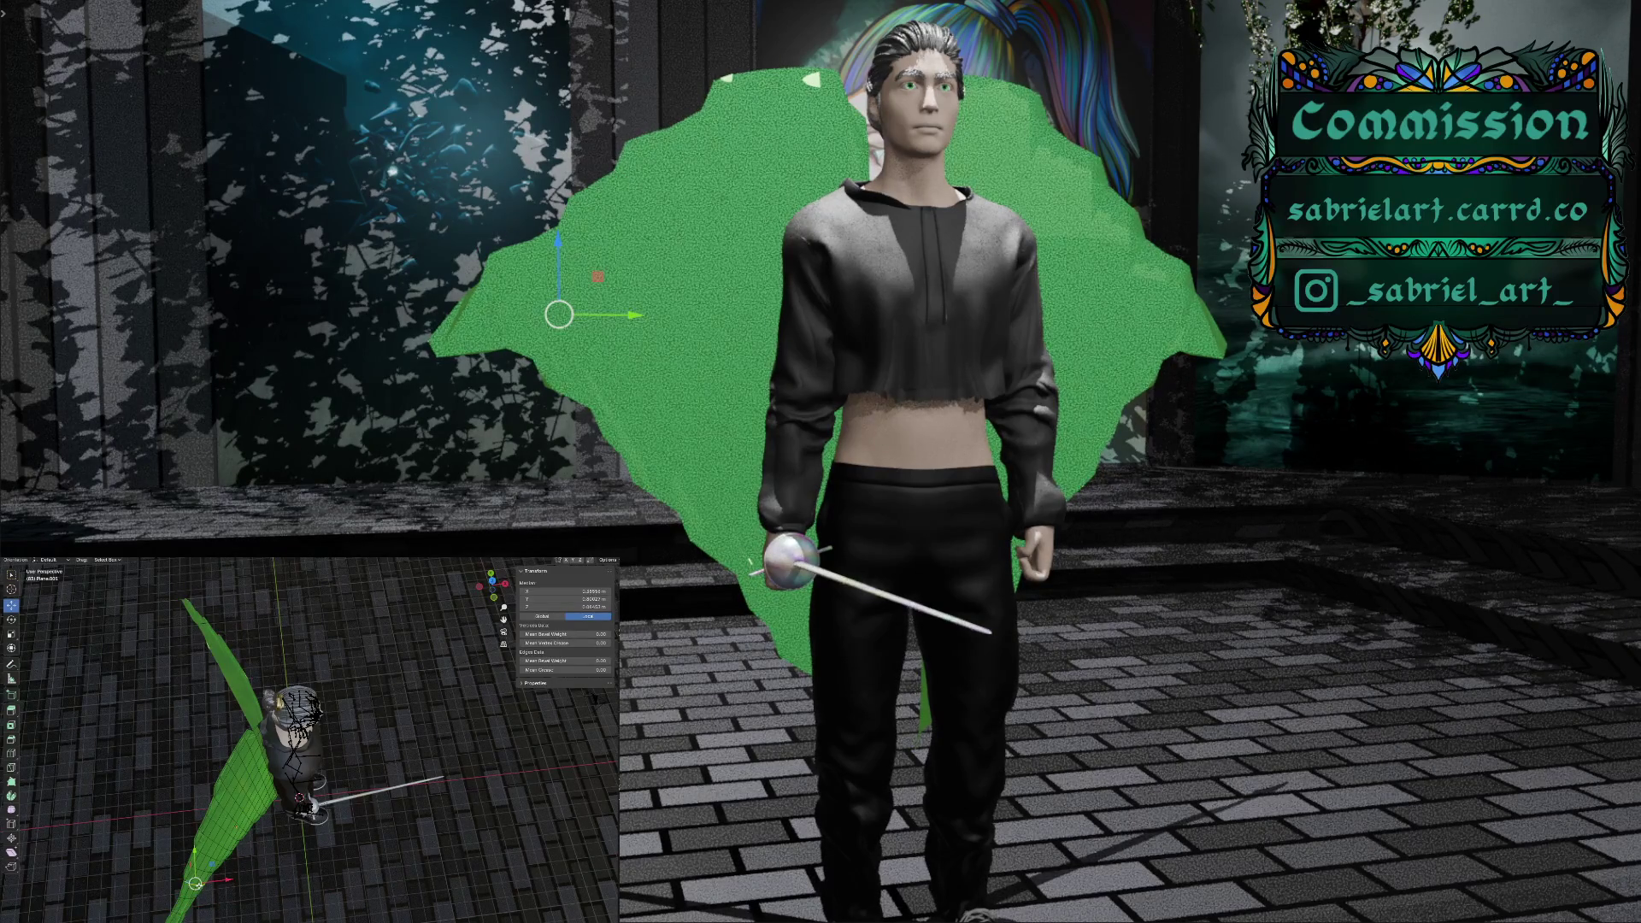
pyautogui.press('g')
pyautogui.hotkey('shift', 'z')
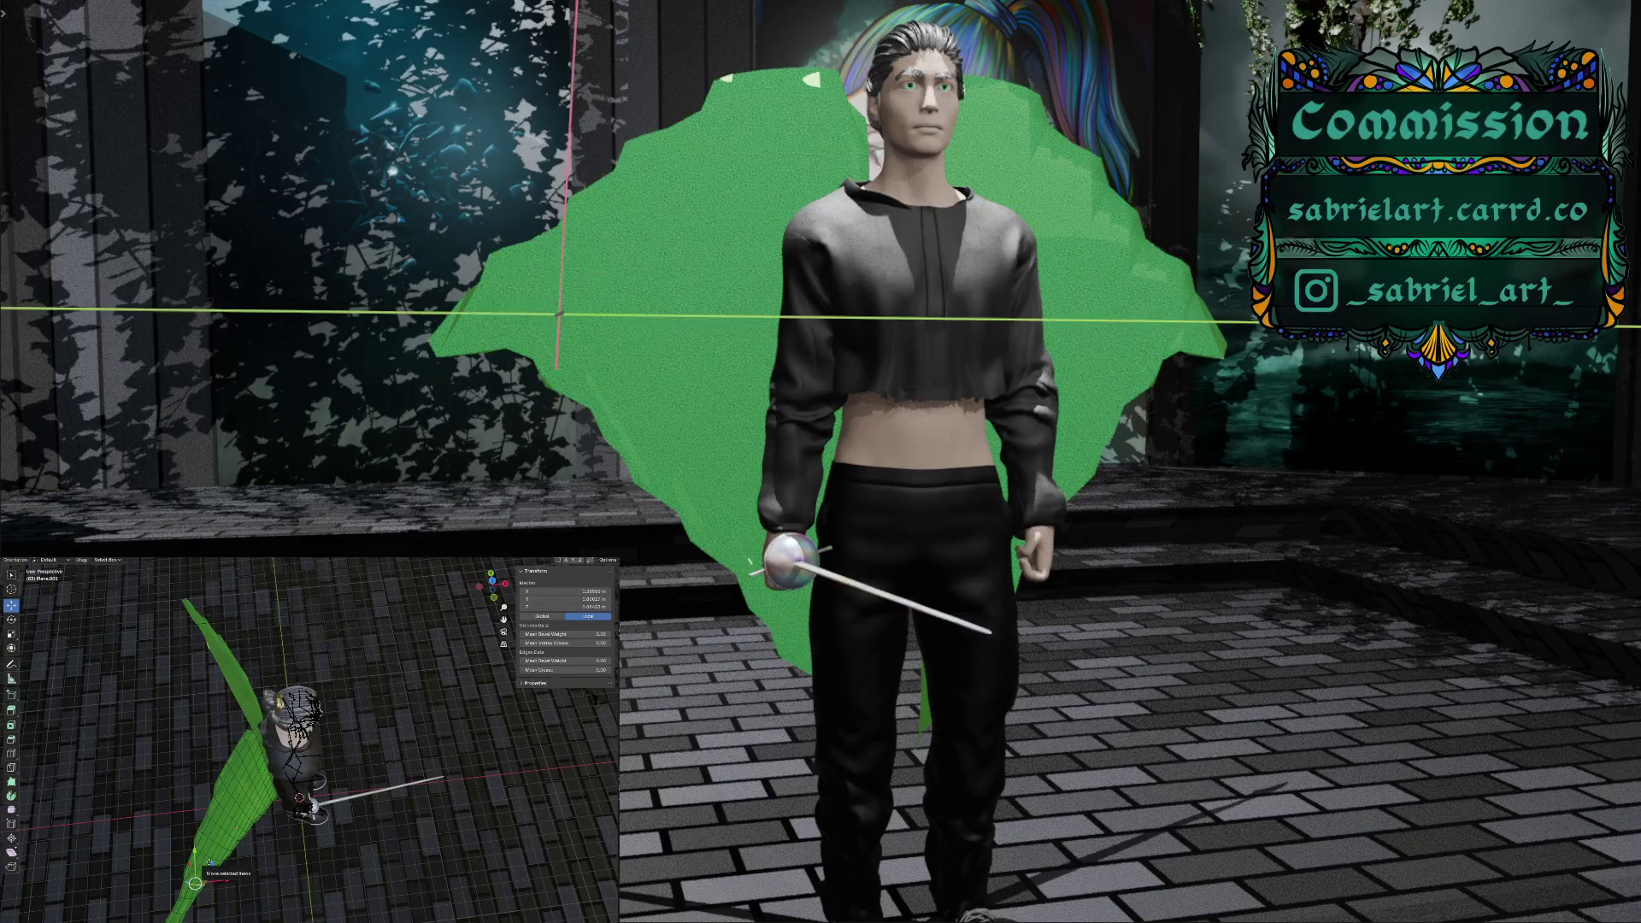
pyautogui.press('Return')
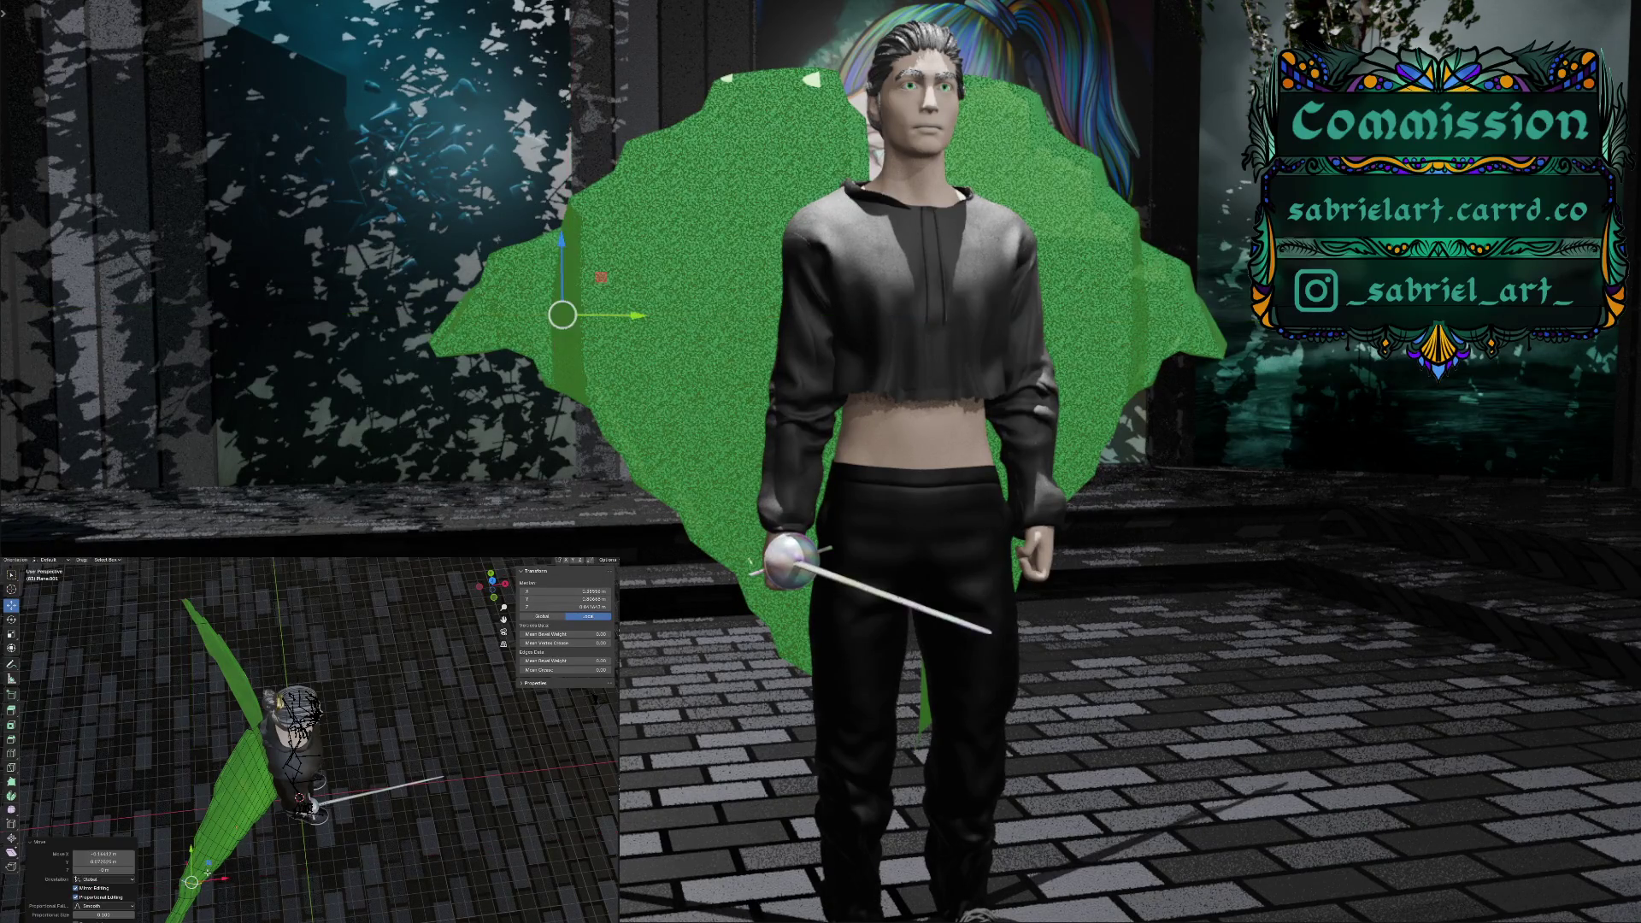
pyautogui.moveTo(192, 881); pyautogui.dragTo(201, 869)
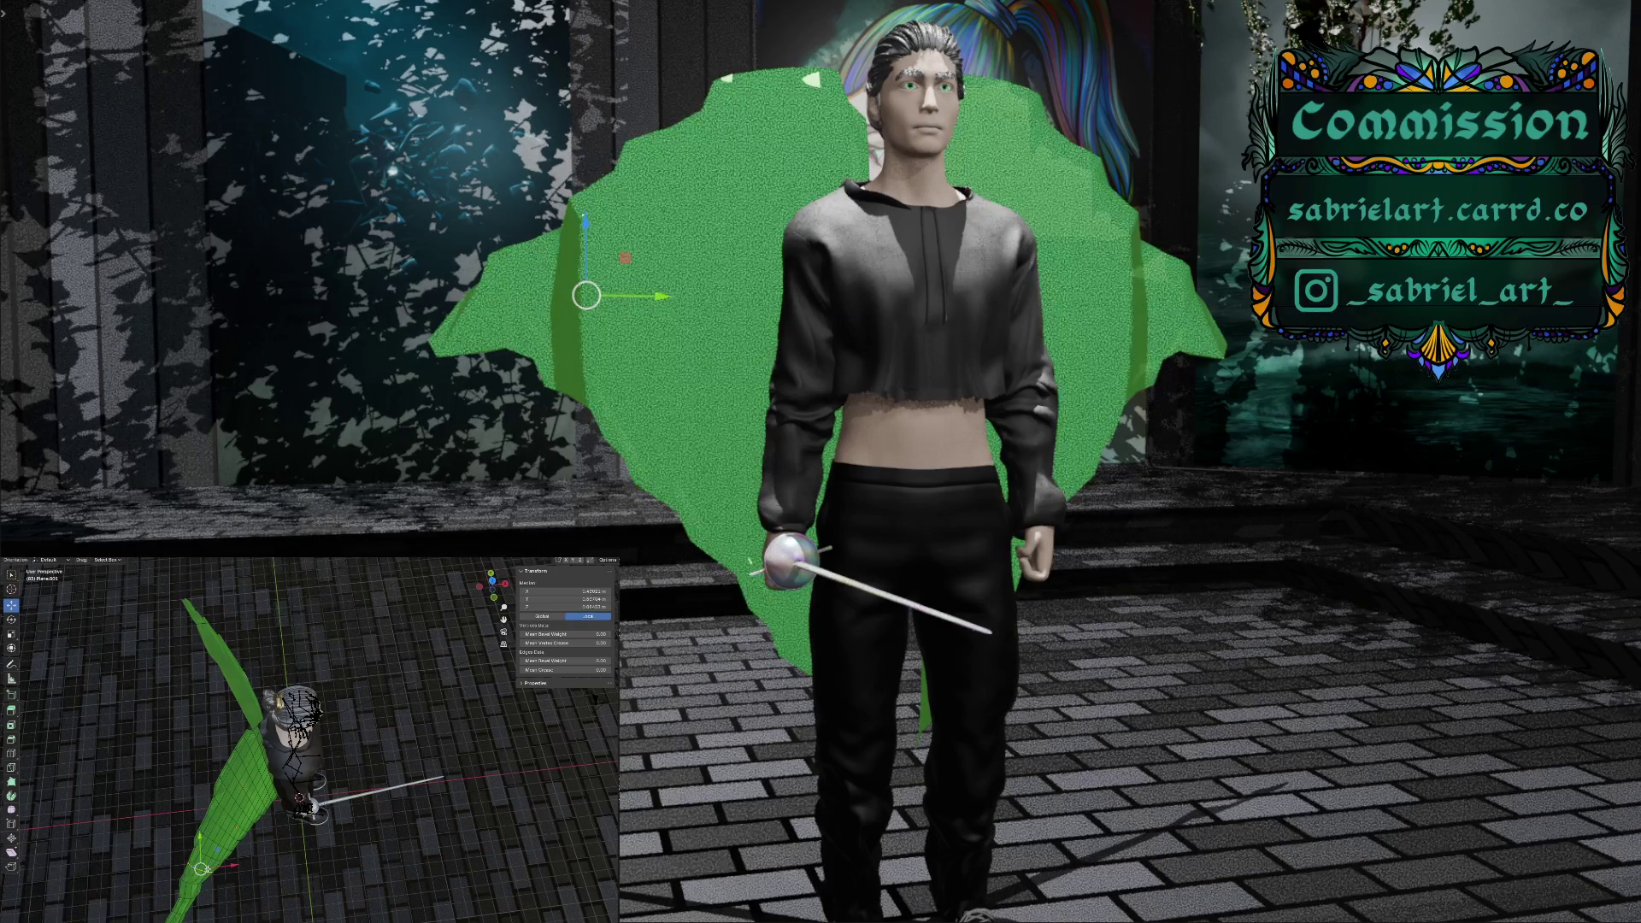
pyautogui.press('g')
pyautogui.hotkey('shift', 'z')
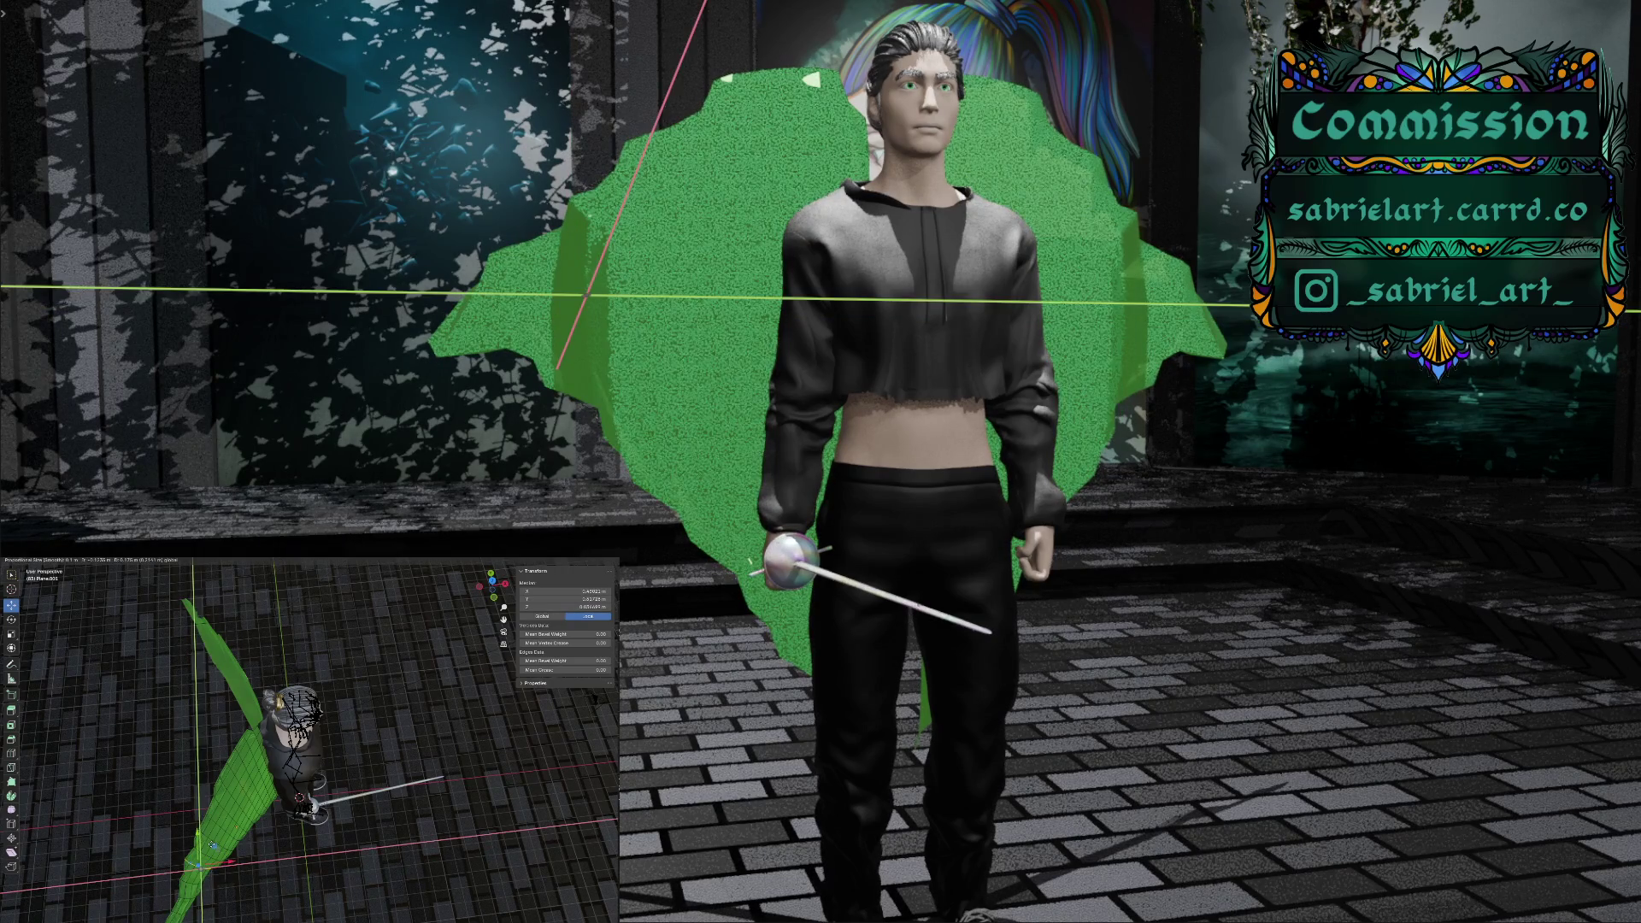
pyautogui.press('Return')
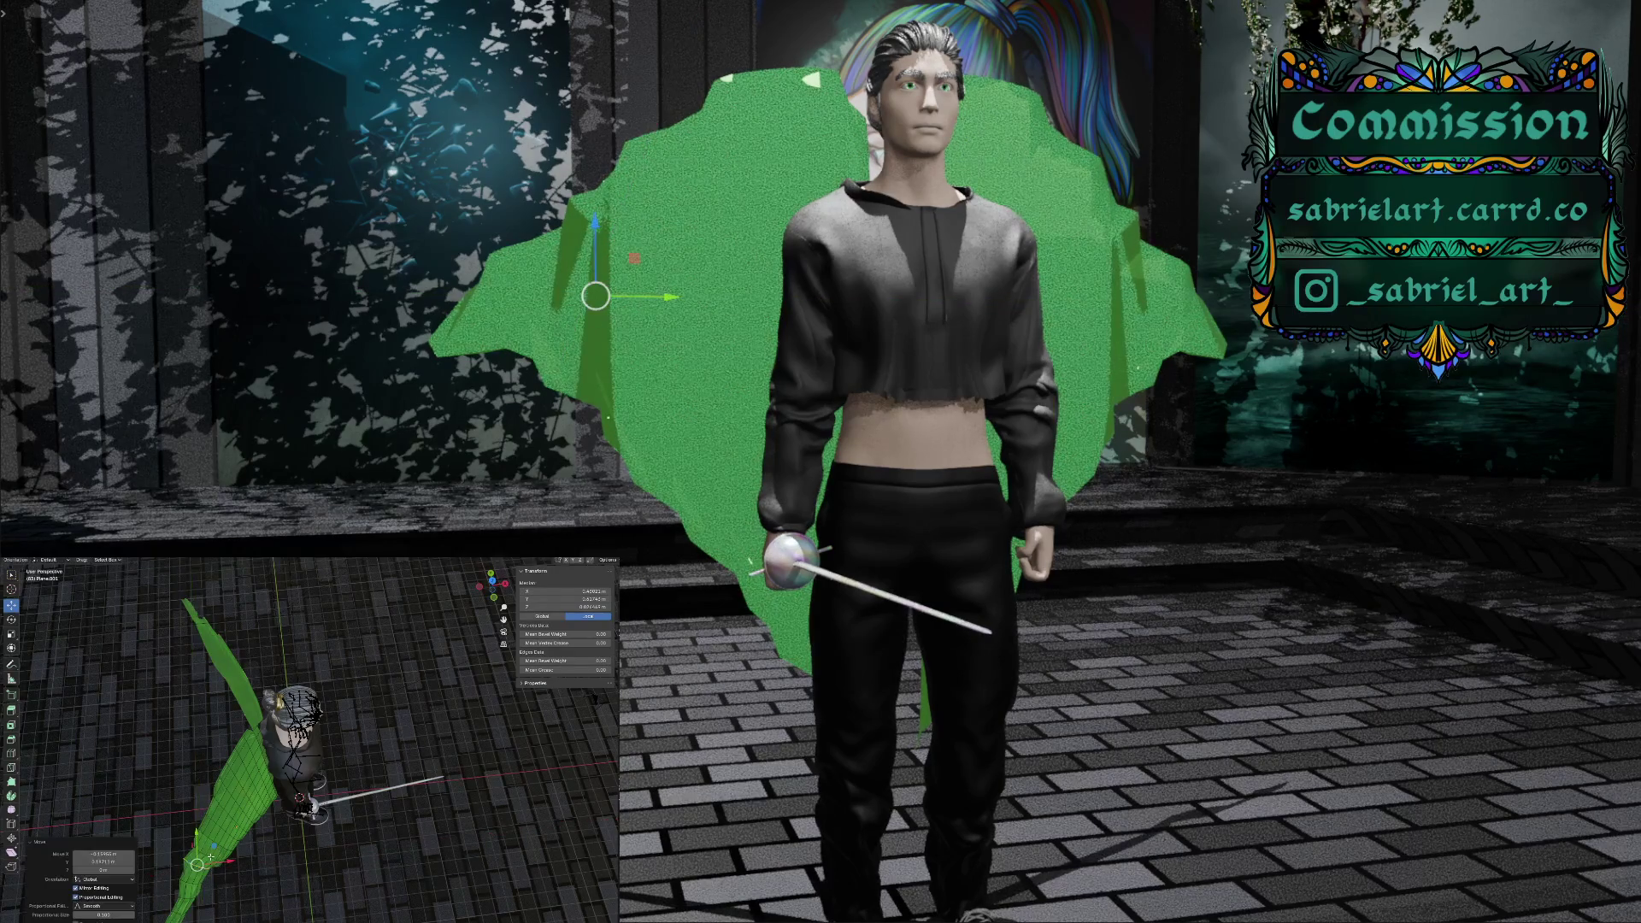
# Pull that vertex further up and right, then undo the last move
pyautogui.moveTo(210, 856); pyautogui.dragTo(225, 846)
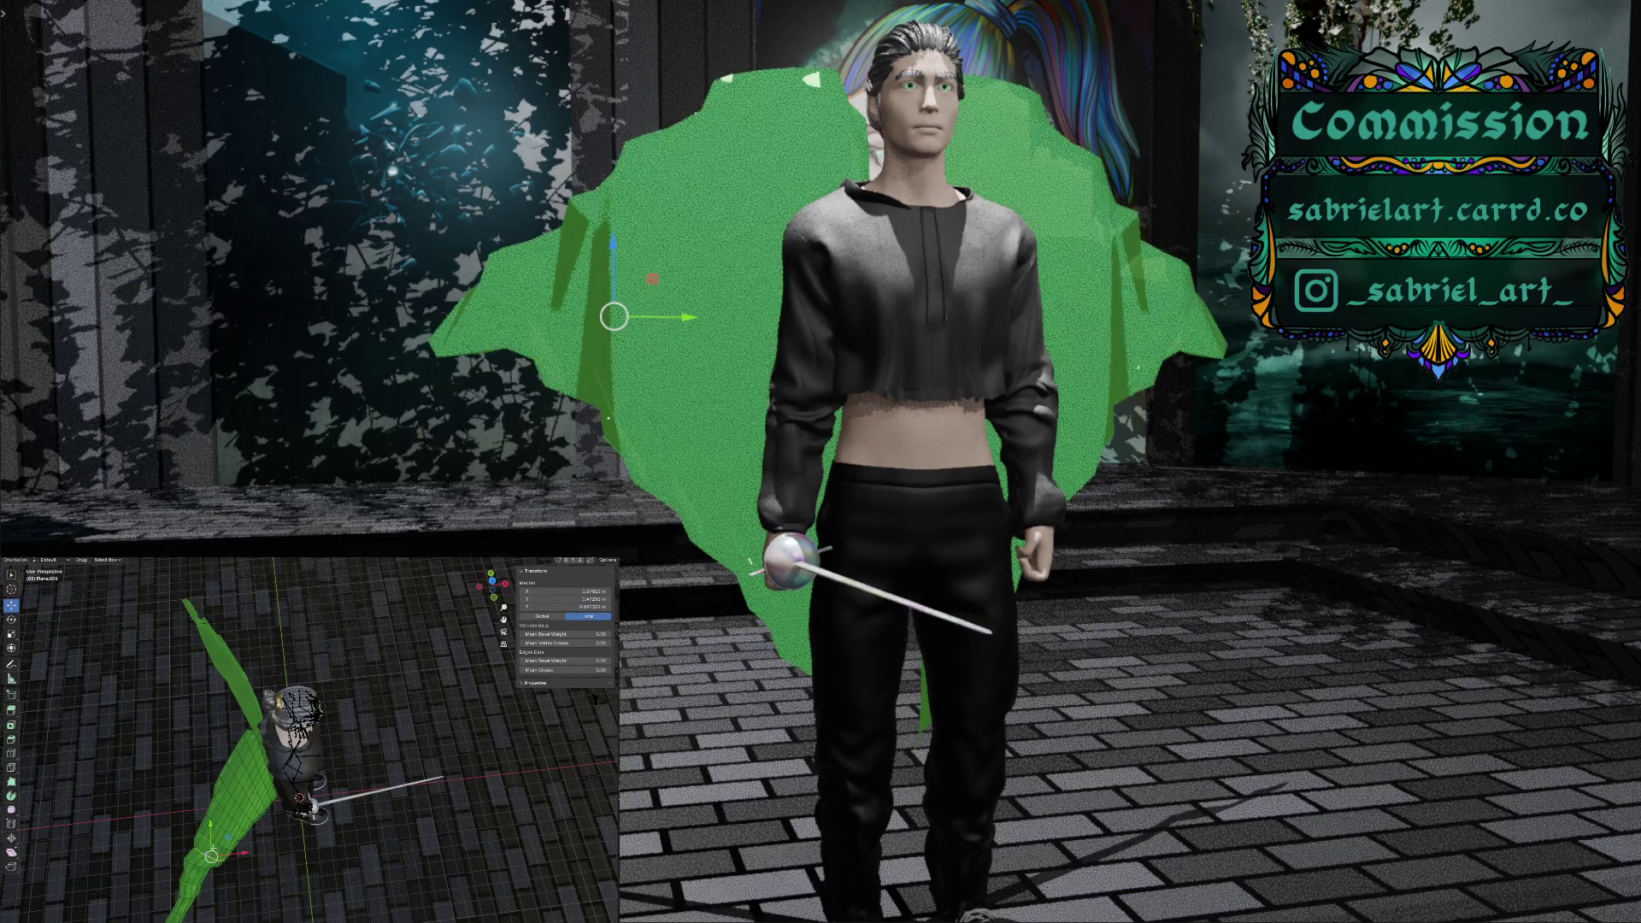
pyautogui.press('g')
pyautogui.hotkey('shift', 'z')
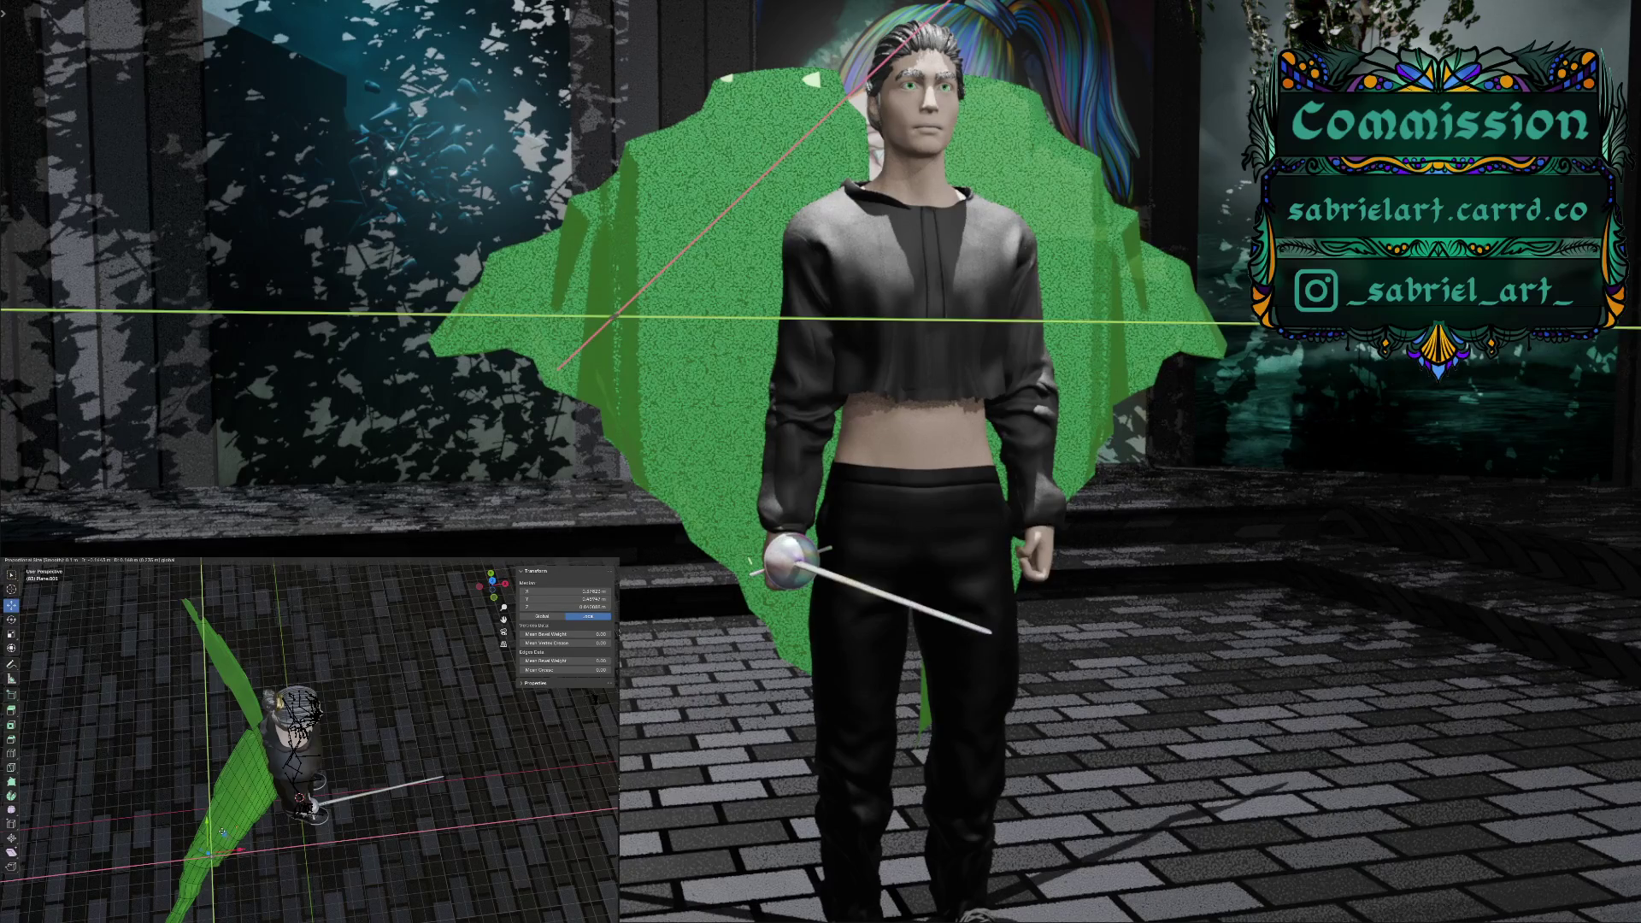
pyautogui.press('Return')
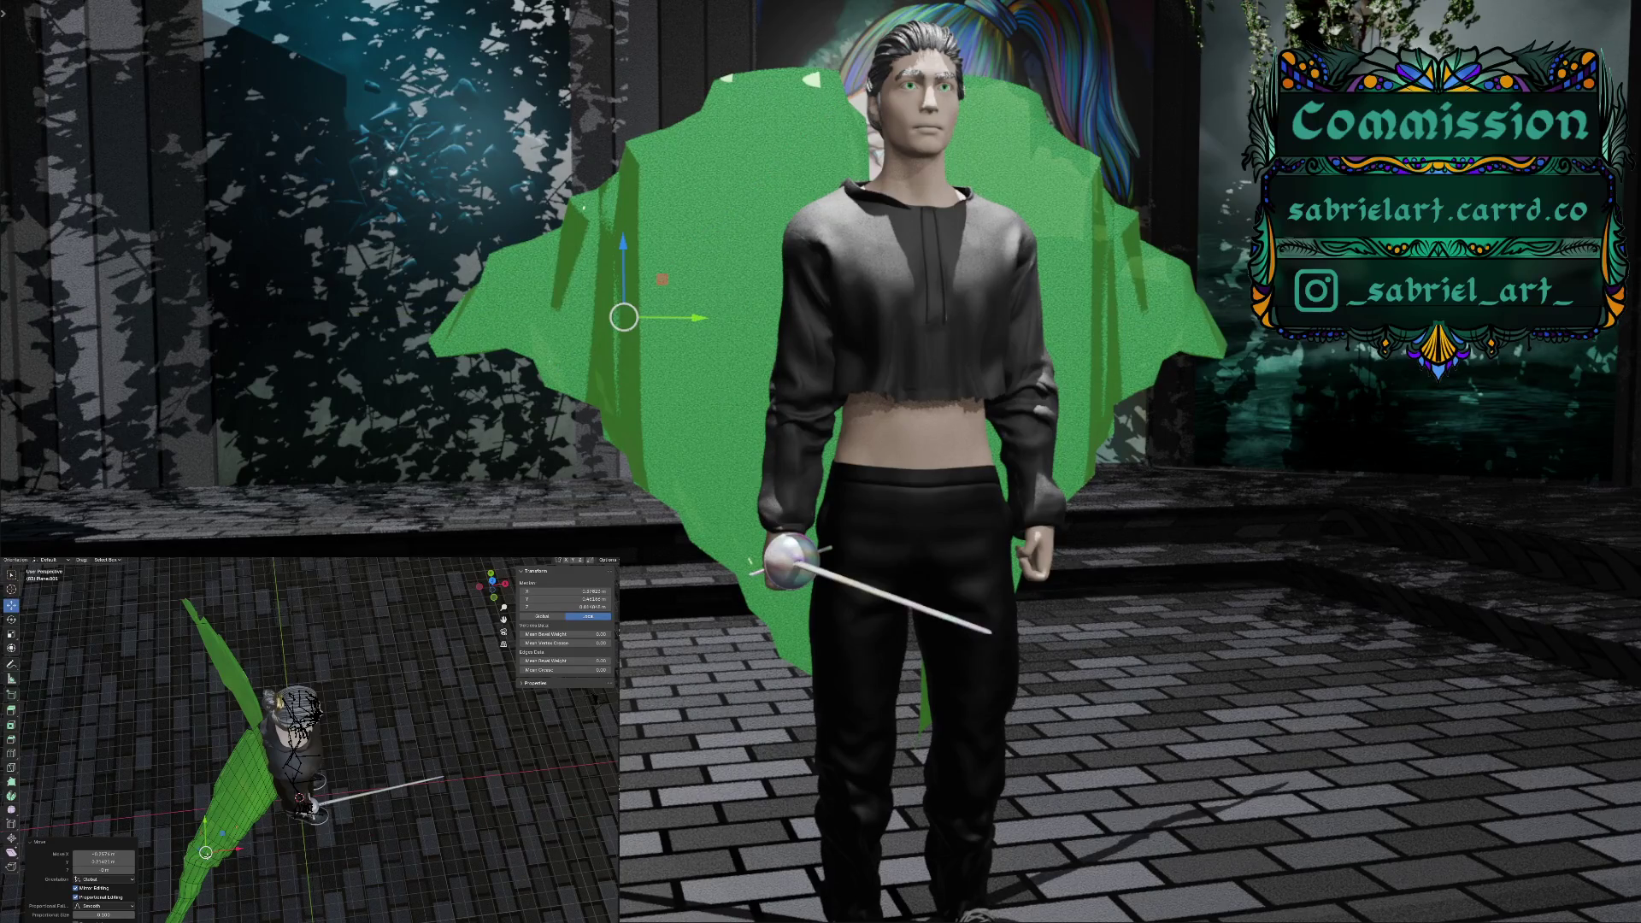
pyautogui.hotkey('ctrl', 'z')
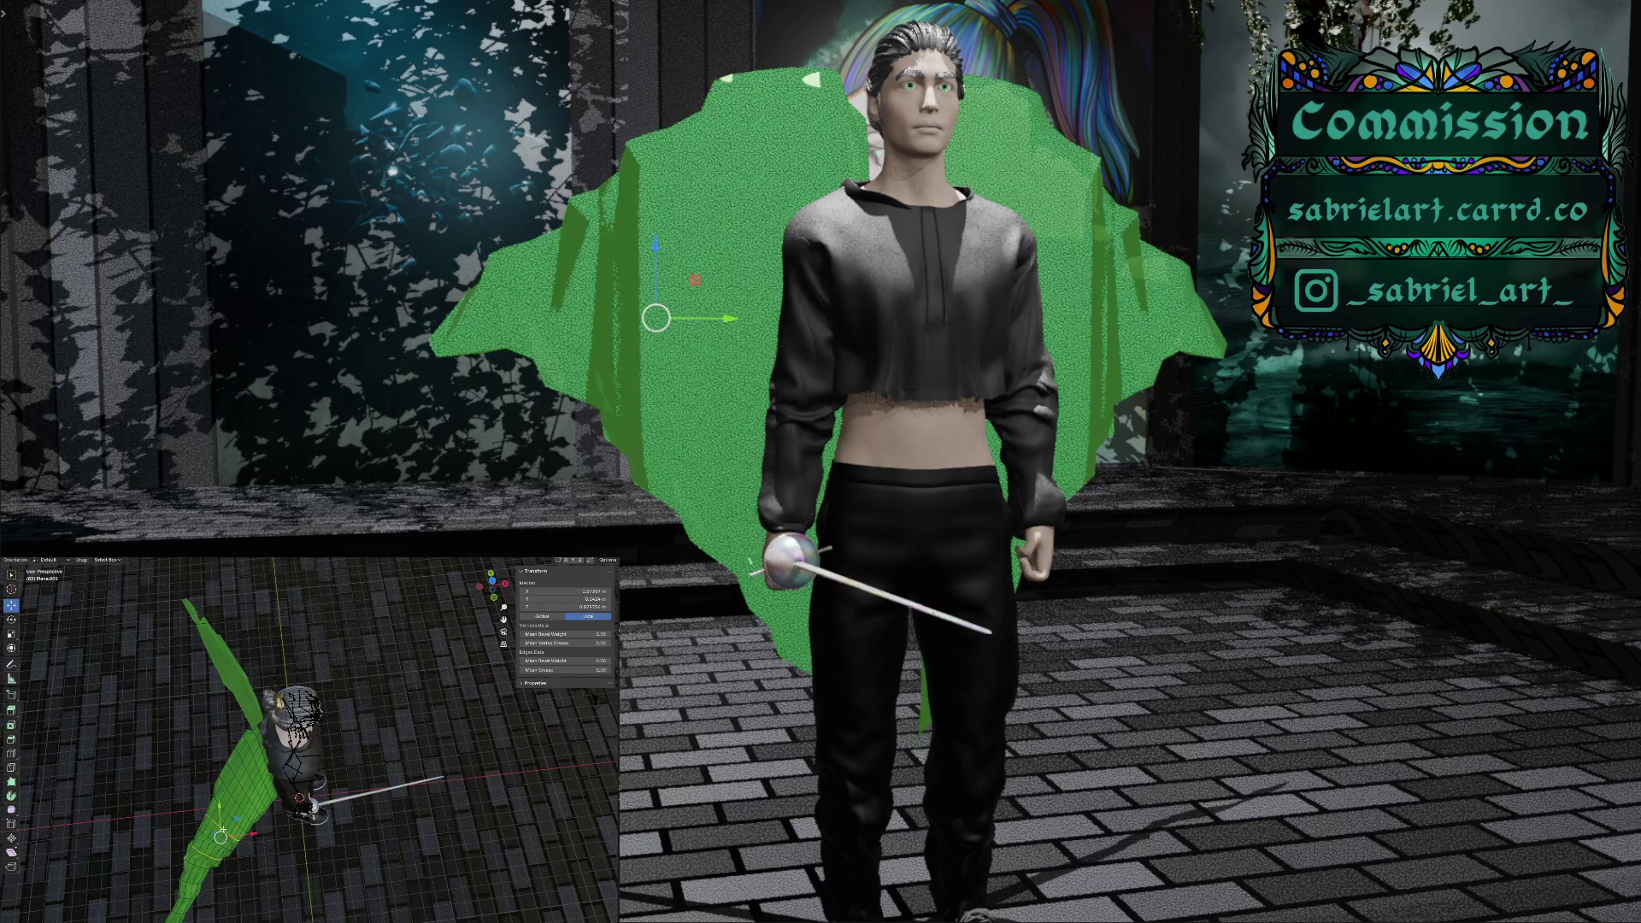
# Select a cloak vertex near the upper edge and move it outward on the horizontal plane
pyautogui.click(223, 829)
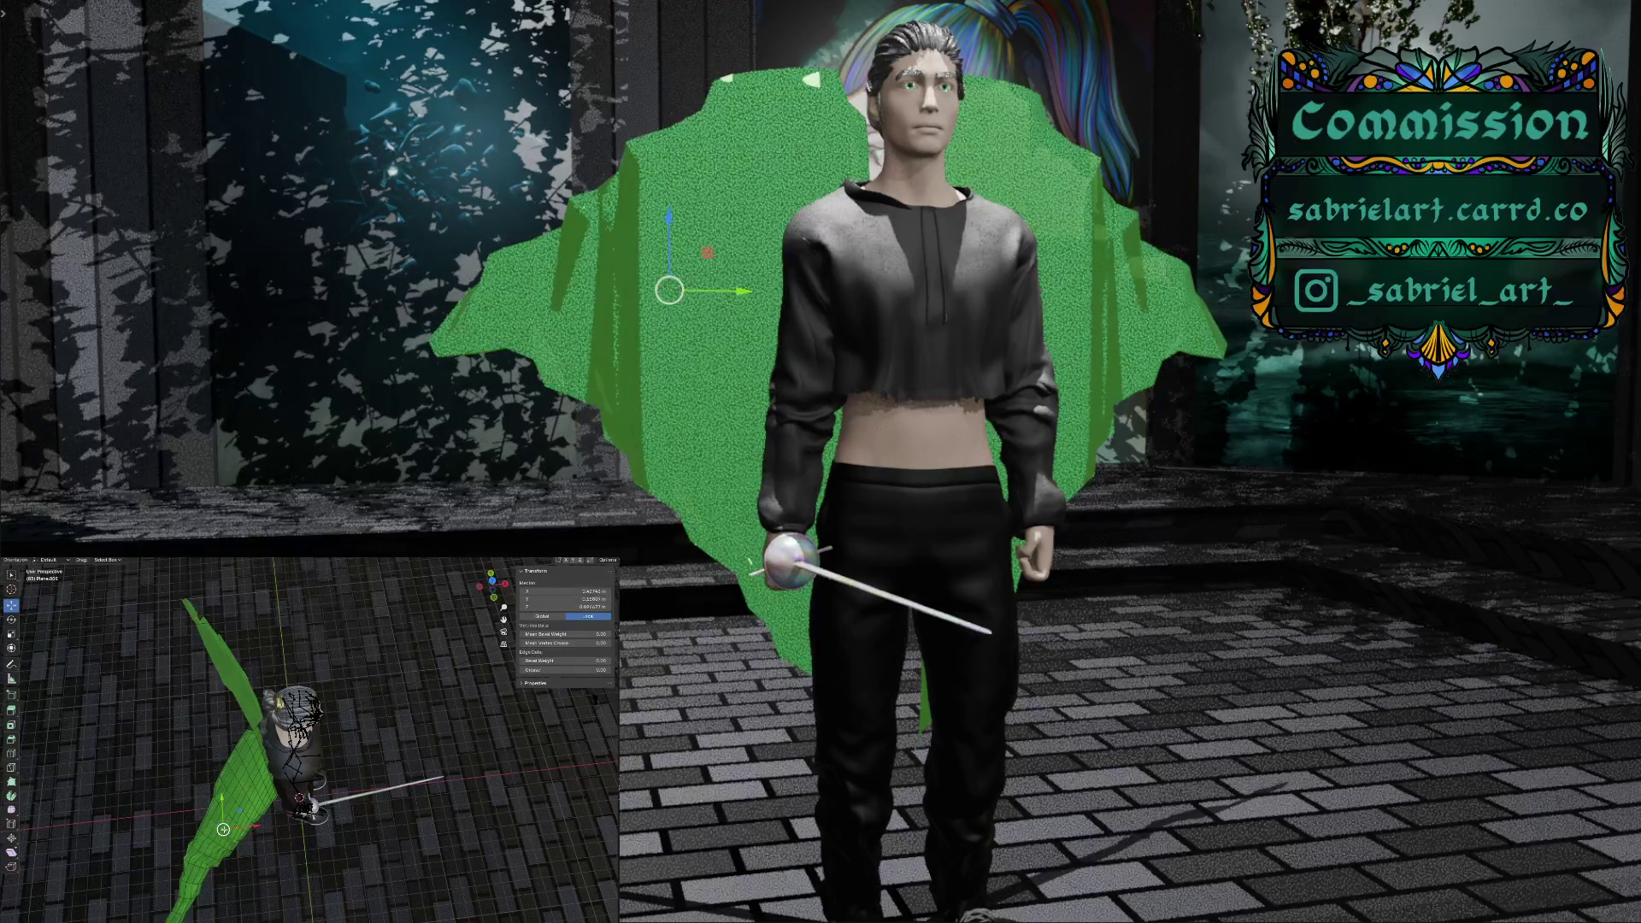
pyautogui.click(224, 830)
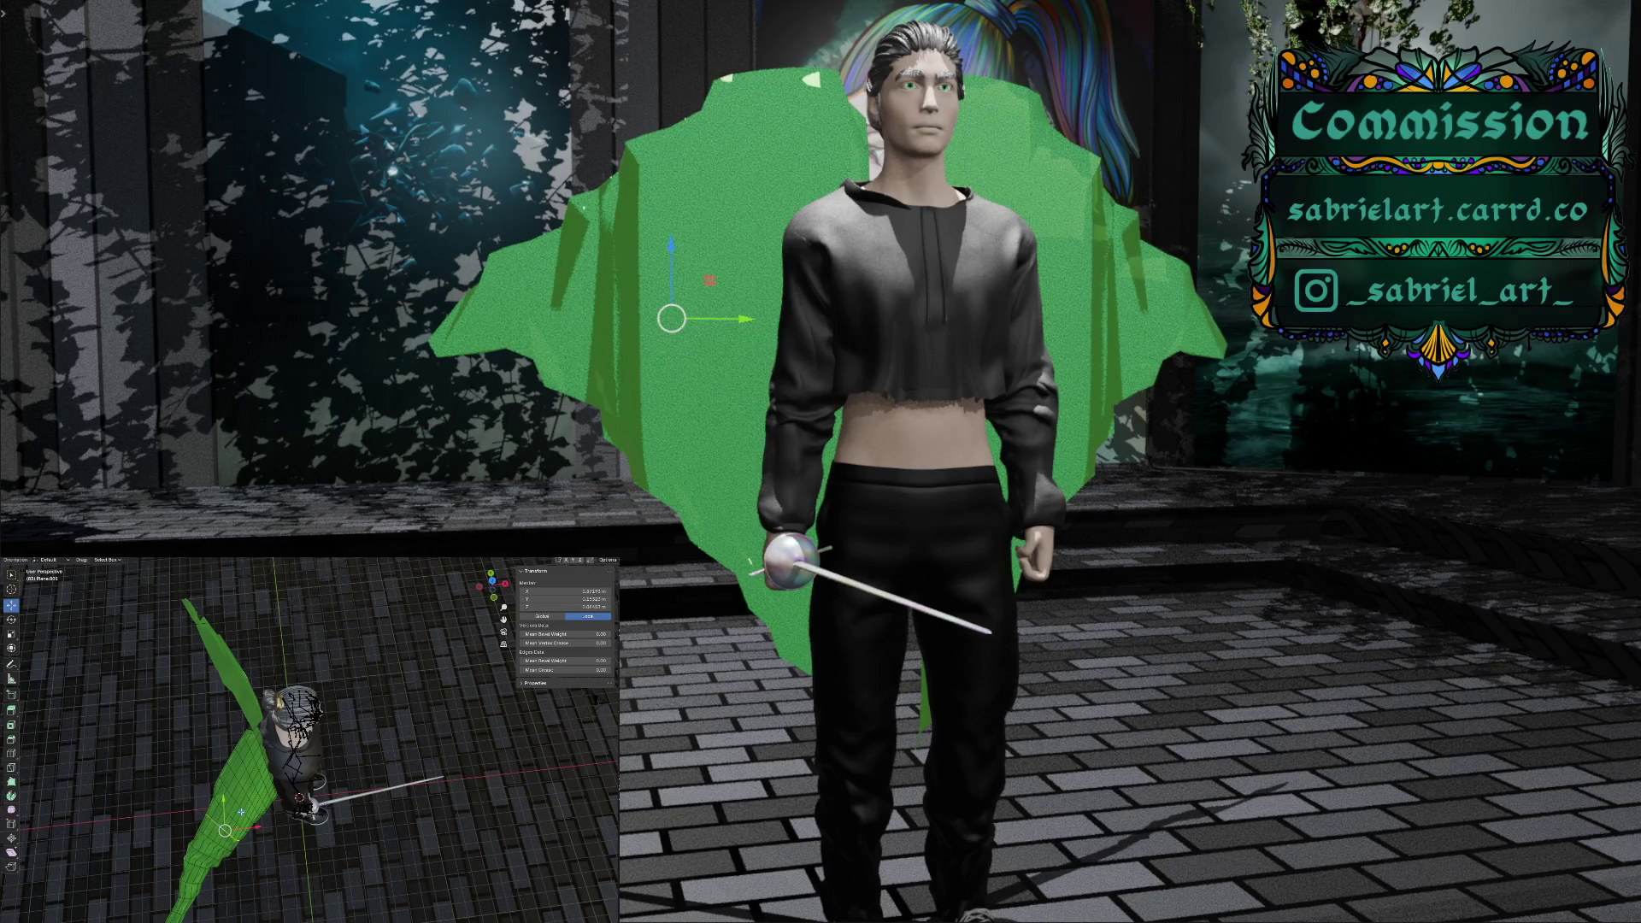
pyautogui.press('g')
pyautogui.hotkey('shift', 'z')
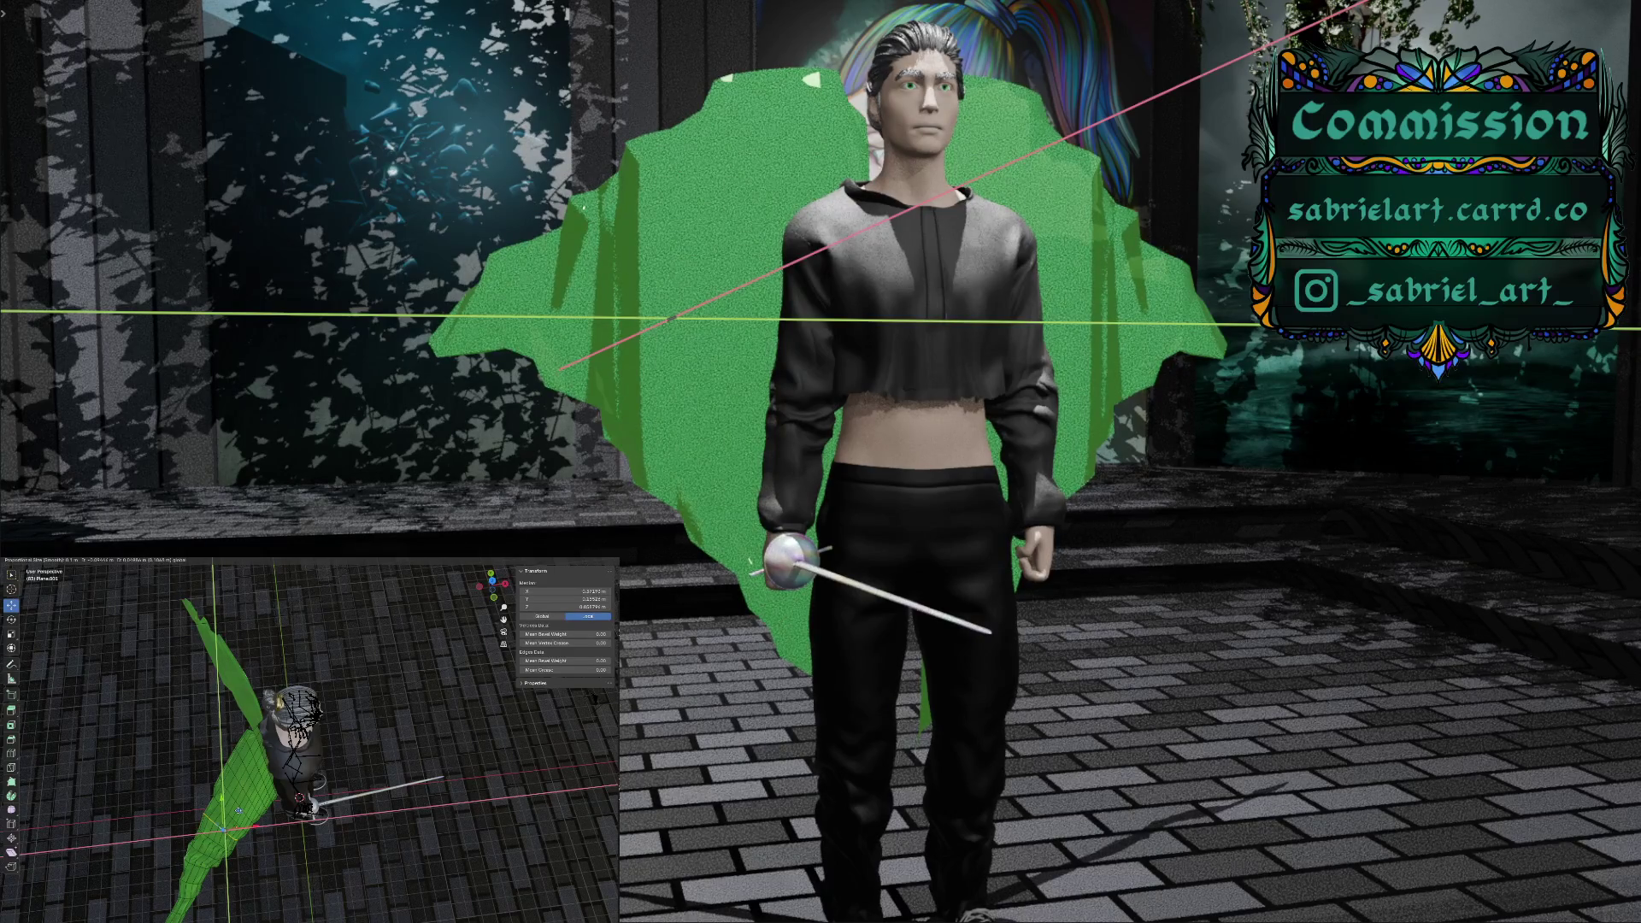
pyautogui.click(239, 809)
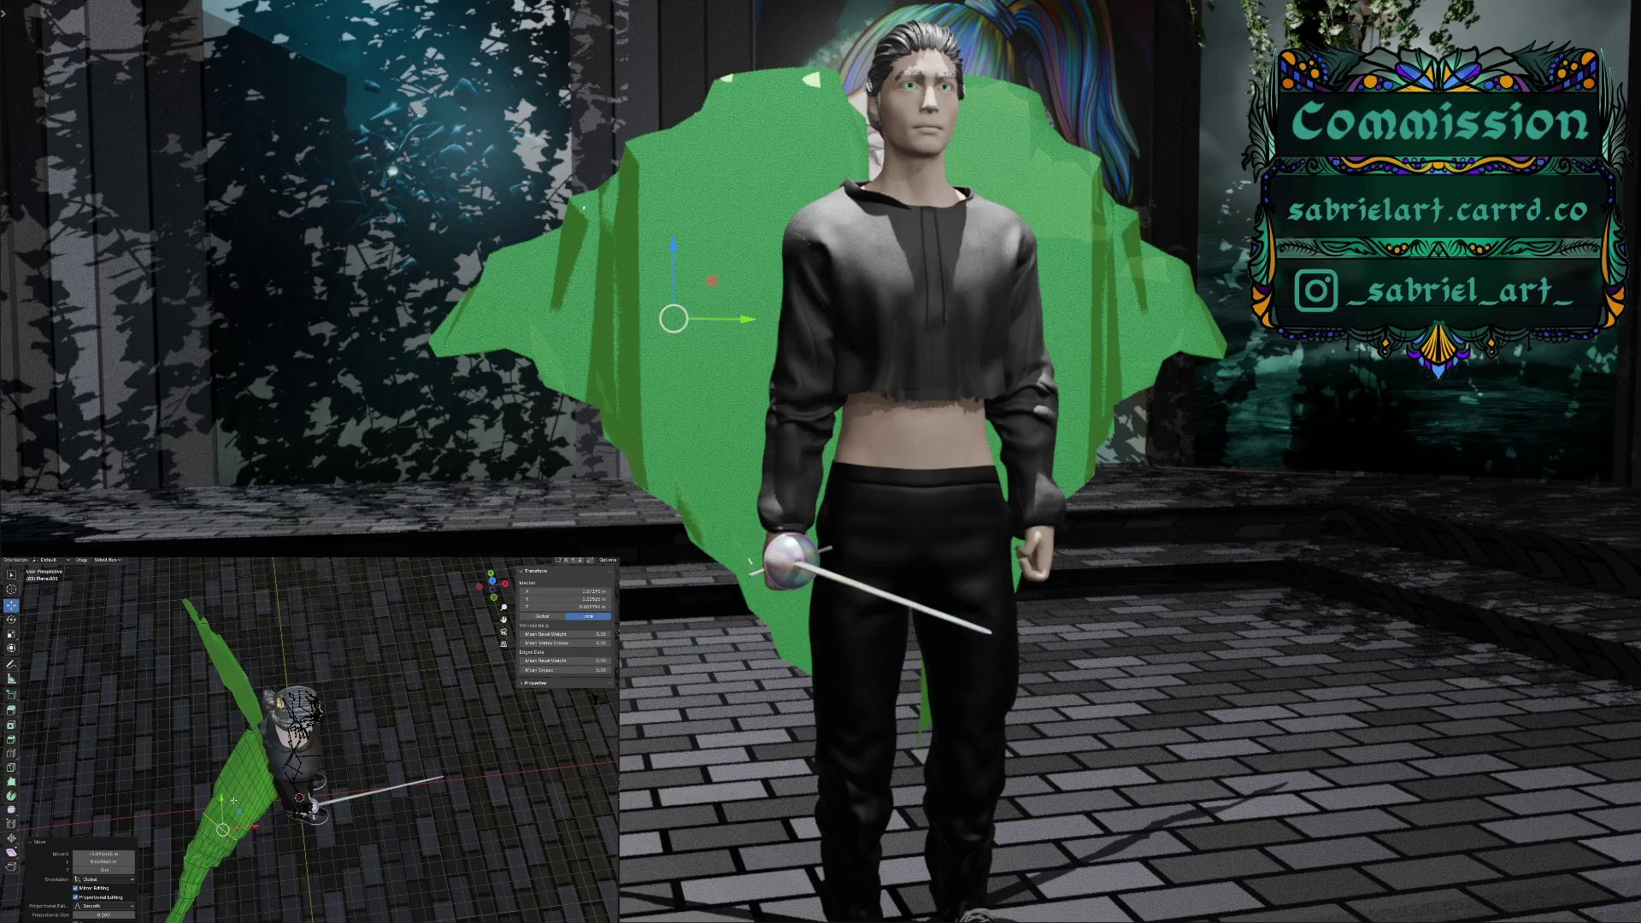
# Move another cloak point along the Y axis, then view the cloak from the side
pyautogui.press('g')
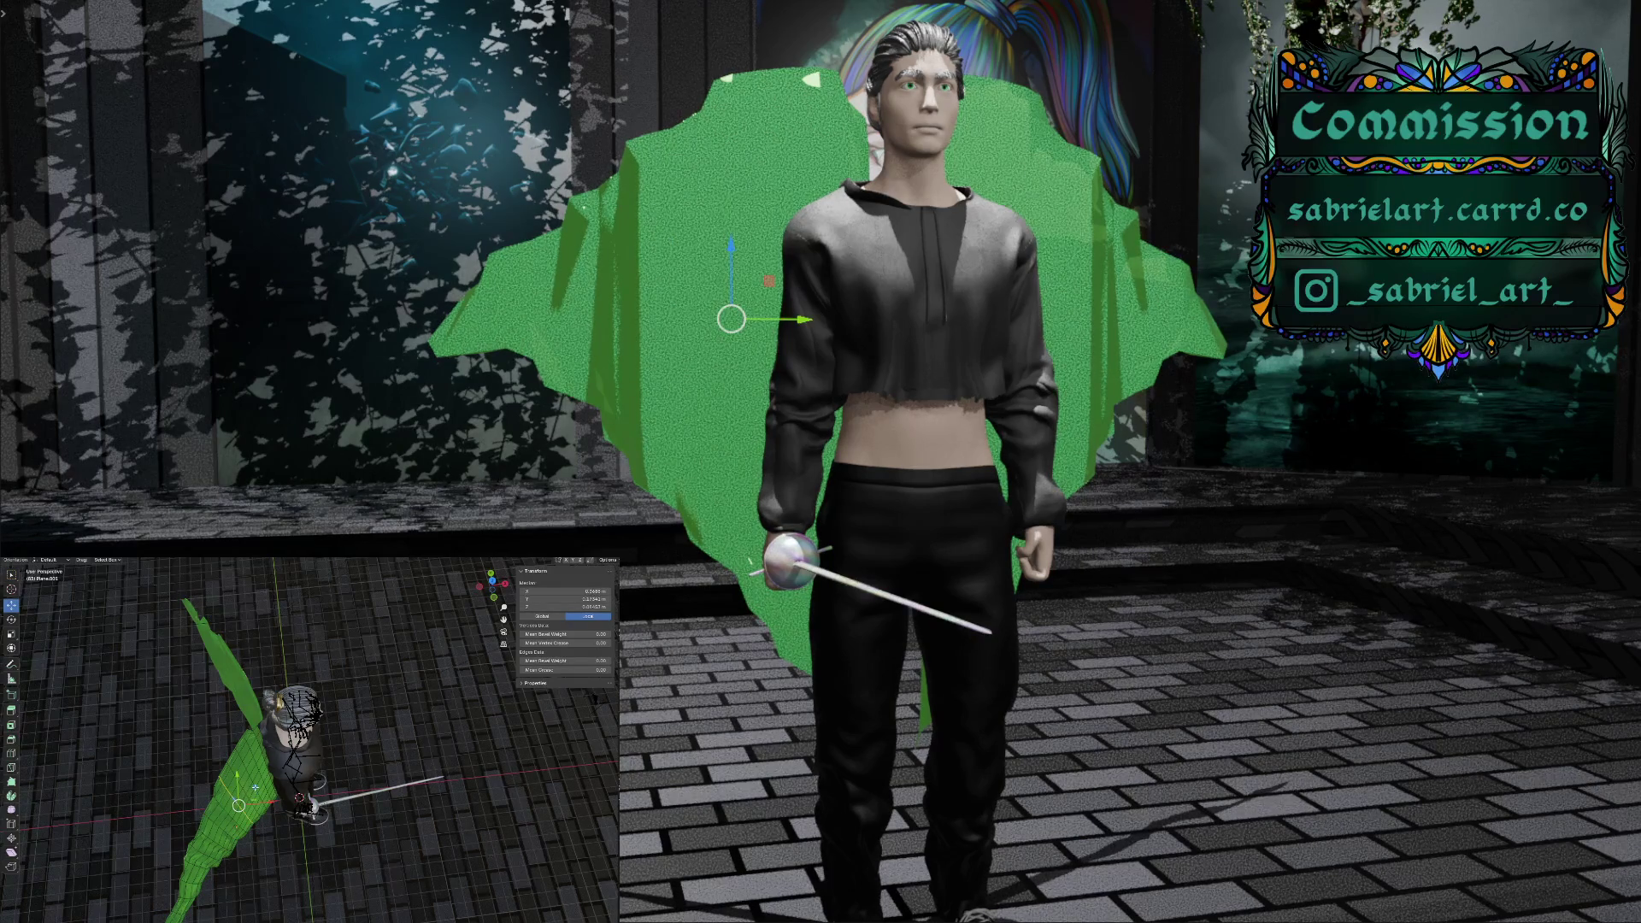
pyautogui.moveTo(253, 787); pyautogui.dragTo(253, 783)
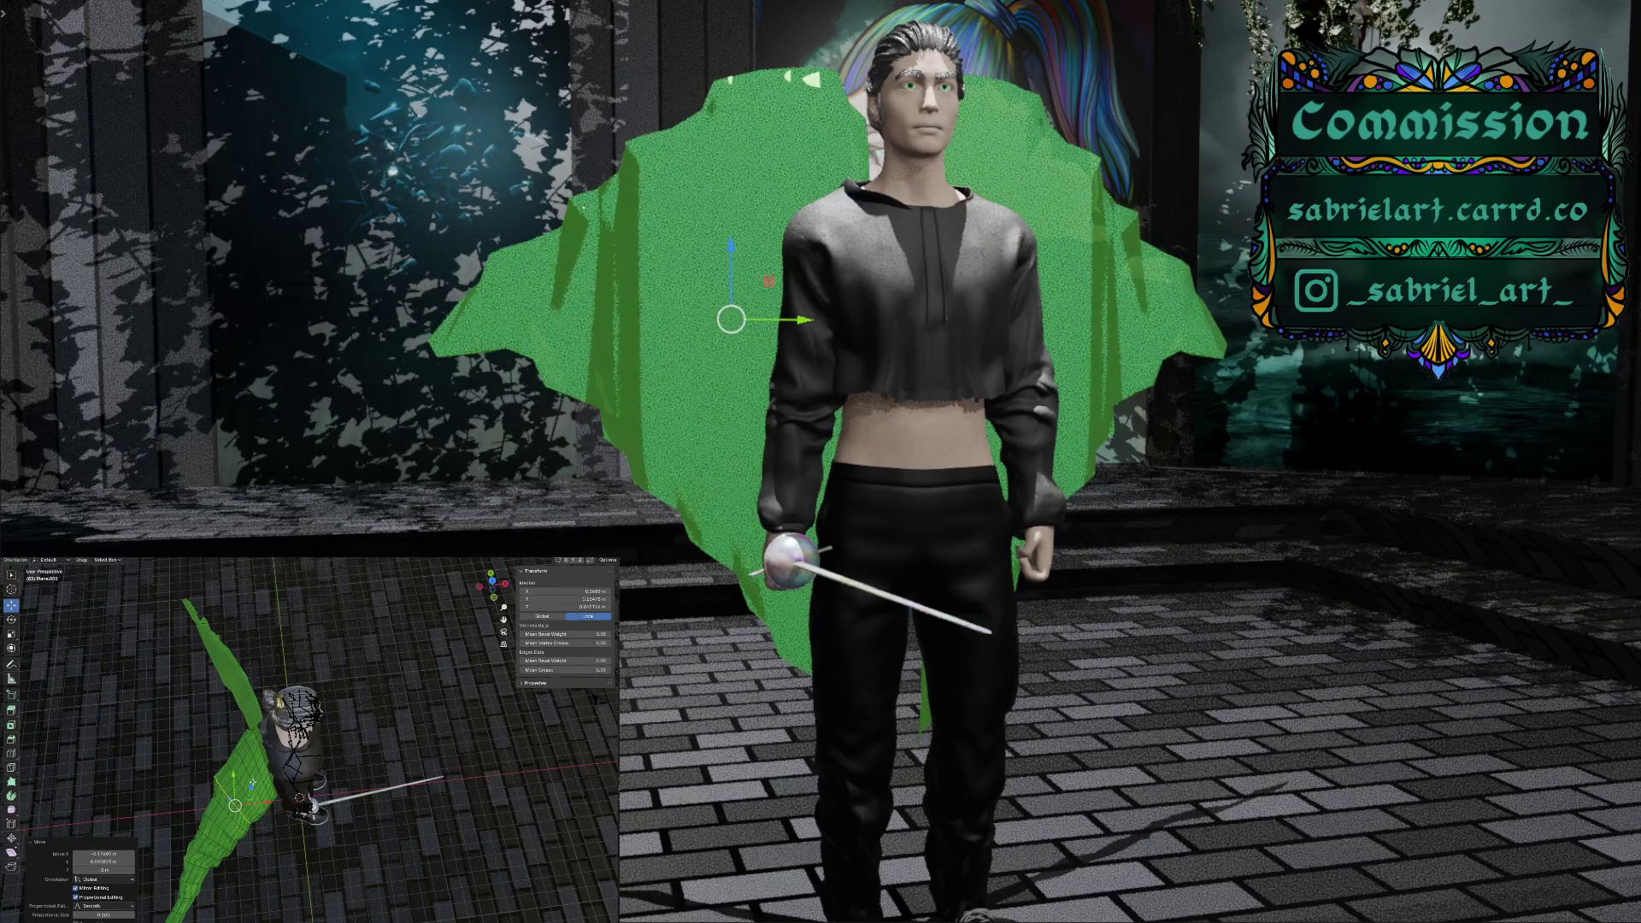
pyautogui.click(253, 783)
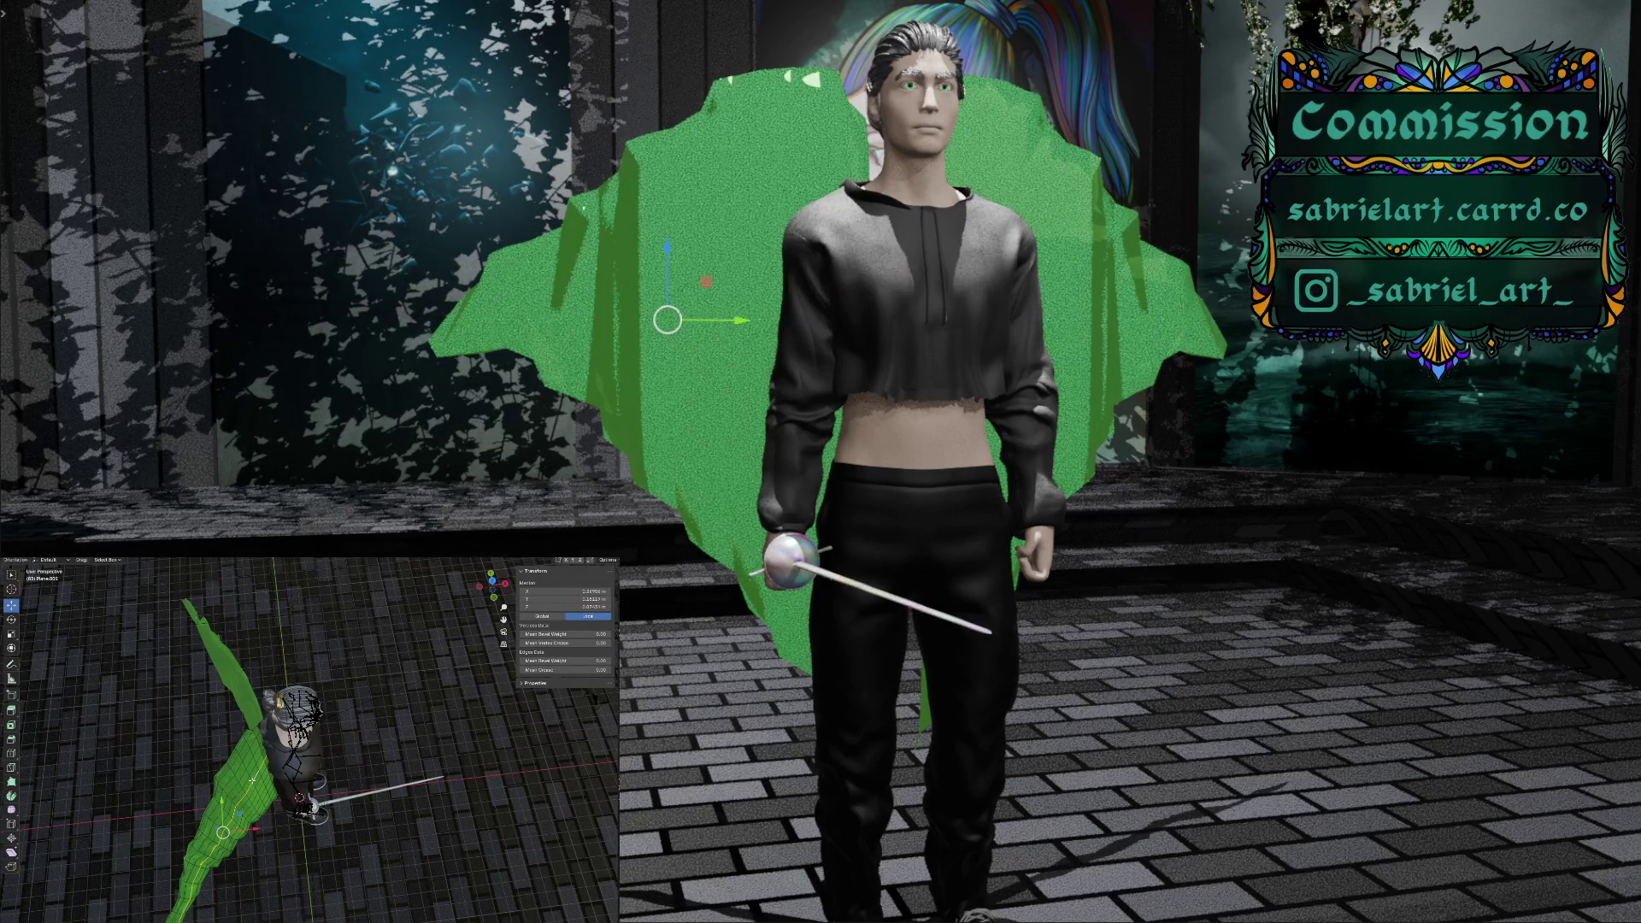
pyautogui.click(253, 784)
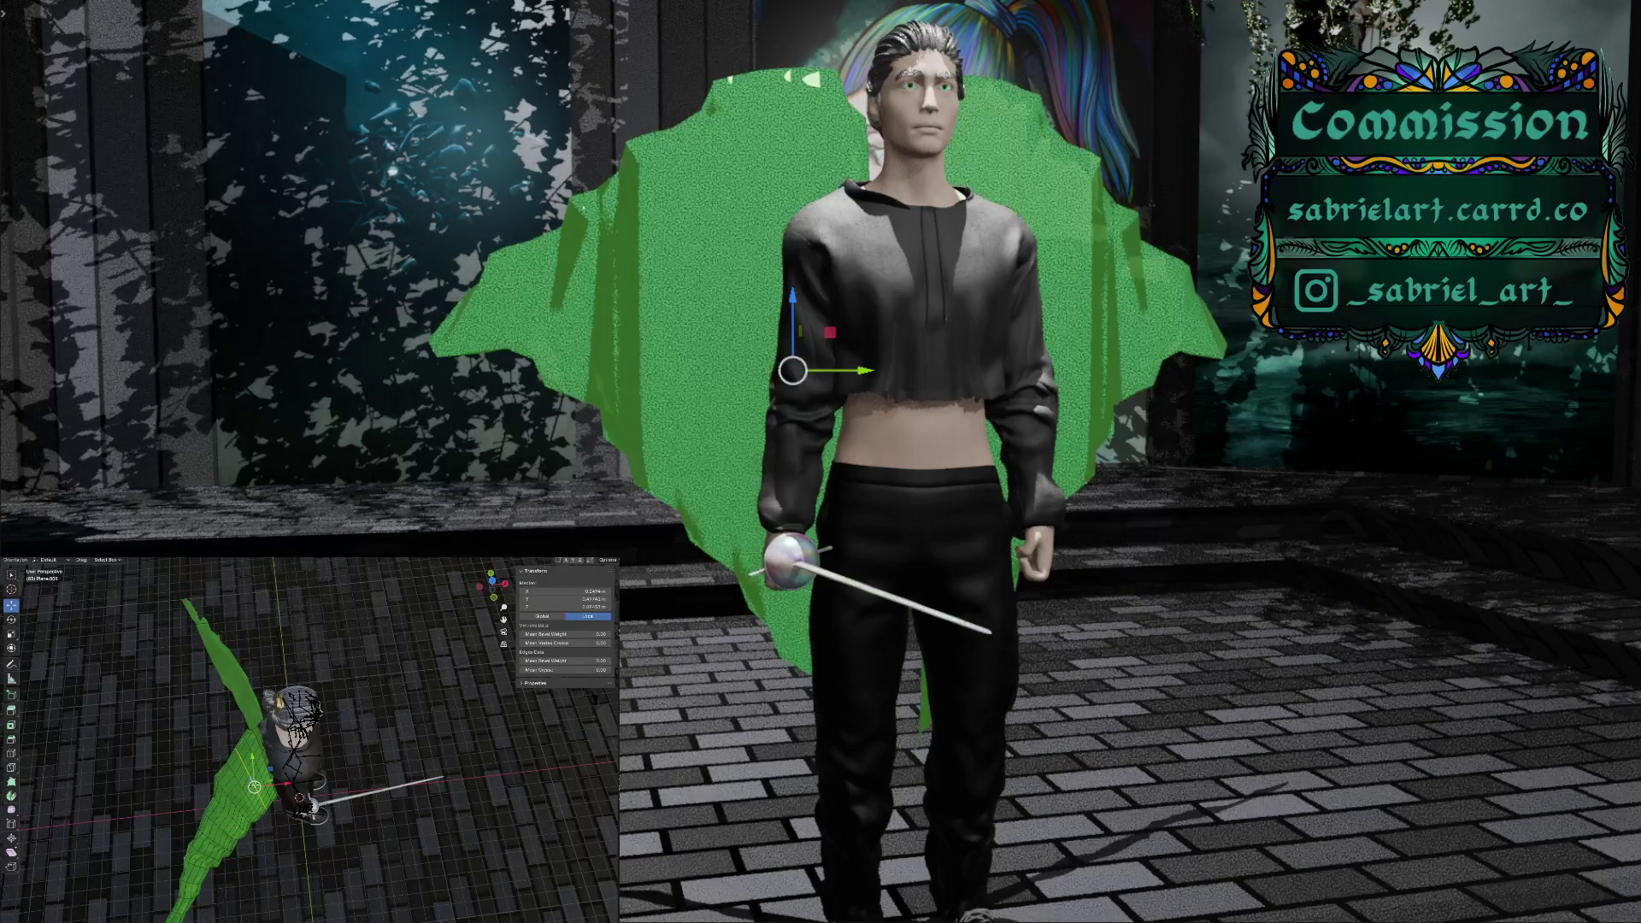
pyautogui.moveTo(260, 763); pyautogui.dragTo(261, 766)
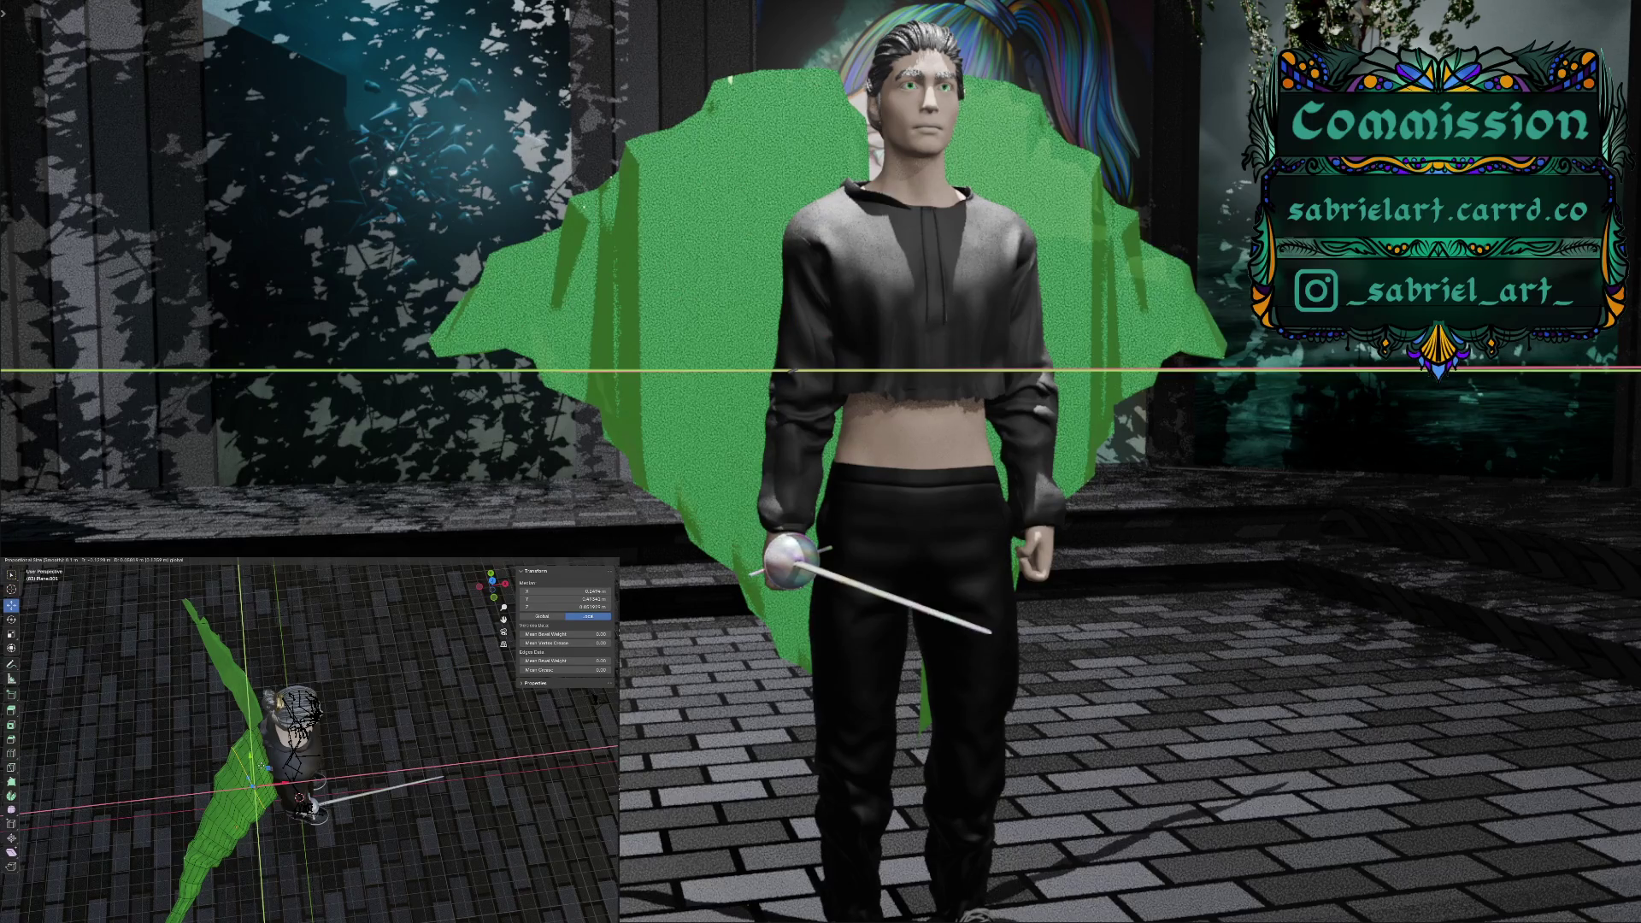
pyautogui.moveTo(262, 766); pyautogui.dragTo(262, 766)
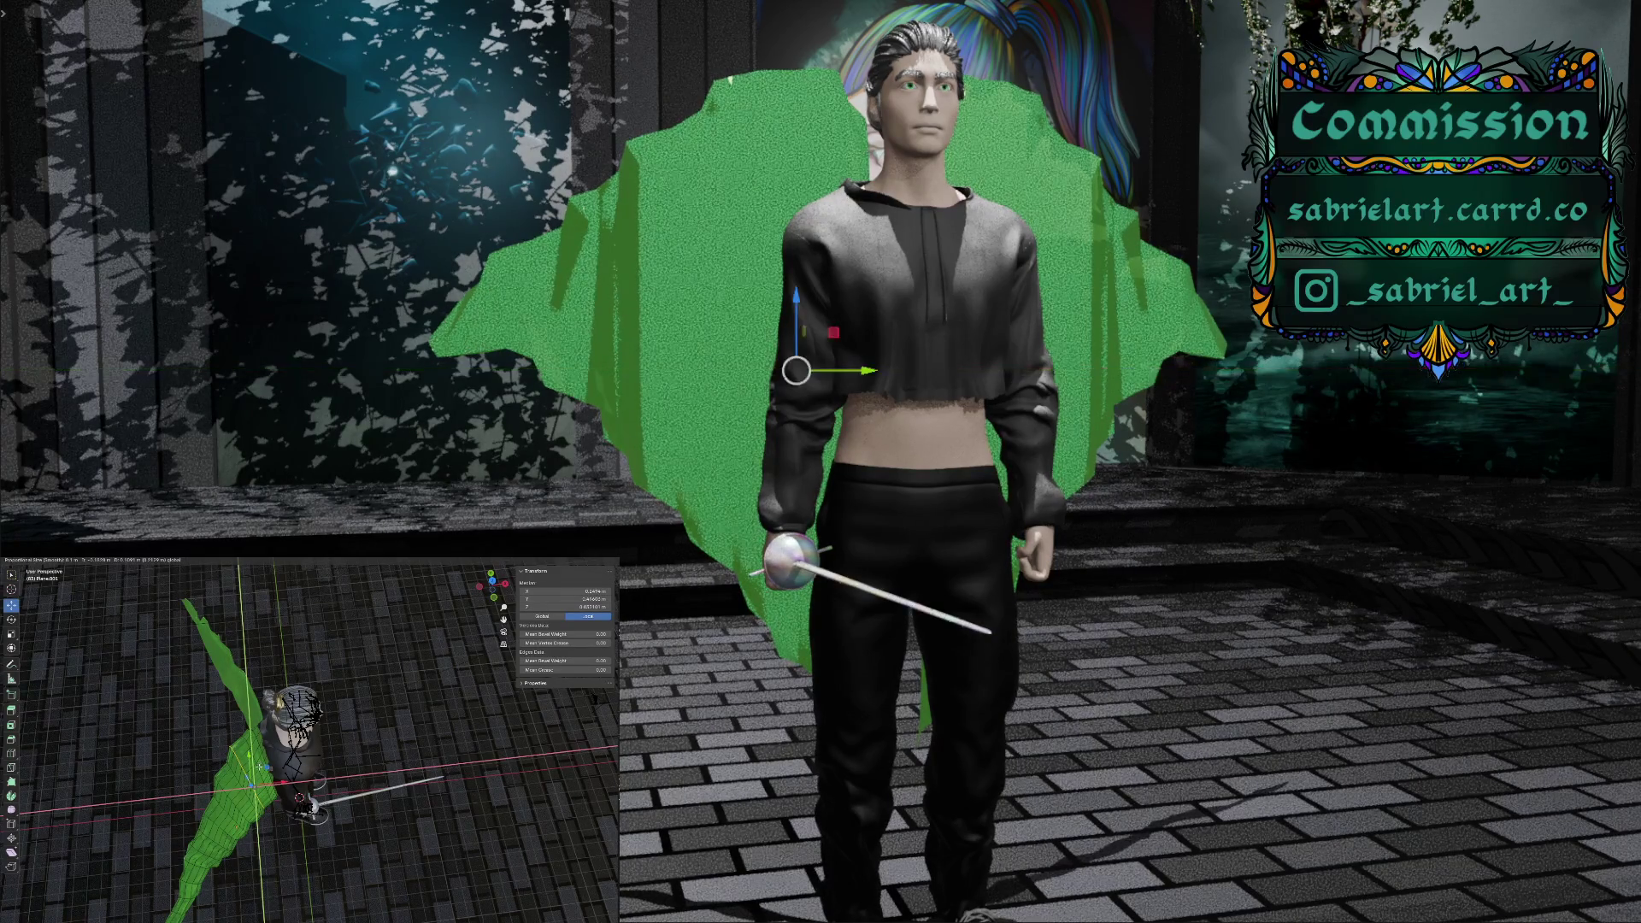
pyautogui.moveTo(255, 847)
pyautogui.mouseDown(button='middle')
pyautogui.moveTo(325, 823)
pyautogui.moveTo(346, 768)
pyautogui.moveTo(363, 771)
pyautogui.moveTo(156, 787)
pyautogui.moveTo(195, 792)
pyautogui.mouseUp(button='middle')
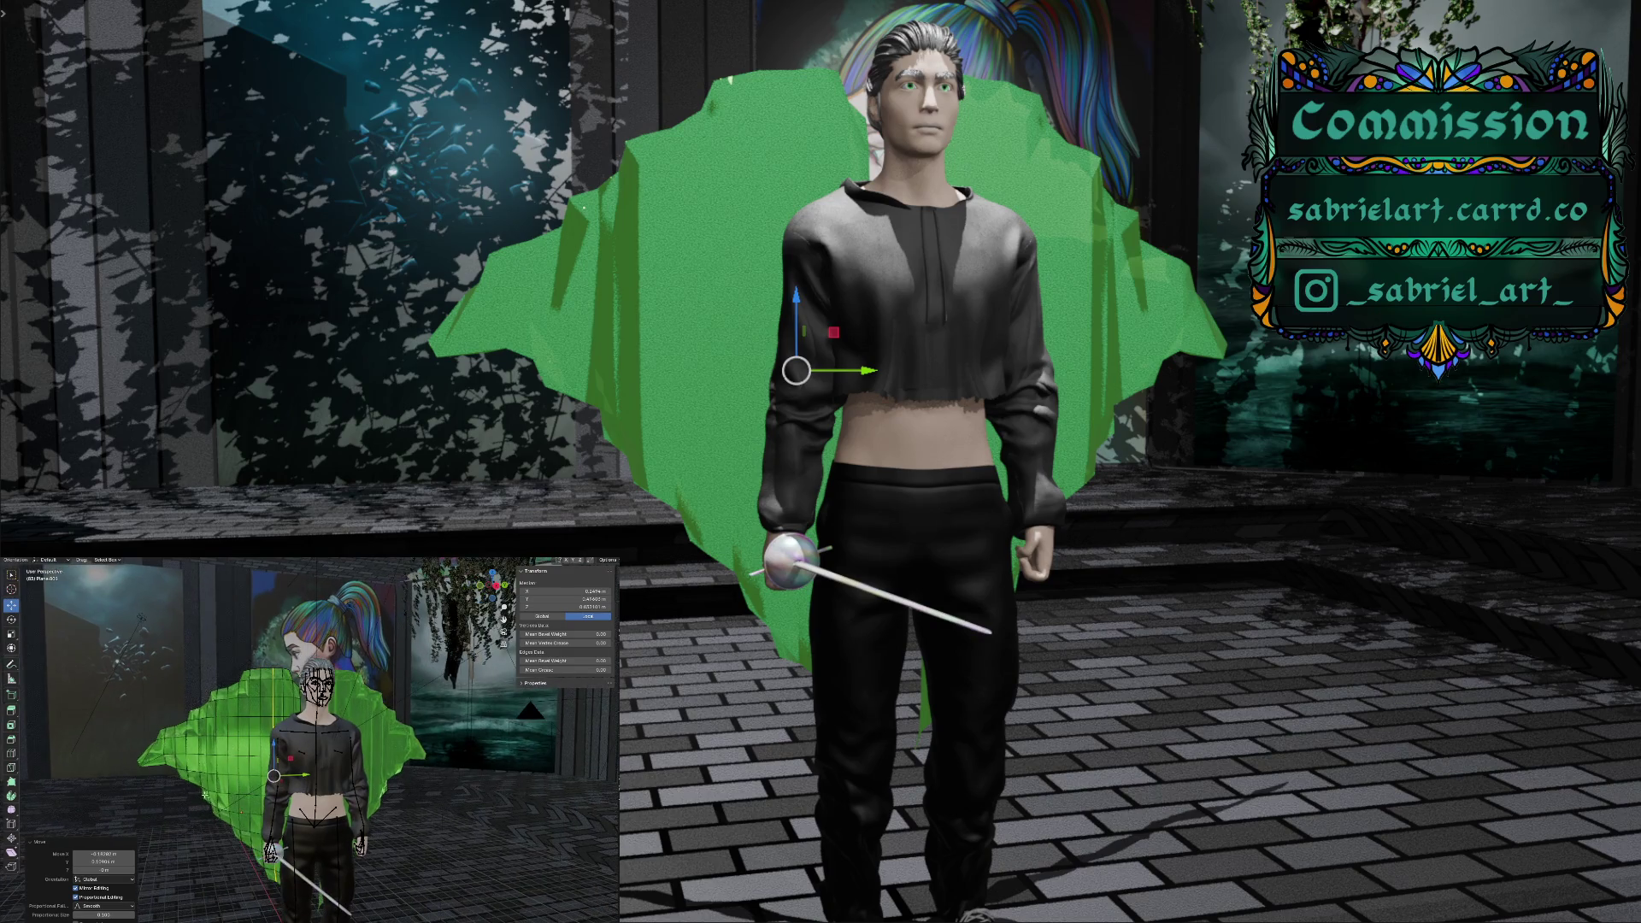
# Select a point on the cloak's left side and switch to the Rotate tool
pyautogui.click(237, 790)
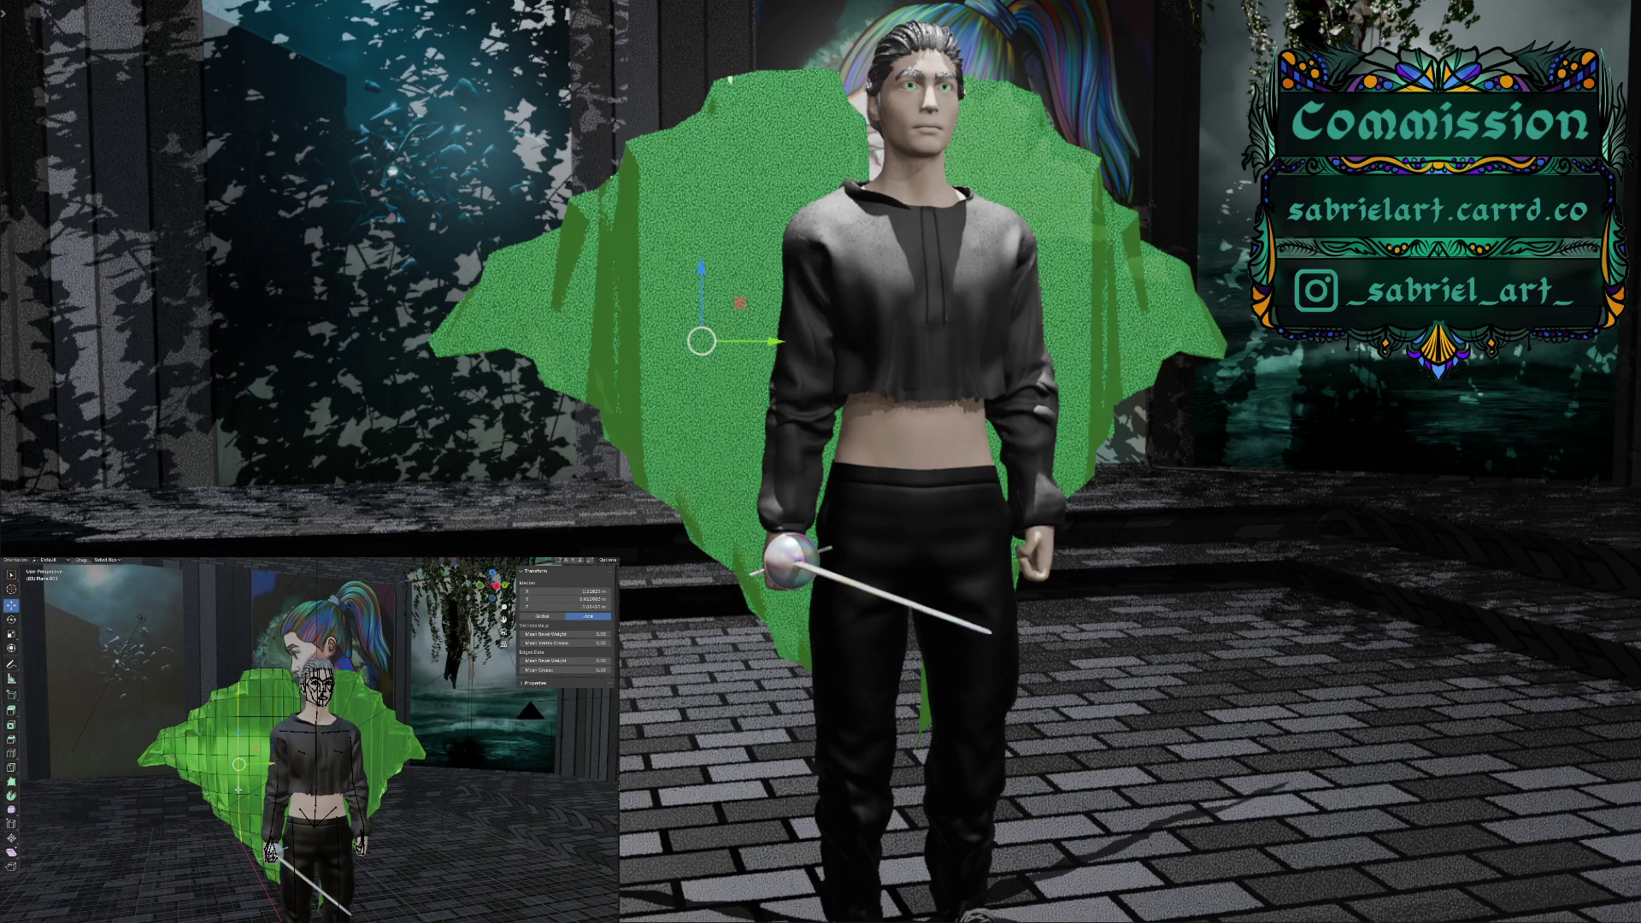
pyautogui.click(12, 621)
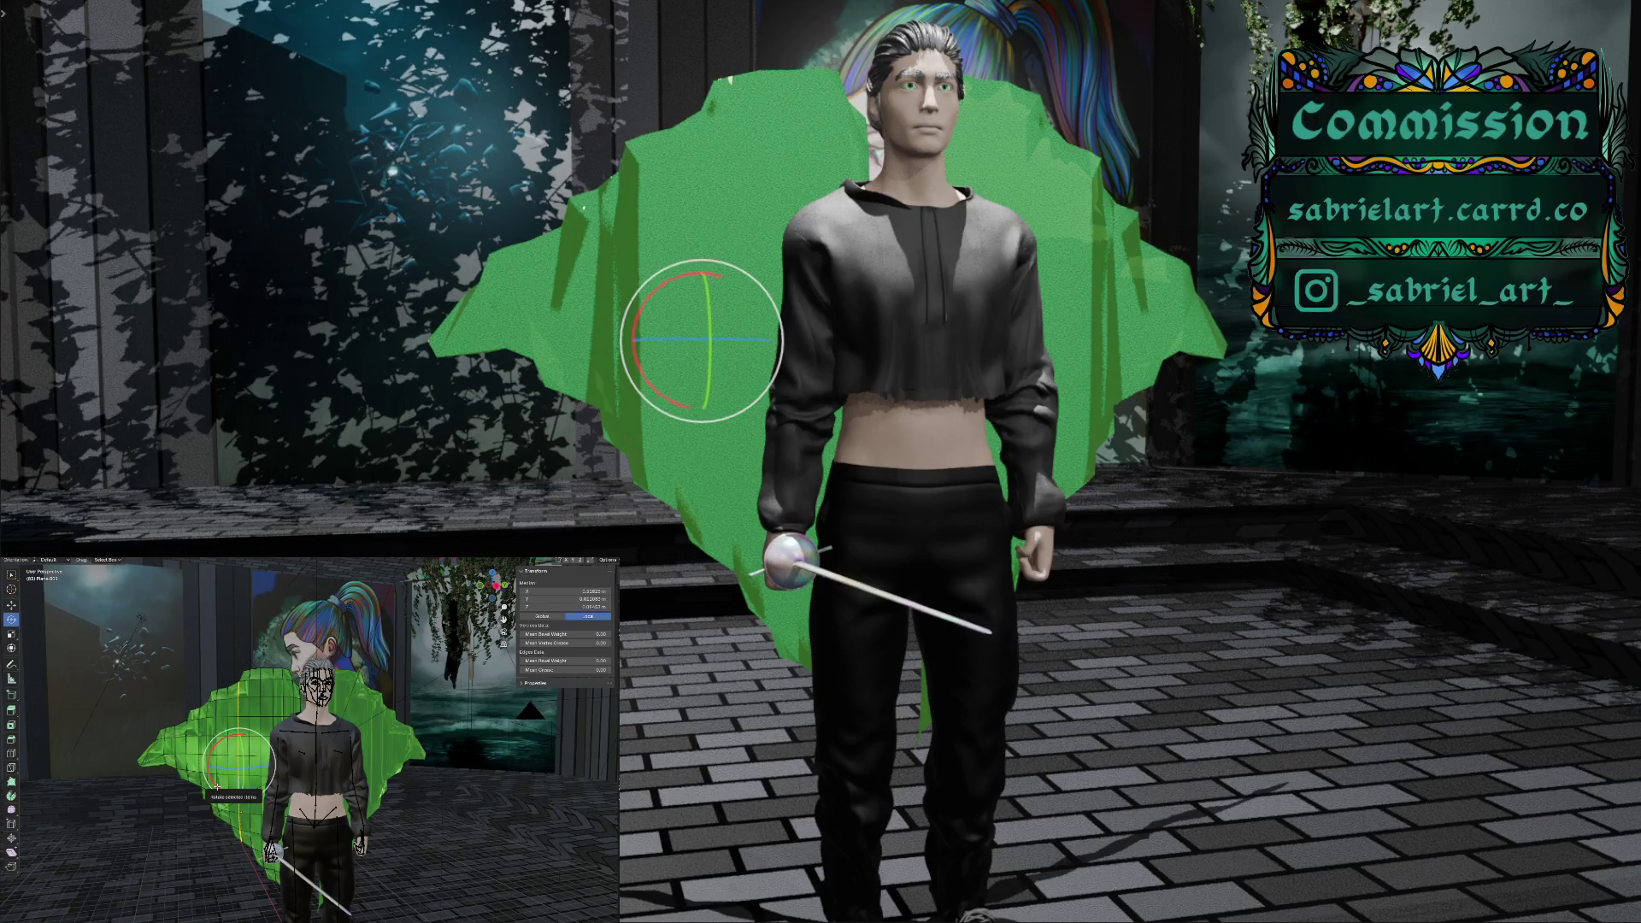
# Rotate several left-side cloak points around X with proportional falloff into pointed folds
pyautogui.moveTo(216, 785); pyautogui.dragTo(227, 791)
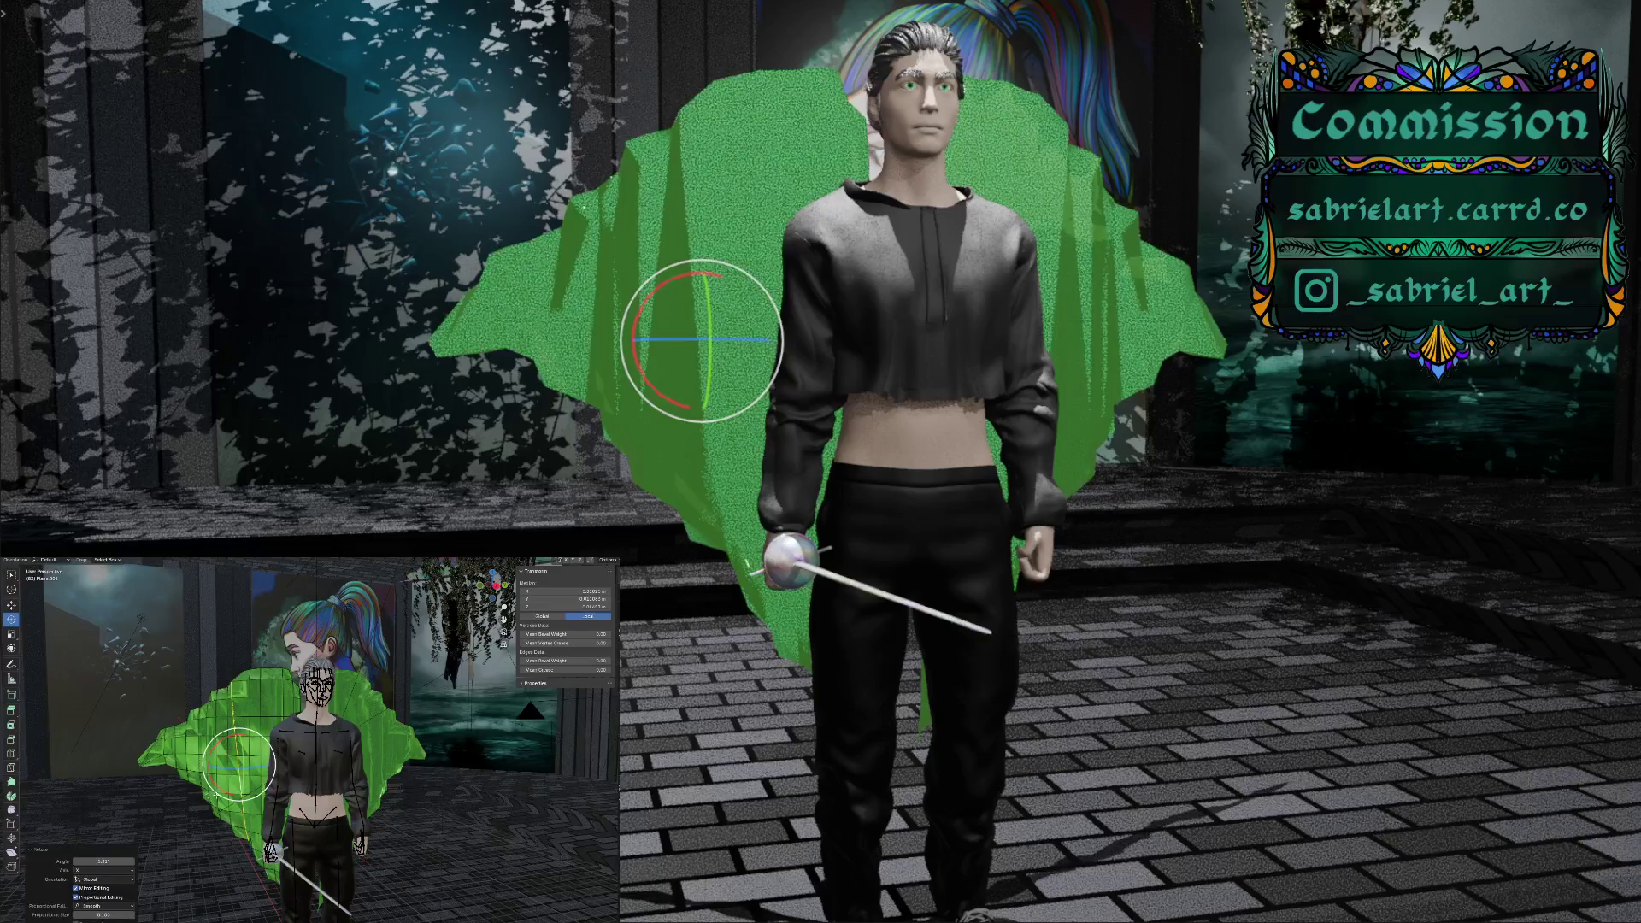
pyautogui.click(218, 794)
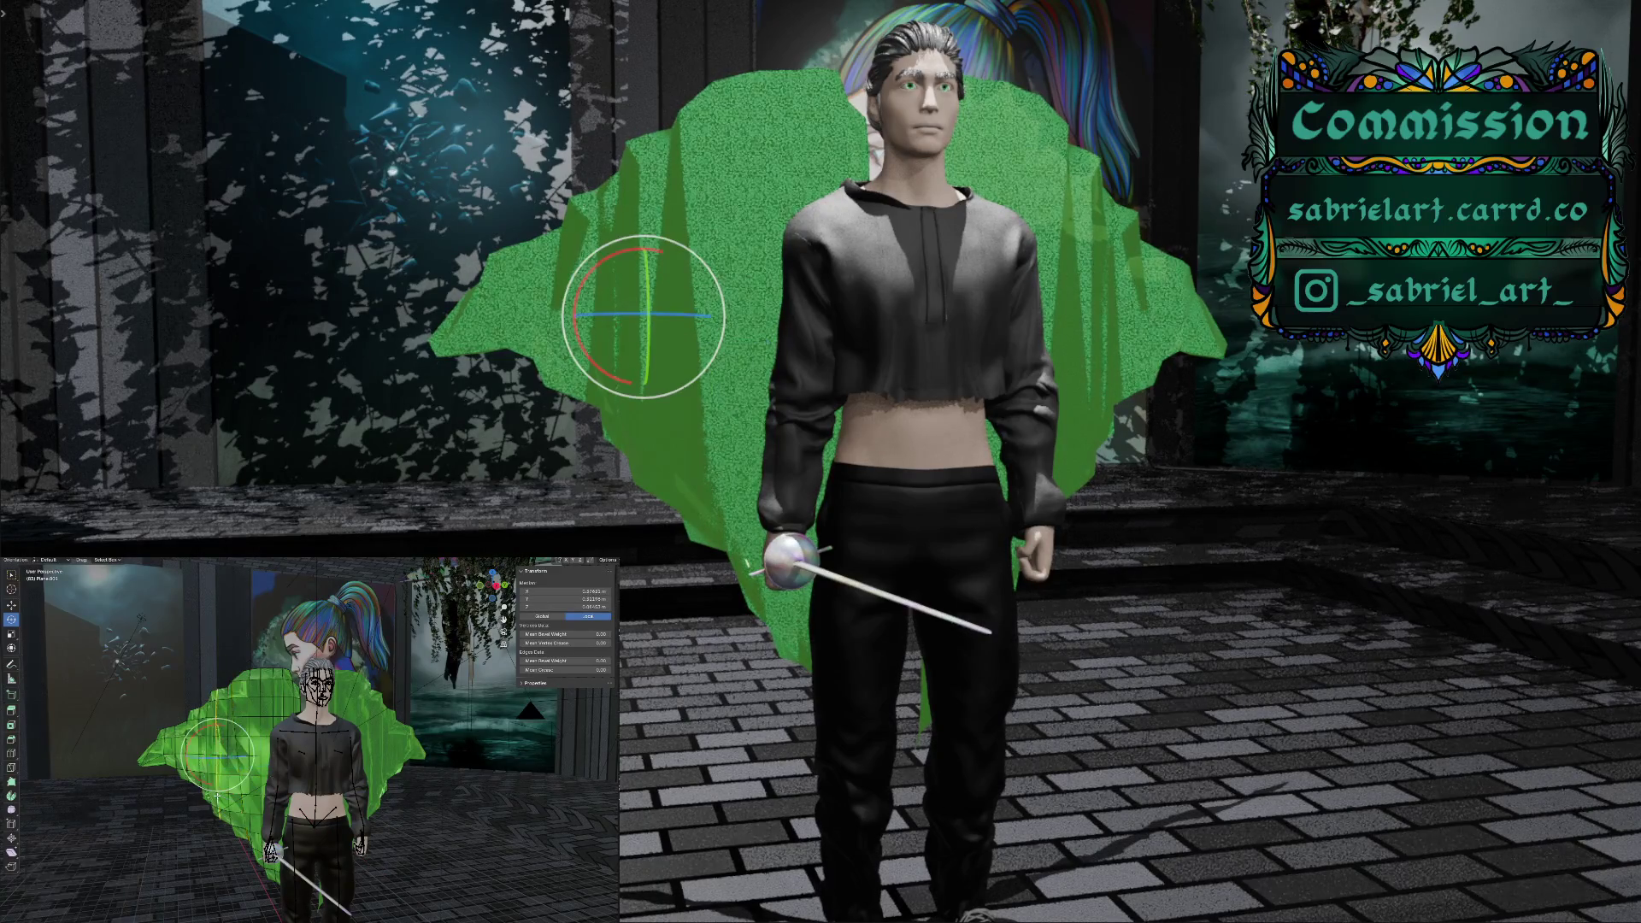
pyautogui.moveTo(199, 780); pyautogui.dragTo(204, 778)
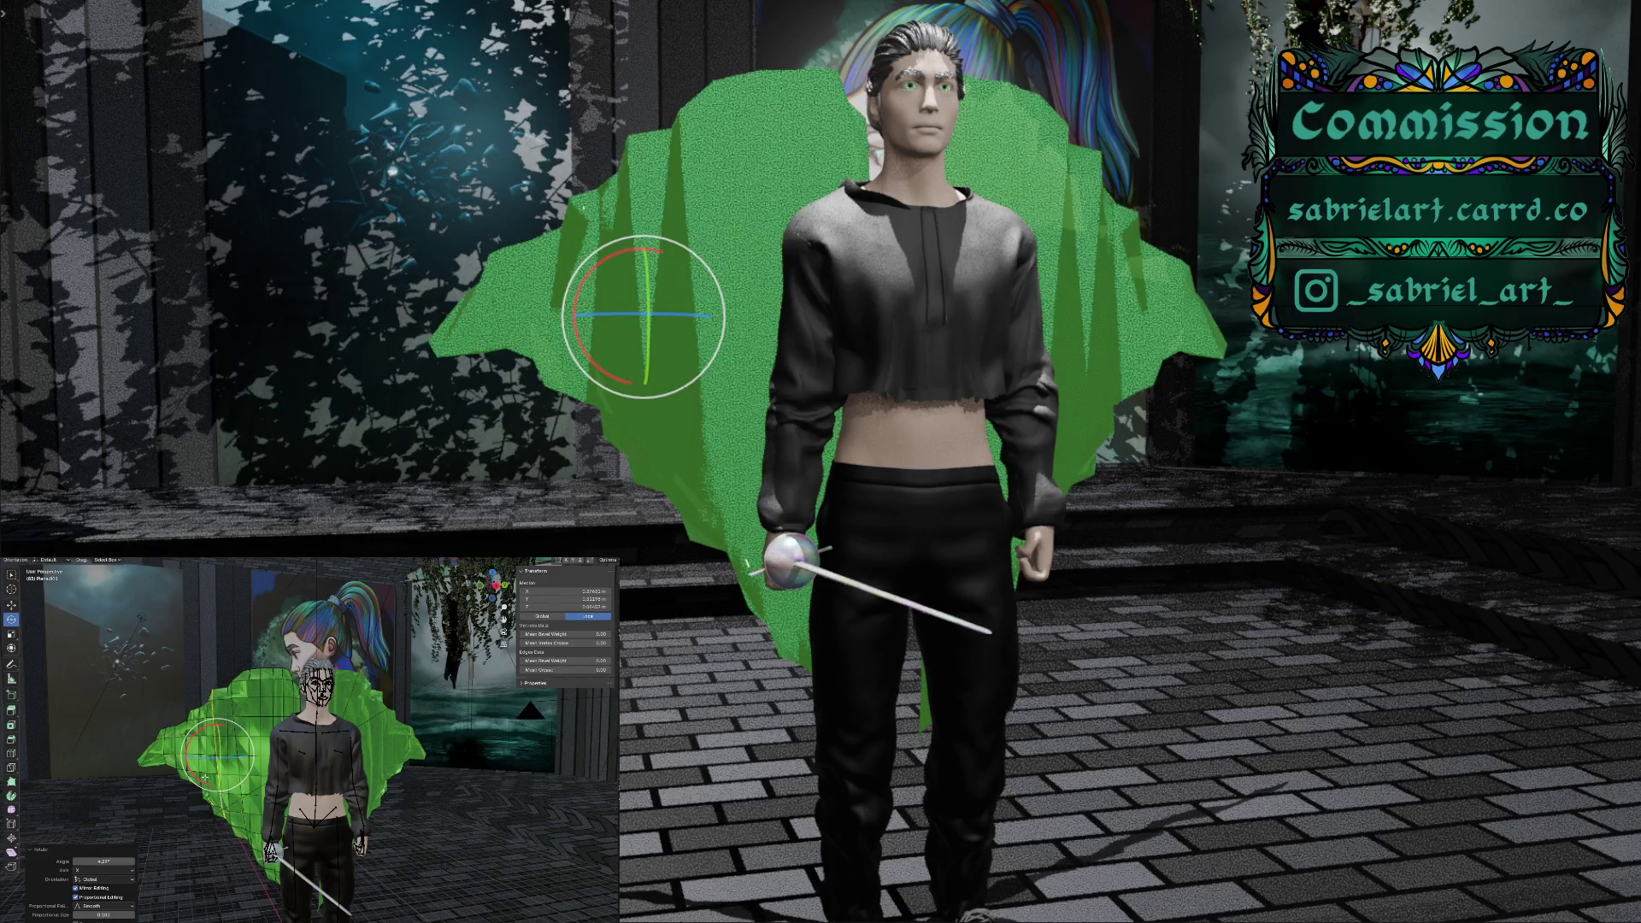
pyautogui.click(194, 780)
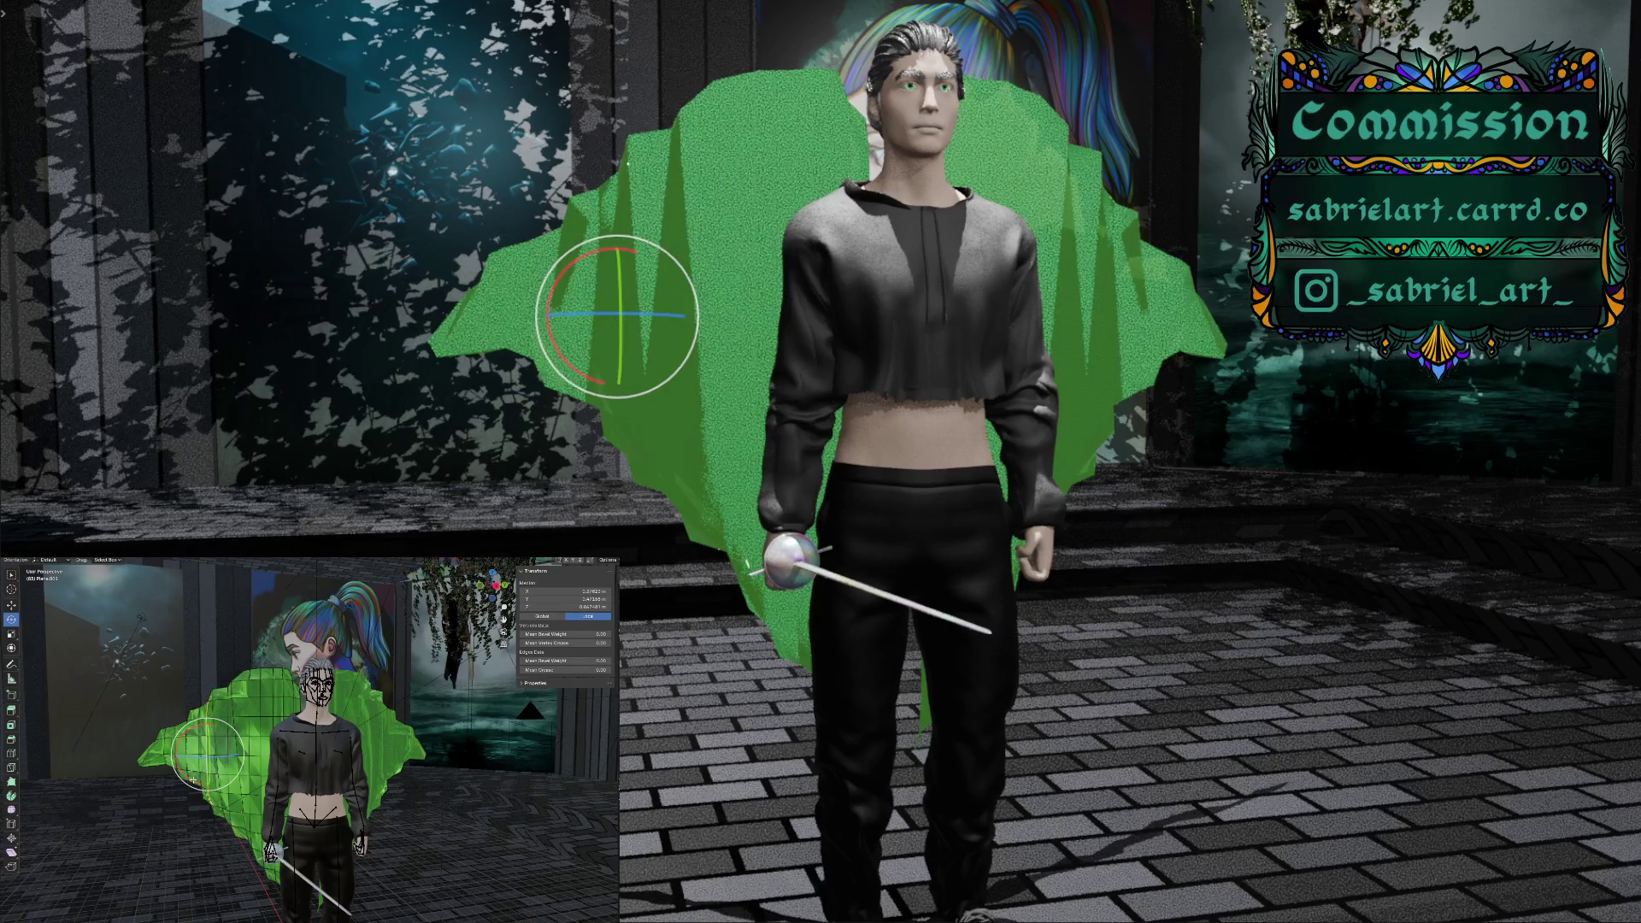
pyautogui.moveTo(194, 780); pyautogui.dragTo(207, 761)
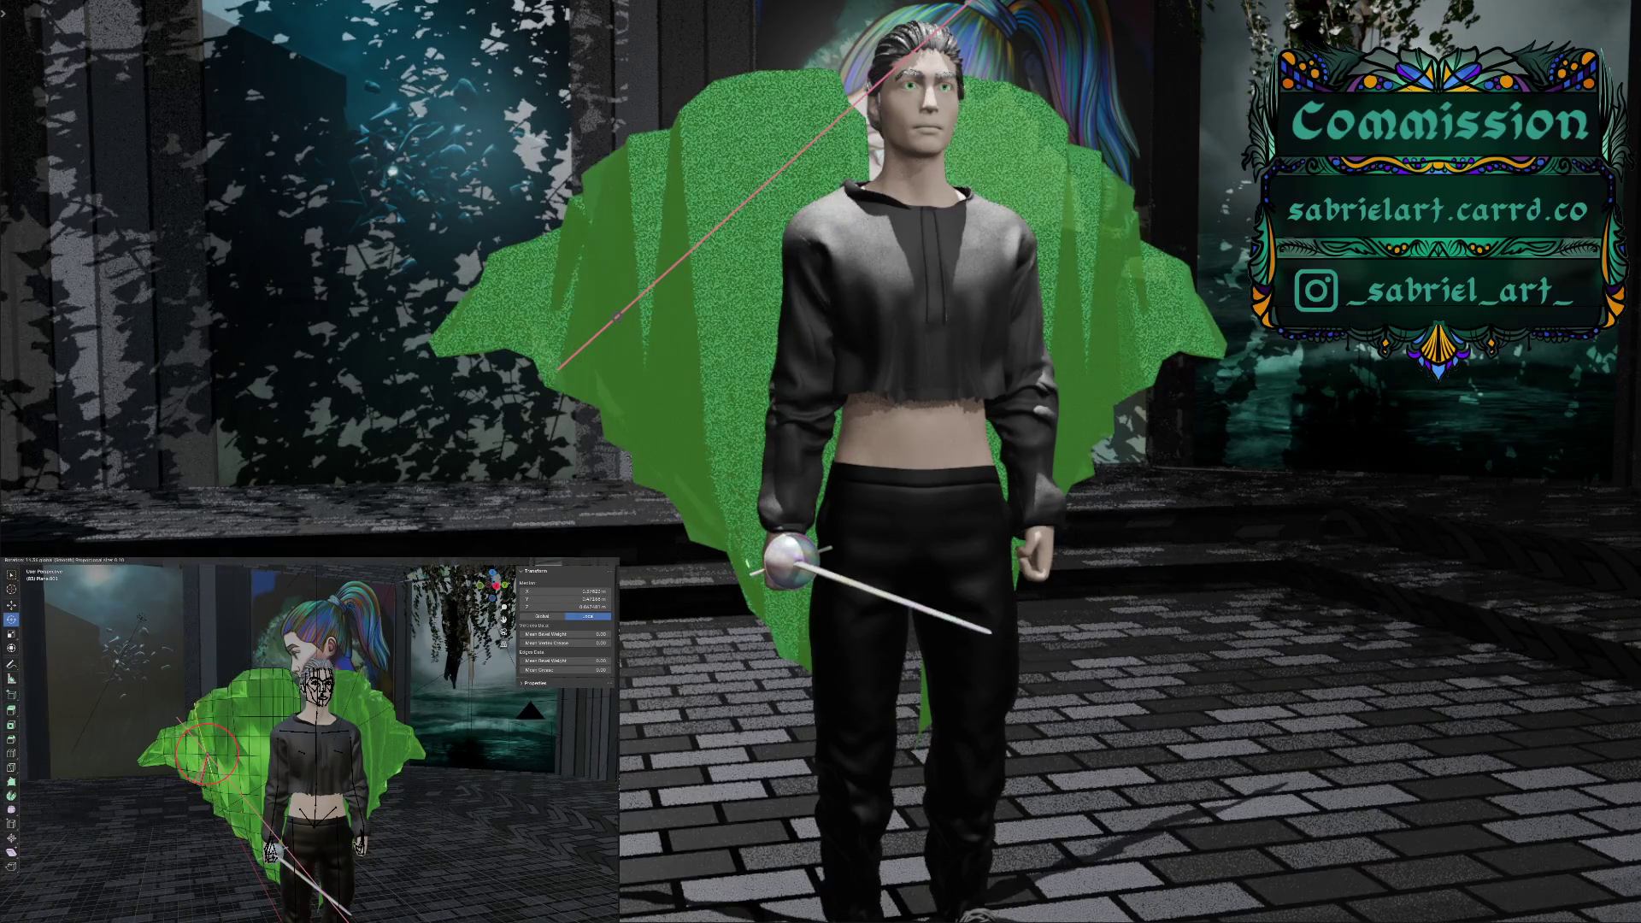
pyautogui.moveTo(205, 757); pyautogui.dragTo(196, 768)
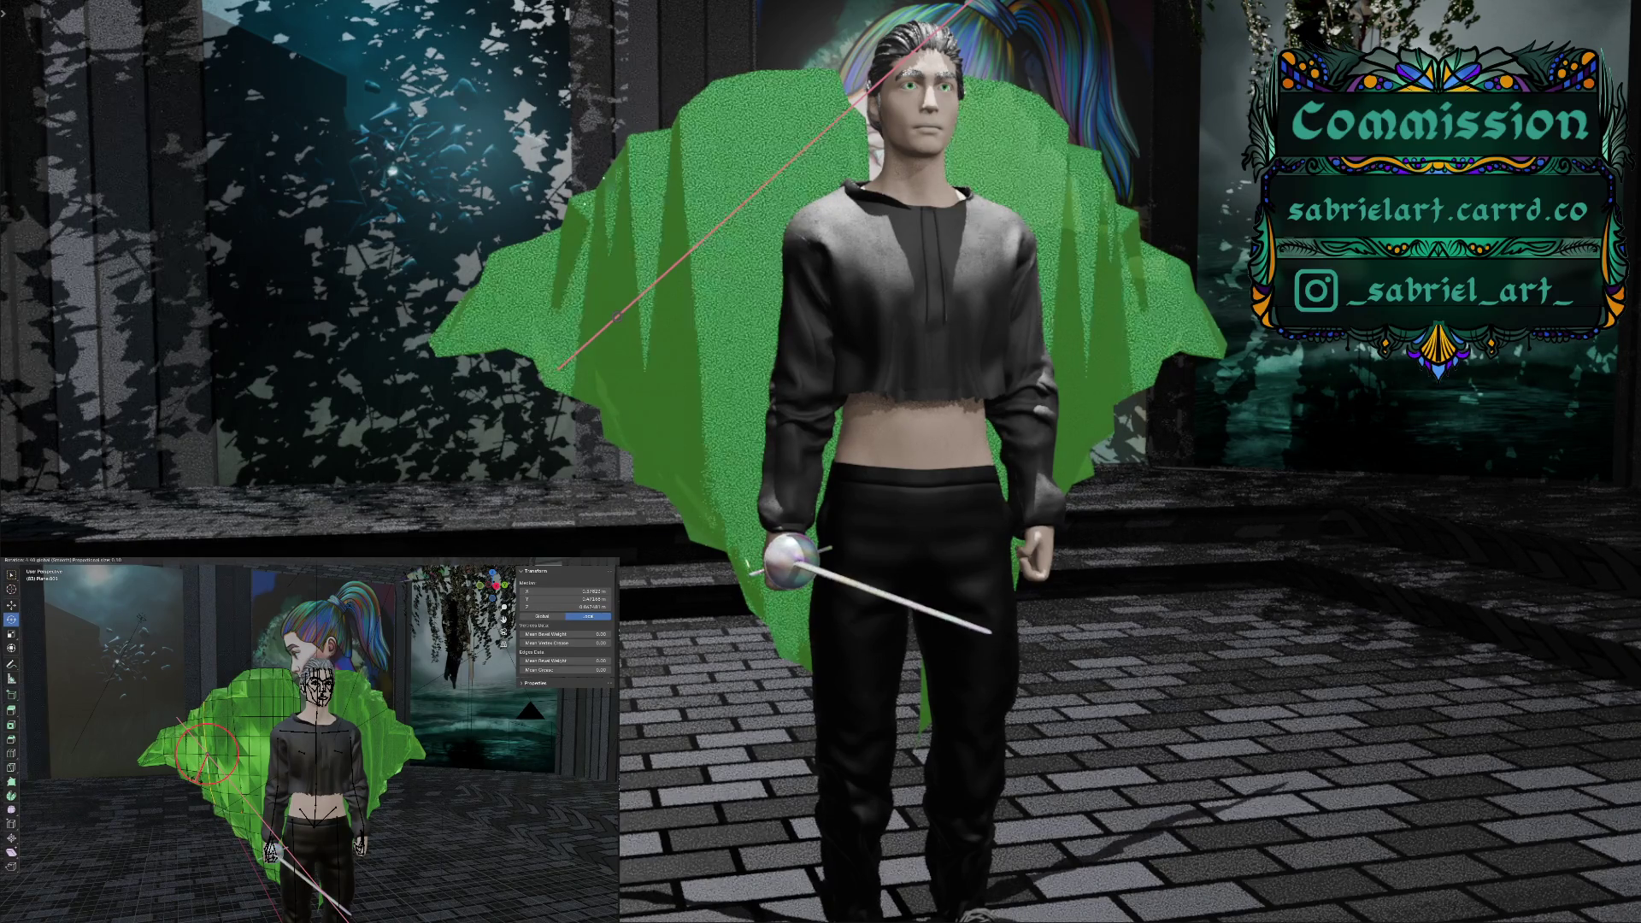
pyautogui.click(197, 780)
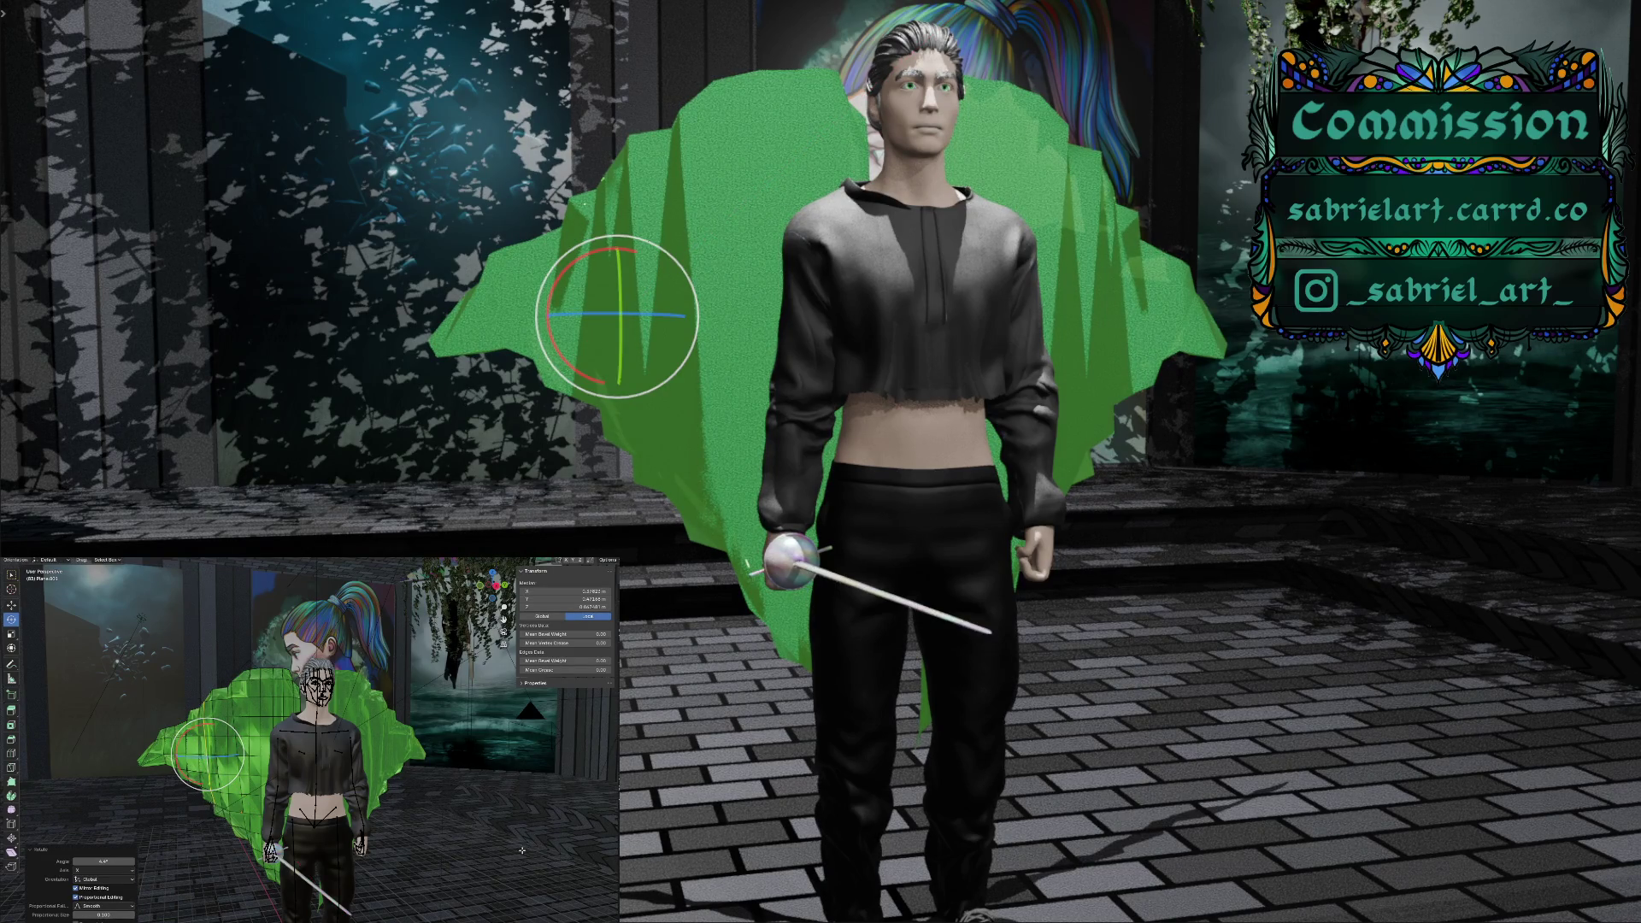
# Switch to Sculpt Mode with the Elastic Deform brush and orbit to a top-down view
pyautogui.moveTo(412, 833)
pyautogui.mouseDown(button='middle')
pyautogui.moveTo(259, 847)
pyautogui.moveTo(386, 826)
pyautogui.moveTo(386, 848)
pyautogui.mouseUp(button='middle')
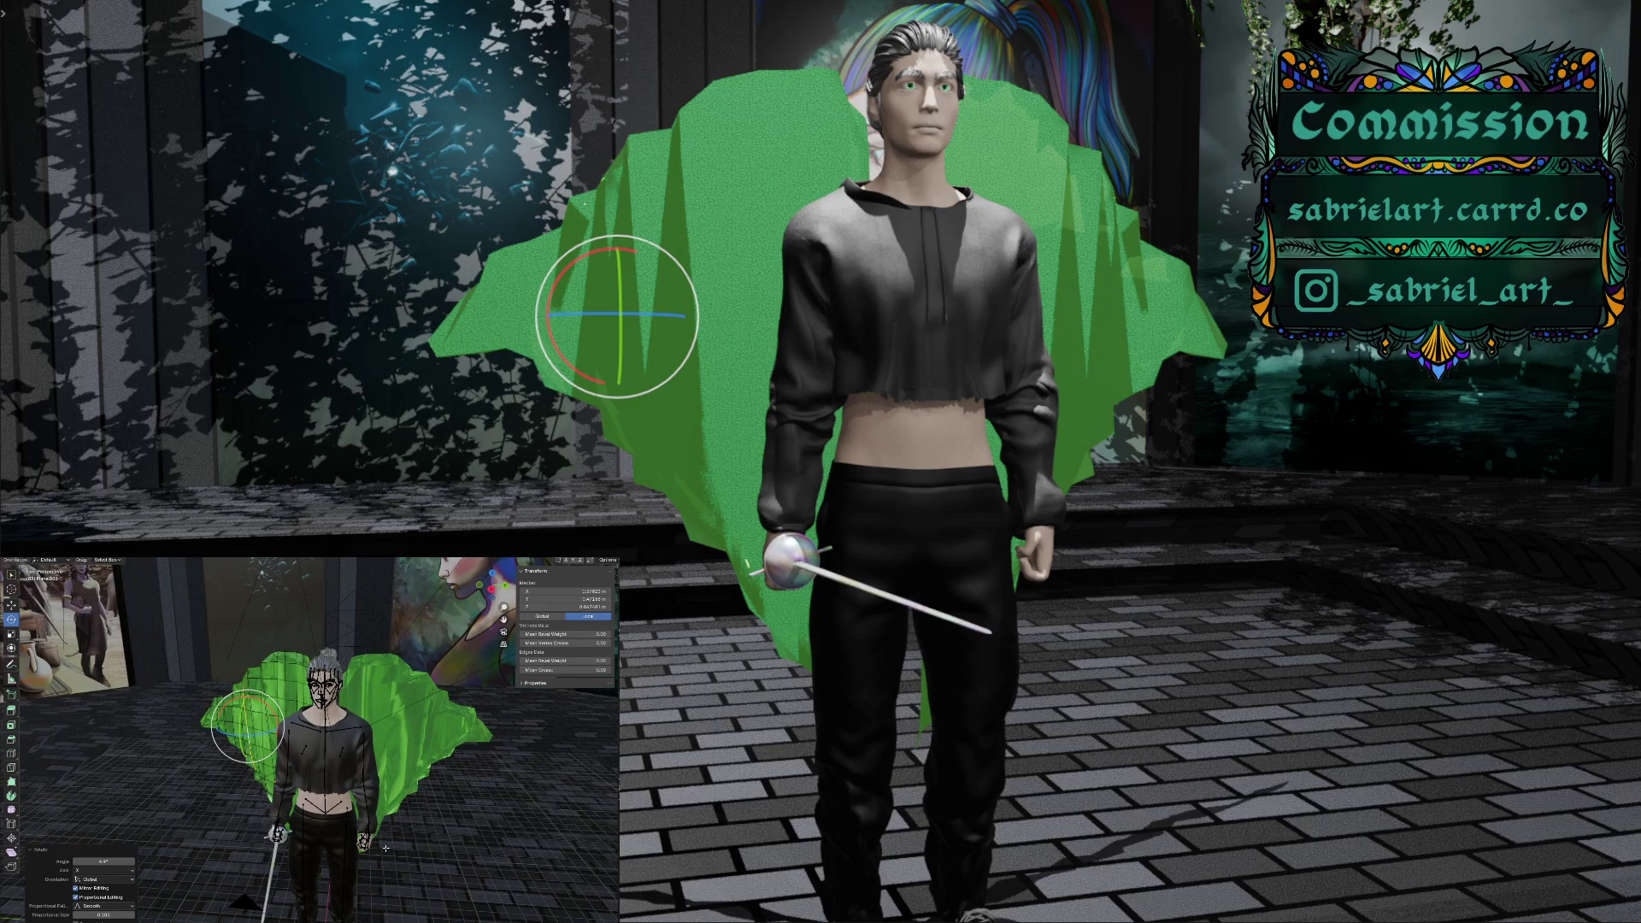
pyautogui.click(43, 567)
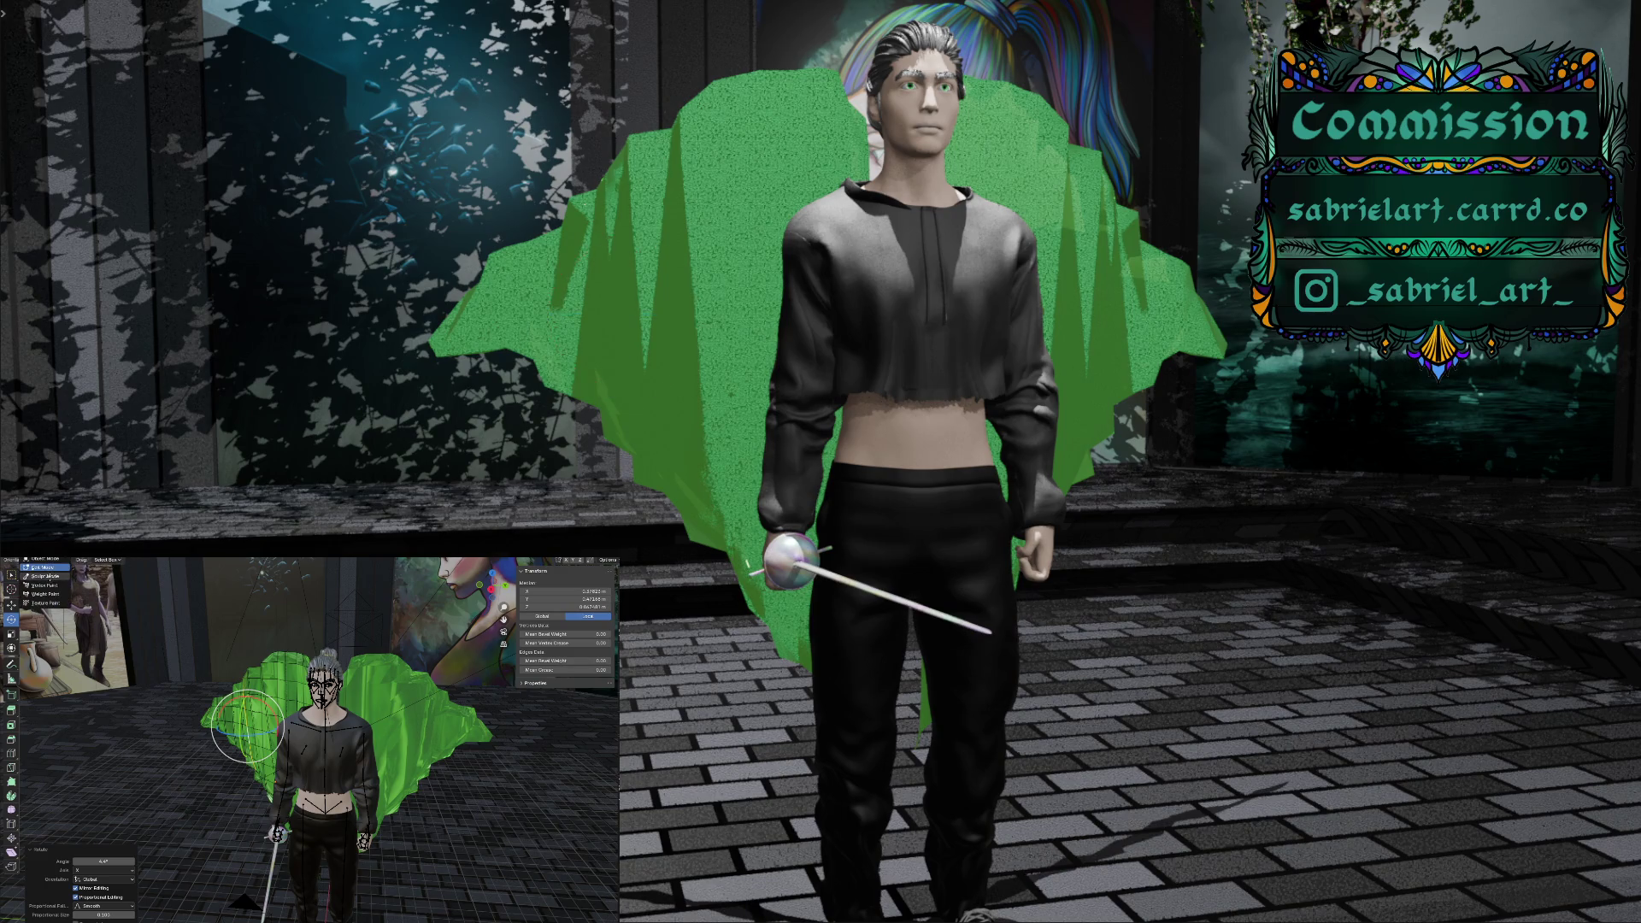
pyautogui.click(48, 576)
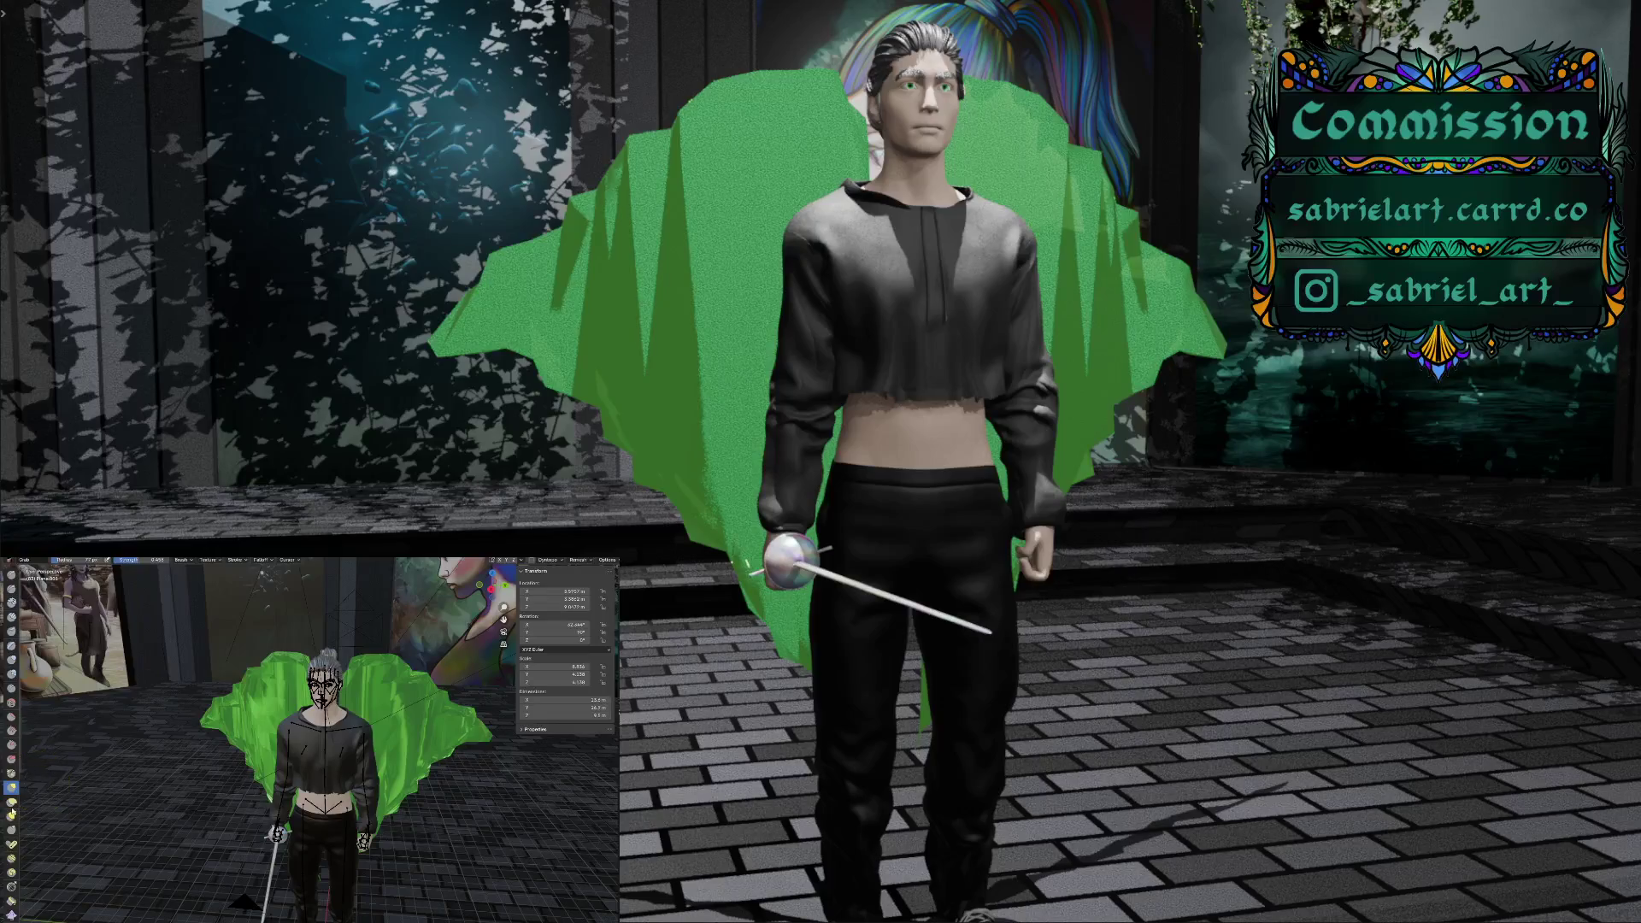
pyautogui.click(11, 802)
pyautogui.moveTo(151, 762); pyautogui.dragTo(163, 842, button='middle')
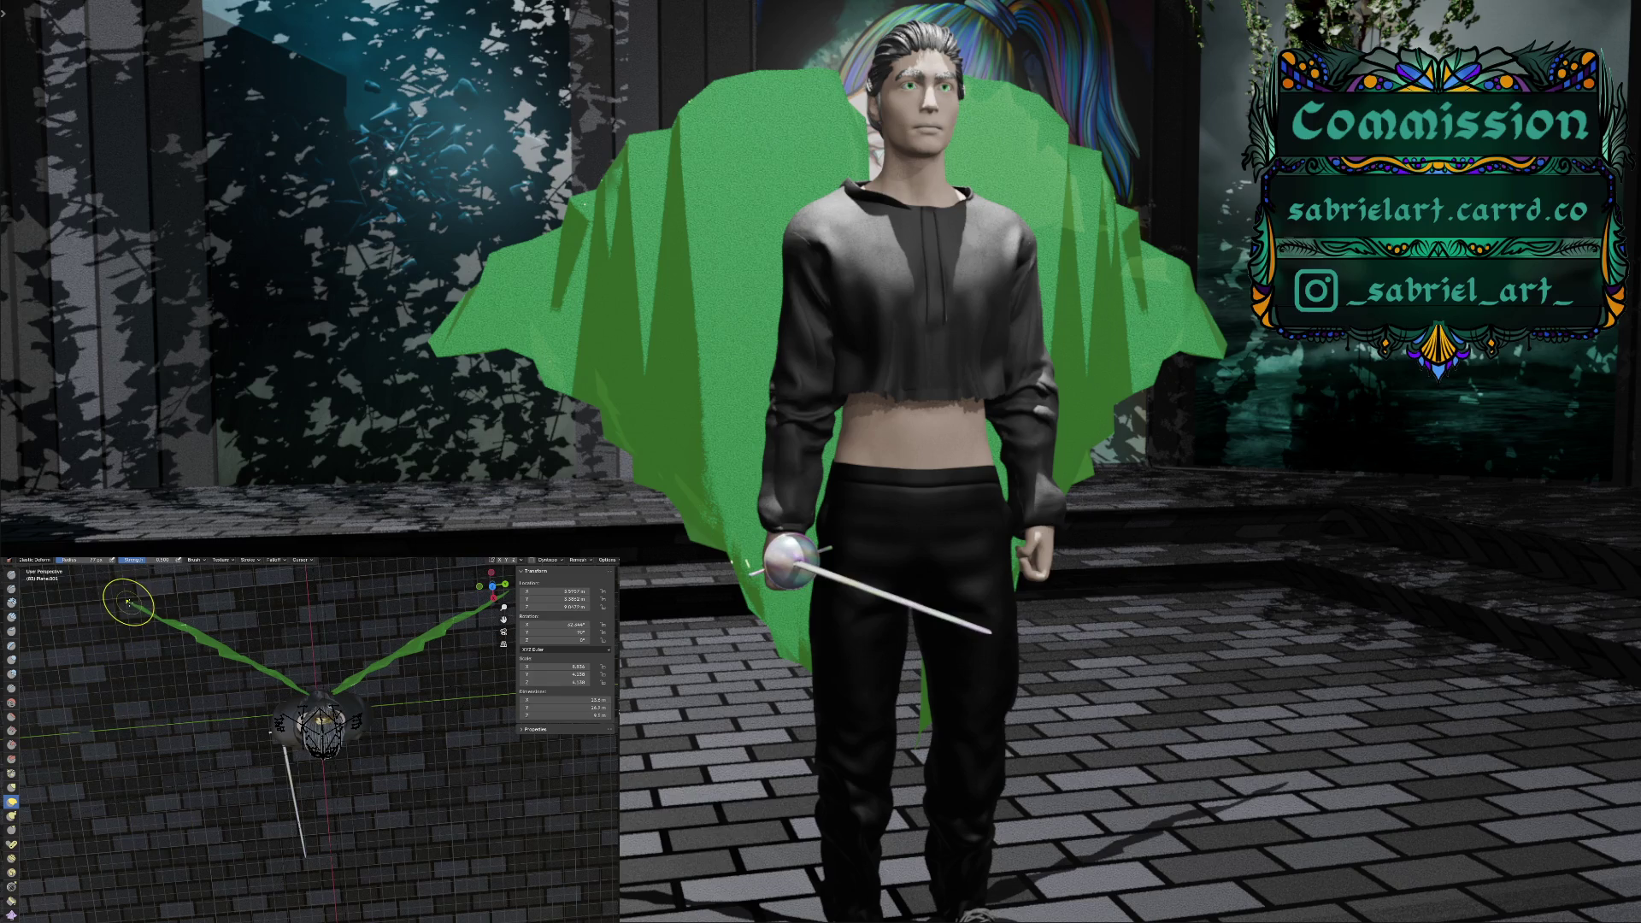
# Pull the left cloak tip down and outward and reshape both cloak wings
pyautogui.moveTo(117, 633); pyautogui.dragTo(79, 735)
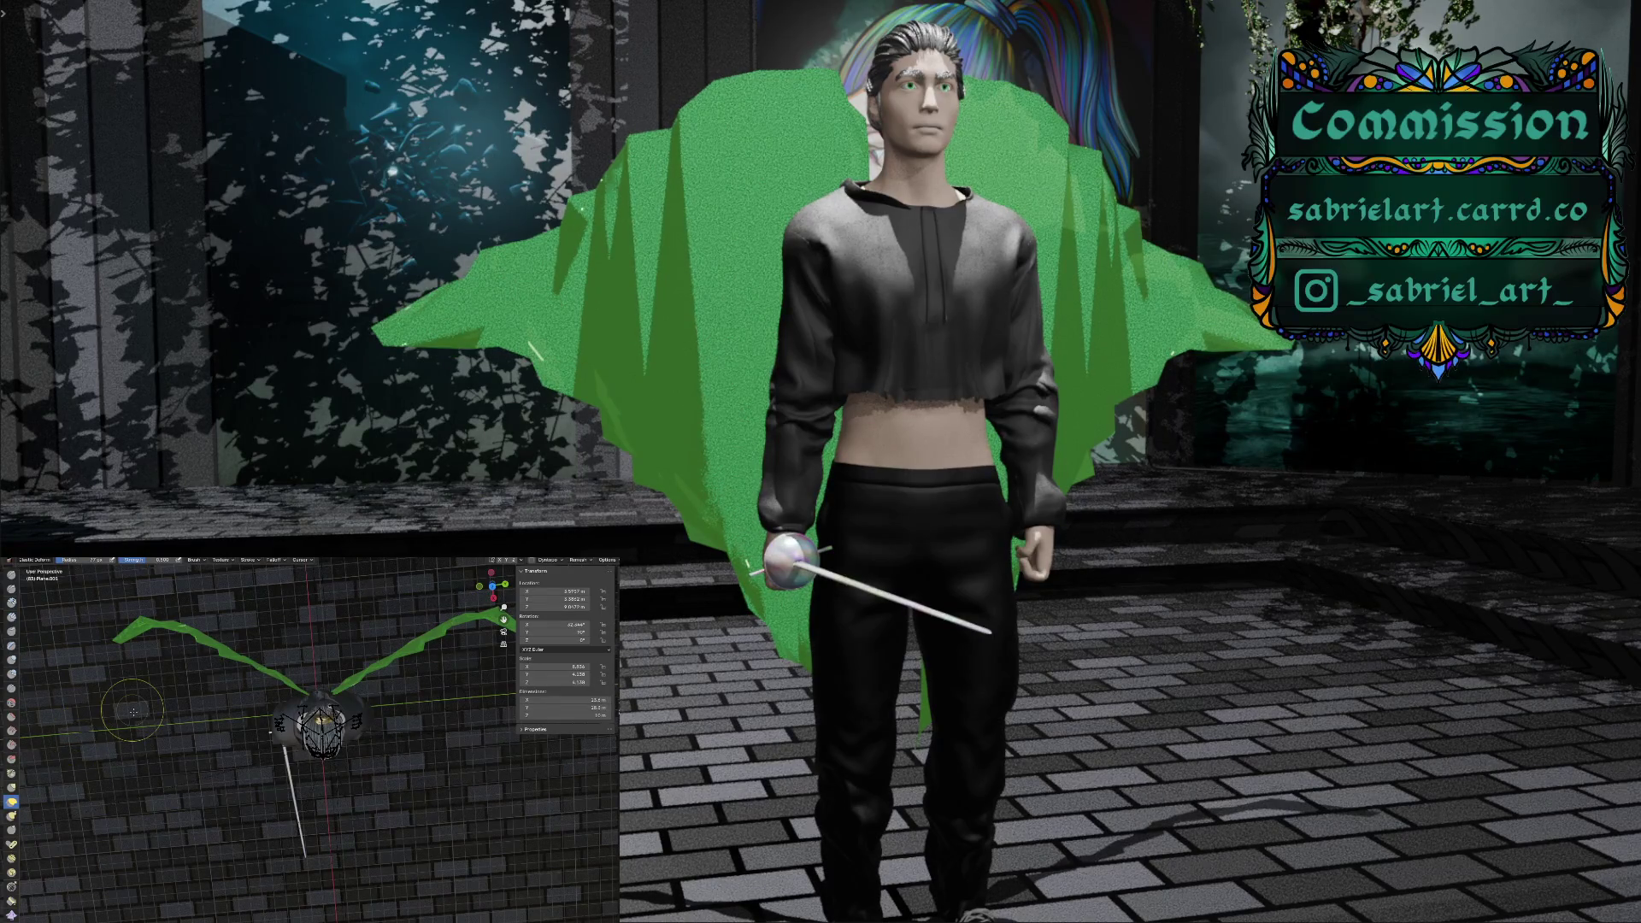
pyautogui.moveTo(161, 718); pyautogui.dragTo(207, 656, button='middle')
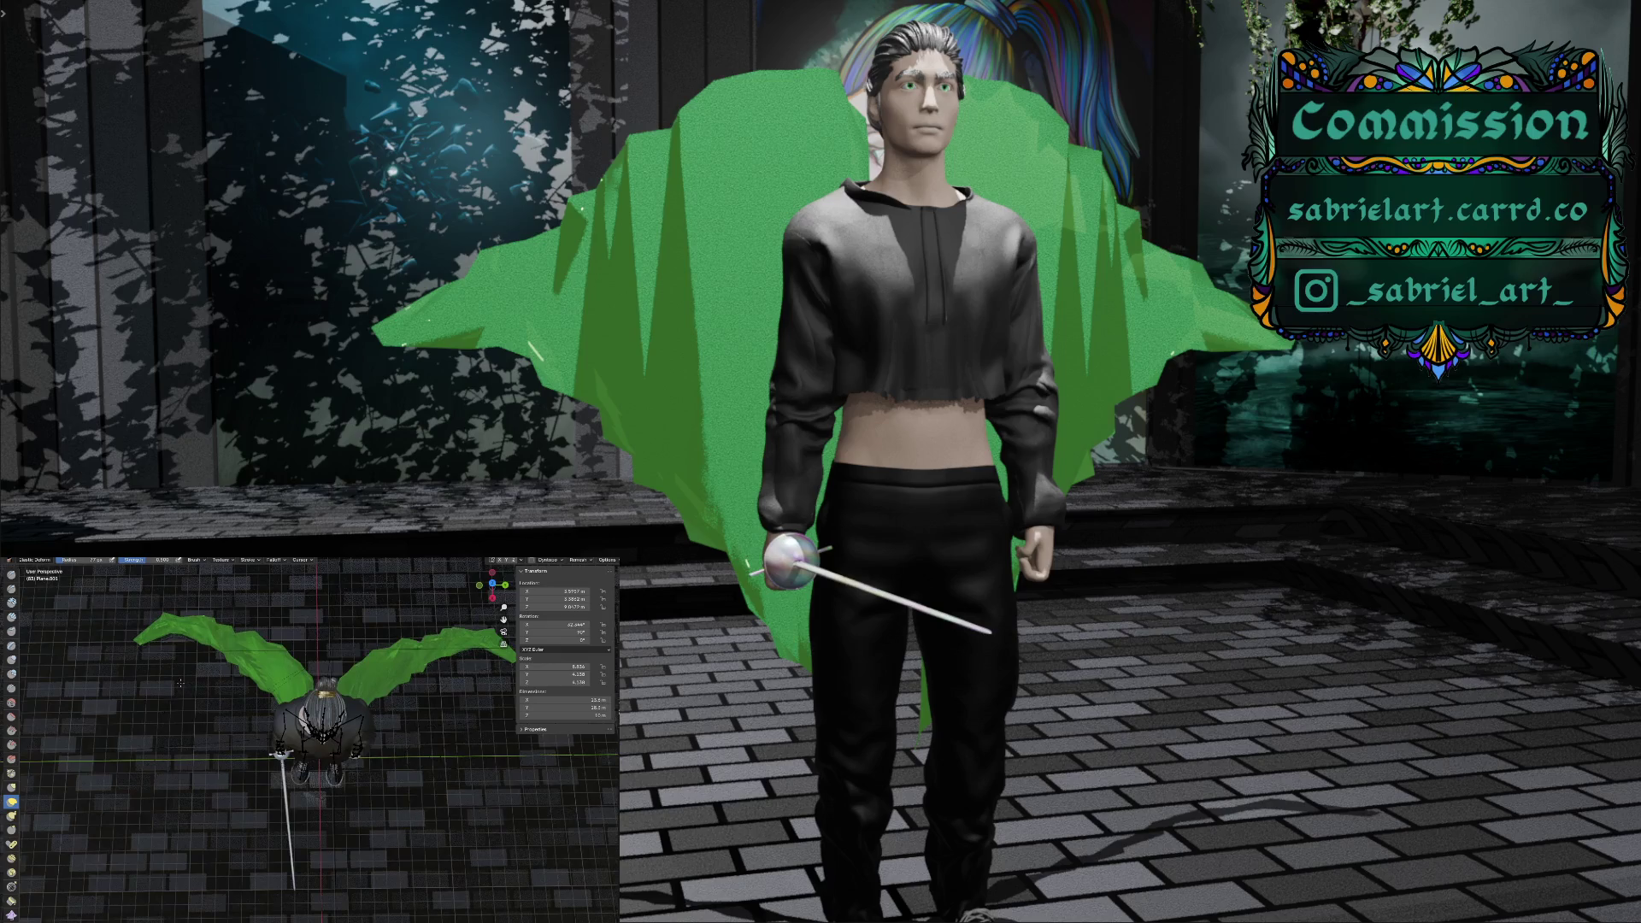
pyautogui.moveTo(212, 641); pyautogui.dragTo(190, 649)
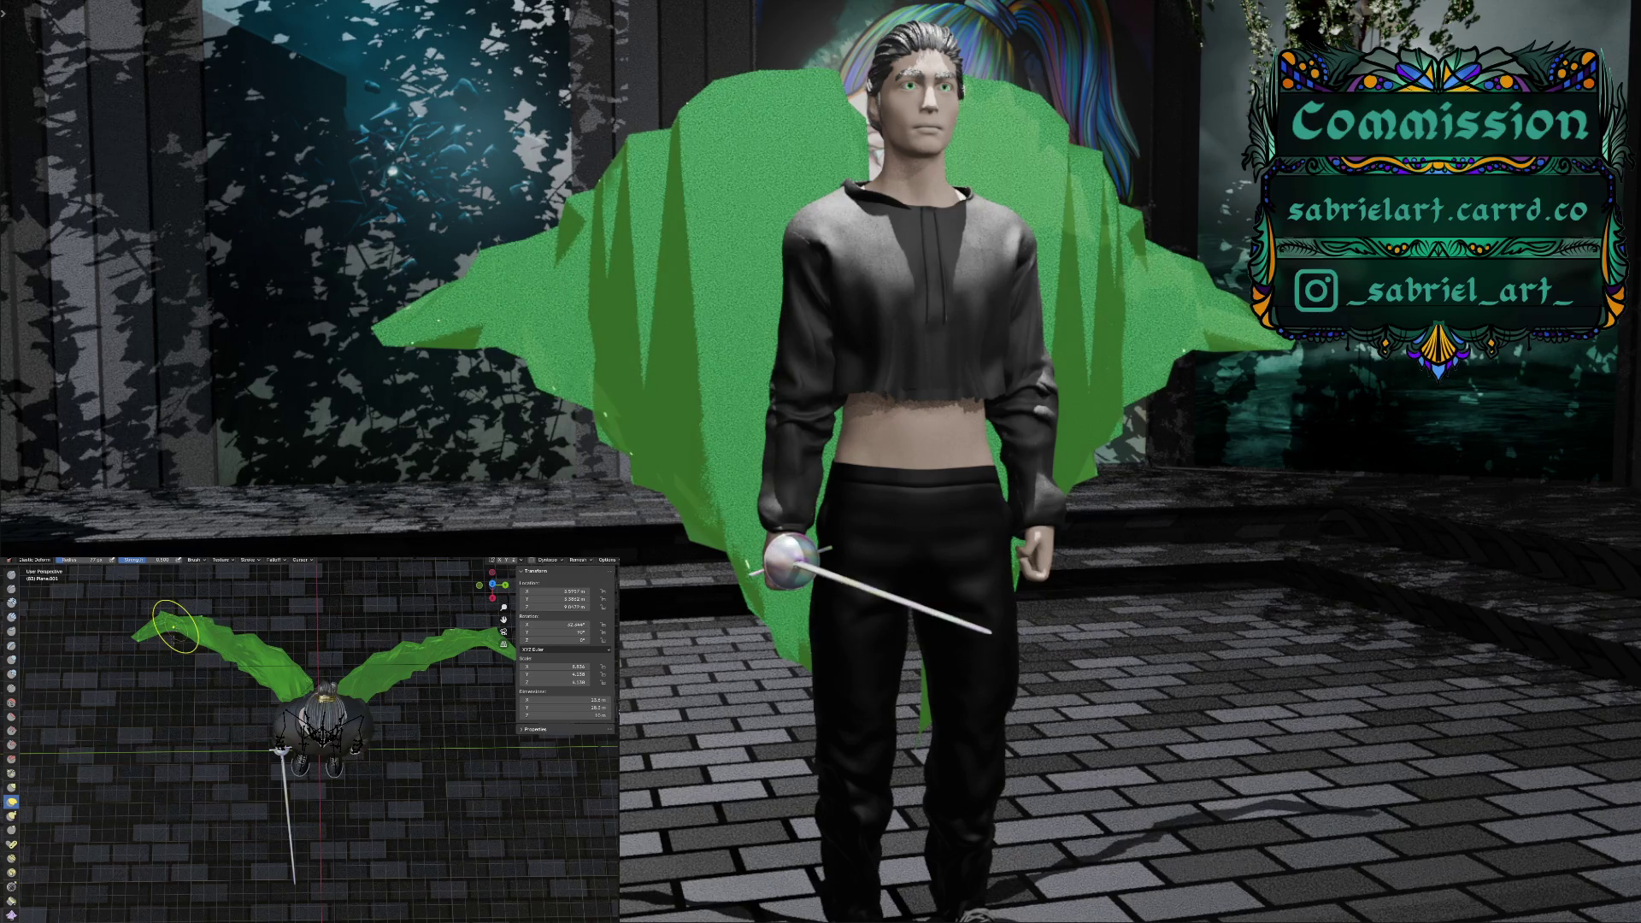
pyautogui.moveTo(175, 628); pyautogui.dragTo(163, 654)
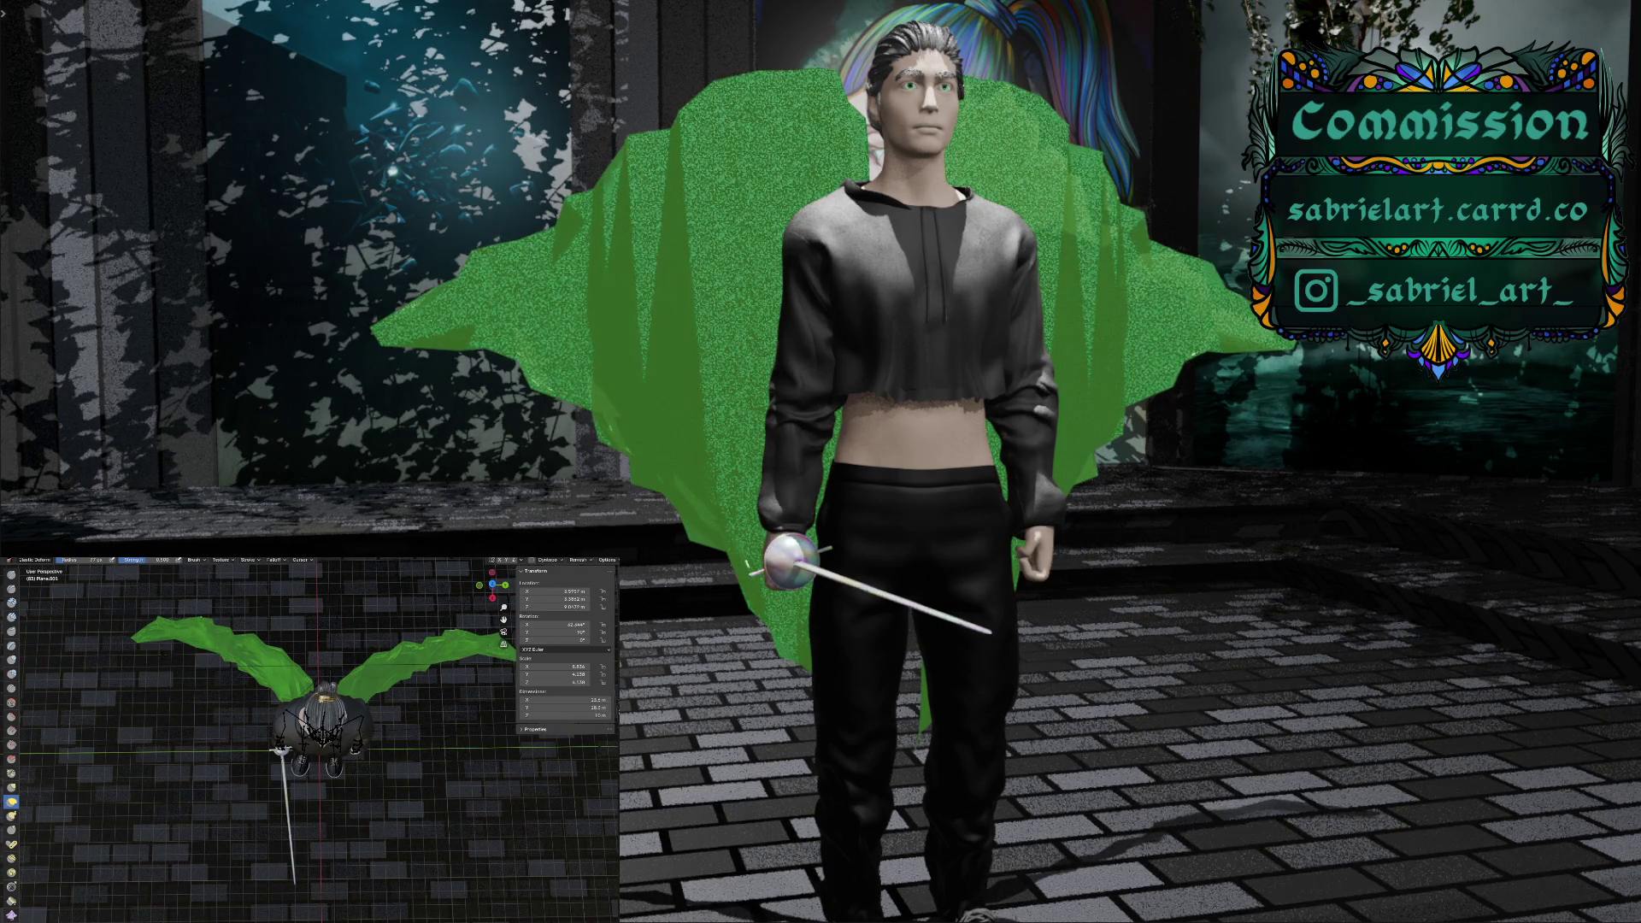
pyautogui.moveTo(238, 632)
pyautogui.mouseDown(button='middle')
pyautogui.moveTo(239, 660)
pyautogui.moveTo(464, 623)
pyautogui.moveTo(254, 654)
pyautogui.mouseUp(button='middle')
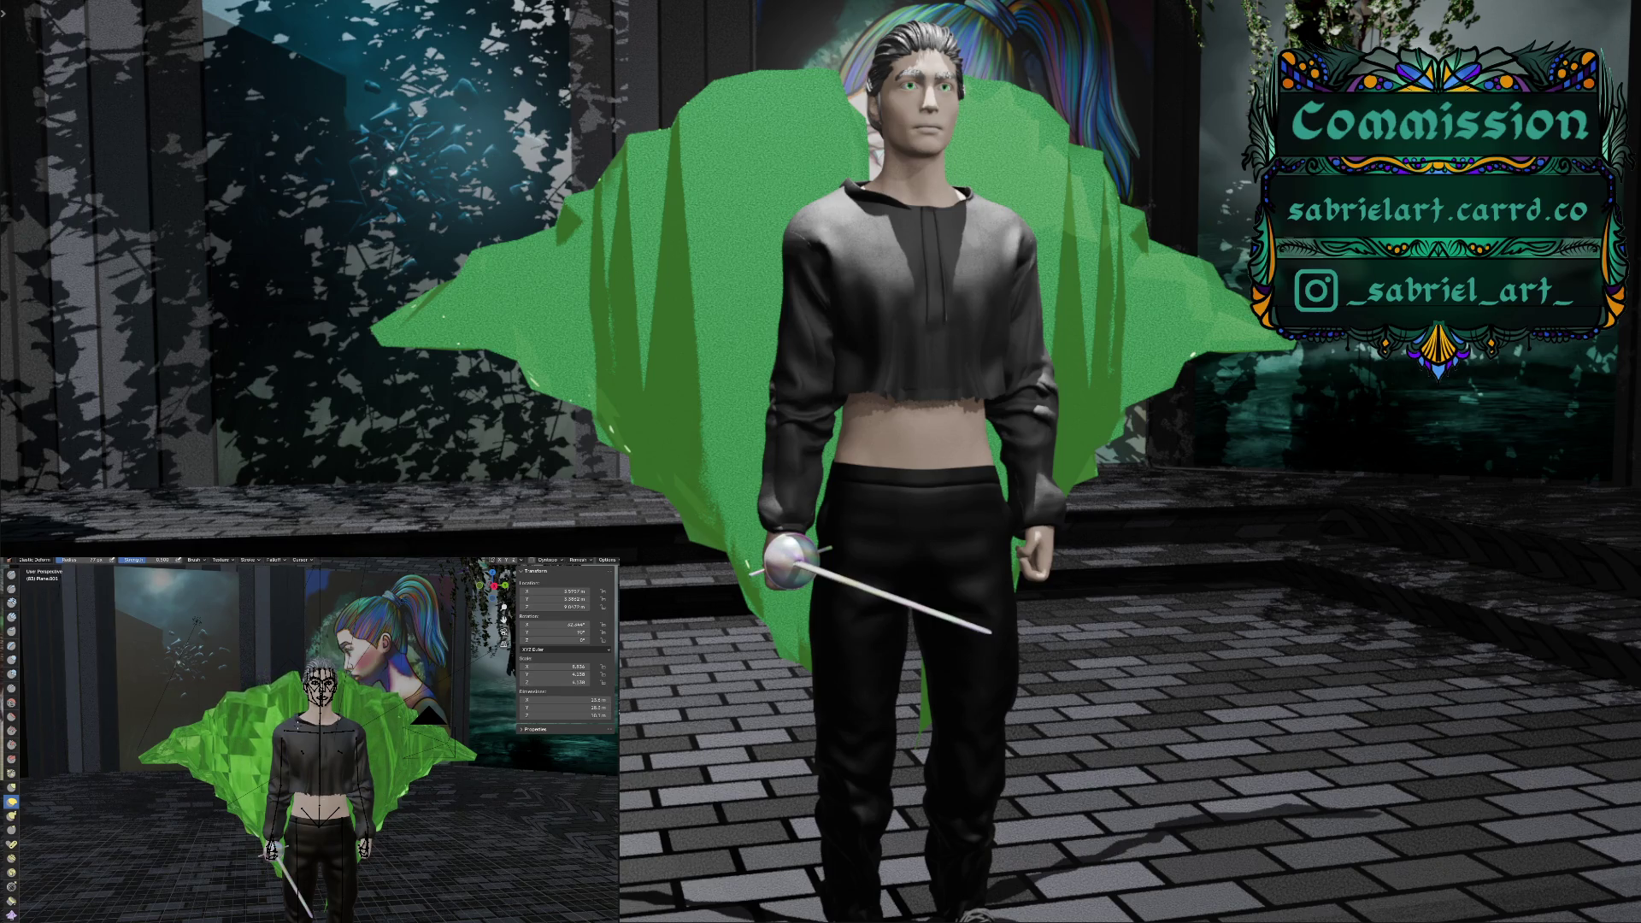
# Sculpt new folds into the cloak's upper-left part and further down its left side
pyautogui.moveTo(248, 704); pyautogui.dragTo(250, 701)
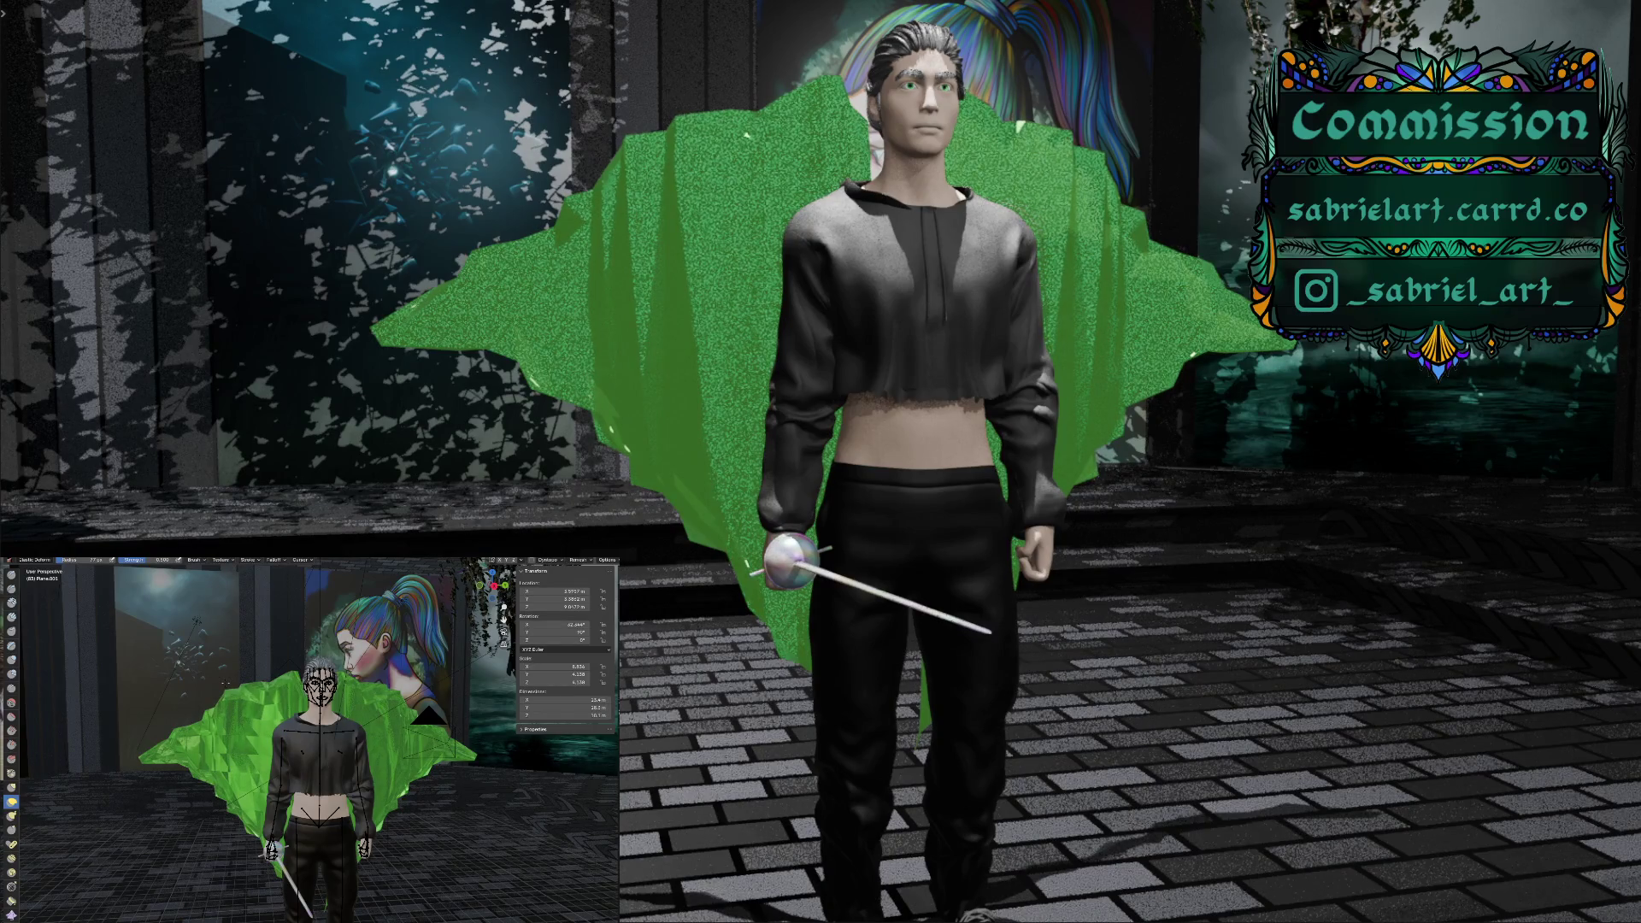
pyautogui.moveTo(227, 684)
pyautogui.mouseDown()
pyautogui.moveTo(220, 712)
pyautogui.moveTo(212, 699)
pyautogui.mouseUp()
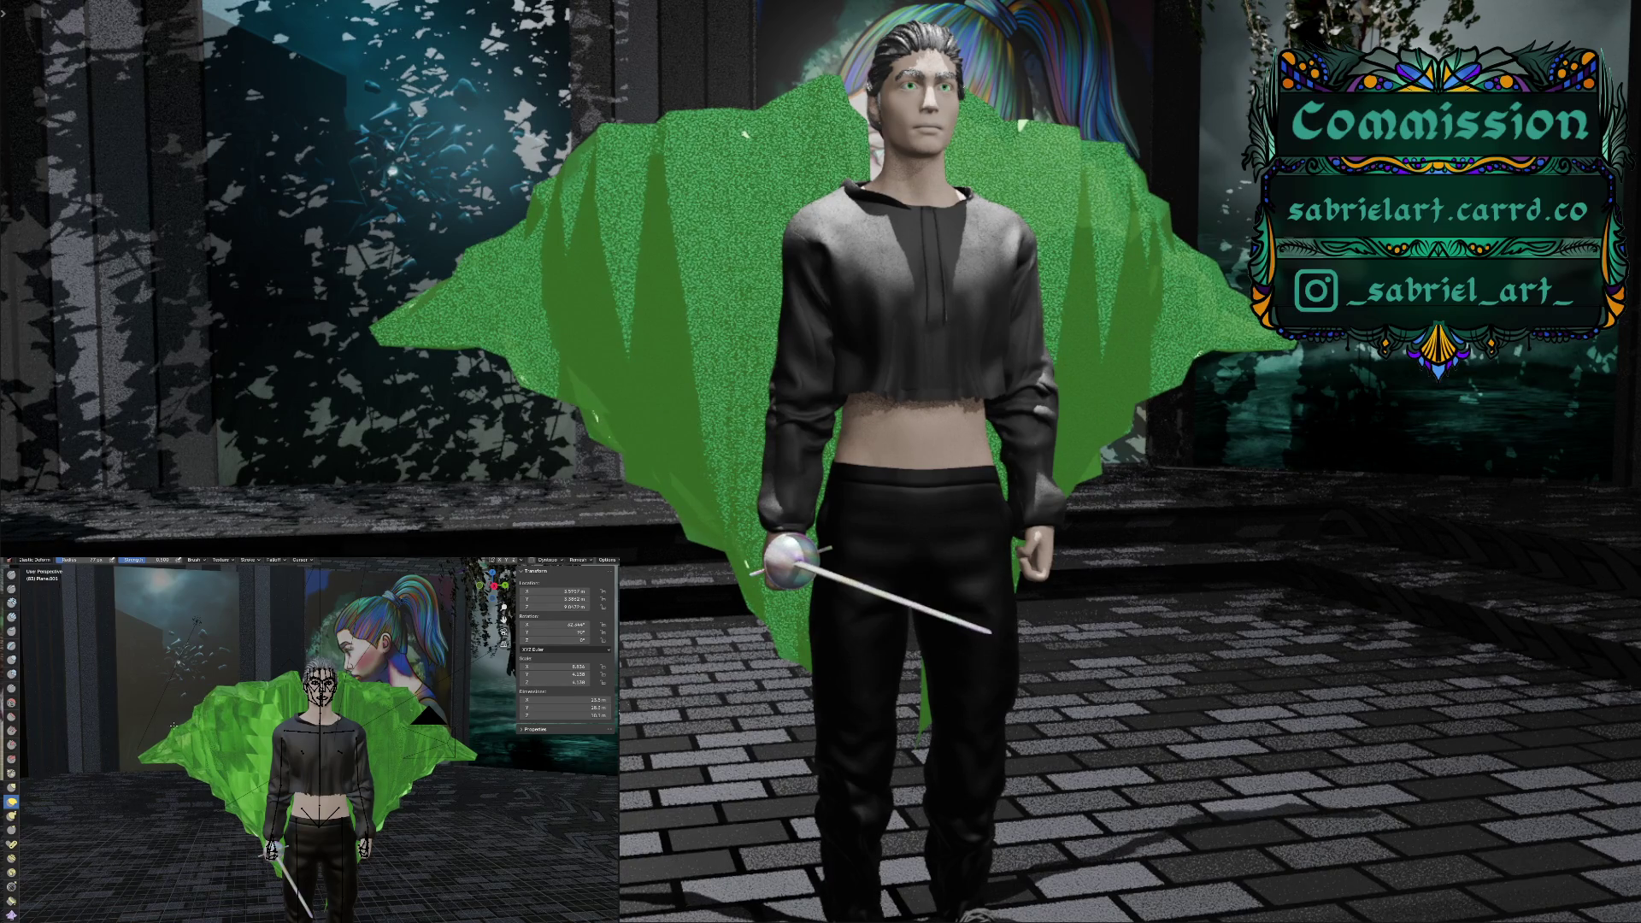
pyautogui.moveTo(175, 721); pyautogui.dragTo(159, 776, button='middle')
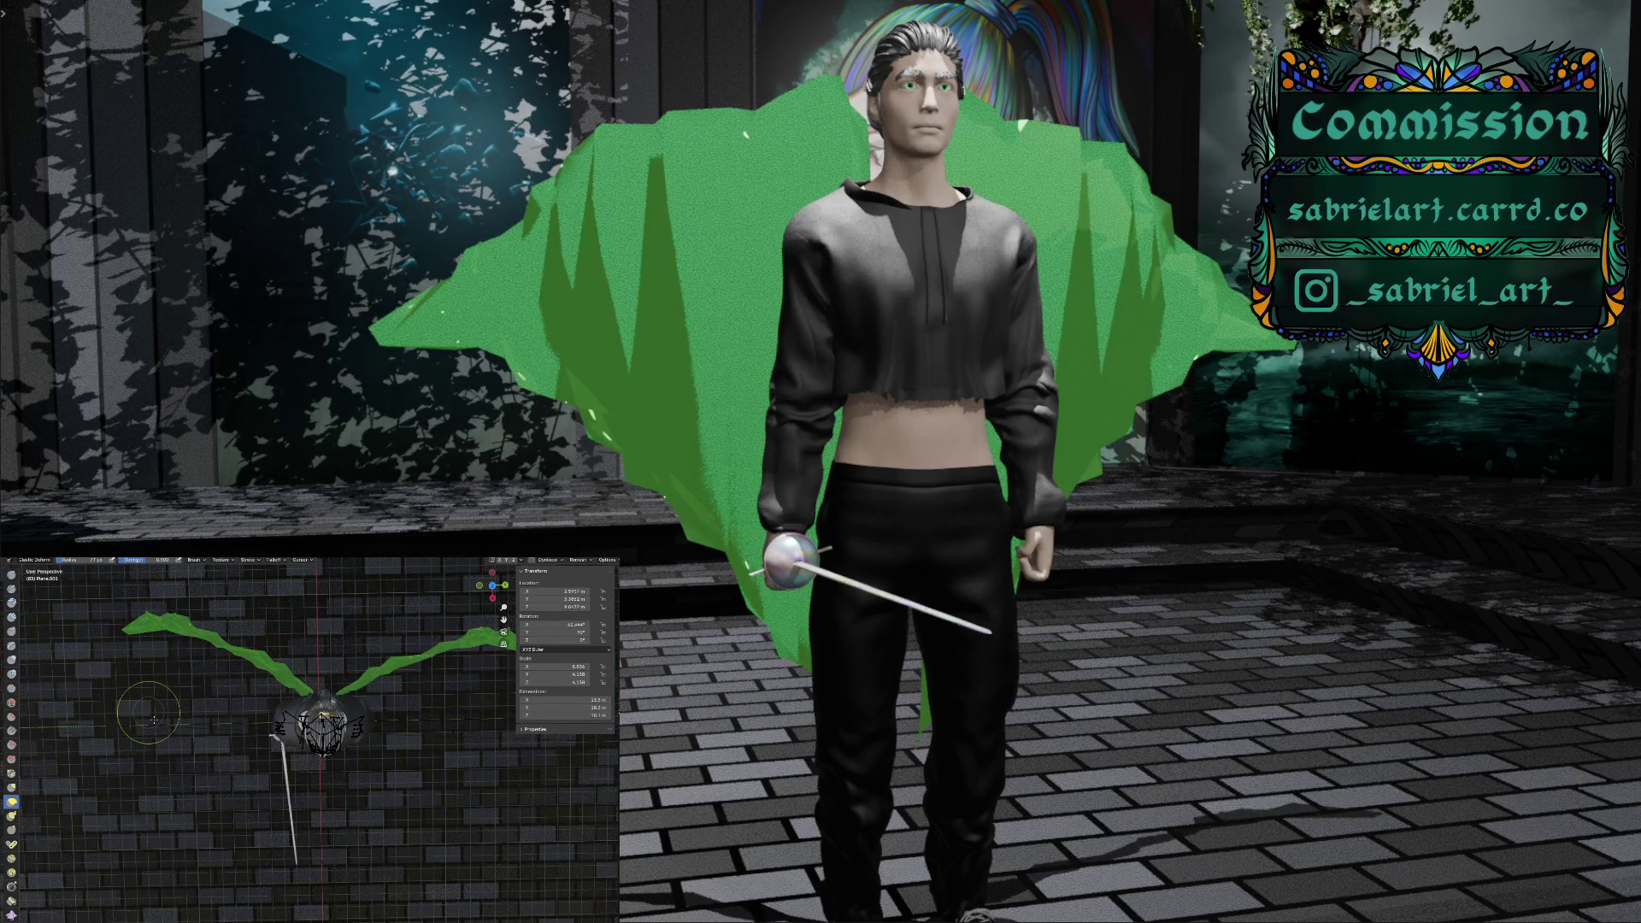
pyautogui.moveTo(154, 720)
pyautogui.mouseDown(button='middle')
pyautogui.moveTo(167, 746)
pyautogui.moveTo(182, 677)
pyautogui.mouseUp(button='middle')
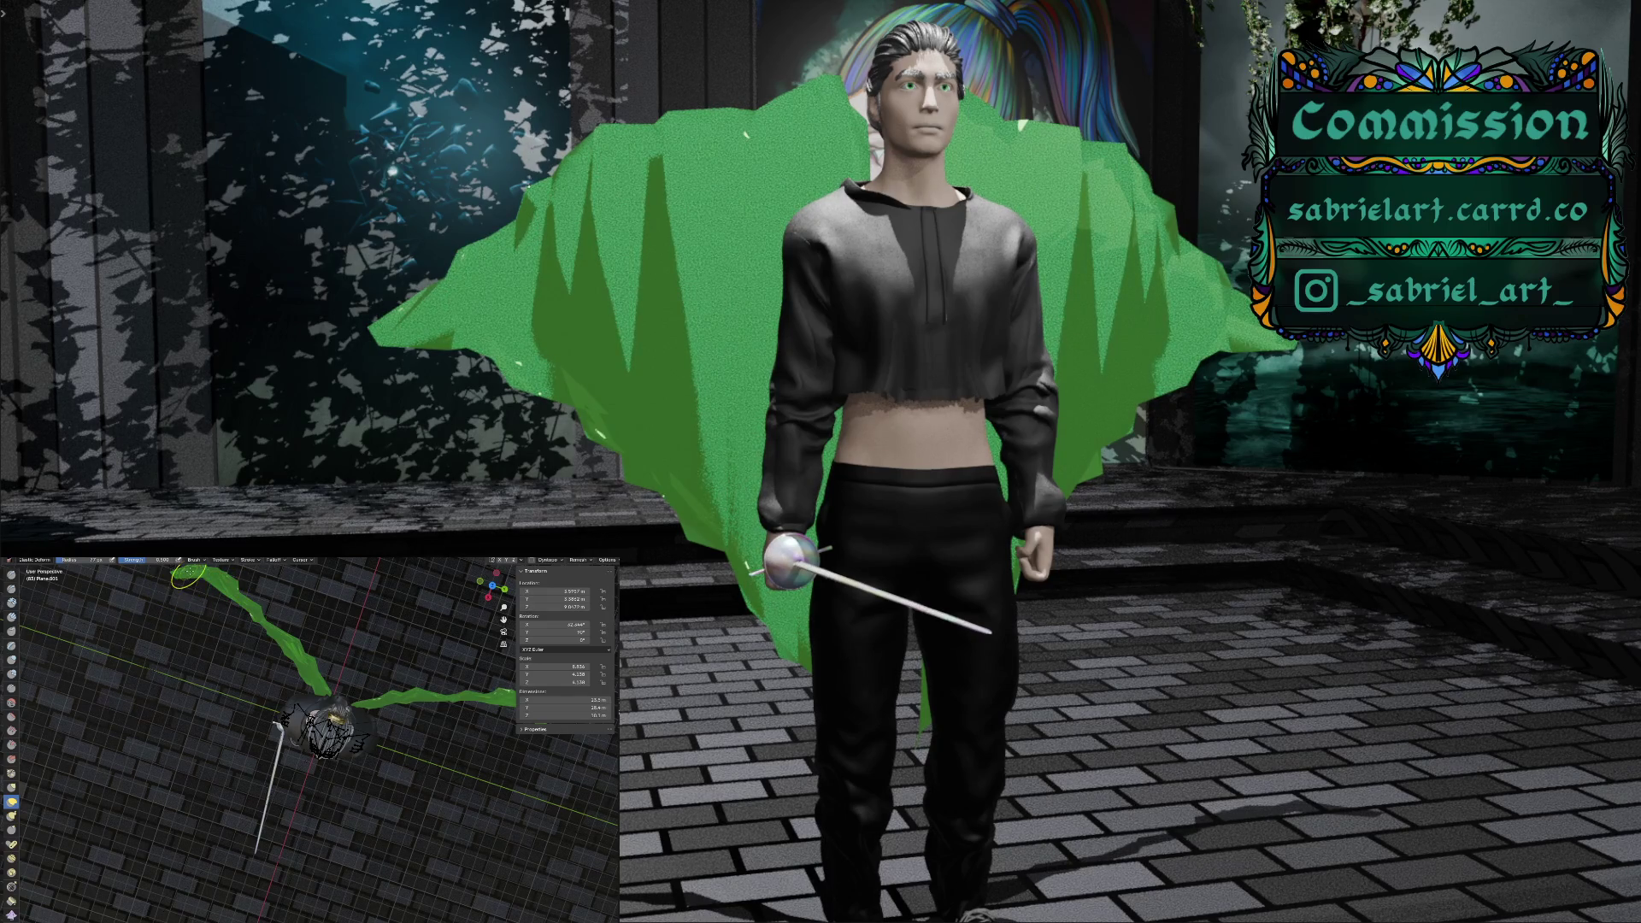
pyautogui.moveTo(190, 613); pyautogui.dragTo(205, 581, button='middle')
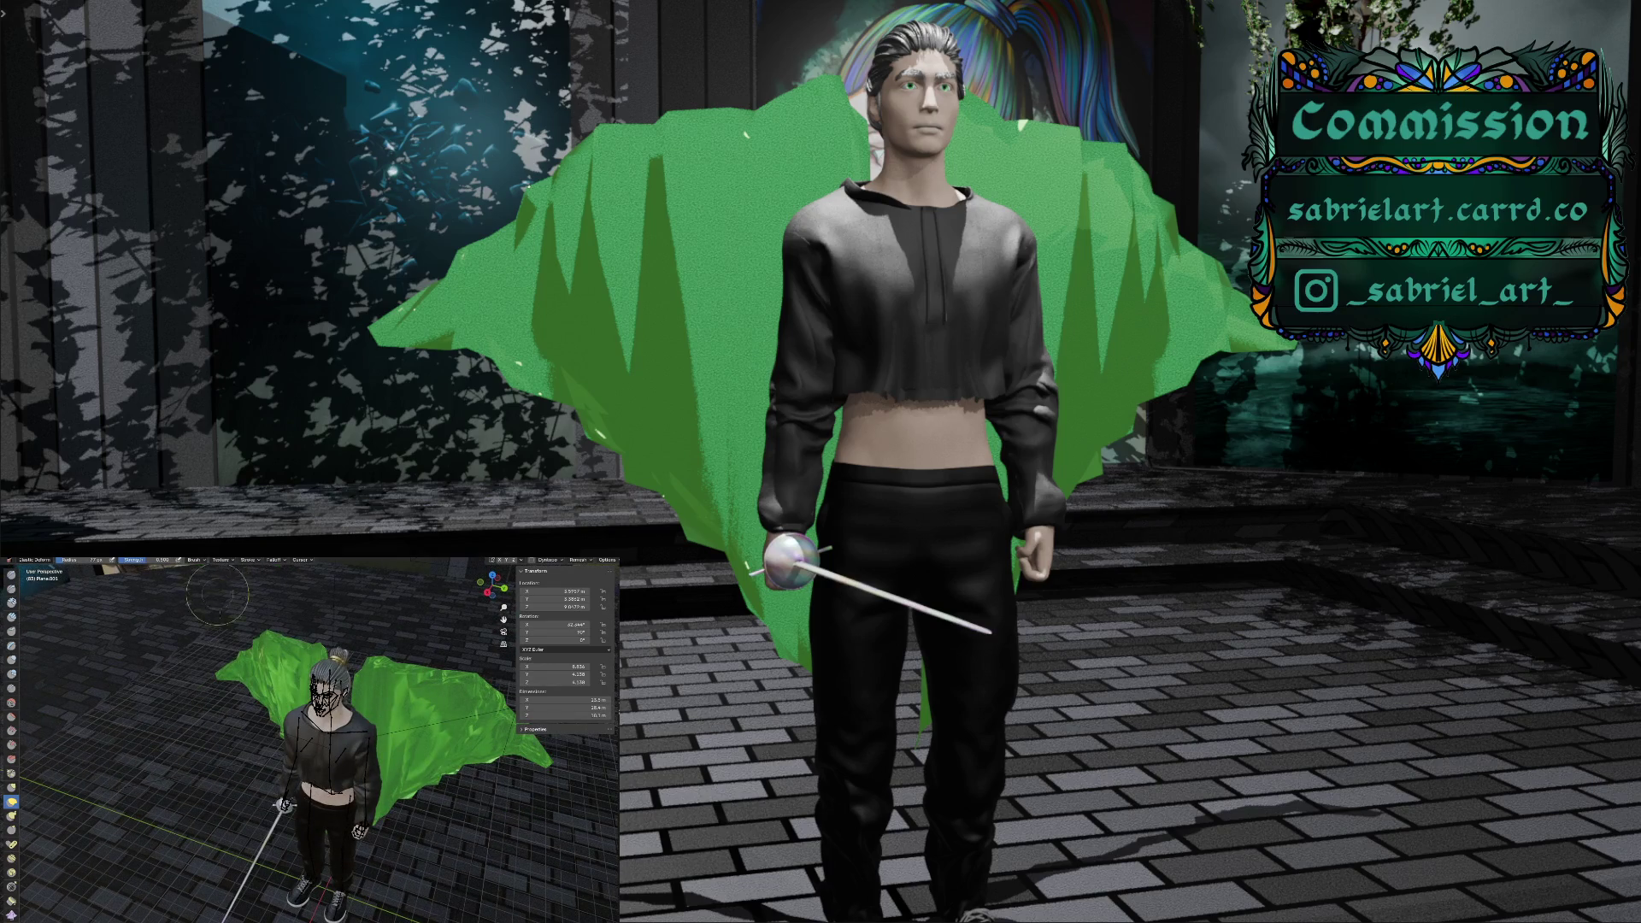
# Undo an inward push on the left tip, then bulge the cloak's top outward to the left
pyautogui.moveTo(219, 672); pyautogui.dragTo(235, 668)
pyautogui.hotkey('ctrl', 'z')
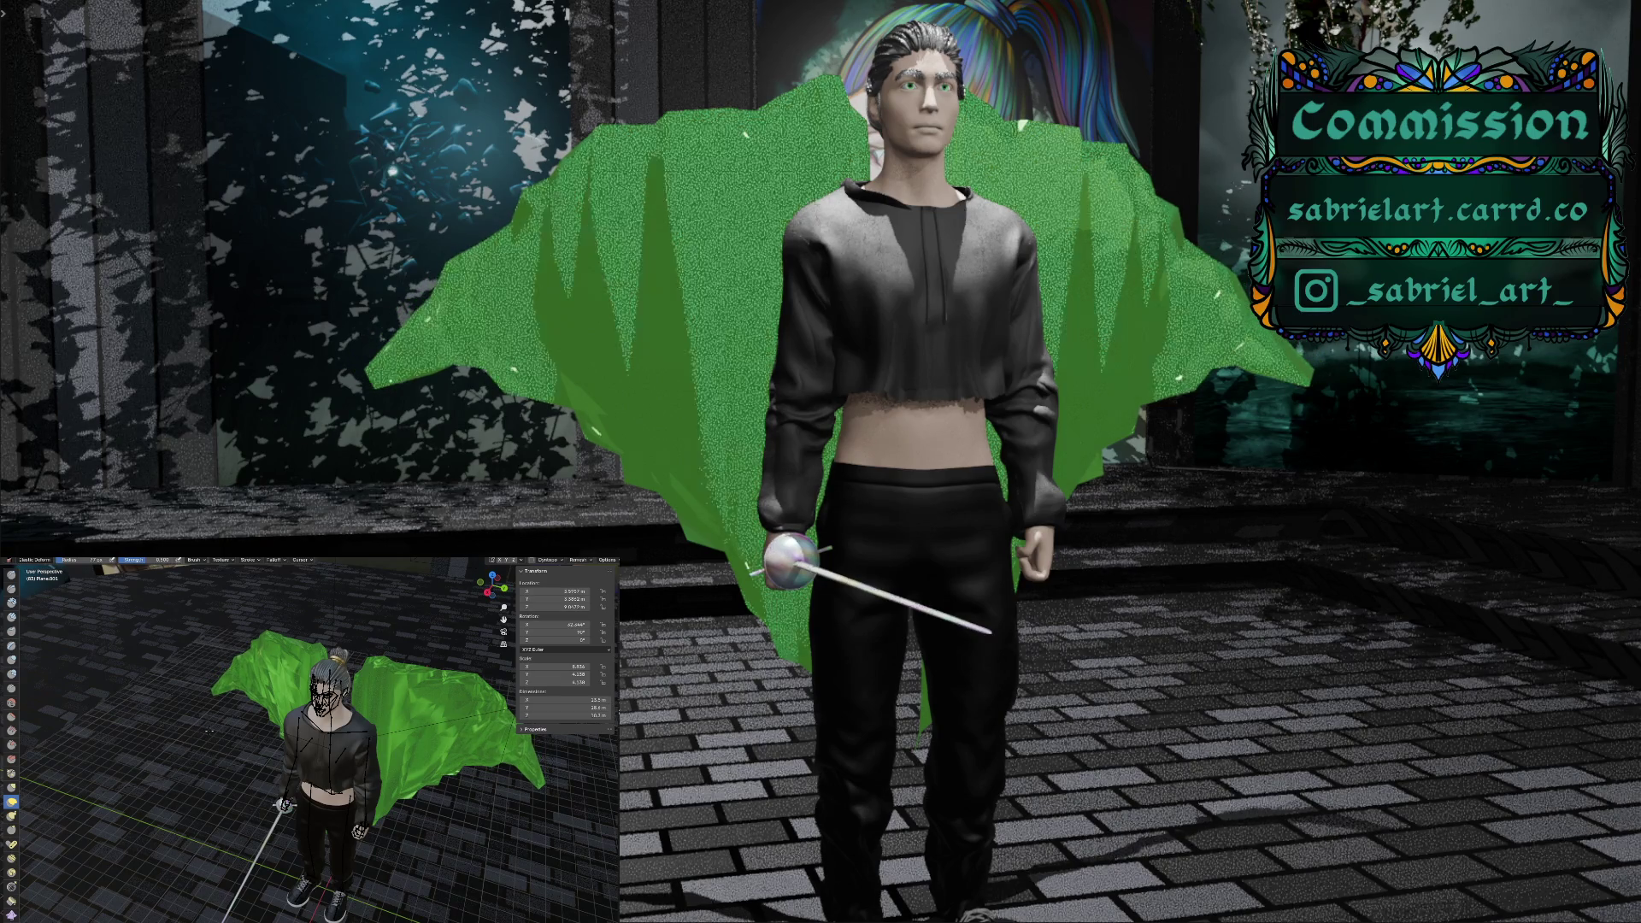
pyautogui.moveTo(209, 731)
pyautogui.mouseDown(button='middle')
pyautogui.moveTo(135, 710)
pyautogui.moveTo(214, 692)
pyautogui.mouseUp(button='middle')
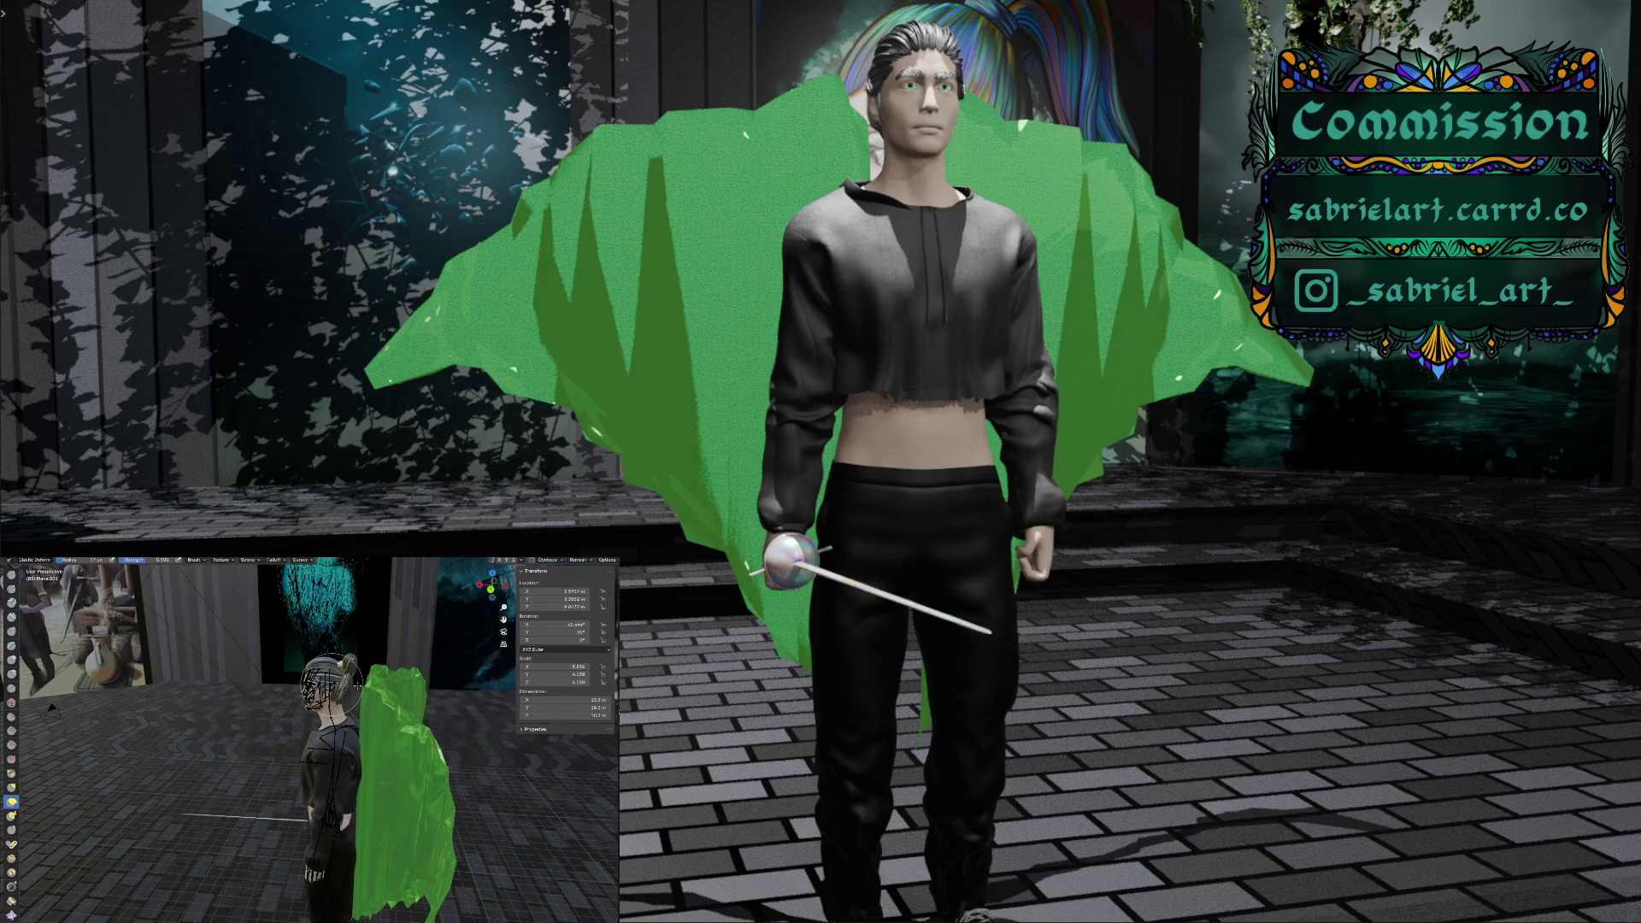
pyautogui.moveTo(373, 684); pyautogui.dragTo(363, 684)
pyautogui.moveTo(319, 738); pyautogui.dragTo(264, 866)
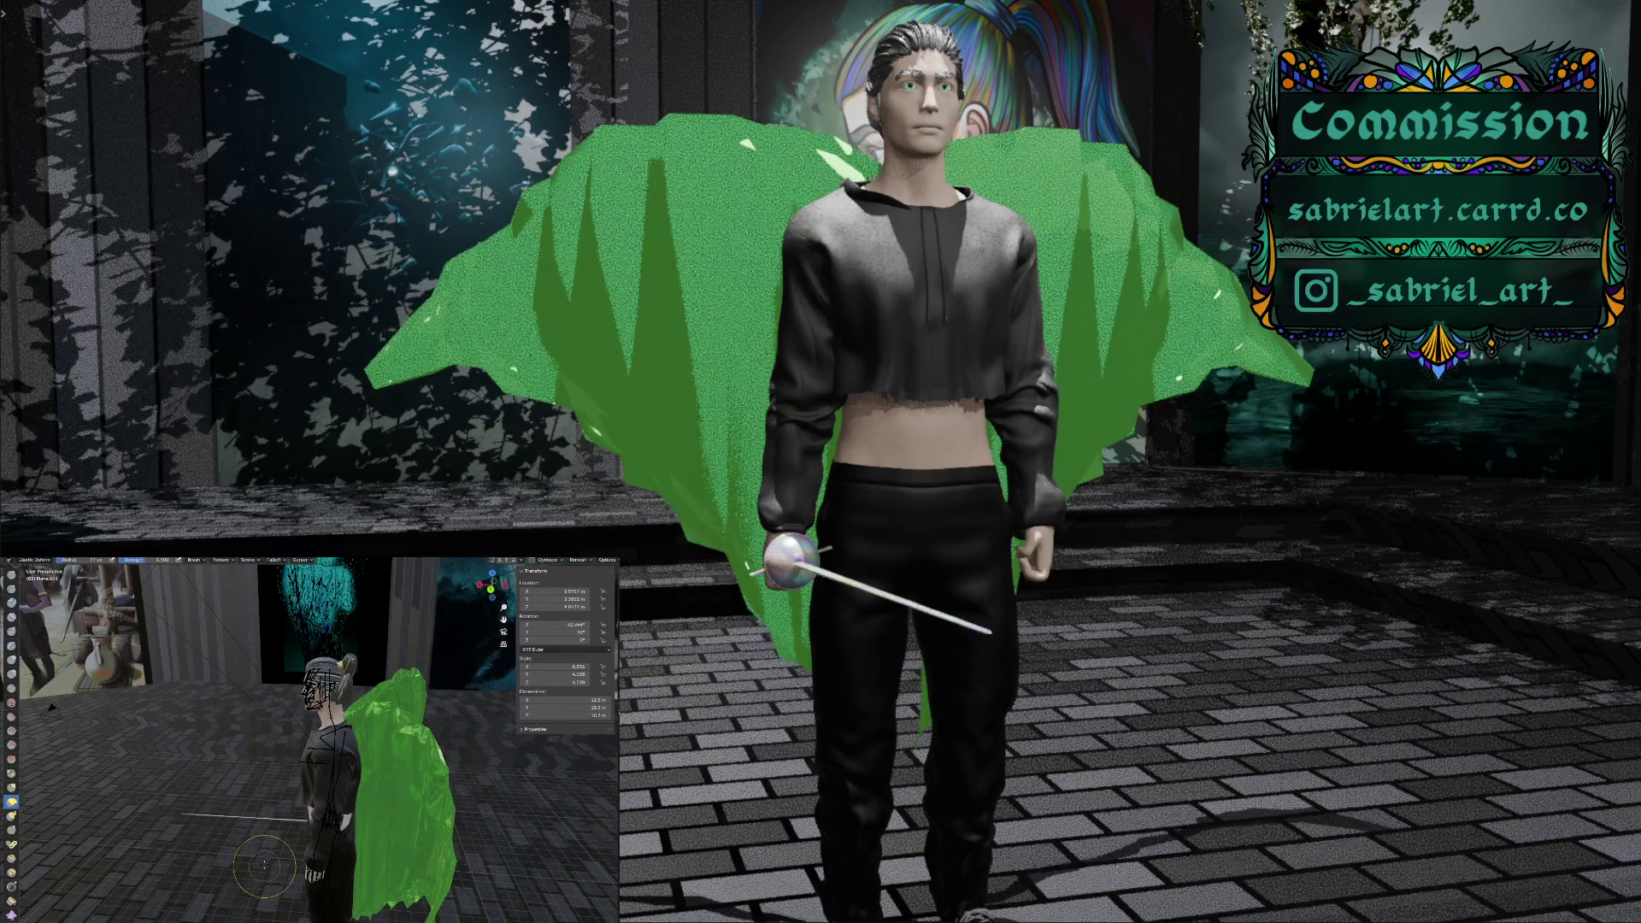
pyautogui.moveTo(253, 746)
pyautogui.mouseDown(button='middle')
pyautogui.moveTo(227, 709)
pyautogui.moveTo(266, 772)
pyautogui.mouseUp(button='middle')
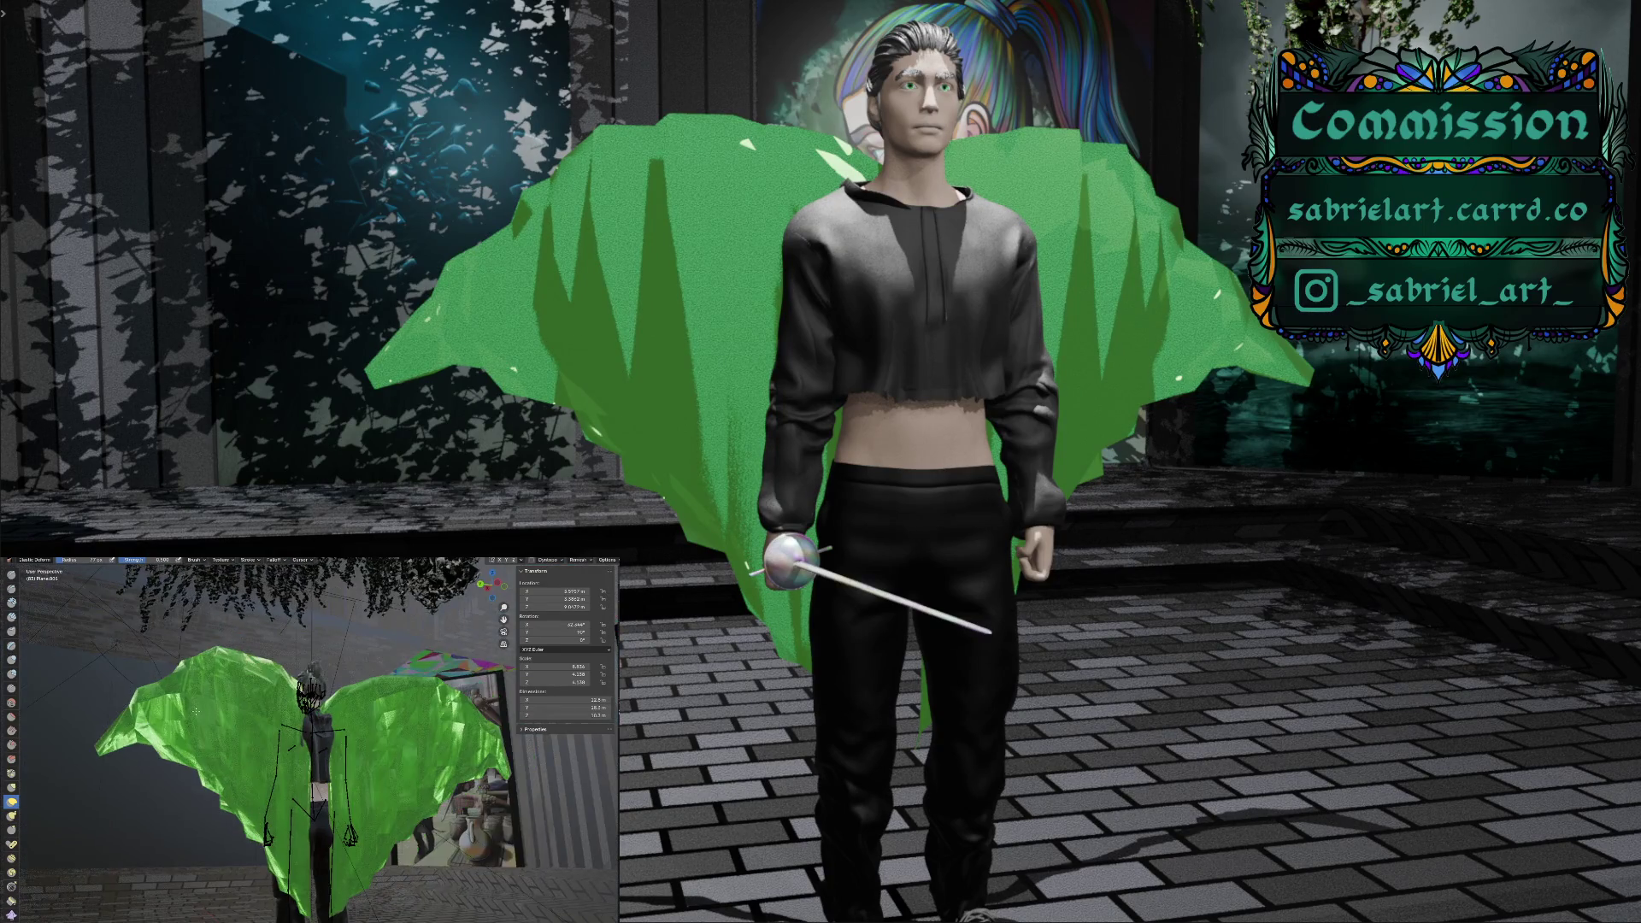
# Make small sculpt adjustments to the cloak at the character's lower back and side
pyautogui.moveTo(266, 772)
pyautogui.mouseDown()
pyautogui.moveTo(333, 812)
pyautogui.moveTo(277, 789)
pyautogui.mouseUp()
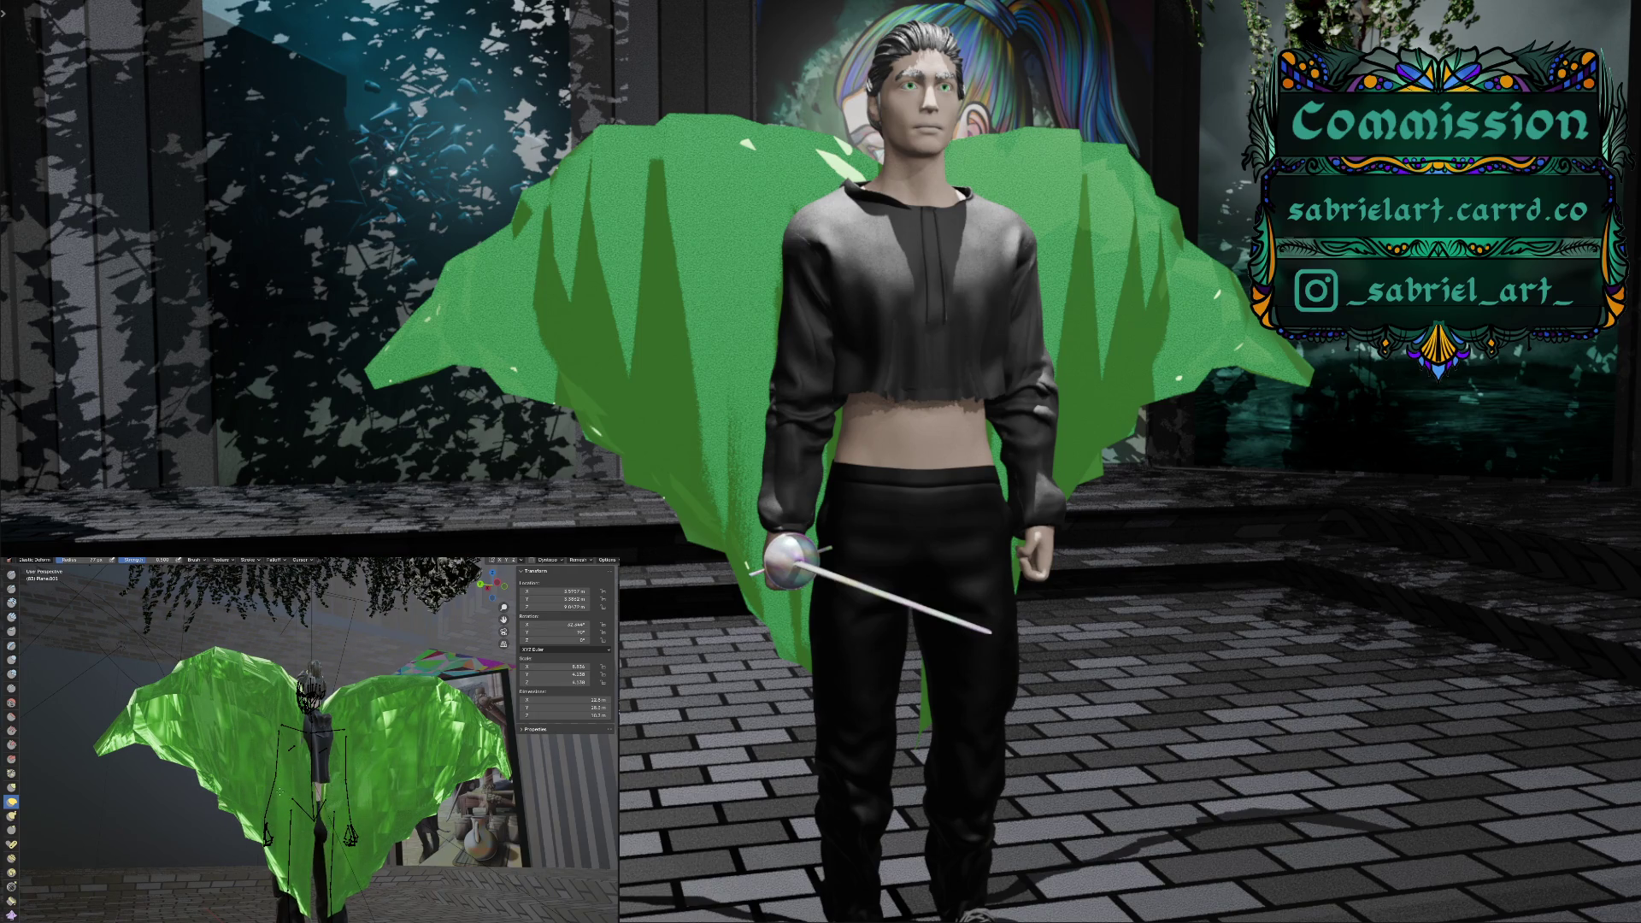
pyautogui.moveTo(263, 789); pyautogui.dragTo(255, 788)
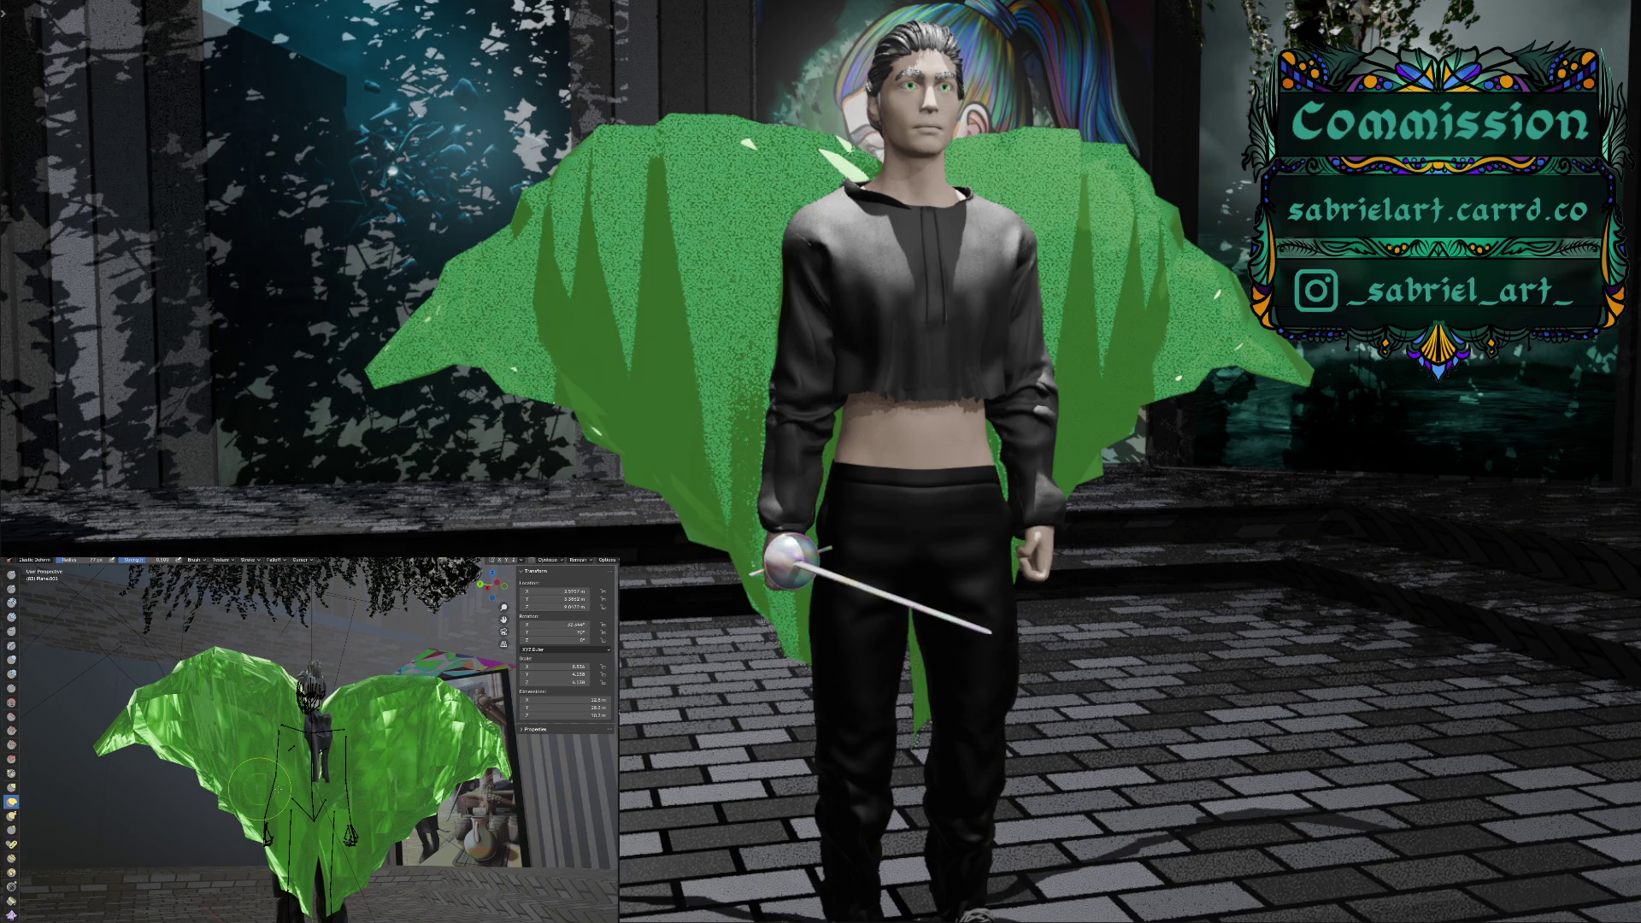
pyautogui.moveTo(260, 787); pyautogui.dragTo(267, 614, button='middle')
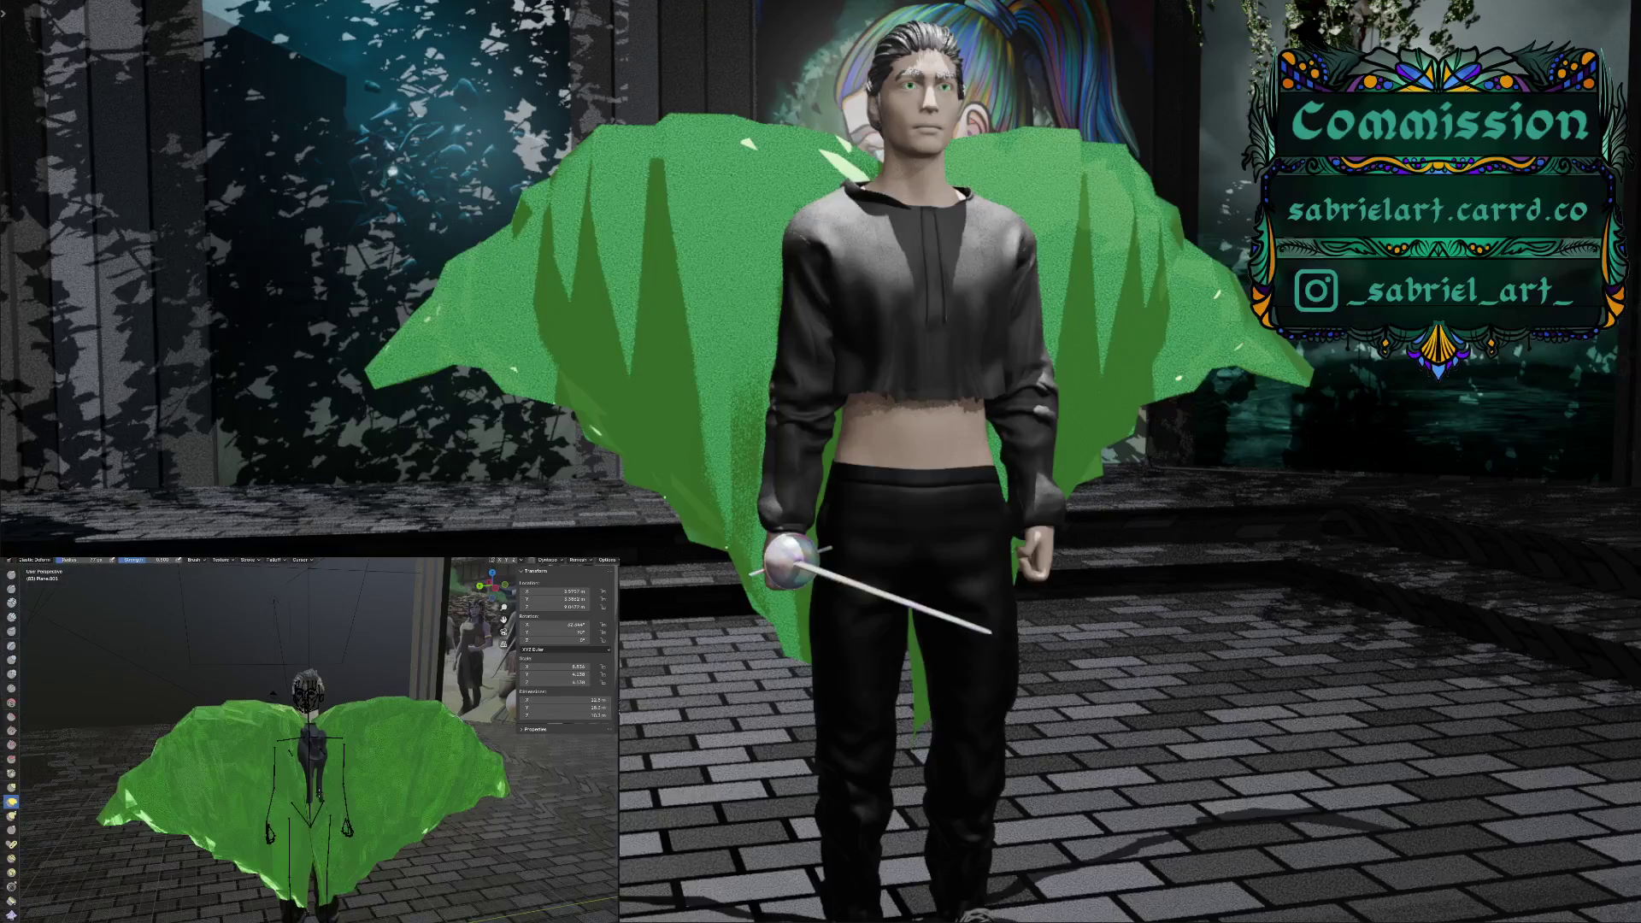
pyautogui.moveTo(338, 813); pyautogui.dragTo(346, 758, button='middle')
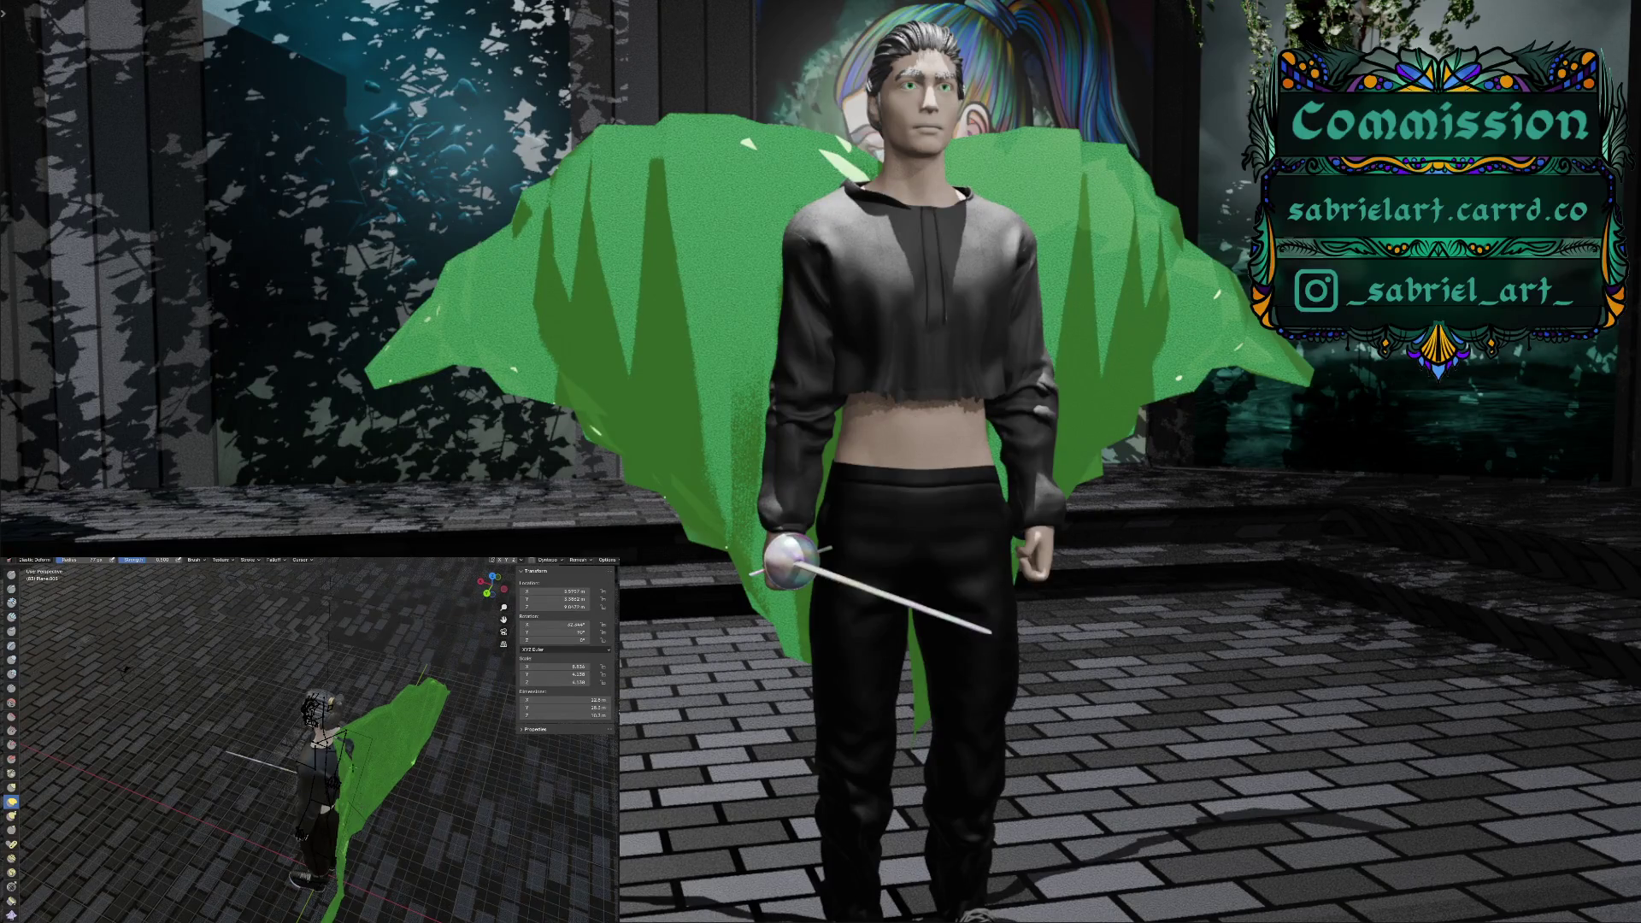
pyautogui.moveTo(346, 756); pyautogui.dragTo(354, 764)
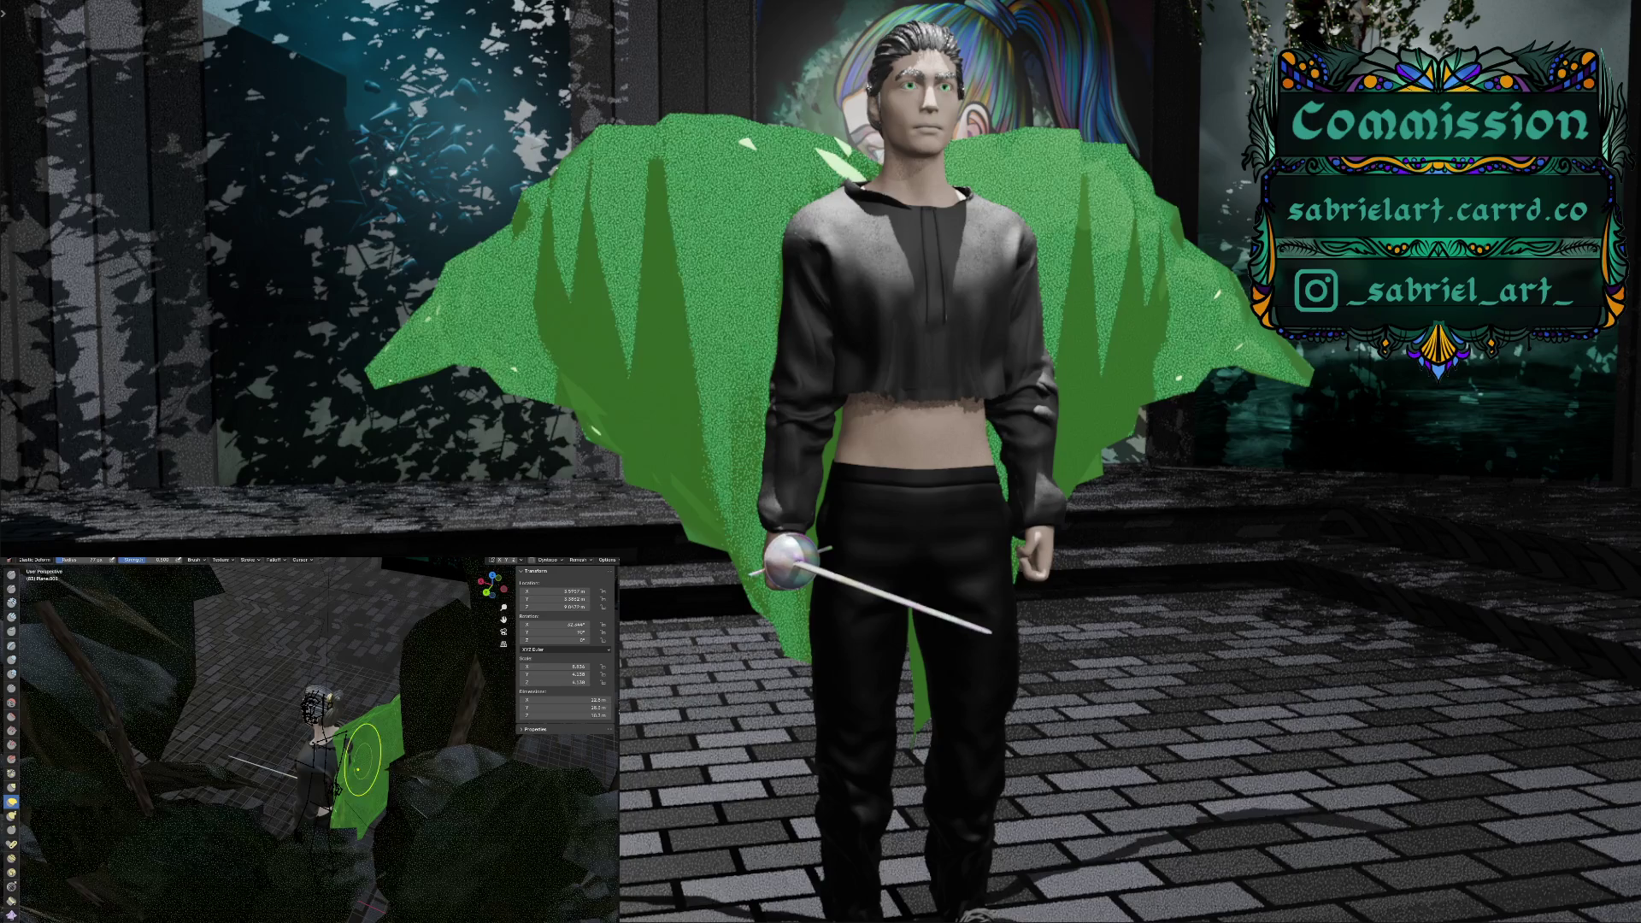
pyautogui.scroll(4, 295, 744)
pyautogui.scroll(-5, 420, 715)
pyautogui.moveTo(427, 702)
pyautogui.mouseDown(button='middle')
pyautogui.moveTo(547, 752)
pyautogui.moveTo(359, 744)
pyautogui.moveTo(183, 663)
pyautogui.moveTo(204, 691)
pyautogui.mouseUp(button='middle')
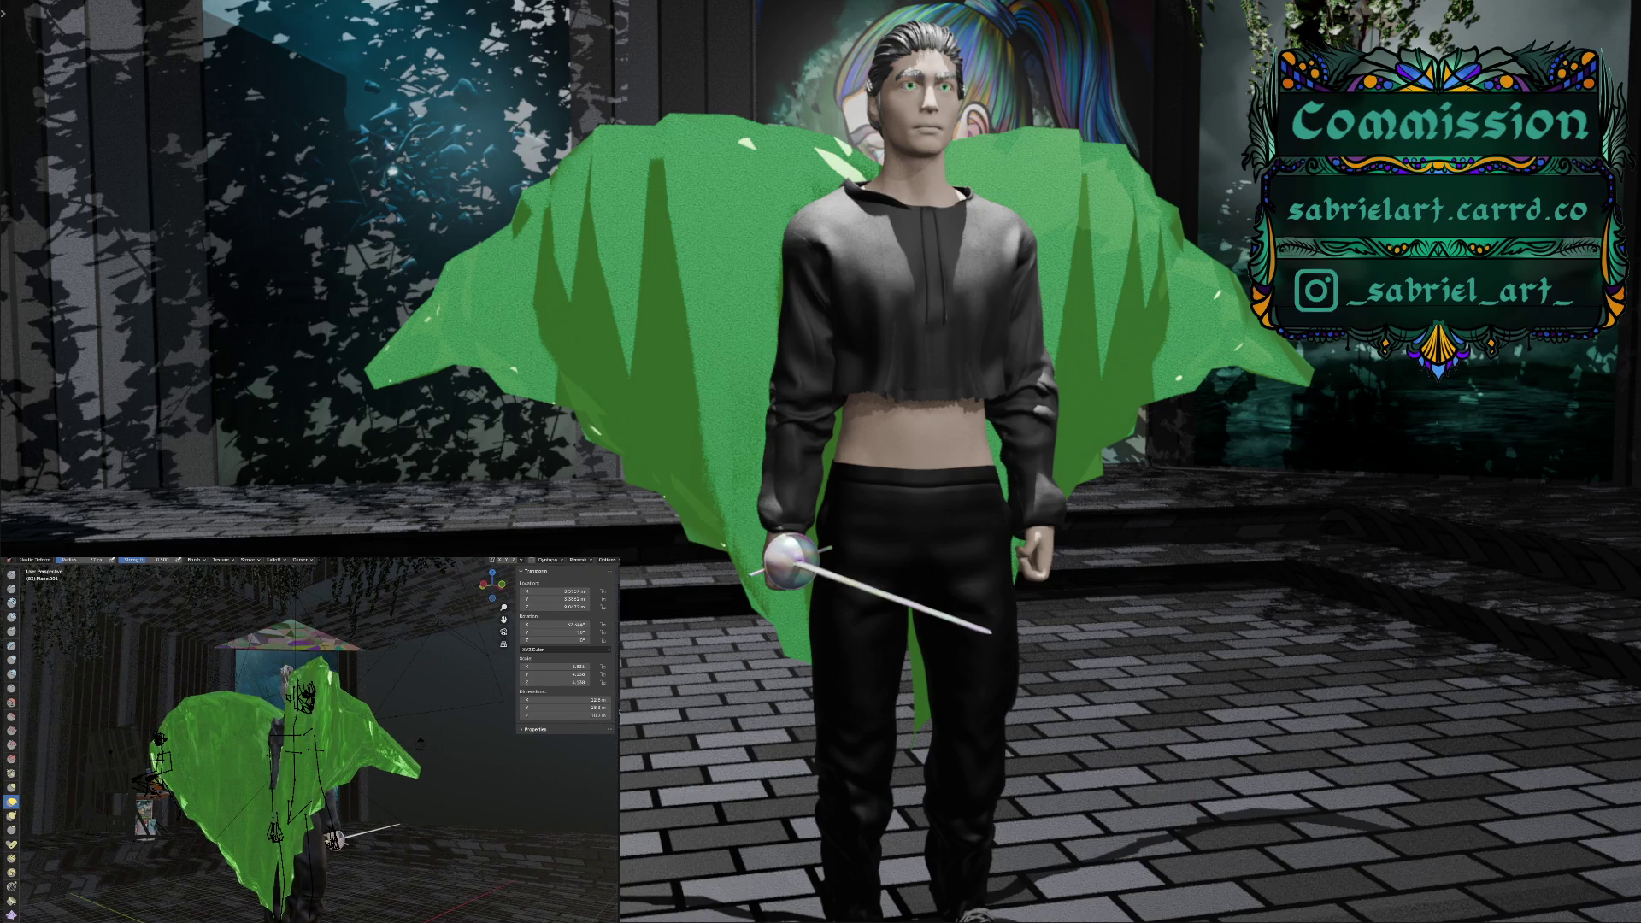
# Sculpt the left wing's lower folds, then pull its top edge up and out to the left
pyautogui.moveTo(263, 756); pyautogui.dragTo(303, 708)
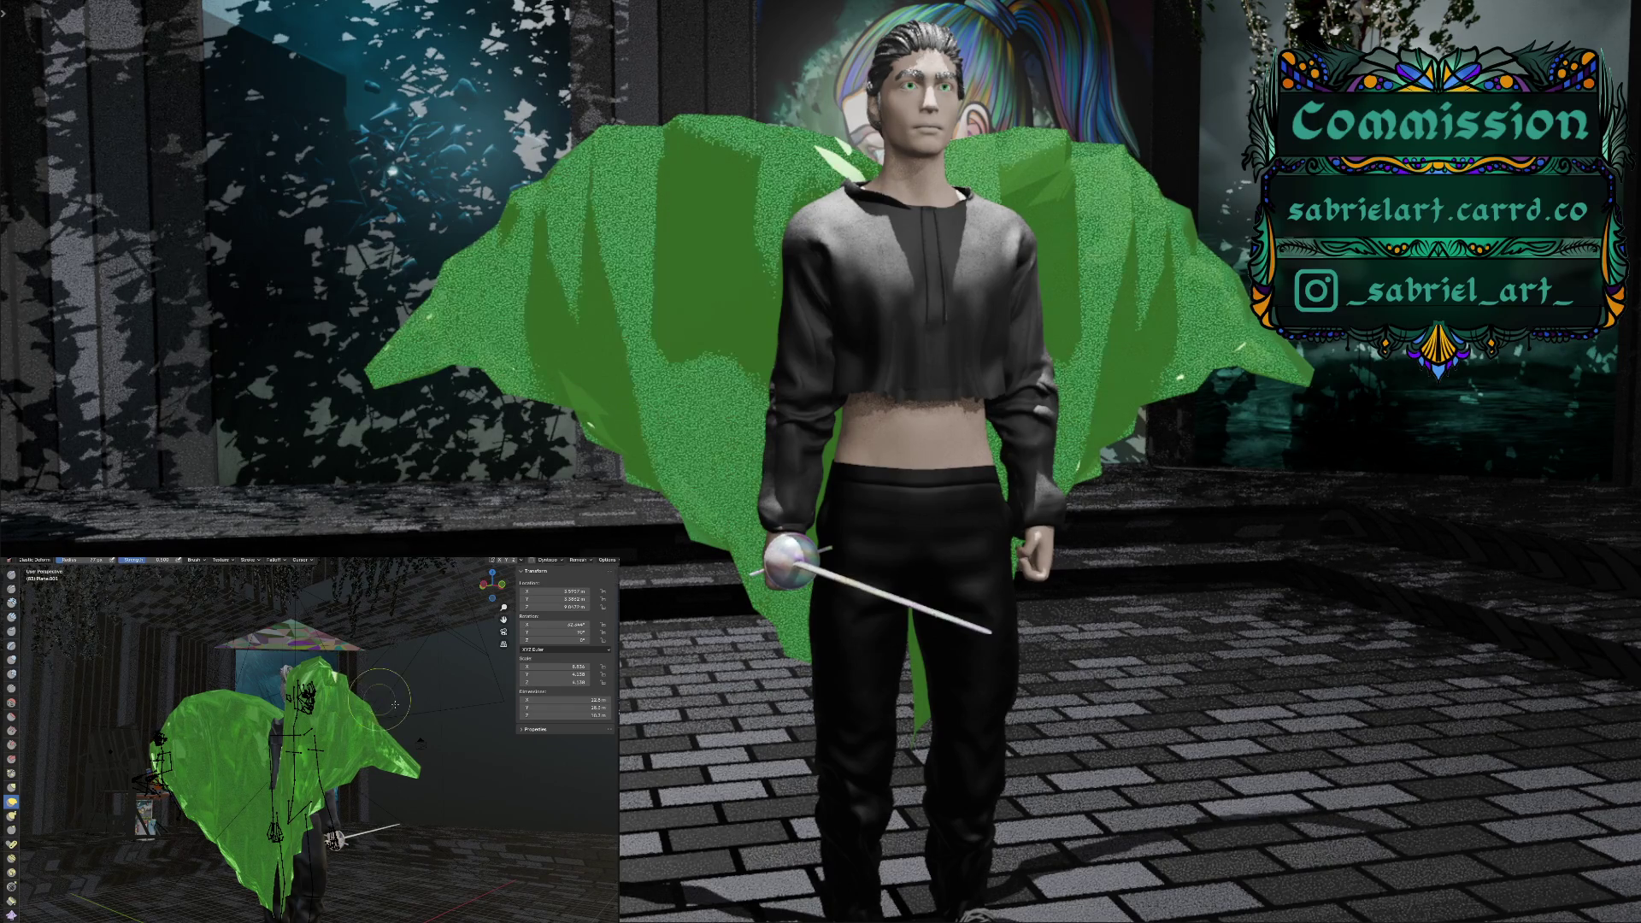
pyautogui.moveTo(366, 714)
pyautogui.mouseDown(button='middle')
pyautogui.moveTo(438, 740)
pyautogui.moveTo(400, 718)
pyautogui.moveTo(420, 726)
pyautogui.moveTo(385, 728)
pyautogui.mouseUp(button='middle')
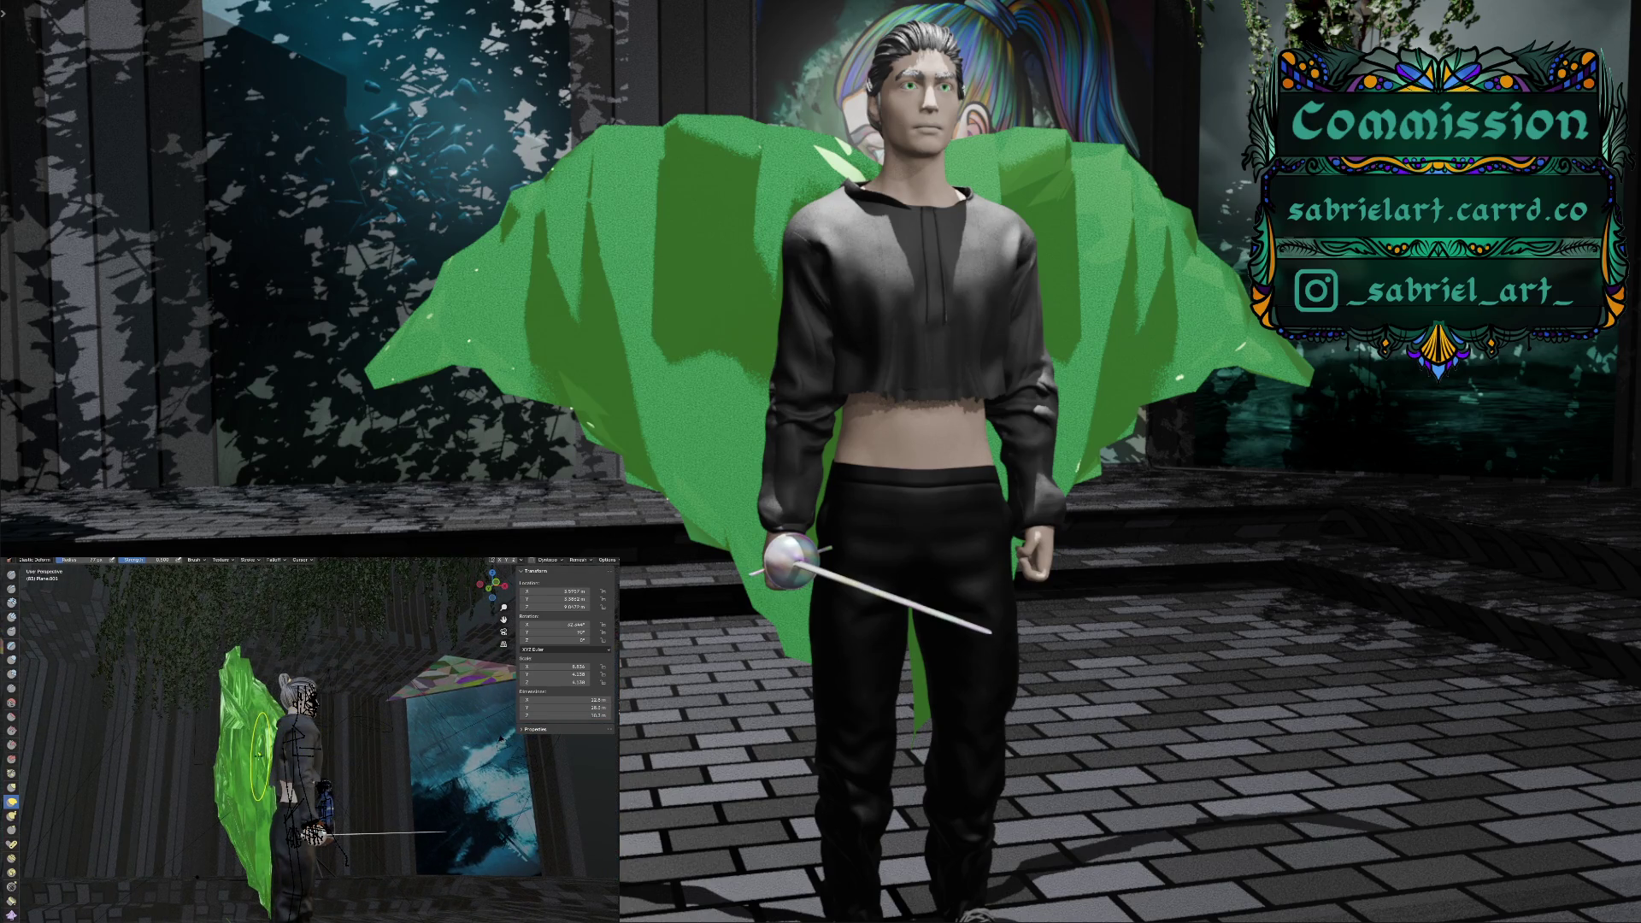
pyautogui.moveTo(262, 754); pyautogui.dragTo(250, 767)
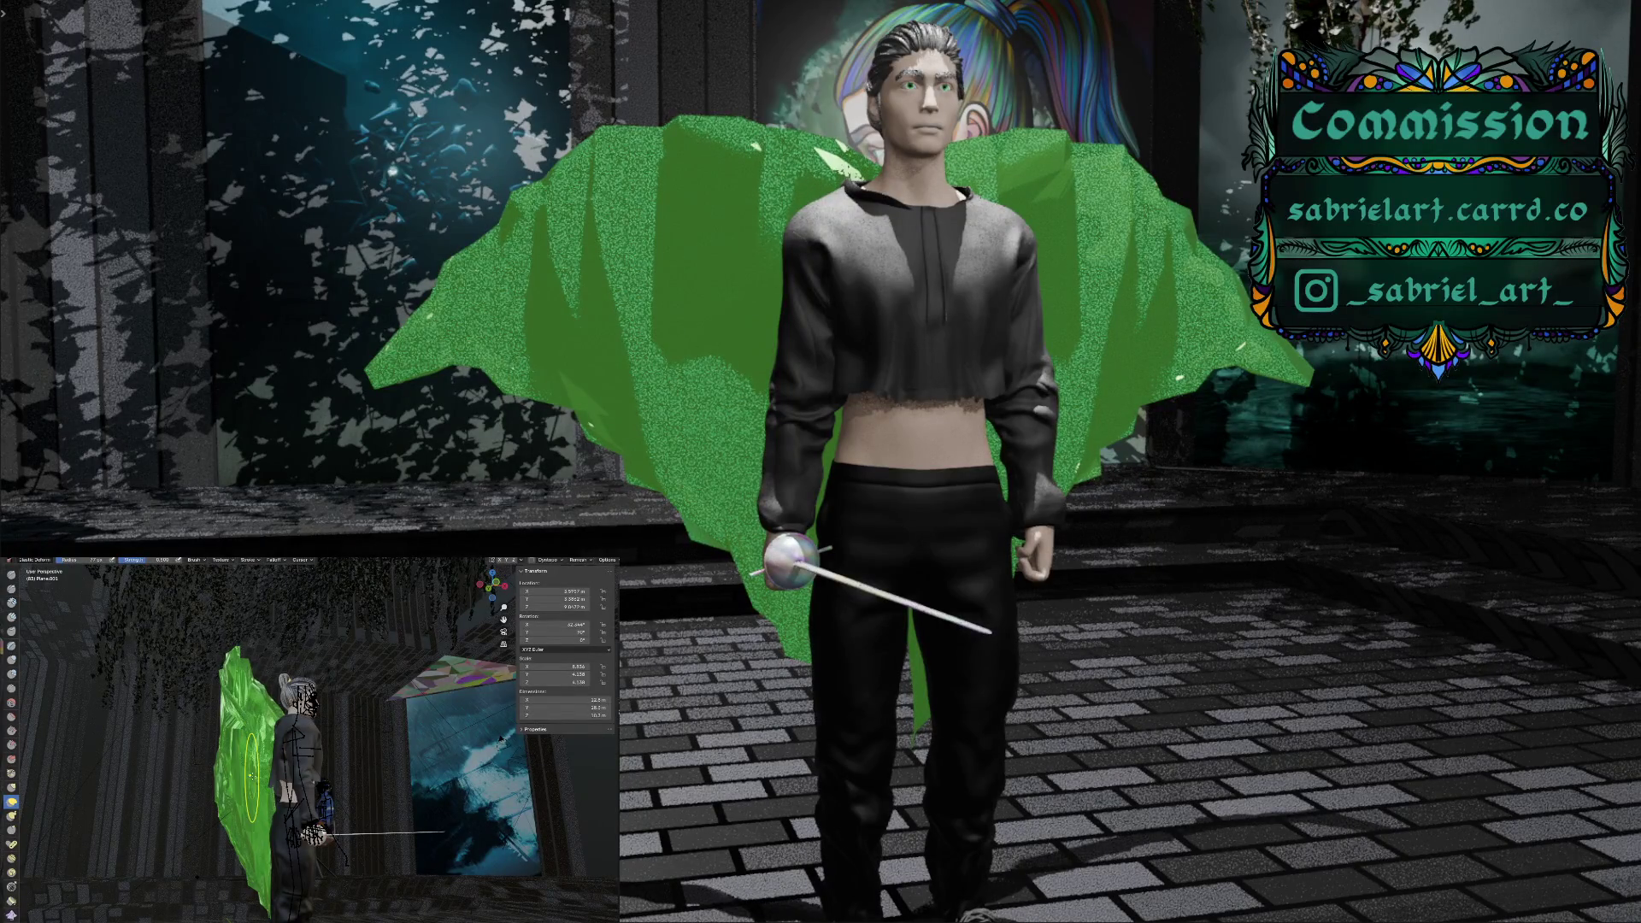
pyautogui.moveTo(251, 768); pyautogui.dragTo(251, 771)
pyautogui.moveTo(250, 770)
pyautogui.mouseDown(button='middle')
pyautogui.moveTo(151, 797)
pyautogui.moveTo(193, 838)
pyautogui.moveTo(230, 684)
pyautogui.moveTo(232, 709)
pyautogui.mouseUp(button='middle')
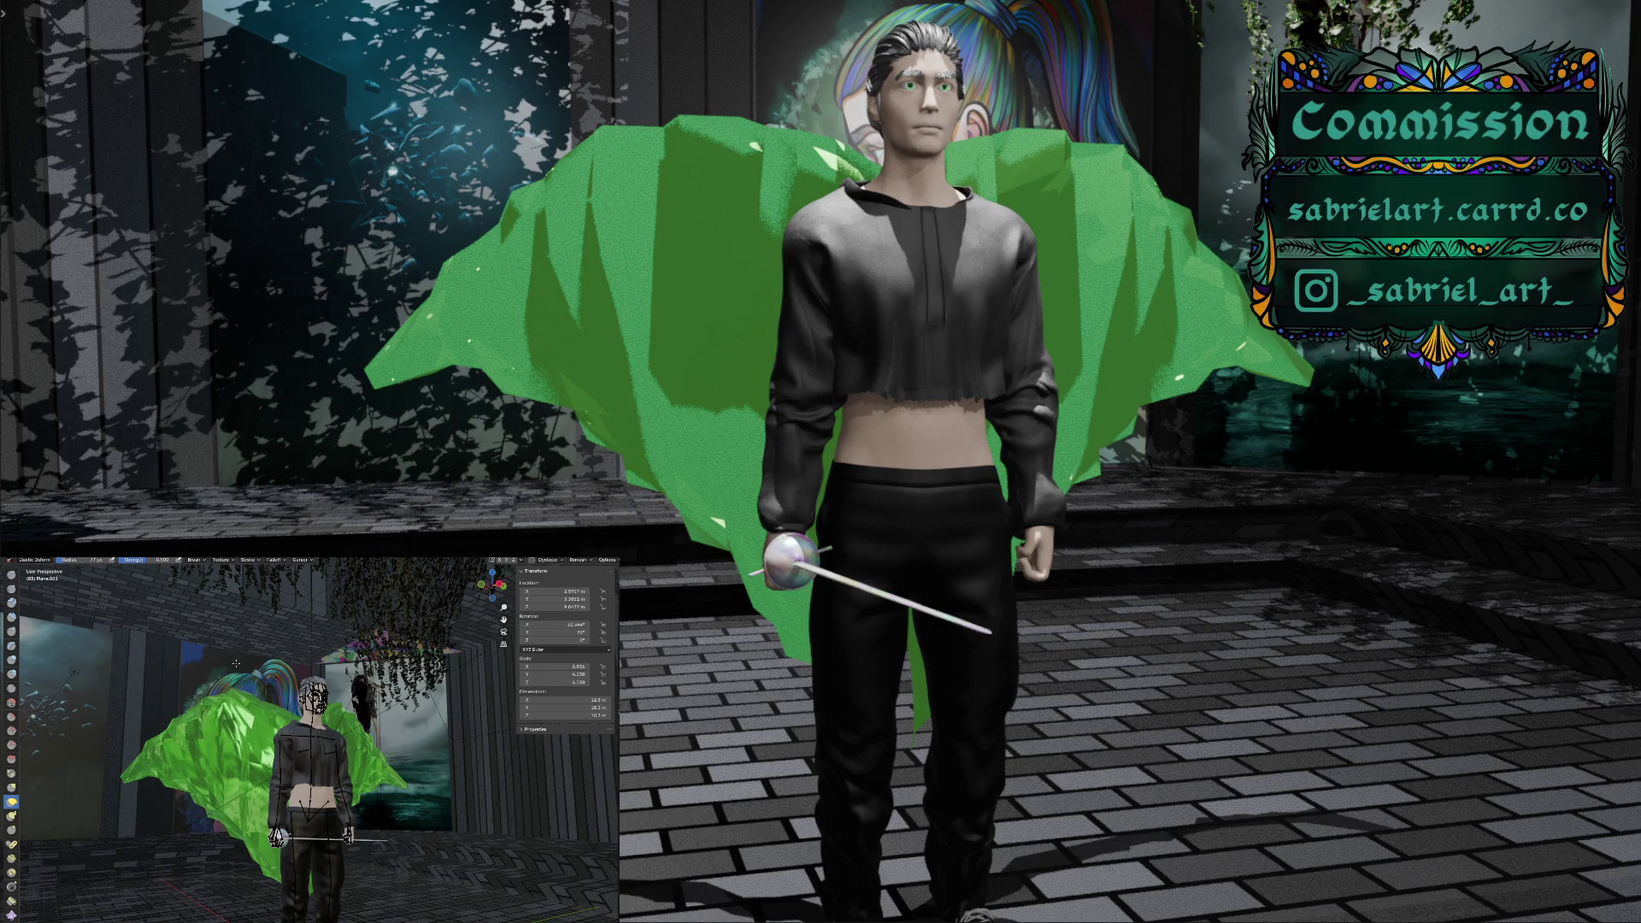
pyautogui.moveTo(232, 667); pyautogui.dragTo(190, 672)
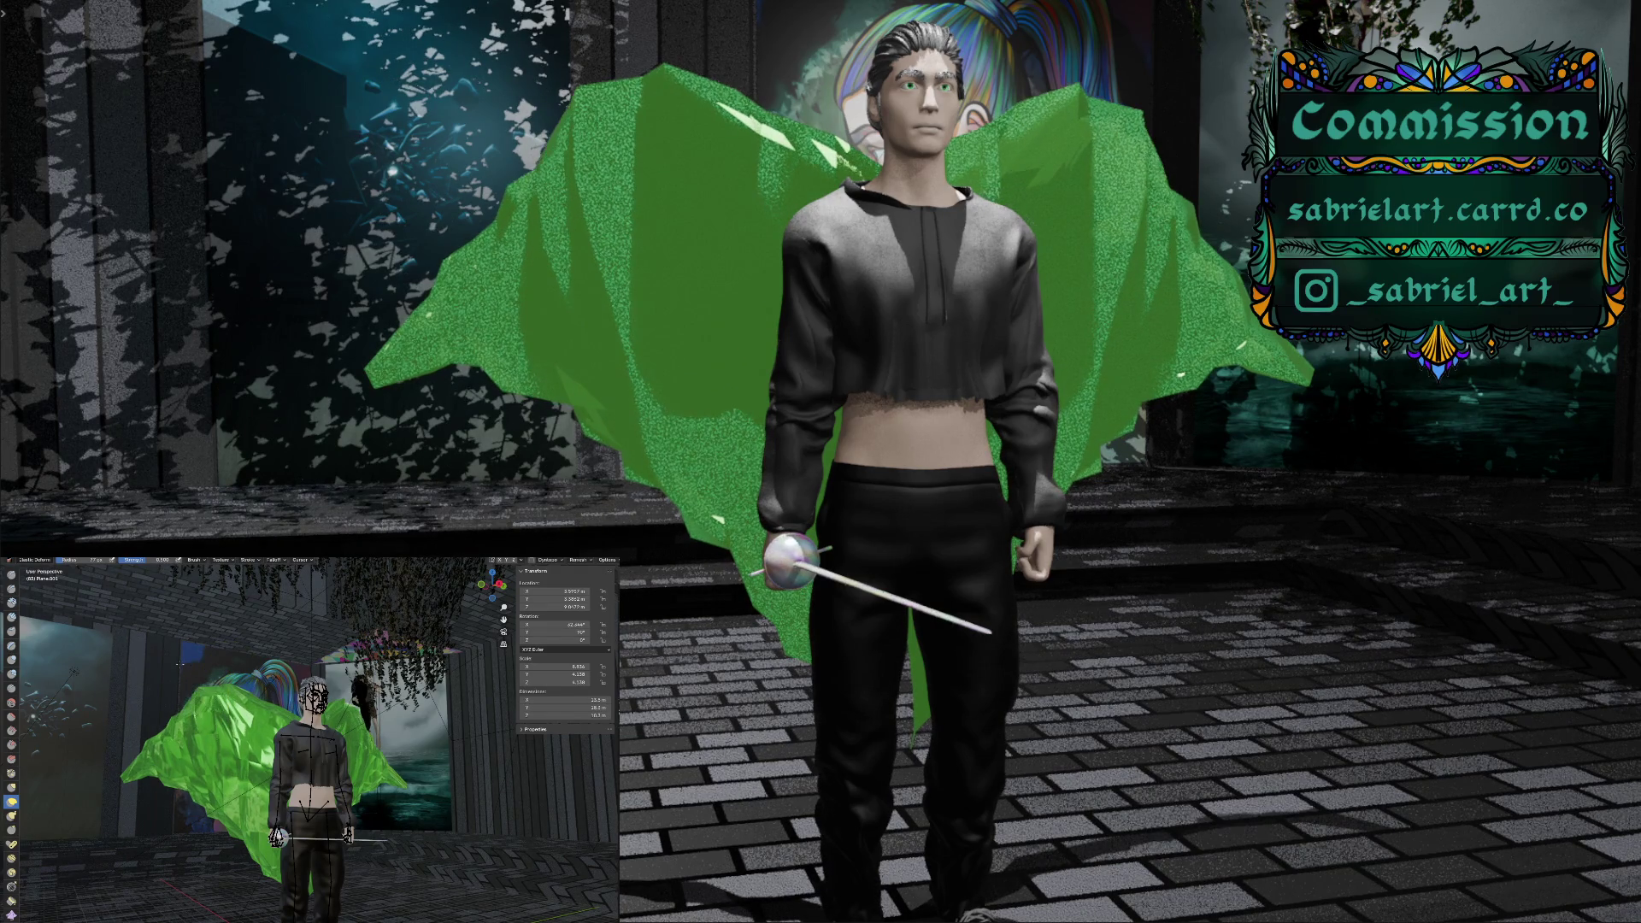